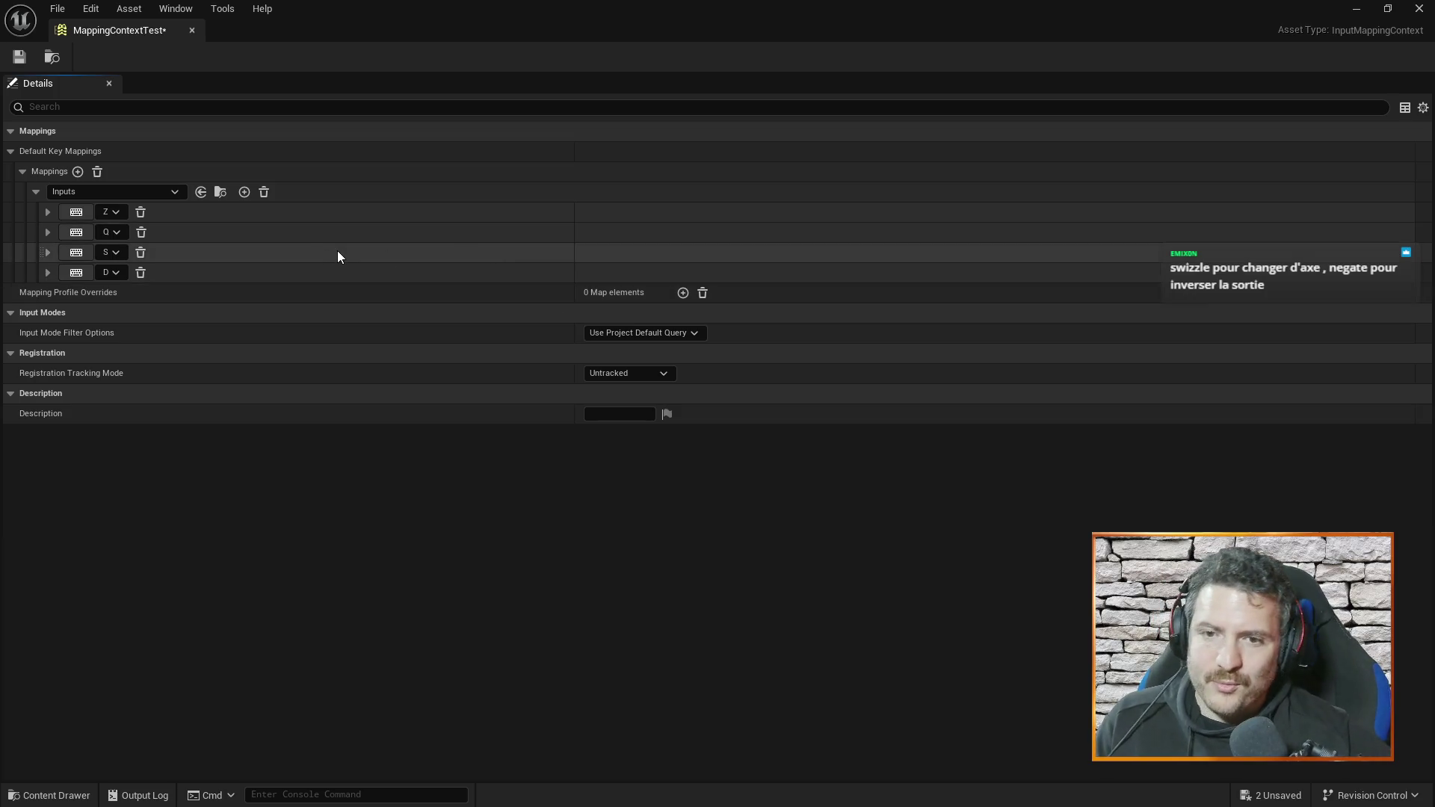
- Add a Negate modifier to the Q key mapping and close the MappingContextTest editor
click(48, 231)
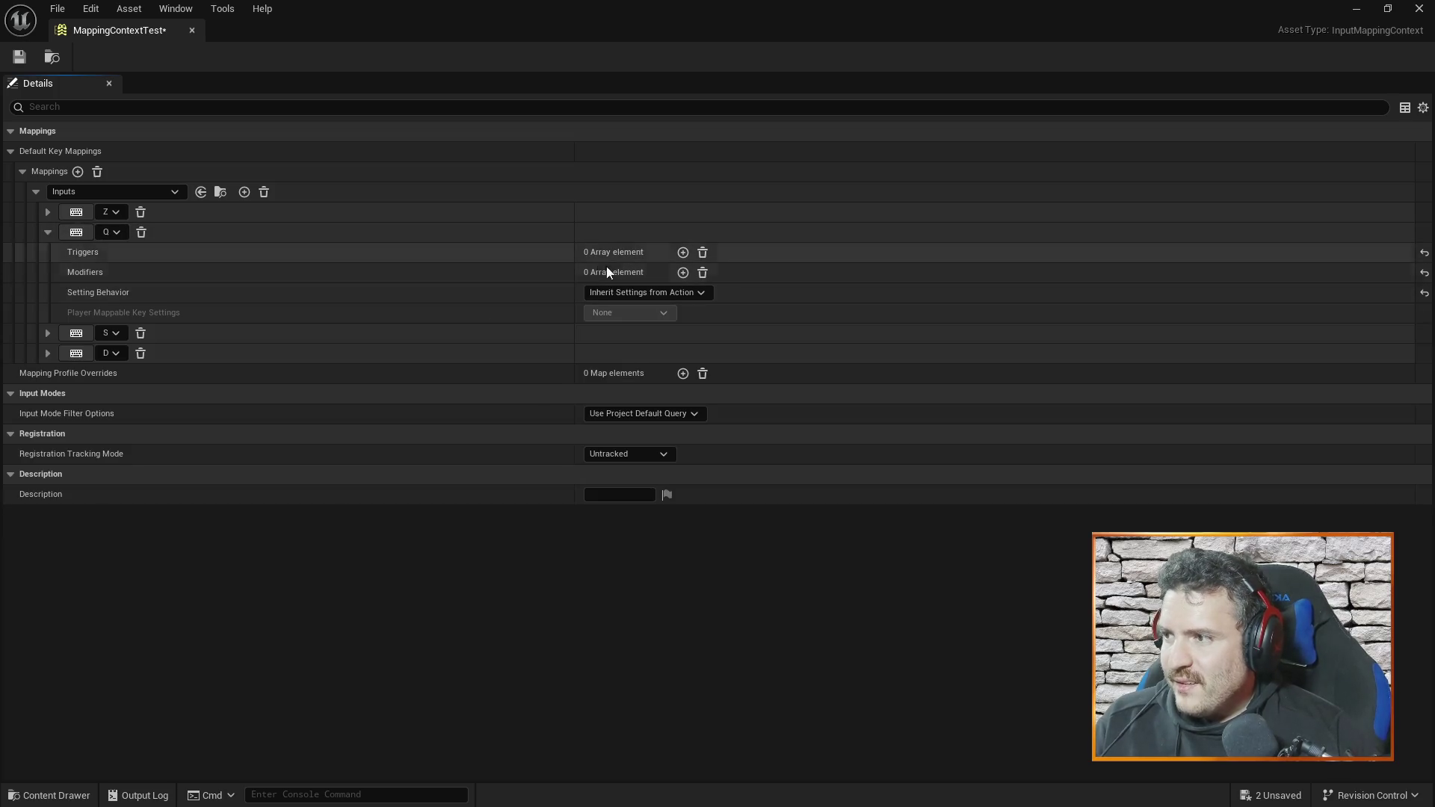
click(48, 232)
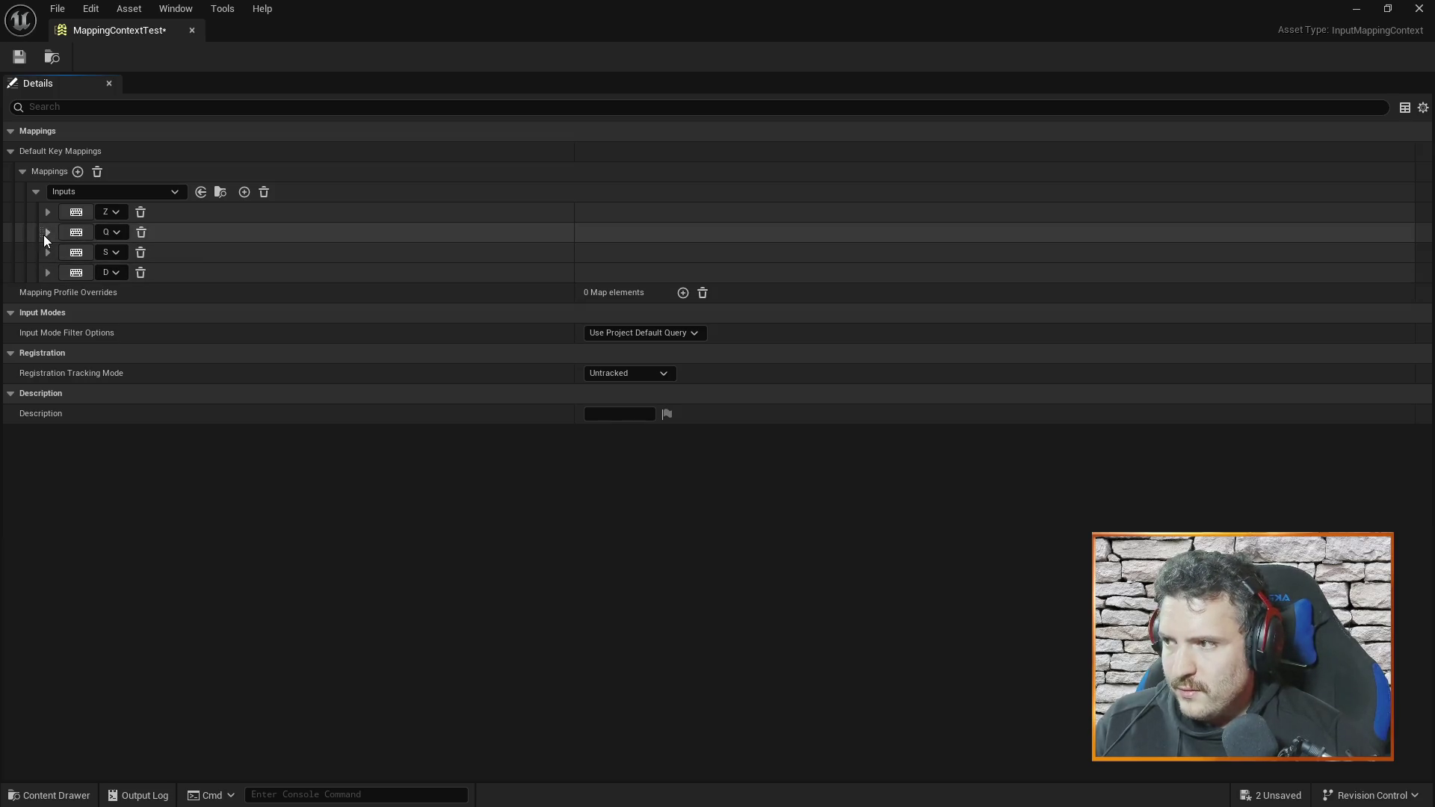
click(47, 233)
click(682, 273)
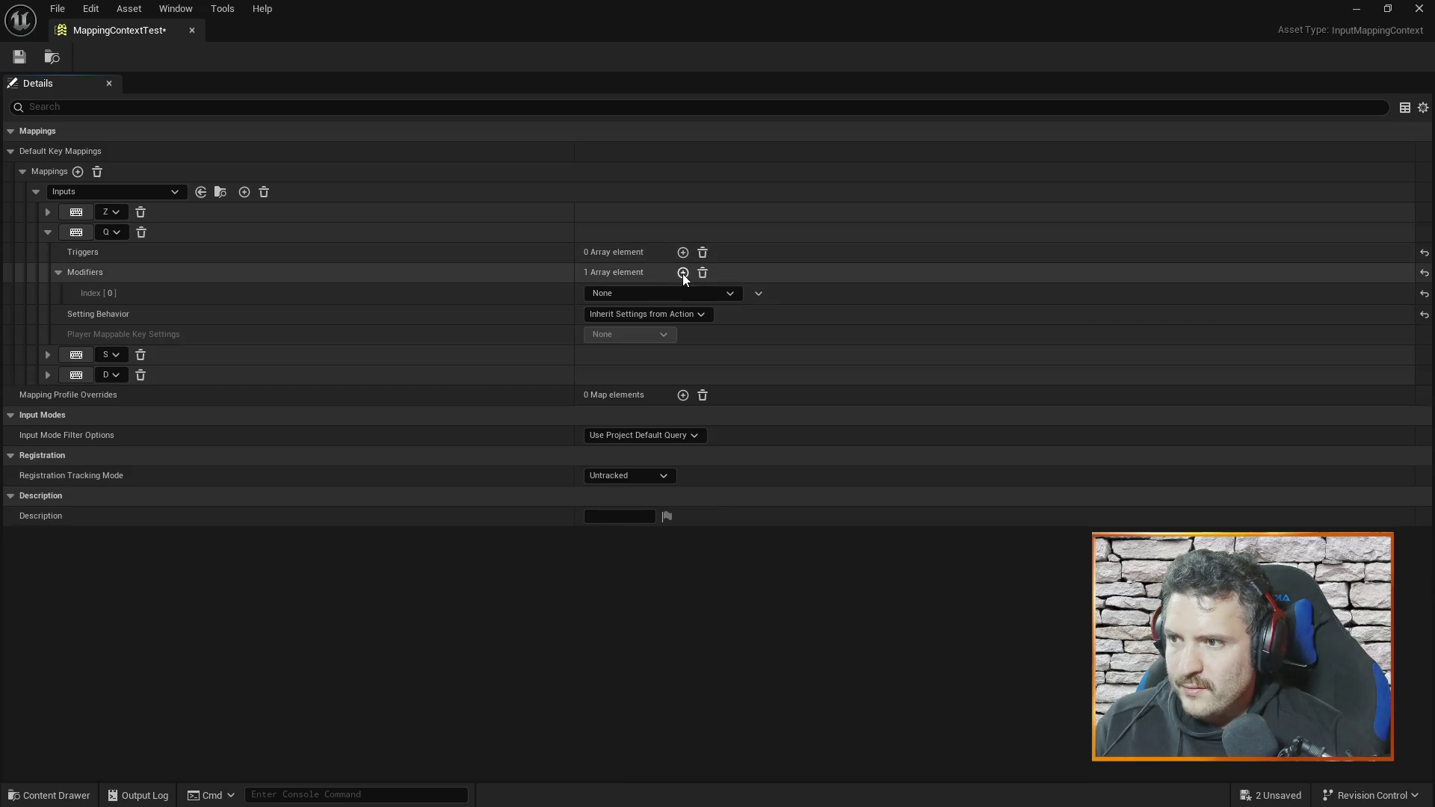
click(650, 293)
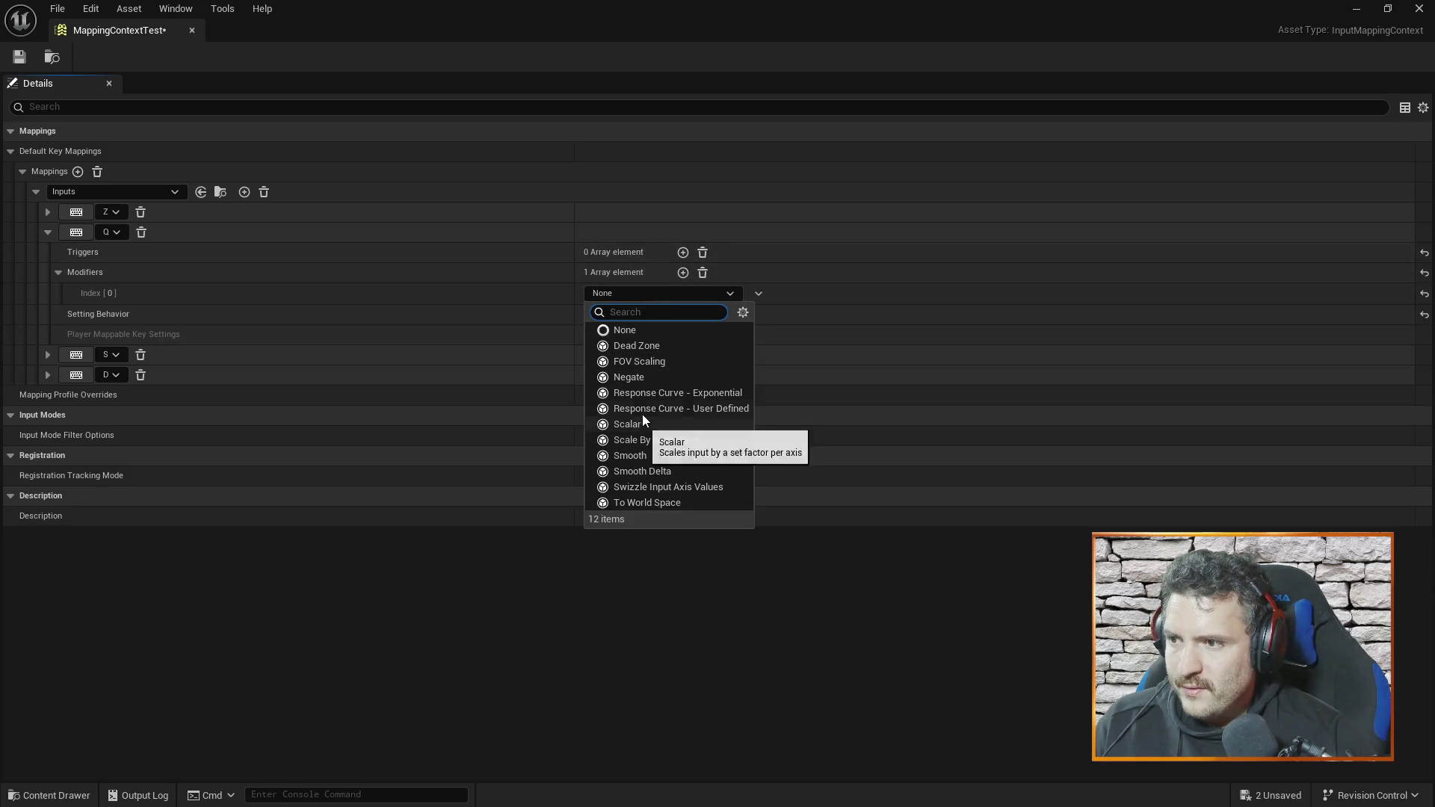
click(644, 377)
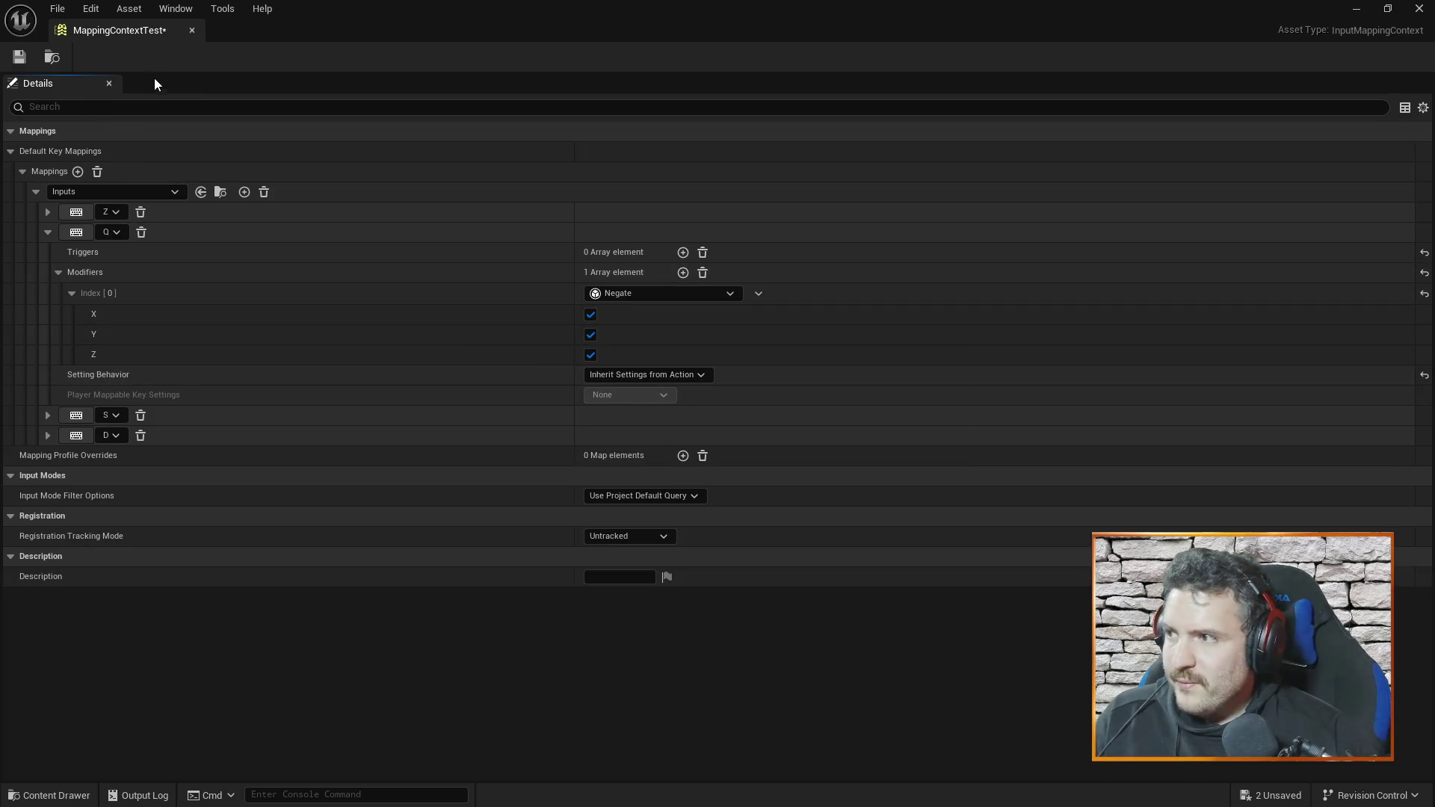
click(192, 30)
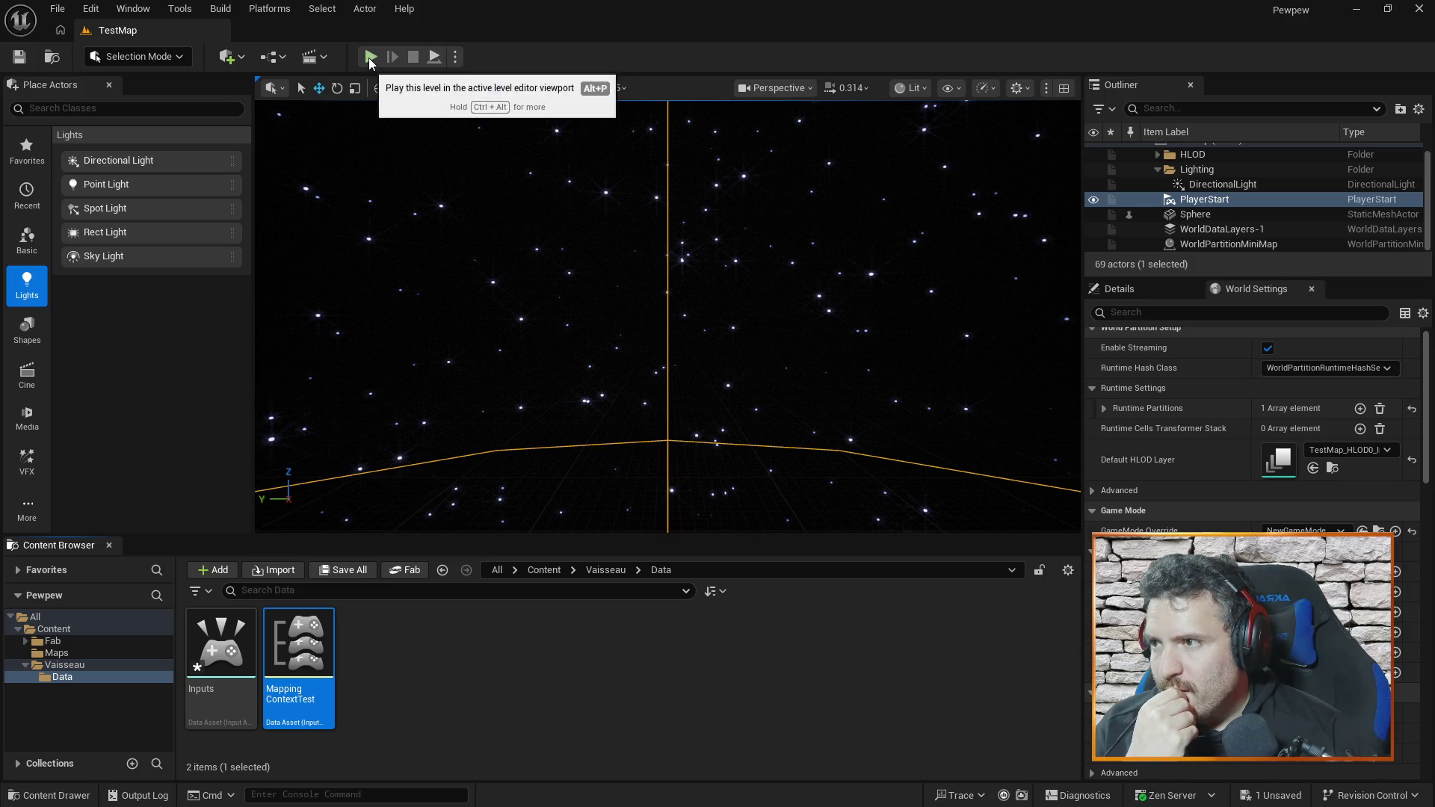
- Play the level and press D, W and S to check their X and Y debug values
click(371, 57)
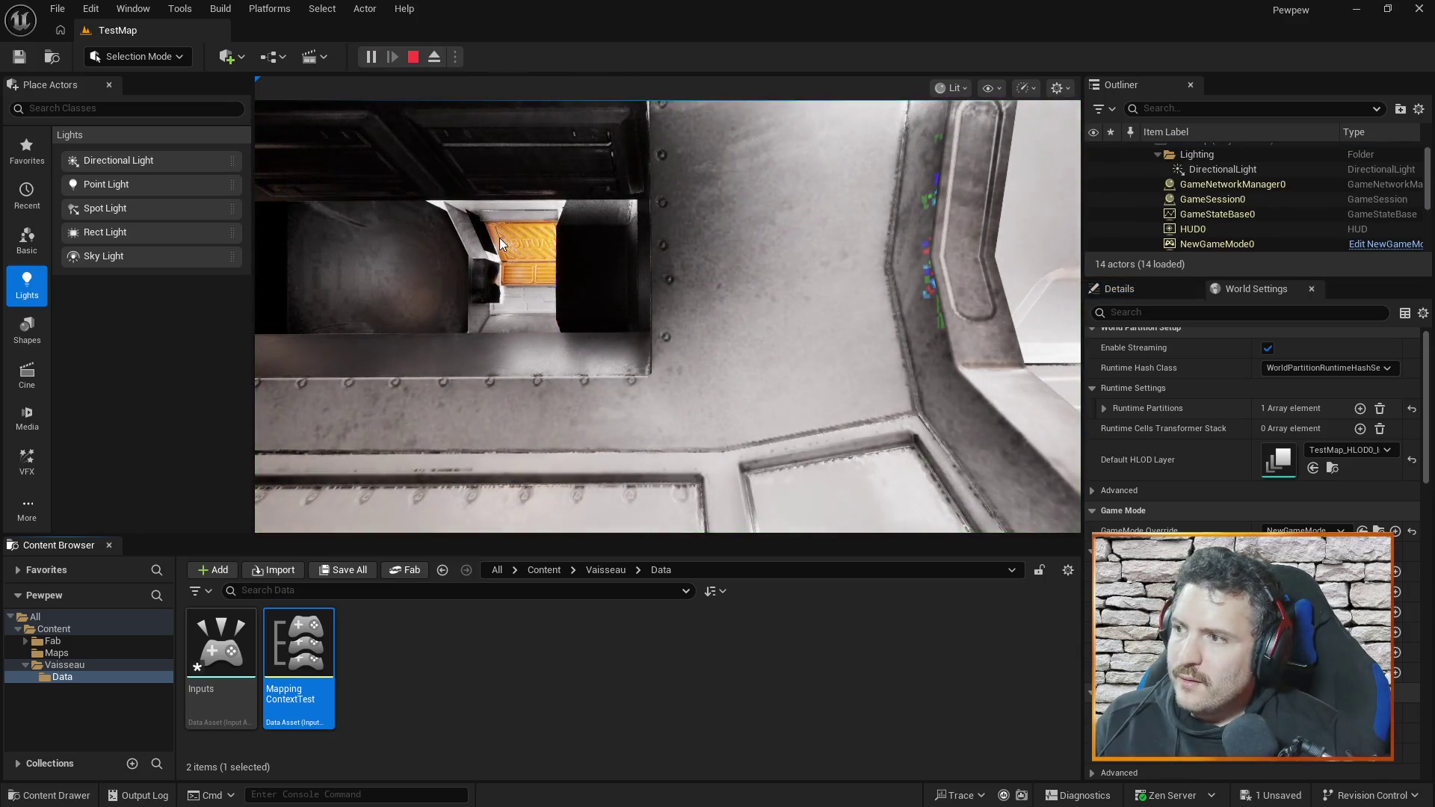
click(607, 269)
key(d)
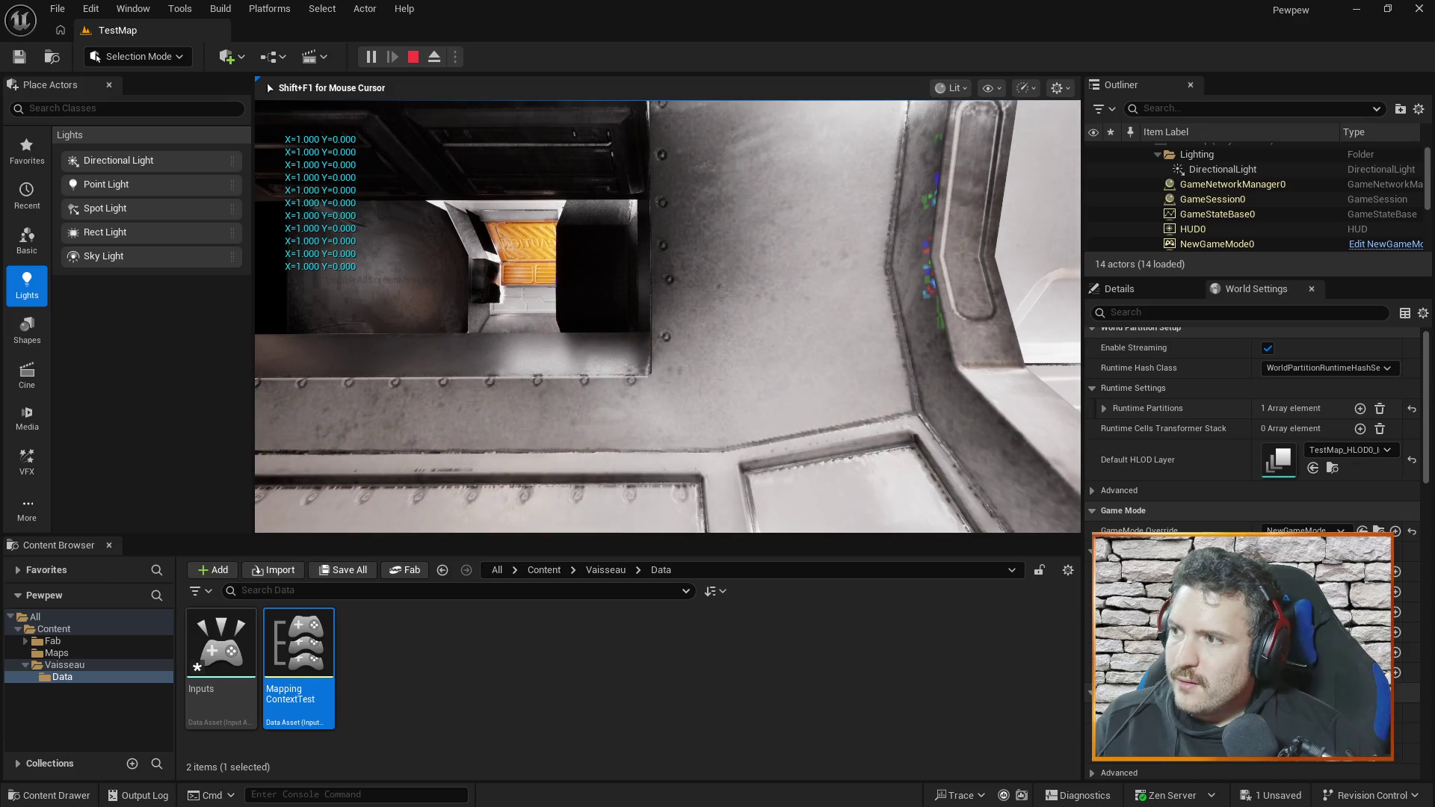
key(w)
key(s)
key(s)
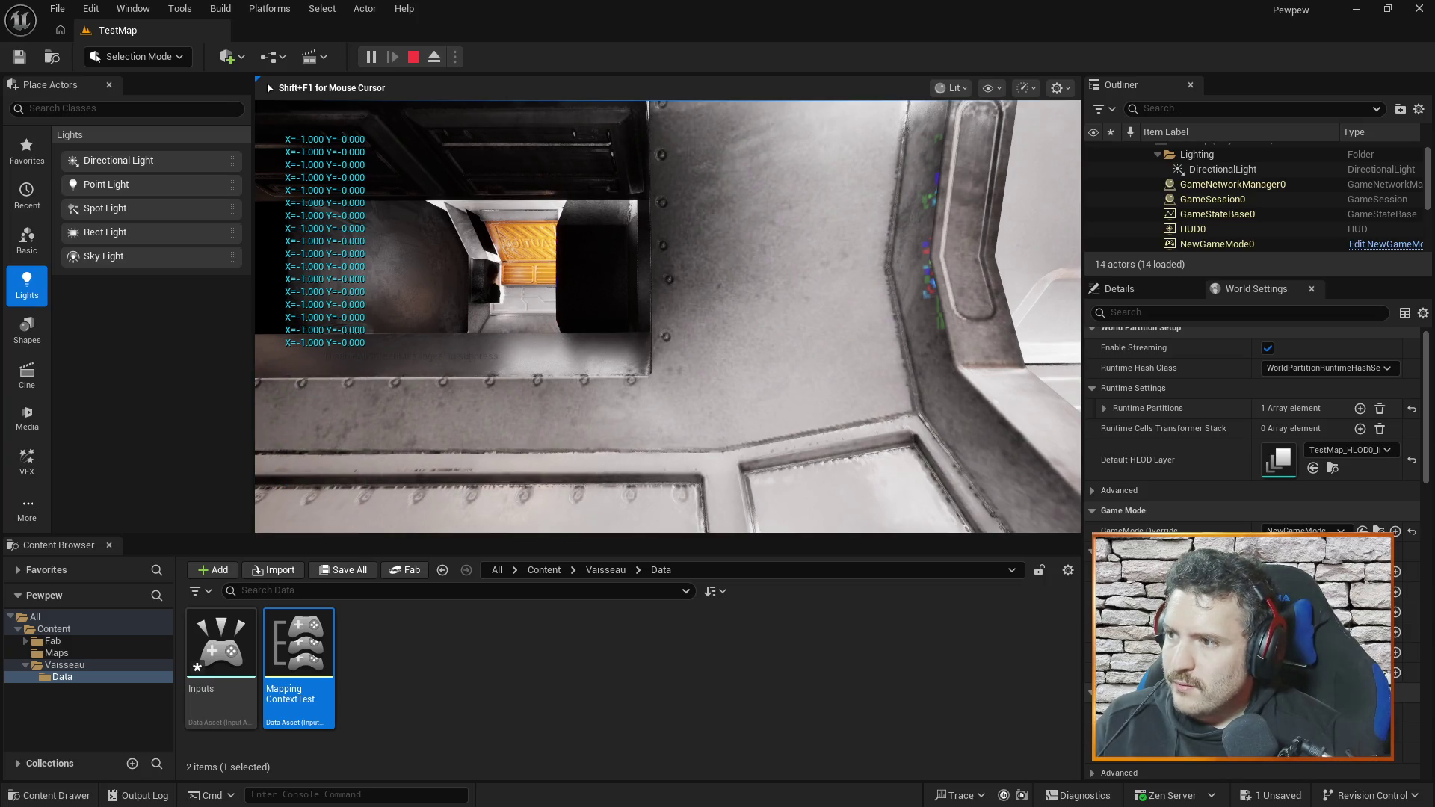
- Stop the play session and resume the YouTube tutorial in the browser
key(Escape)
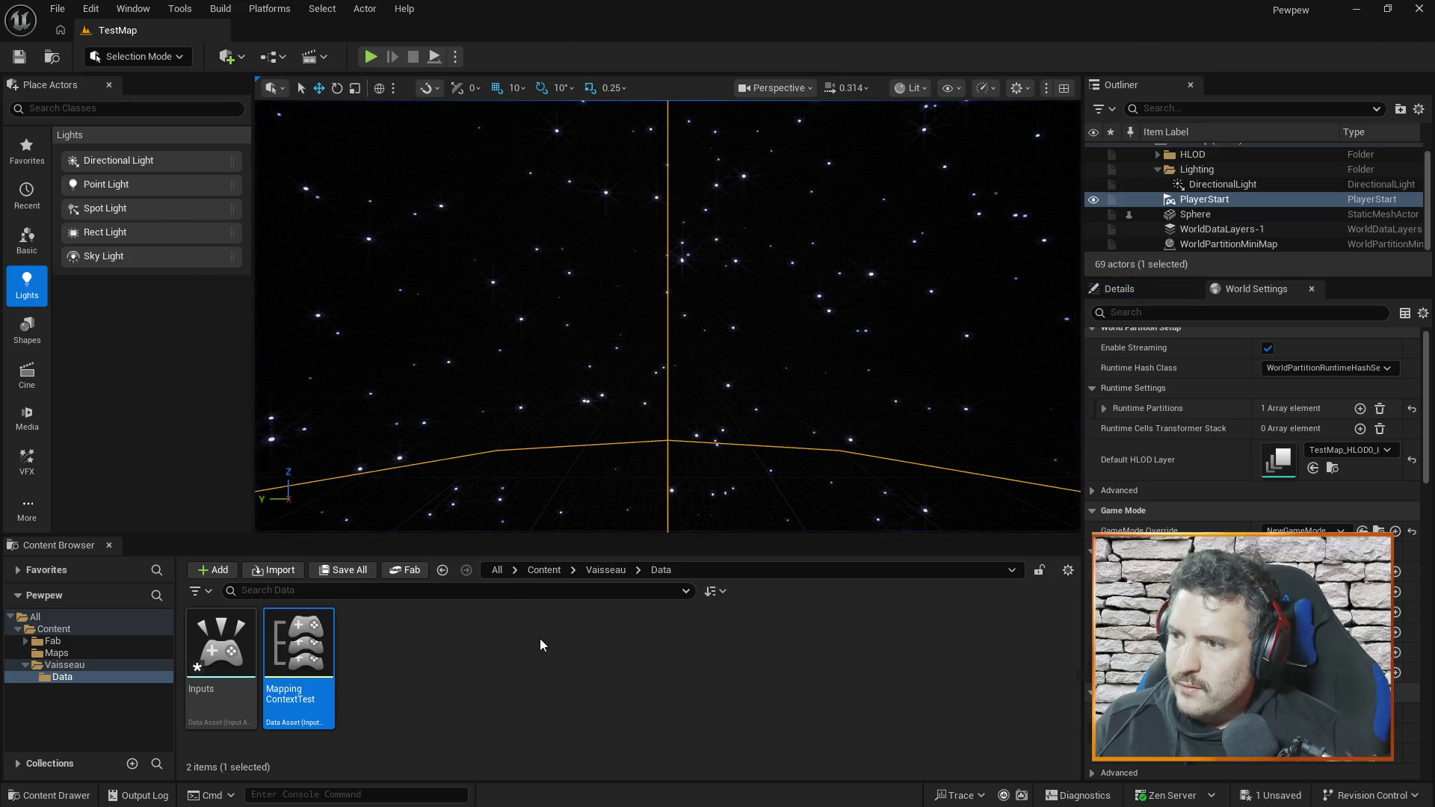
key(alt+Tab)
click(831, 420)
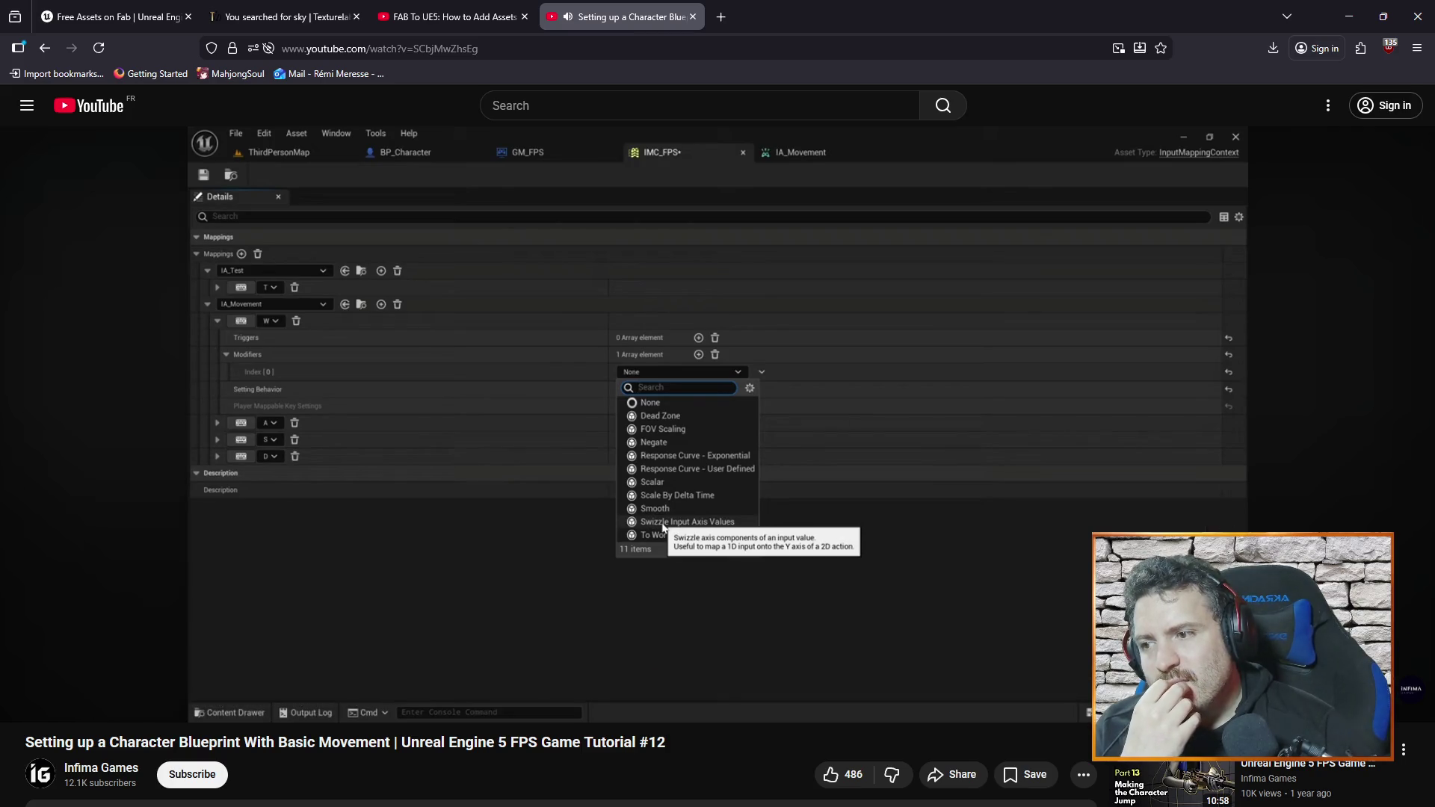
- Seek the tutorial forward to the Making the Character Move section, around 18:41
key(Right)
key(Right)
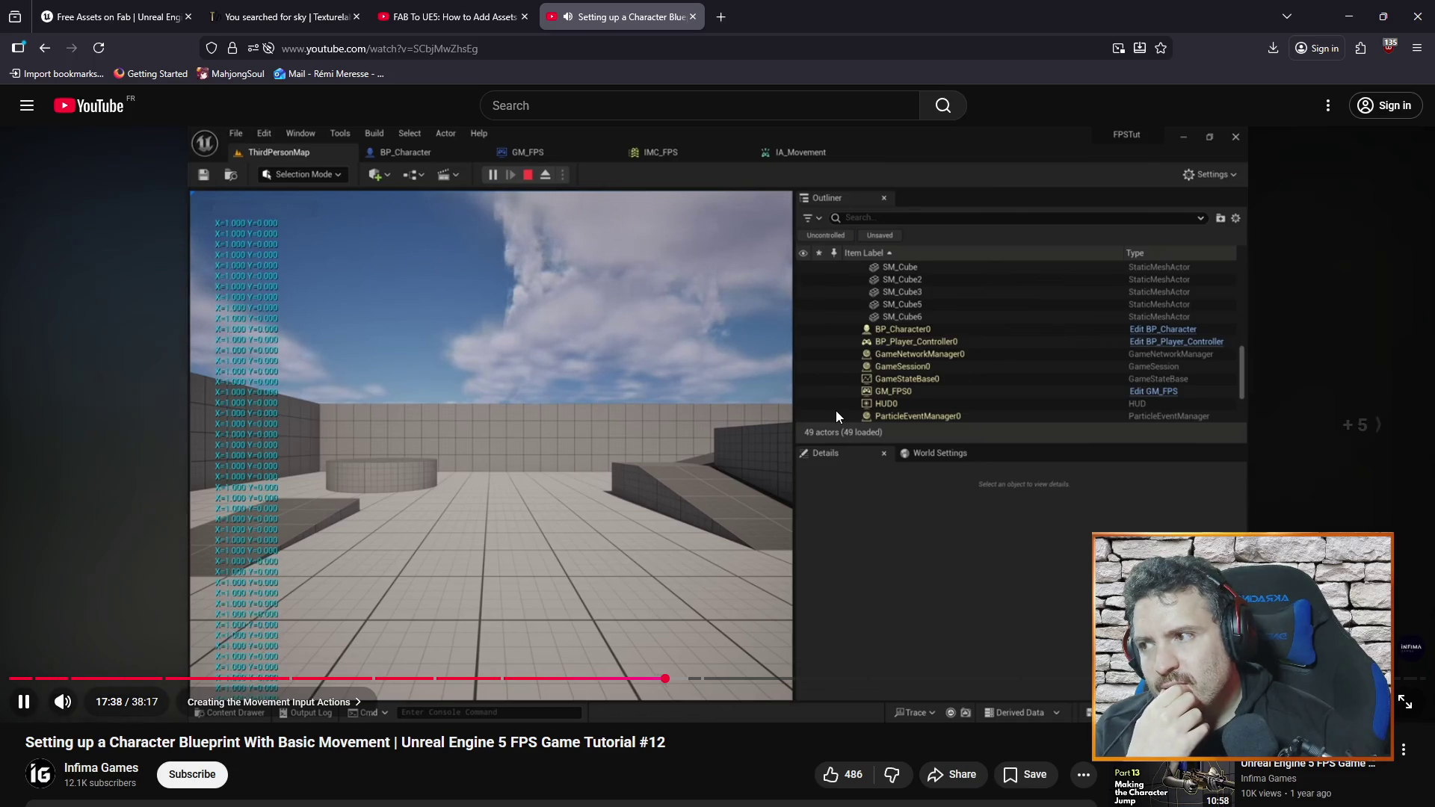
key(Right)
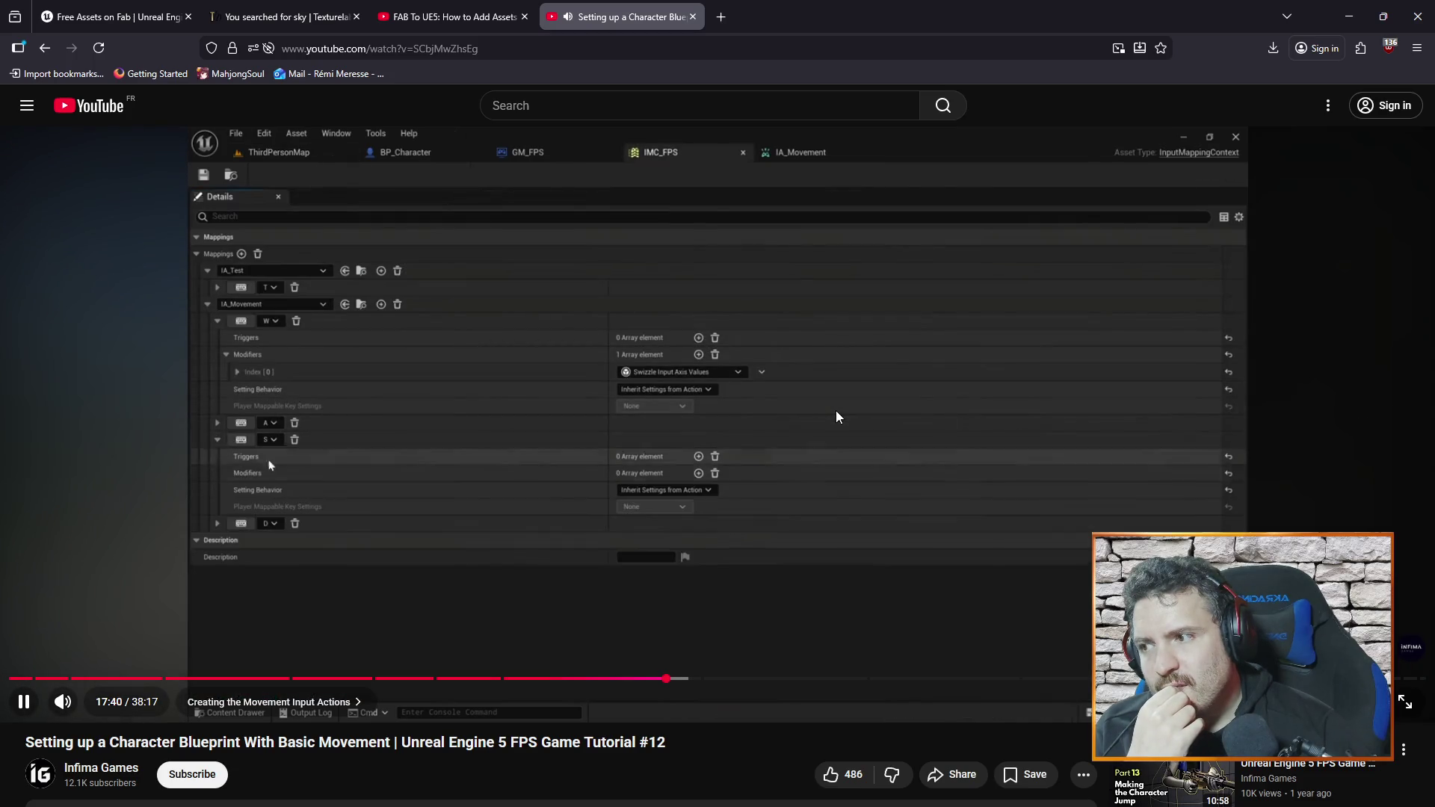
key(Right)
key(Right)
key(Right)
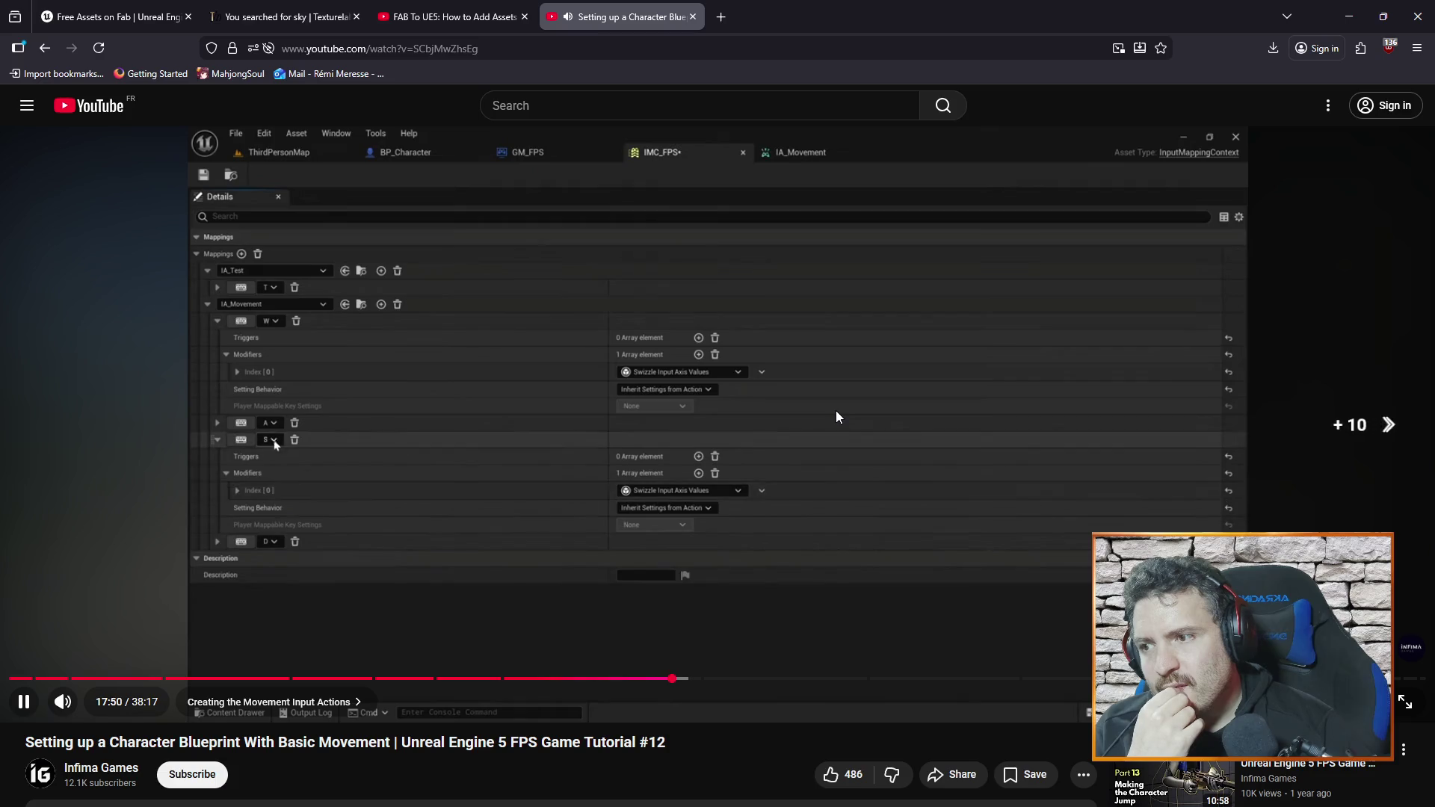
key(Right)
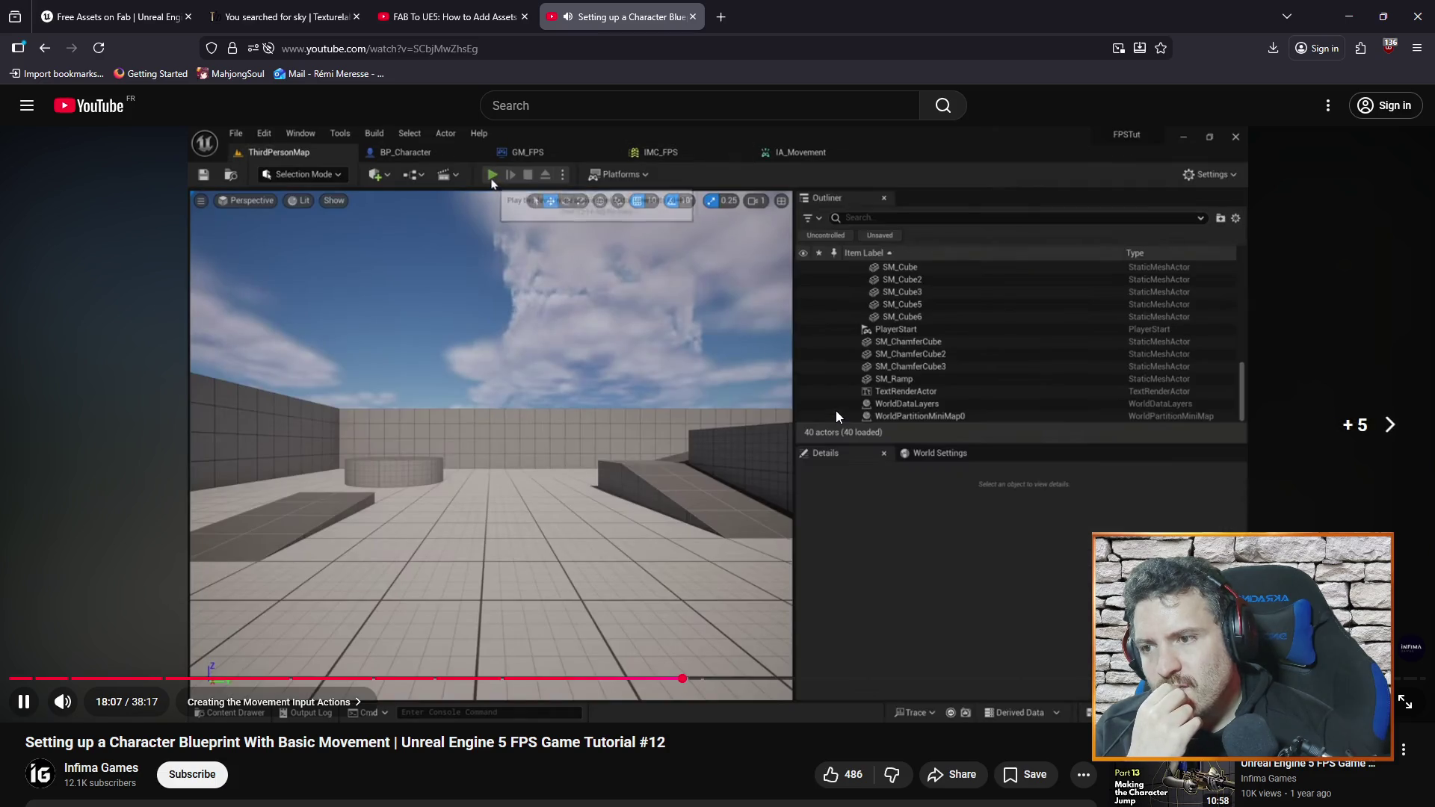
key(Left)
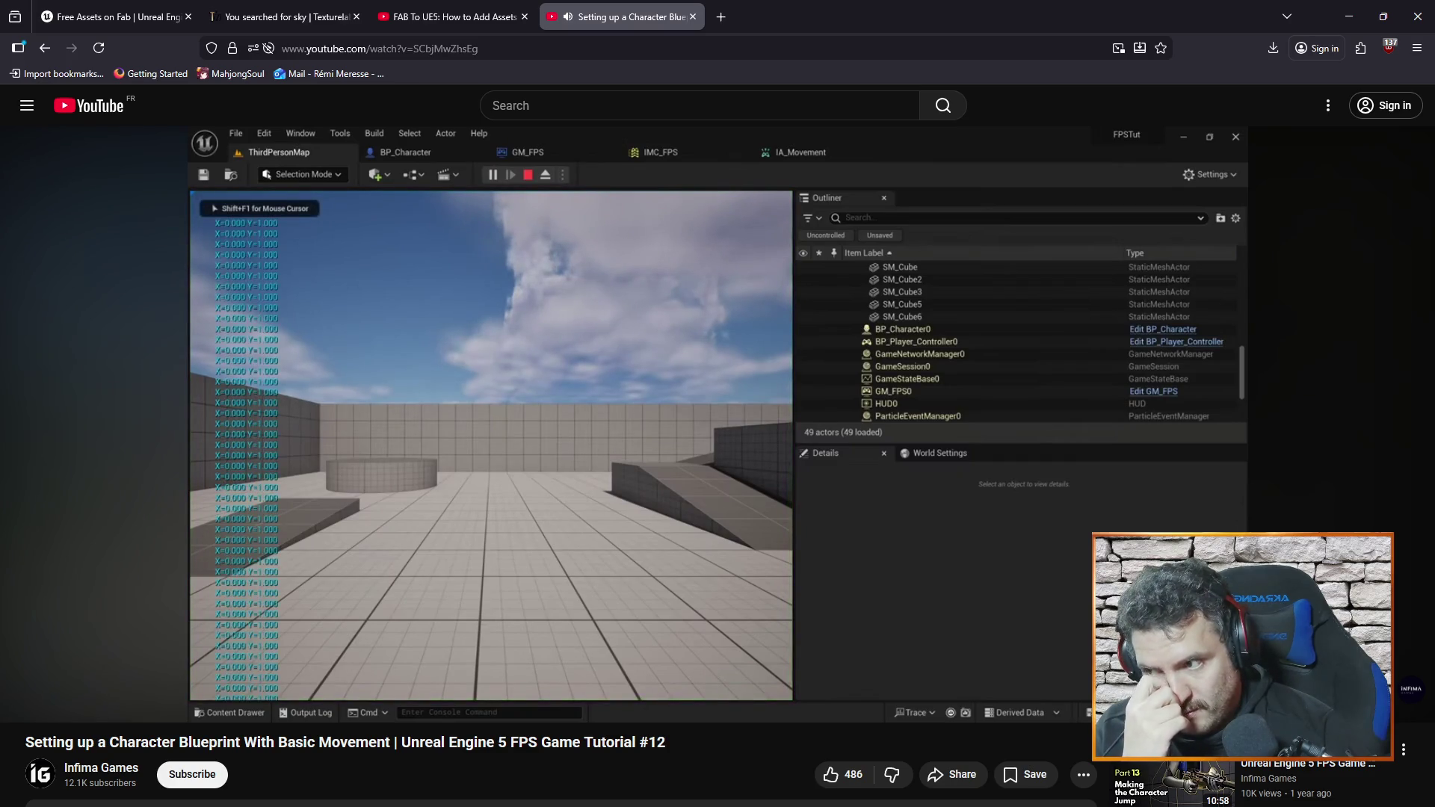
key(Right)
key(Right)
key(Right)
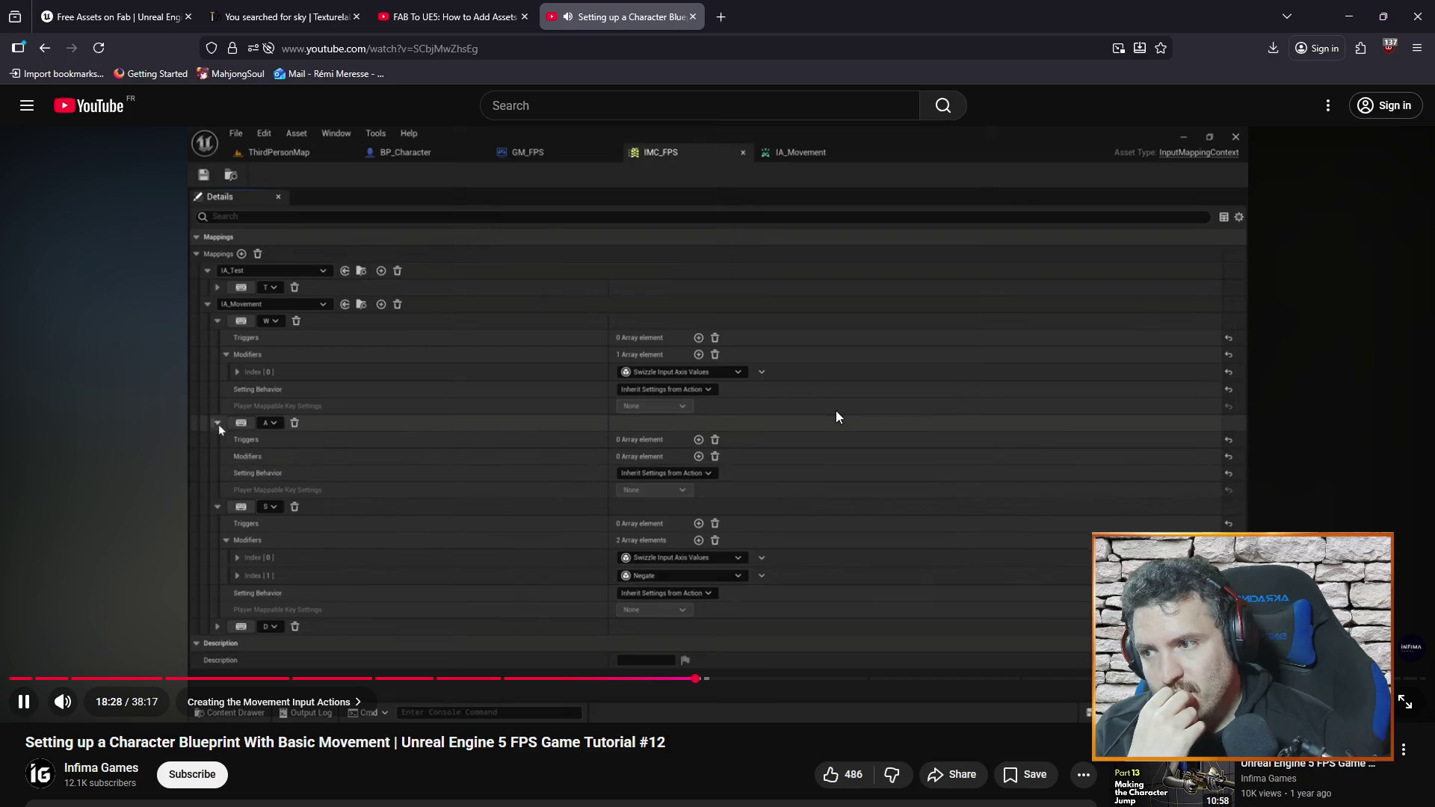
key(Right)
key(Right)
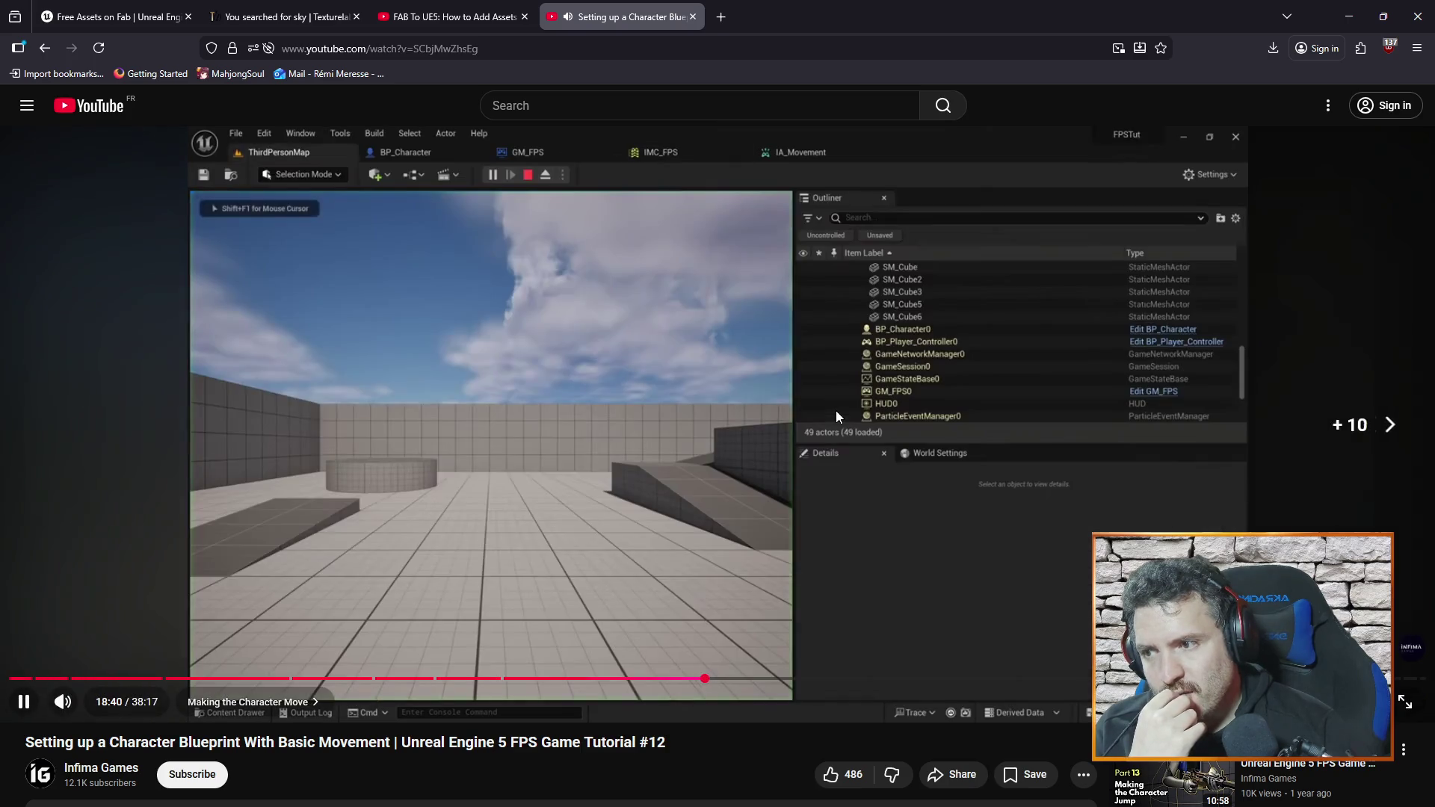
key(Right)
key(Left)
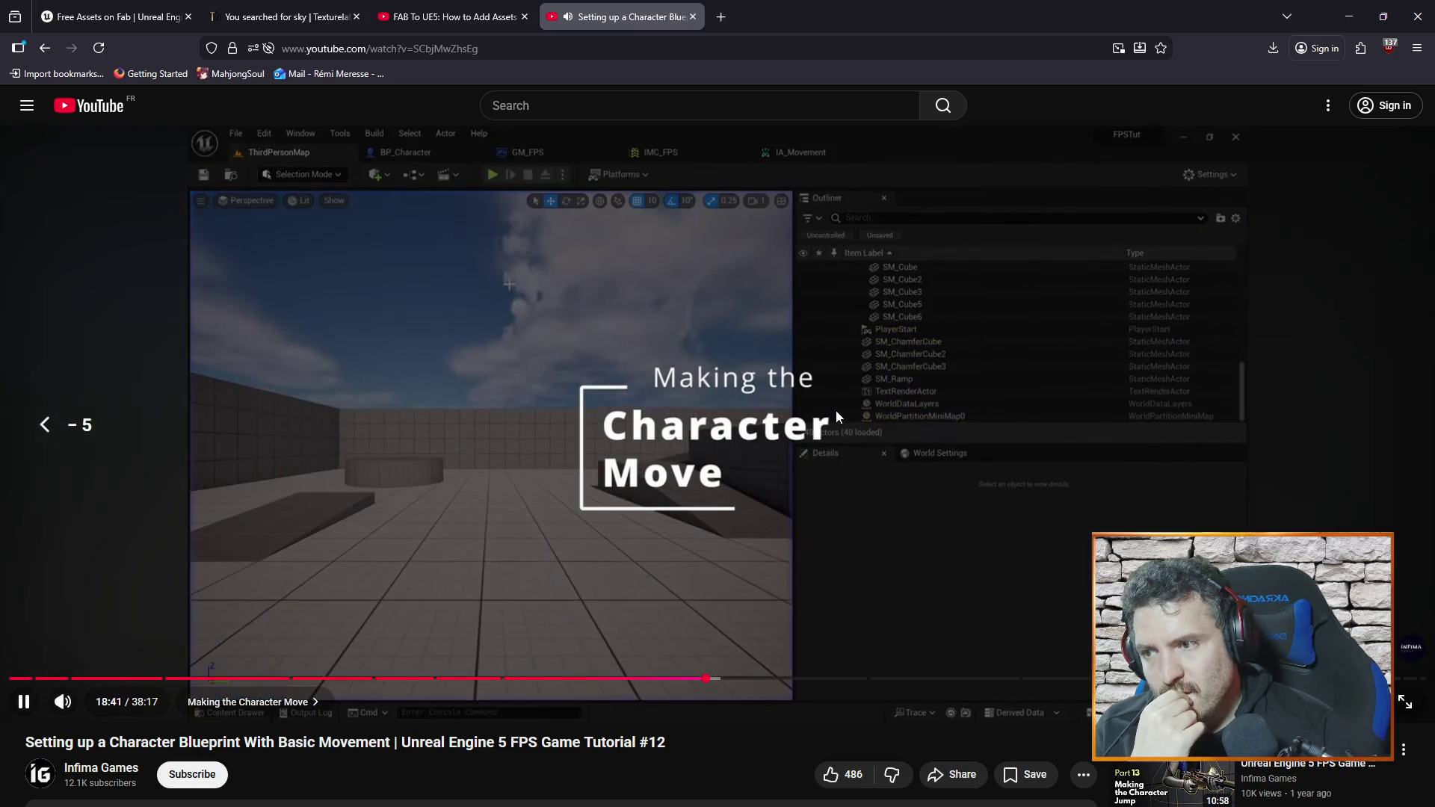
key(Right)
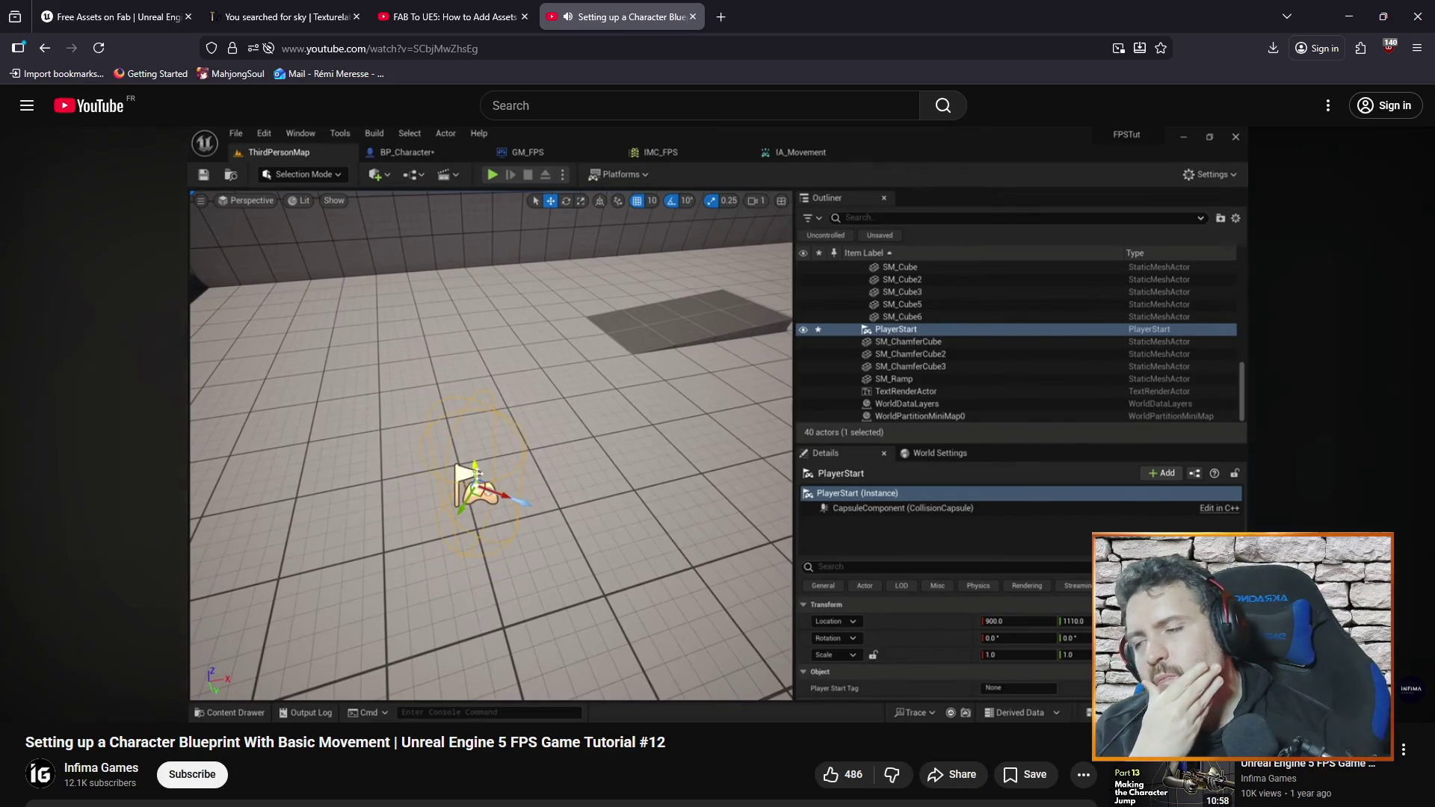
- Watch the tutorial's character movement demo, pause it, and return to the Unreal Editor
mouse_move(728, 333)
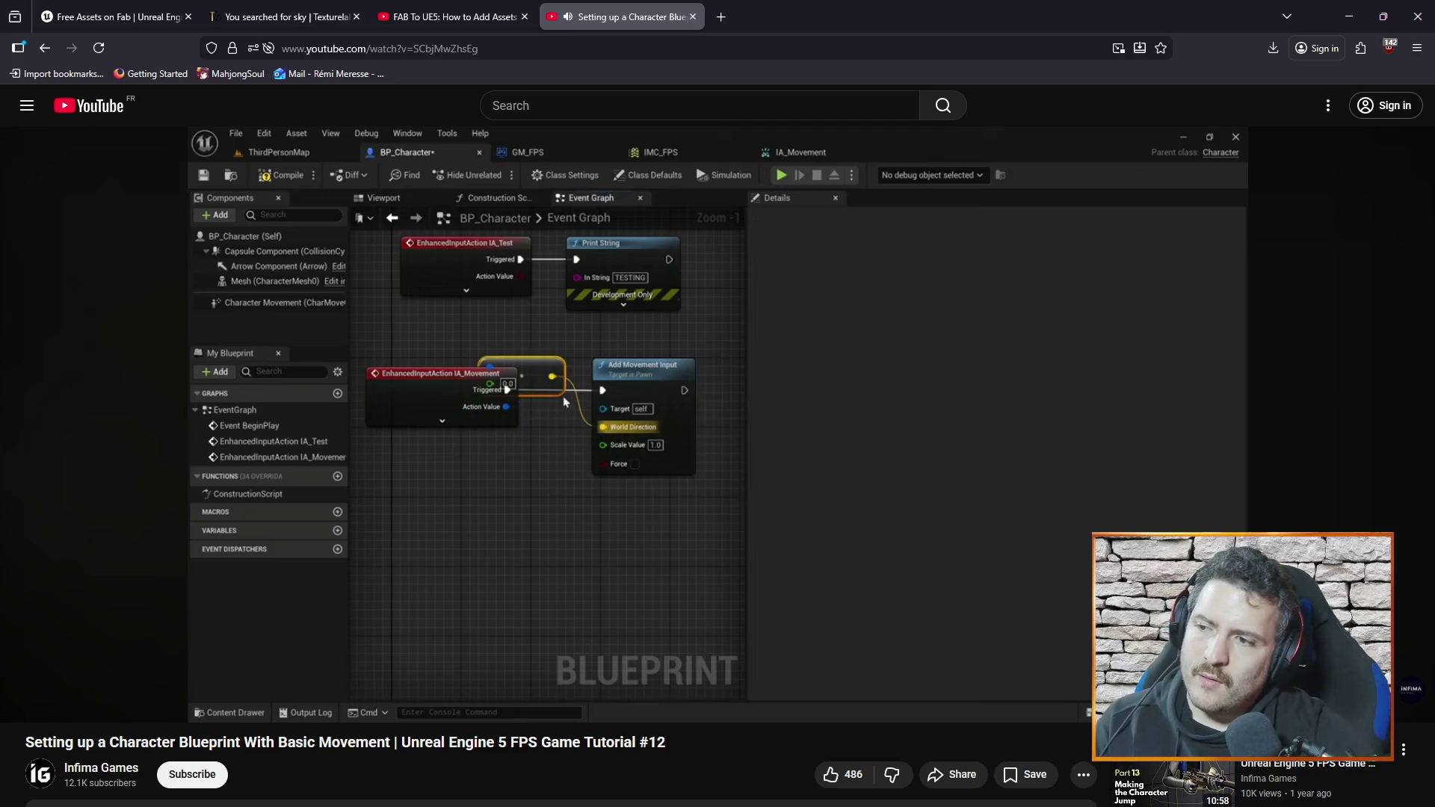
mouse_move(659, 495)
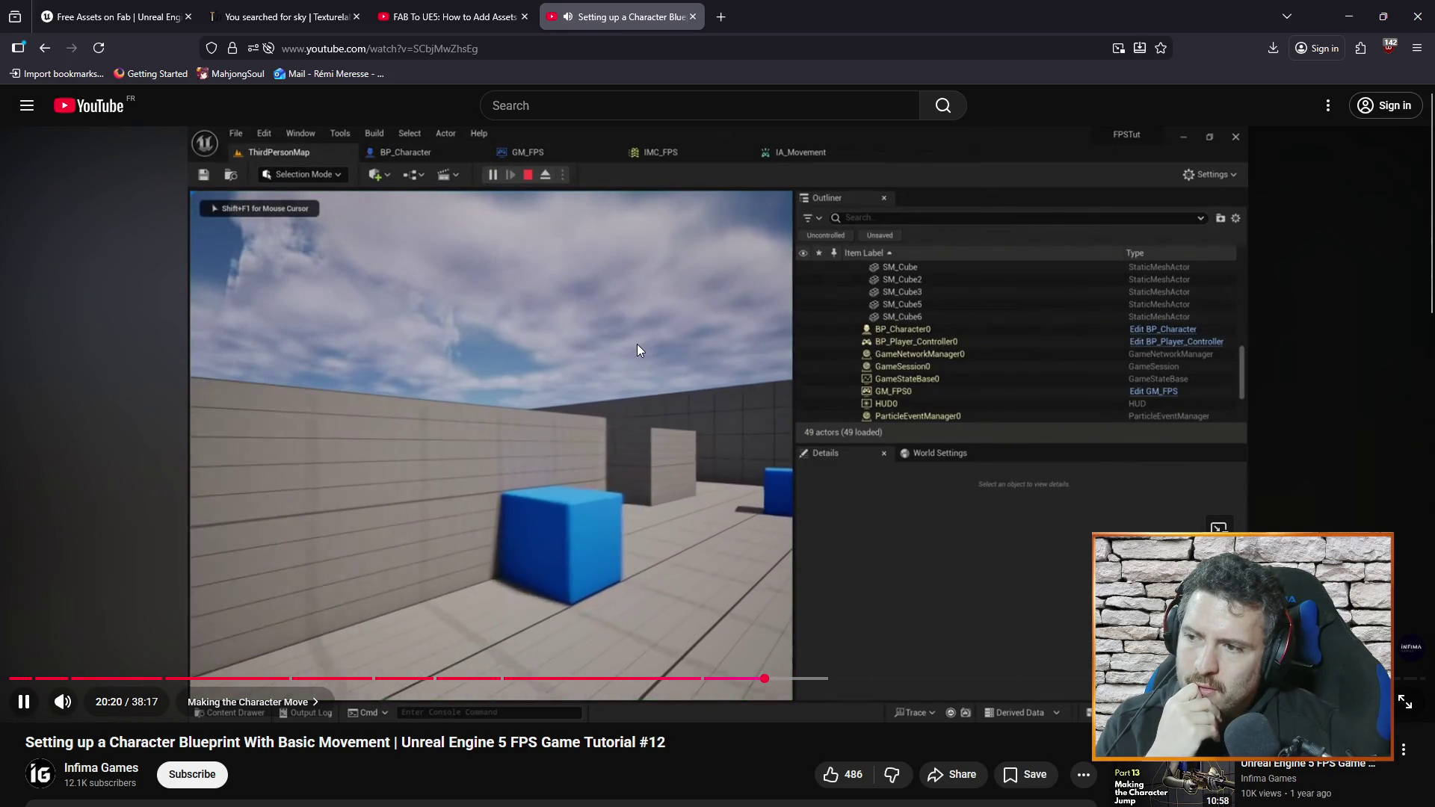
click(647, 403)
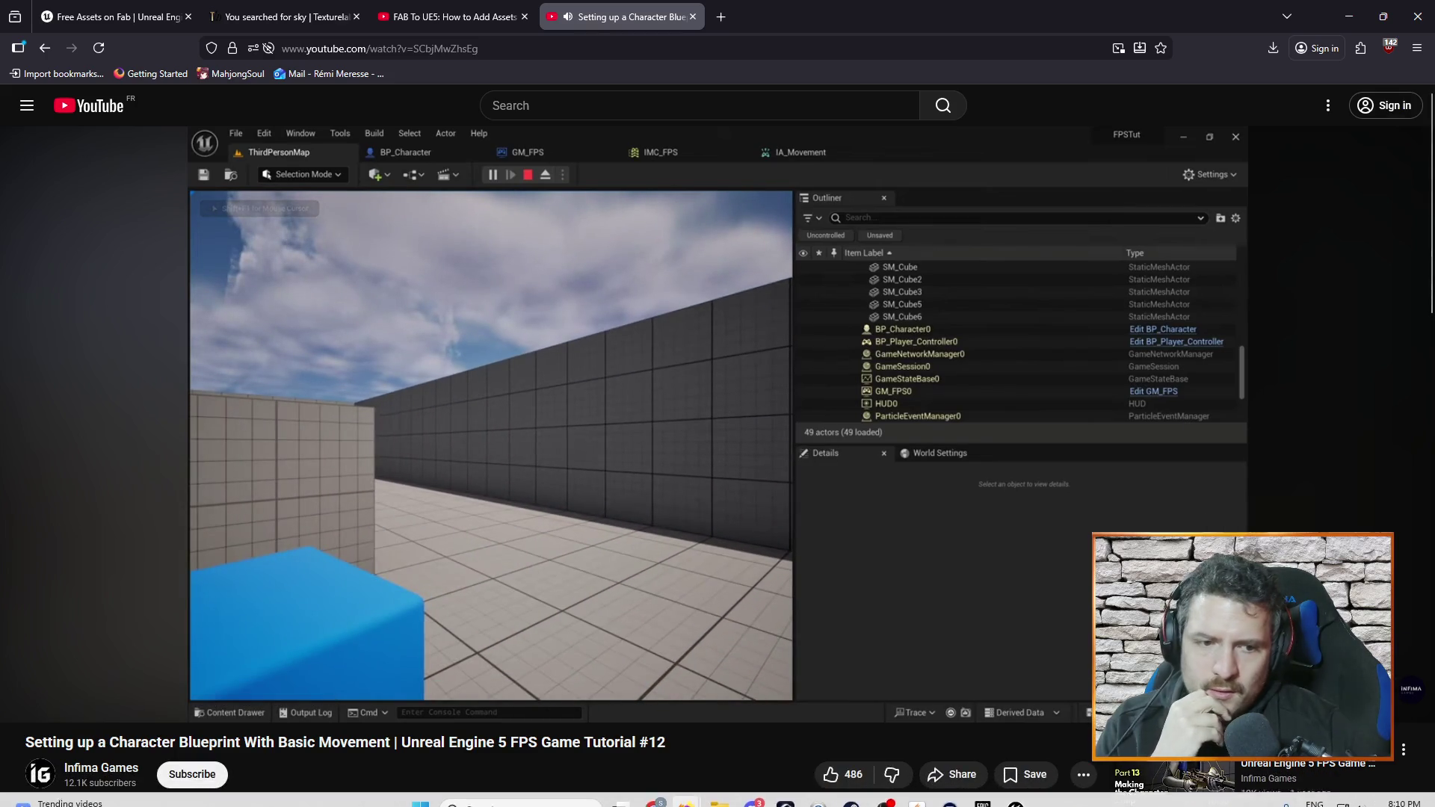
key(alt+Tab)
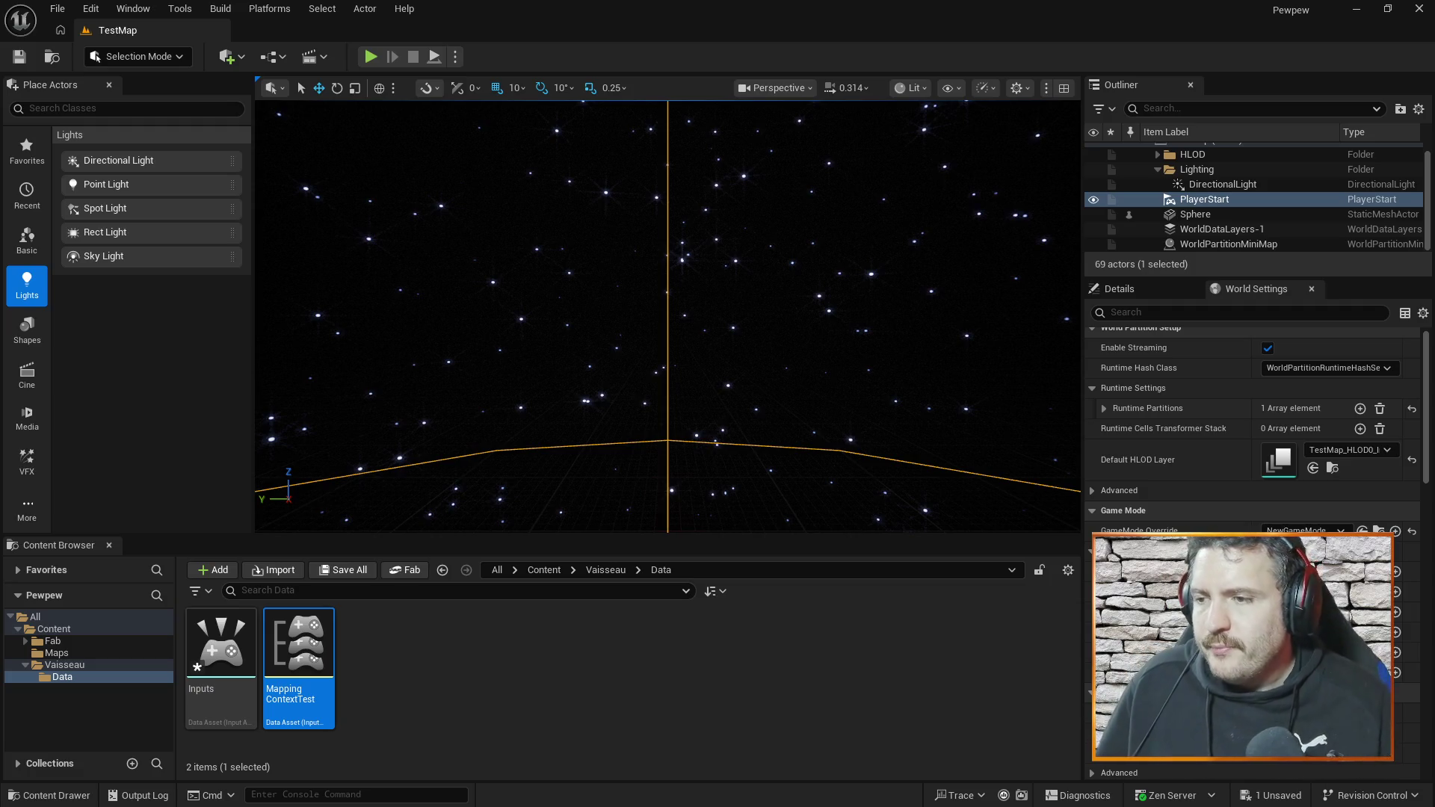
- Open the Vaisso blueprint from the Vaisseau folder in the Content Browser
mouse_move(955, 323)
mouse_down()
mouse_move(955, 389)
mouse_move(919, 418)
mouse_up()
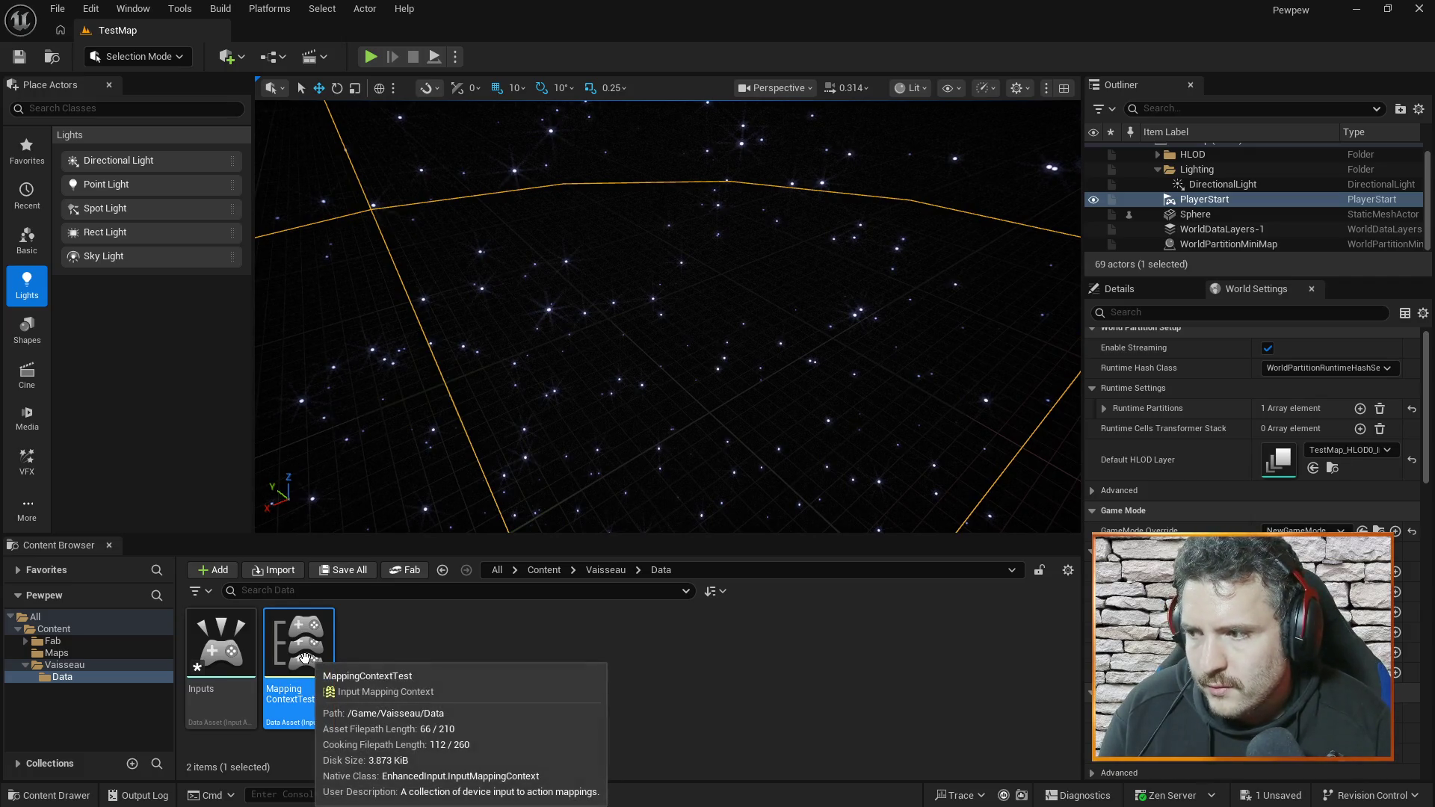
click(64, 664)
double_click(478, 644)
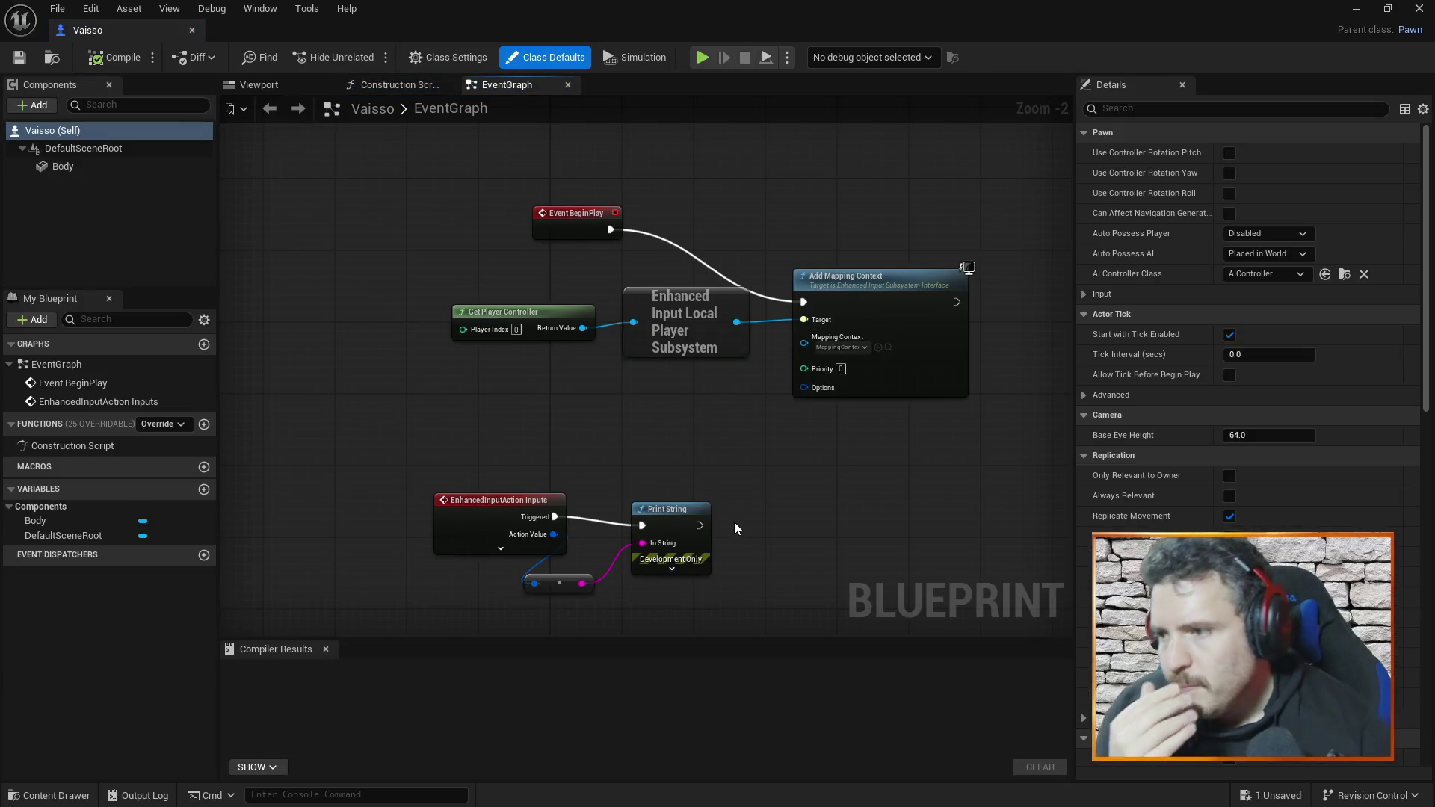
- Delete the Print String and conversion nodes and move the EnhancedInputAction event right
mouse_move(516, 504)
mouse_down()
mouse_move(508, 415)
mouse_move(634, 585)
mouse_up()
key(Delete)
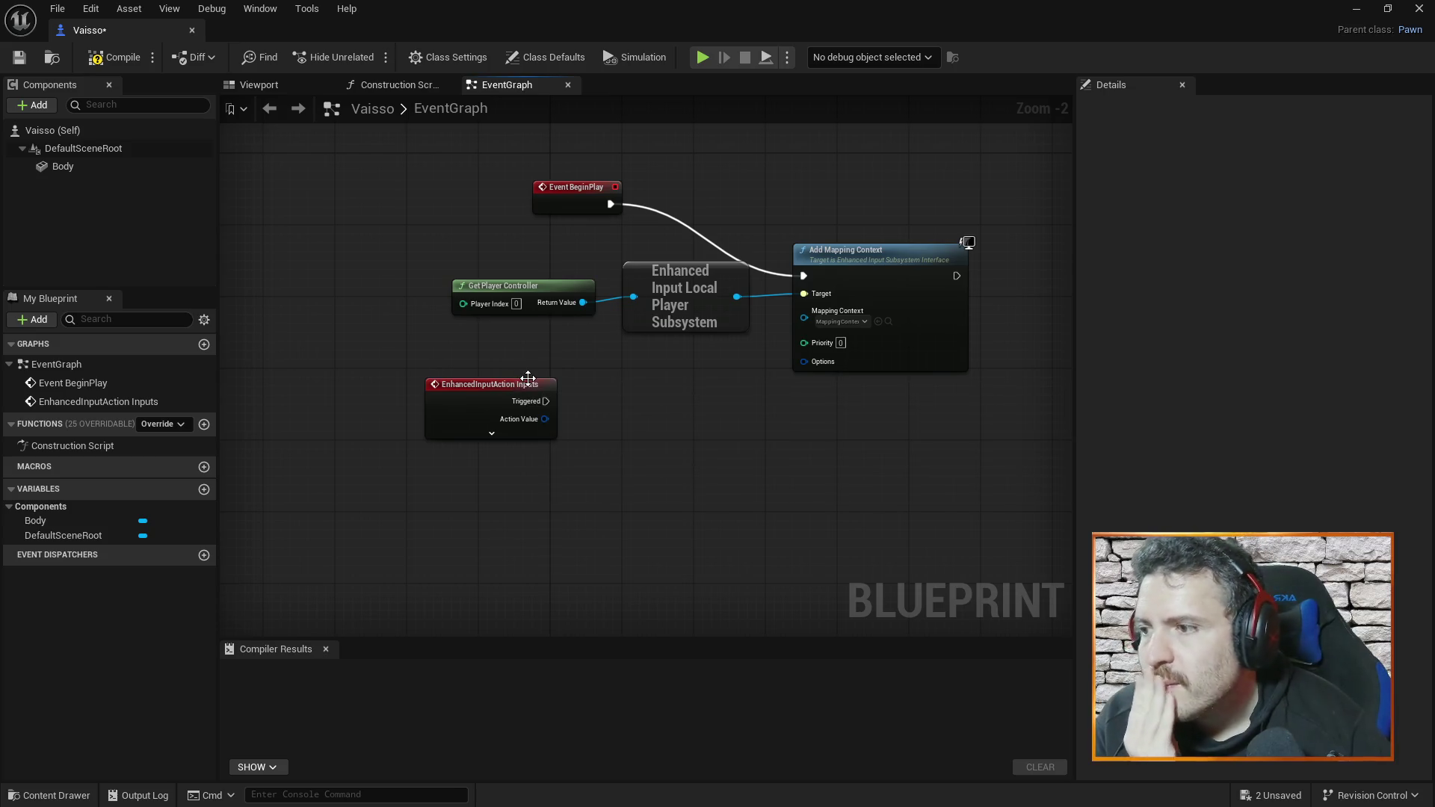
mouse_move(493, 385)
mouse_down()
mouse_move(538, 386)
mouse_move(499, 393)
mouse_move(526, 436)
mouse_move(504, 412)
mouse_up()
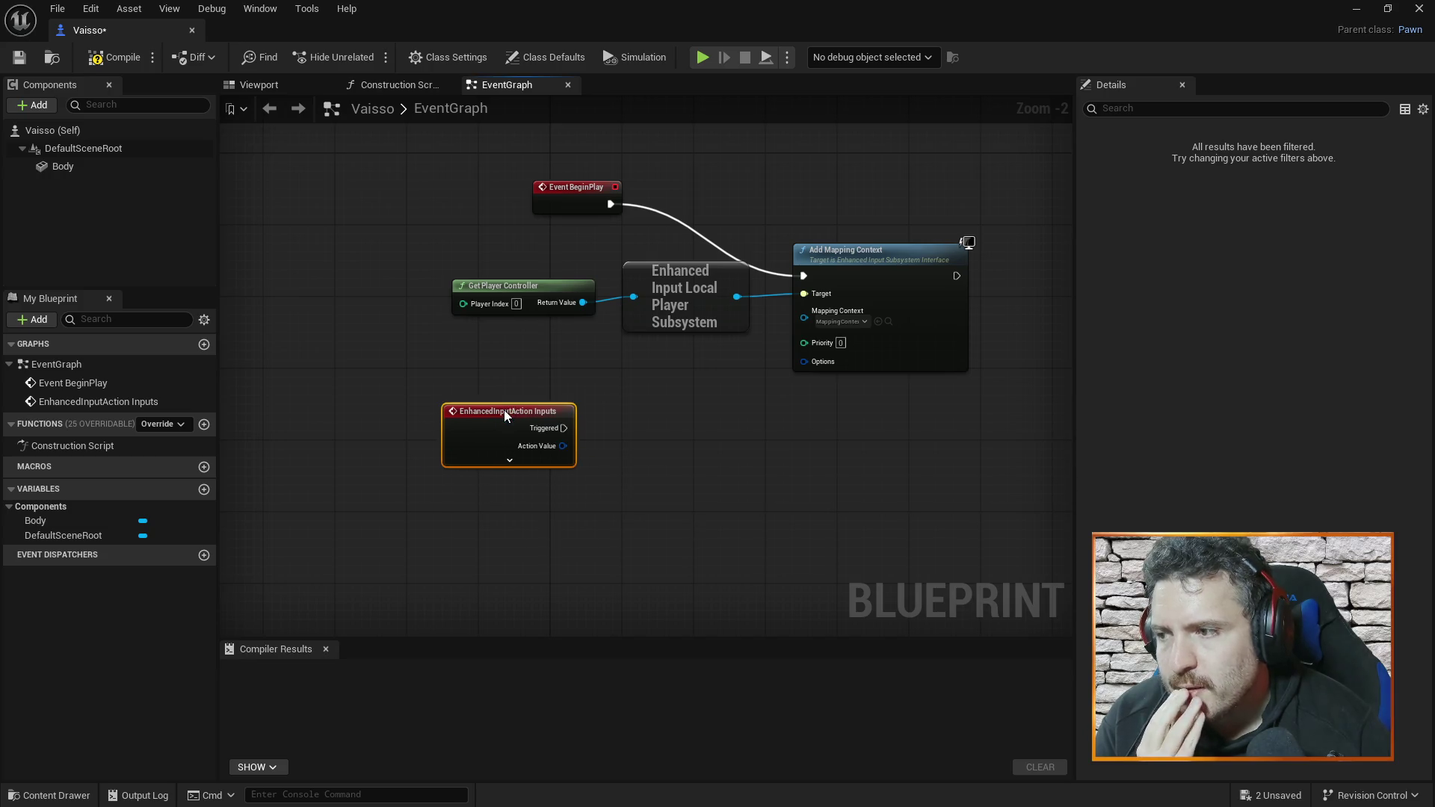
right_click(635, 421)
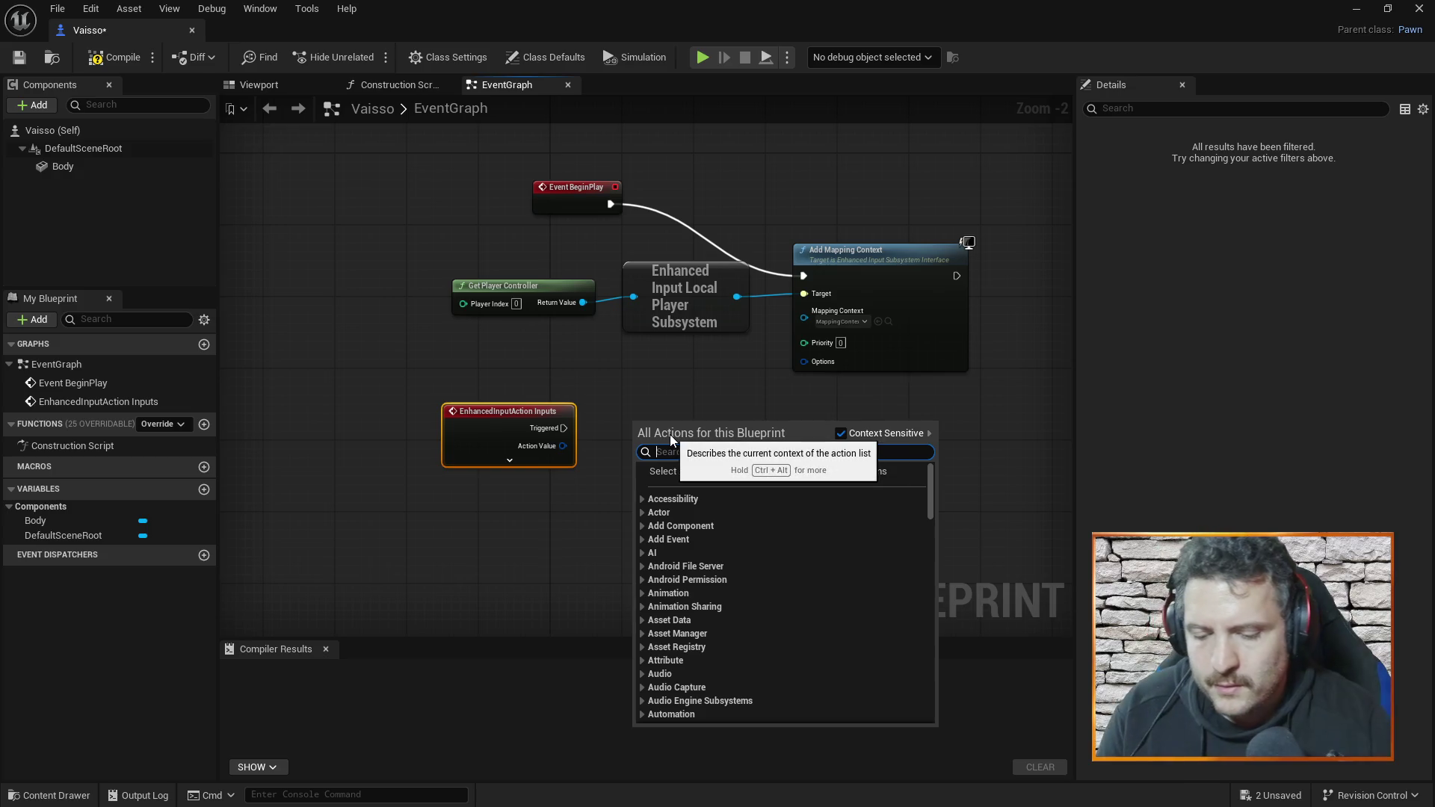
- Search the graph actions for 'movement', then delete the Add Component node placed by mistake
text(movement)
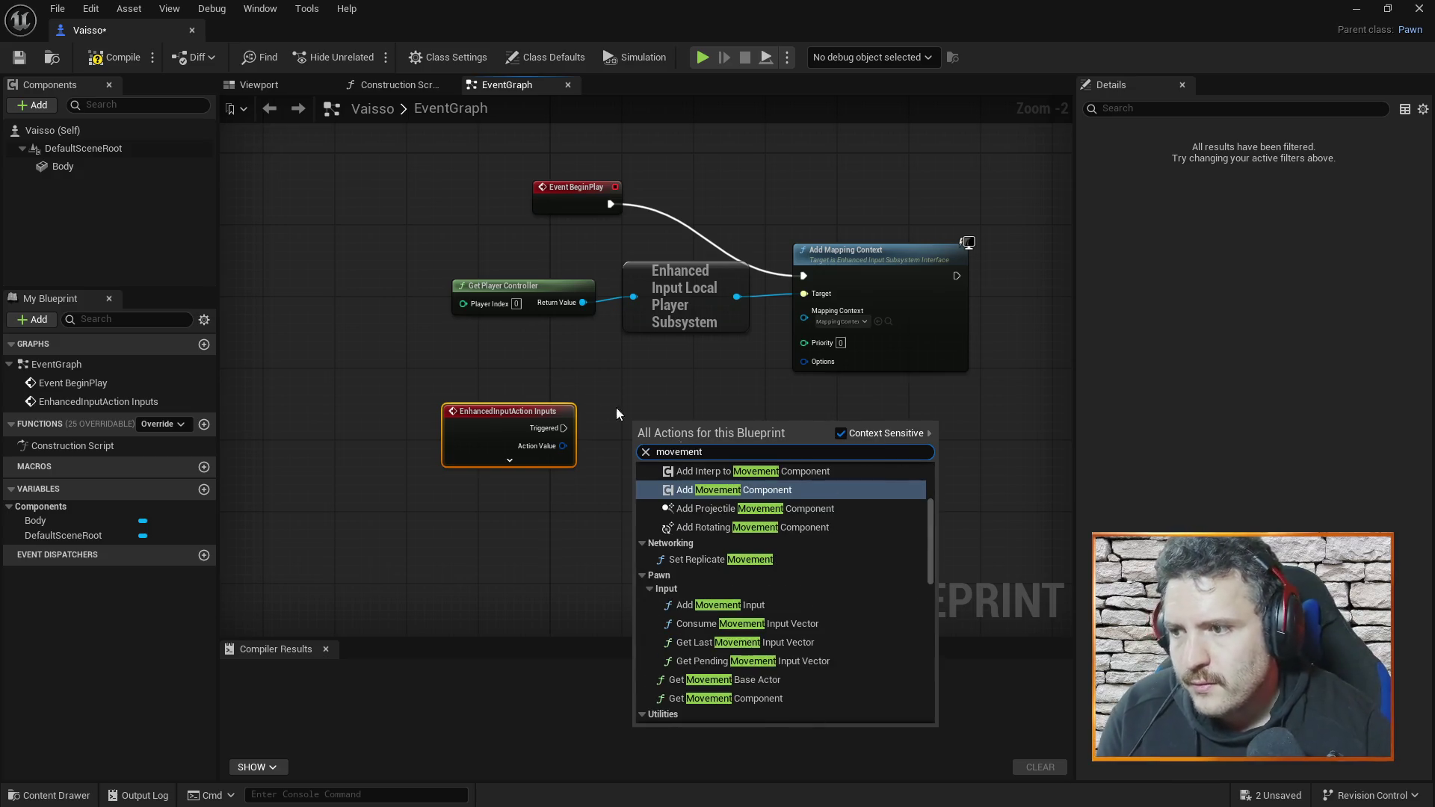
scroll(854, 546, up, 3)
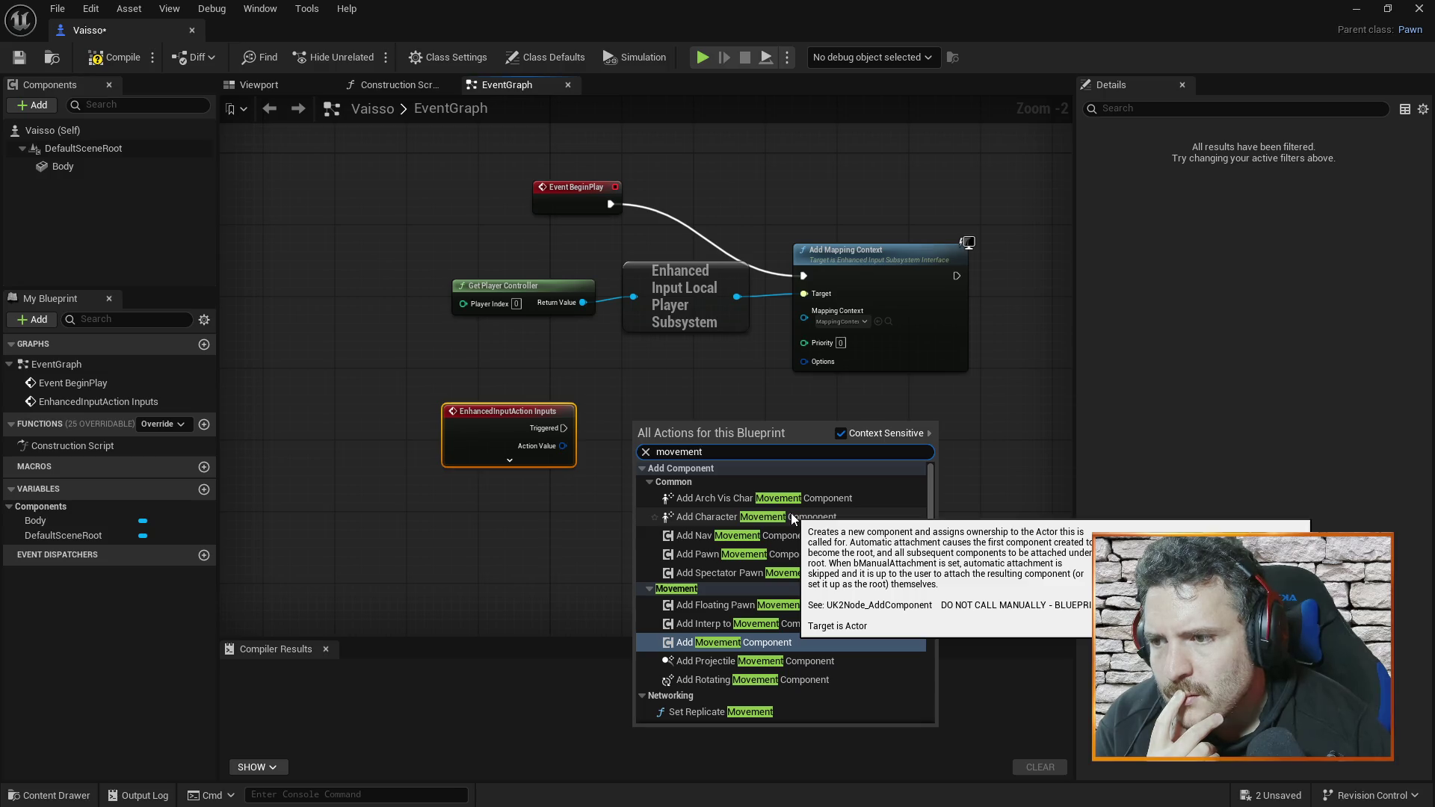
click(790, 512)
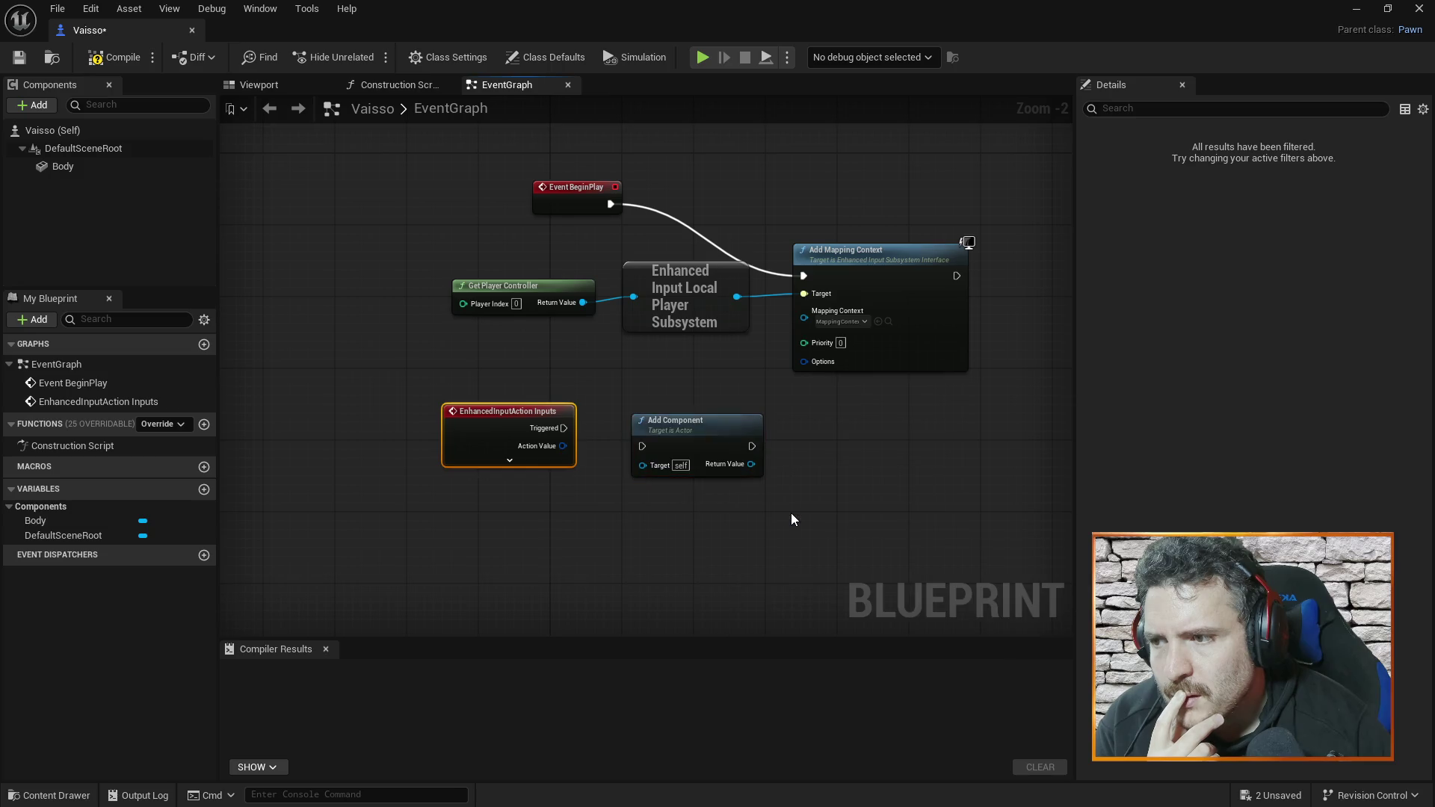
right_click(723, 429)
key(Escape)
key(Delete)
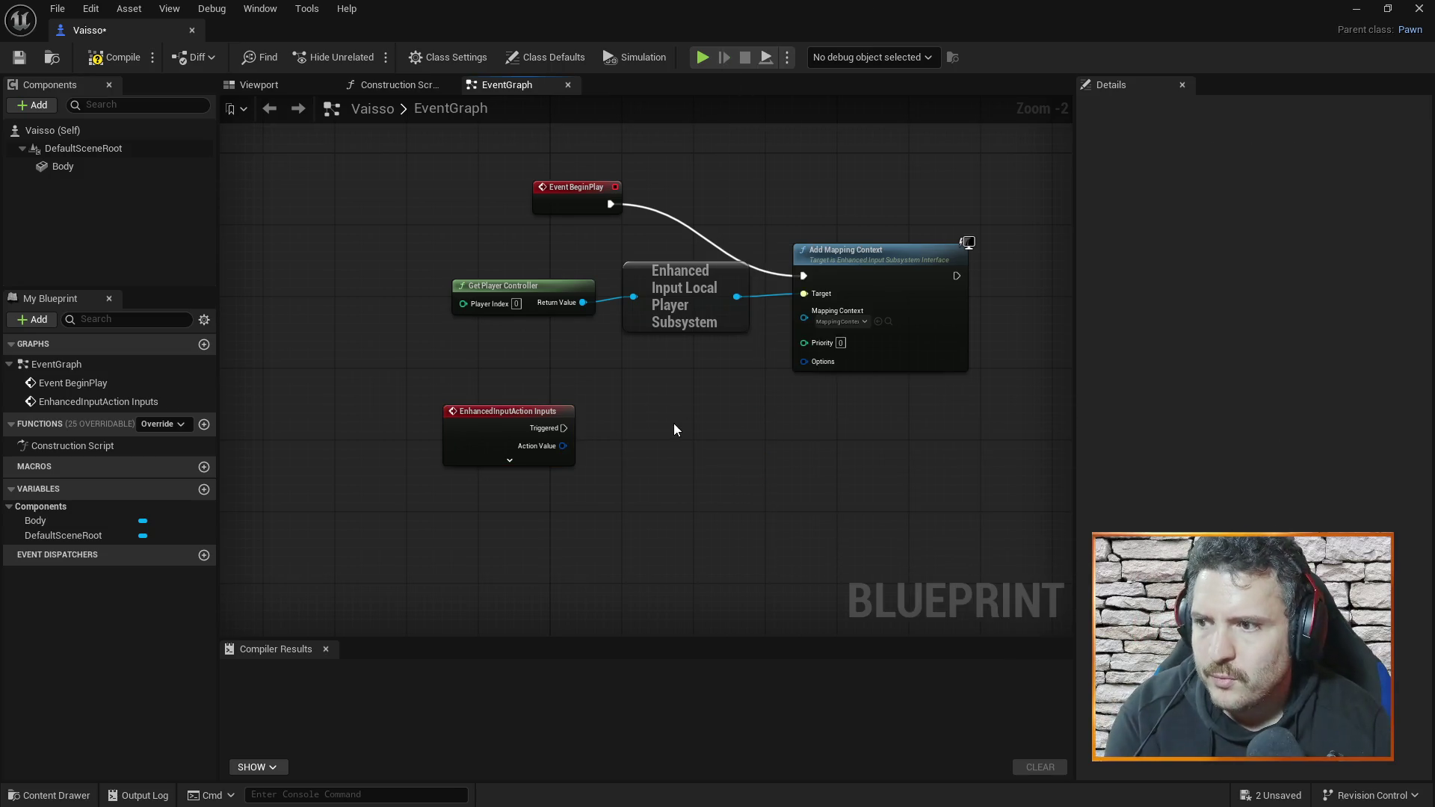
- Reopen the action list and search 'movement' again before switching to the tutorial
right_click(671, 420)
text(char)
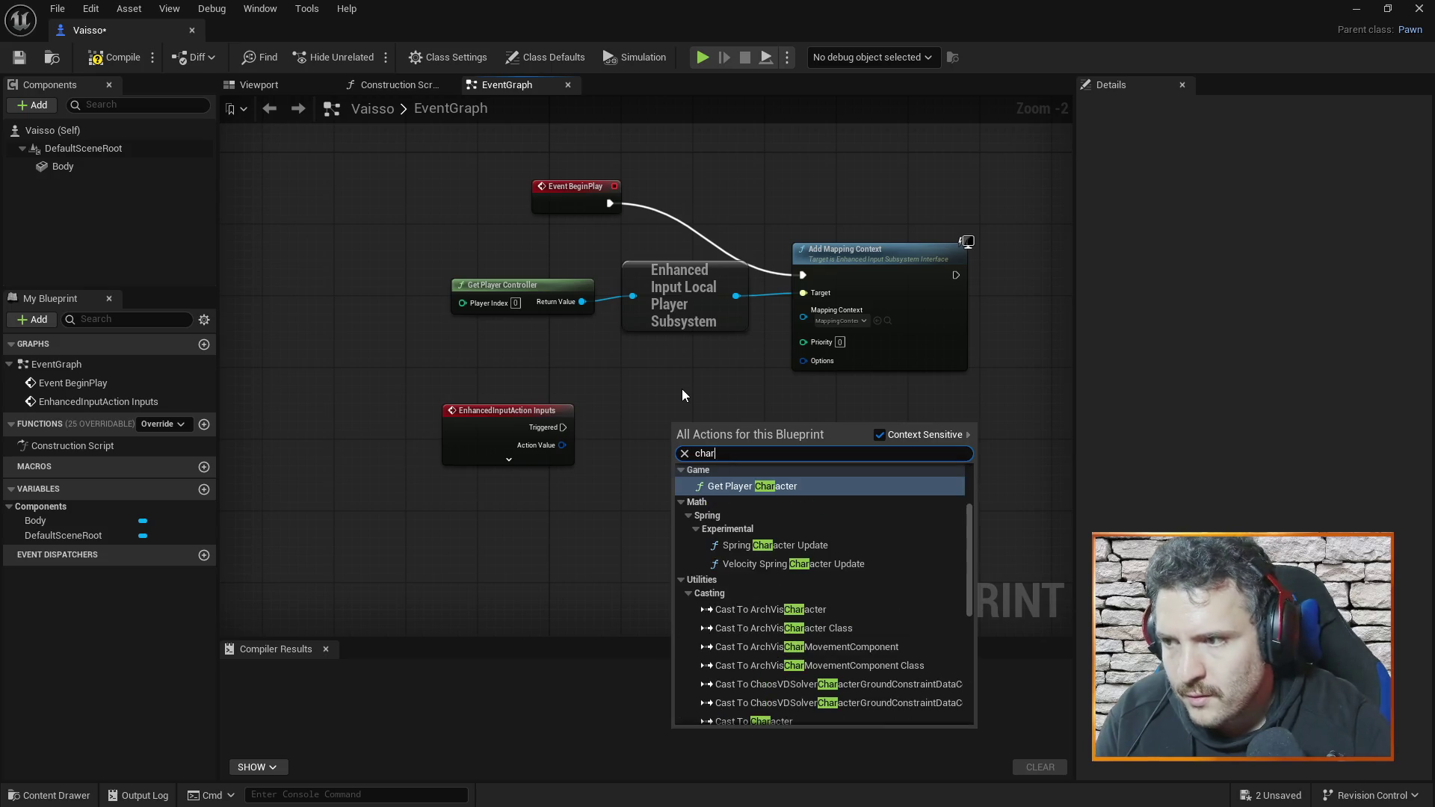
key(BackSpace)
key(BackSpace)
key(BackSpace)
text(mo)
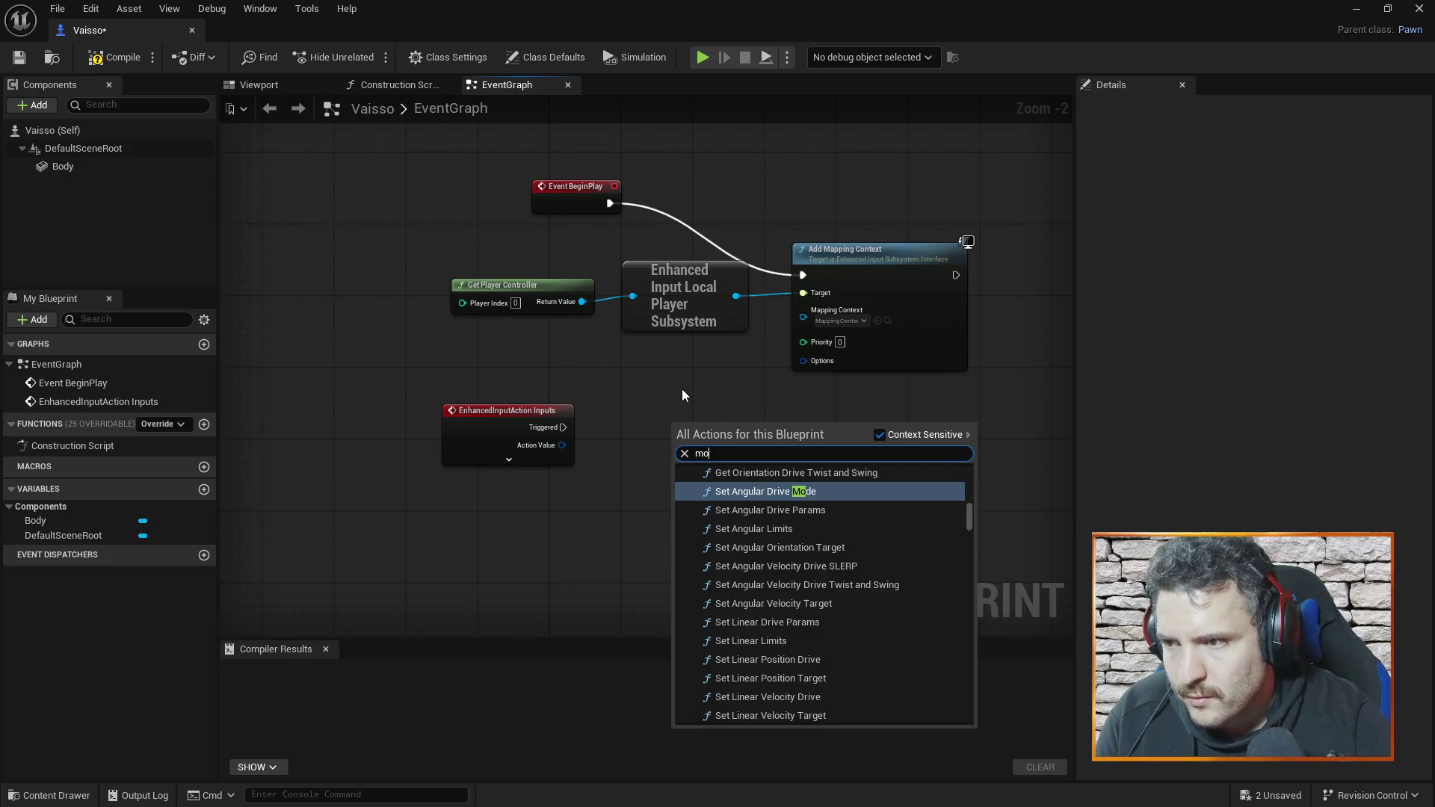
text(vement)
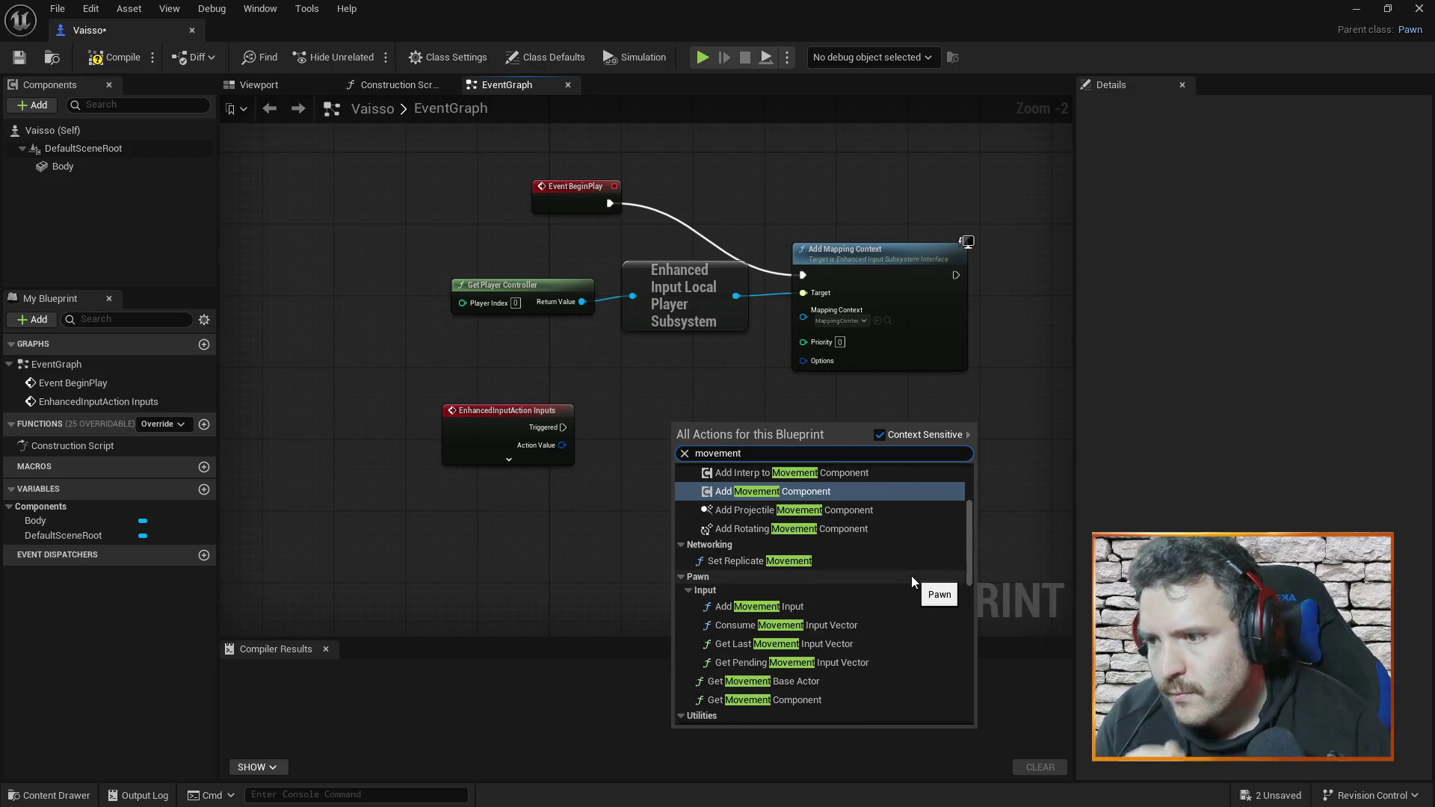
key(alt+Tab)
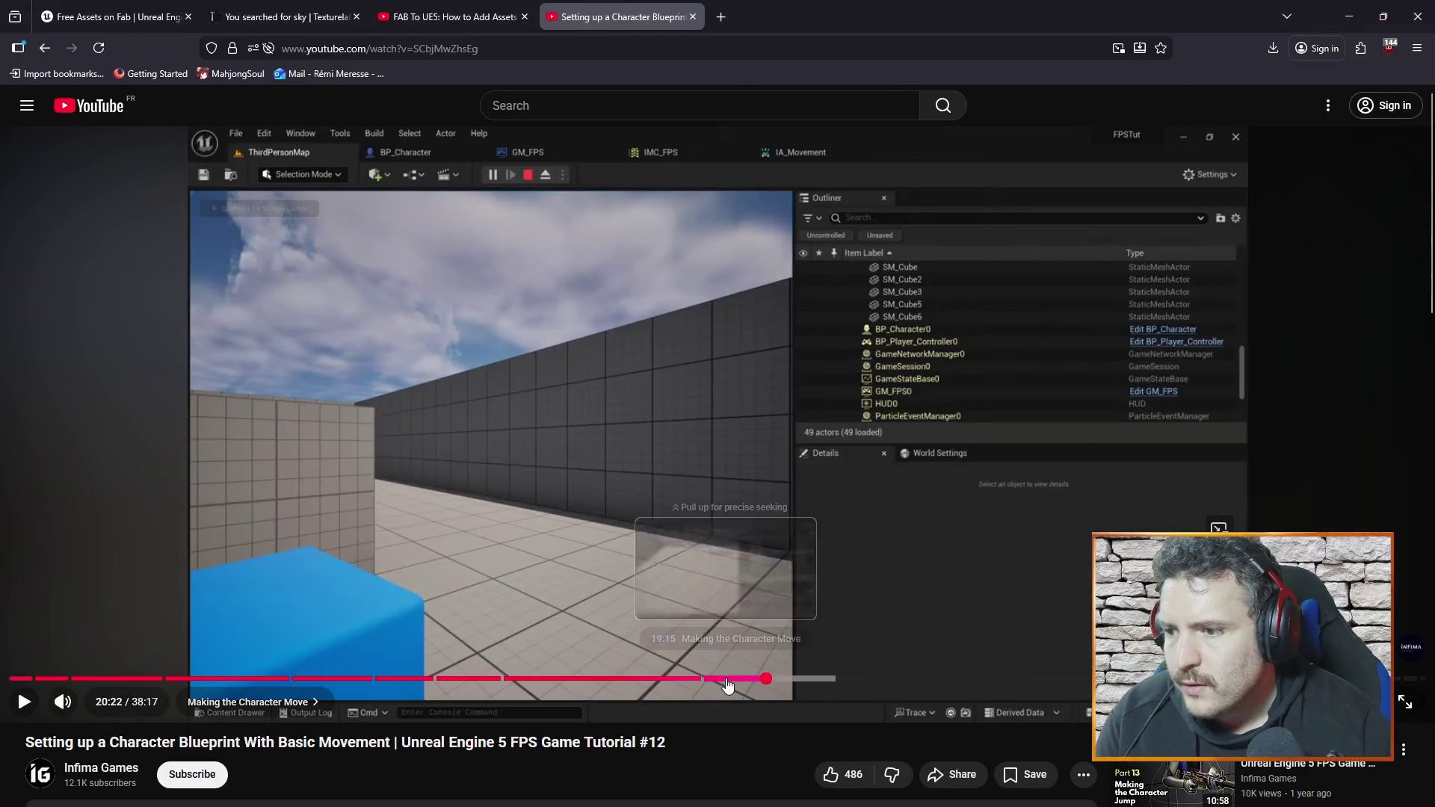
- Rewind the tutorial to 18:58, play to the Add Movement Input step, pause, and return to Unreal
click(715, 678)
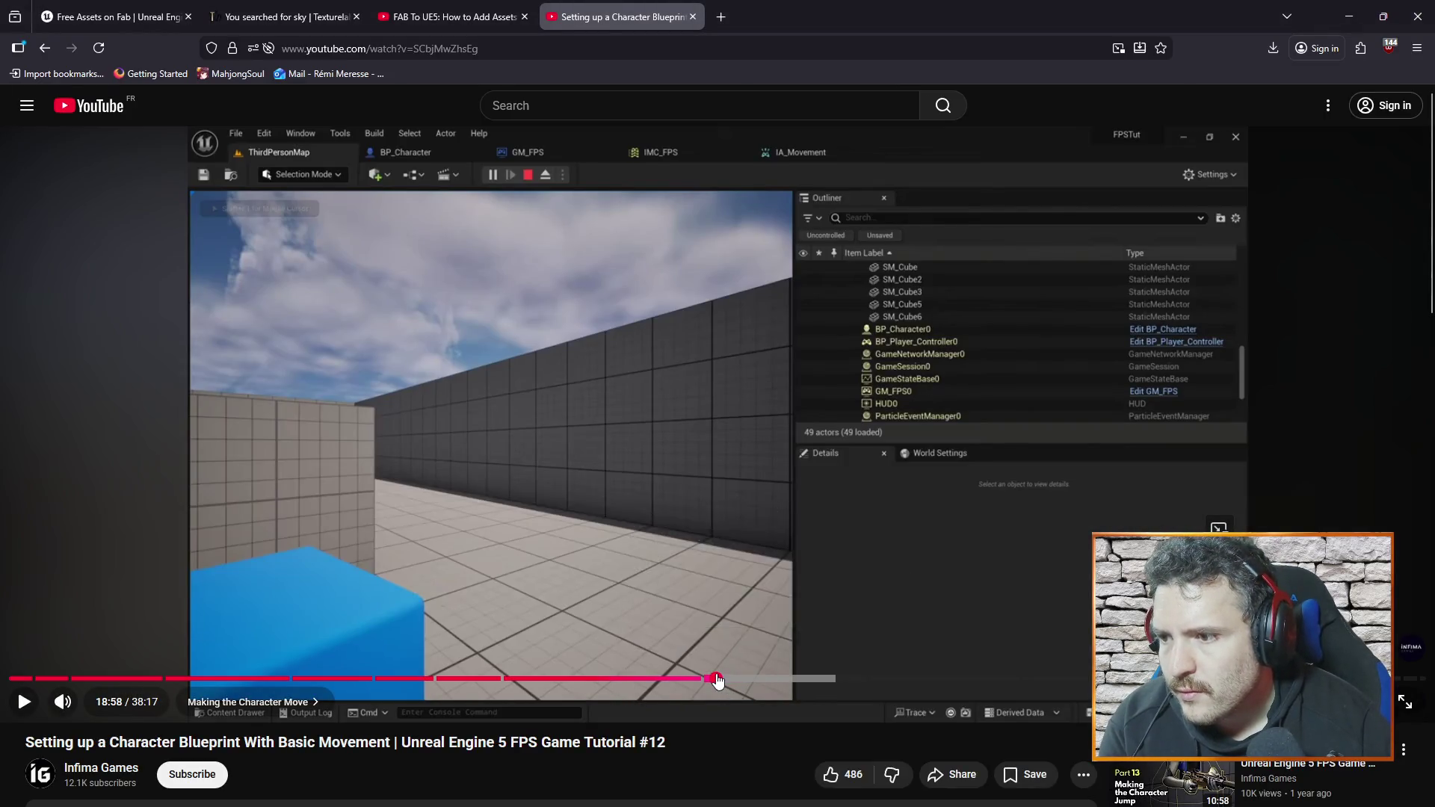
click(746, 575)
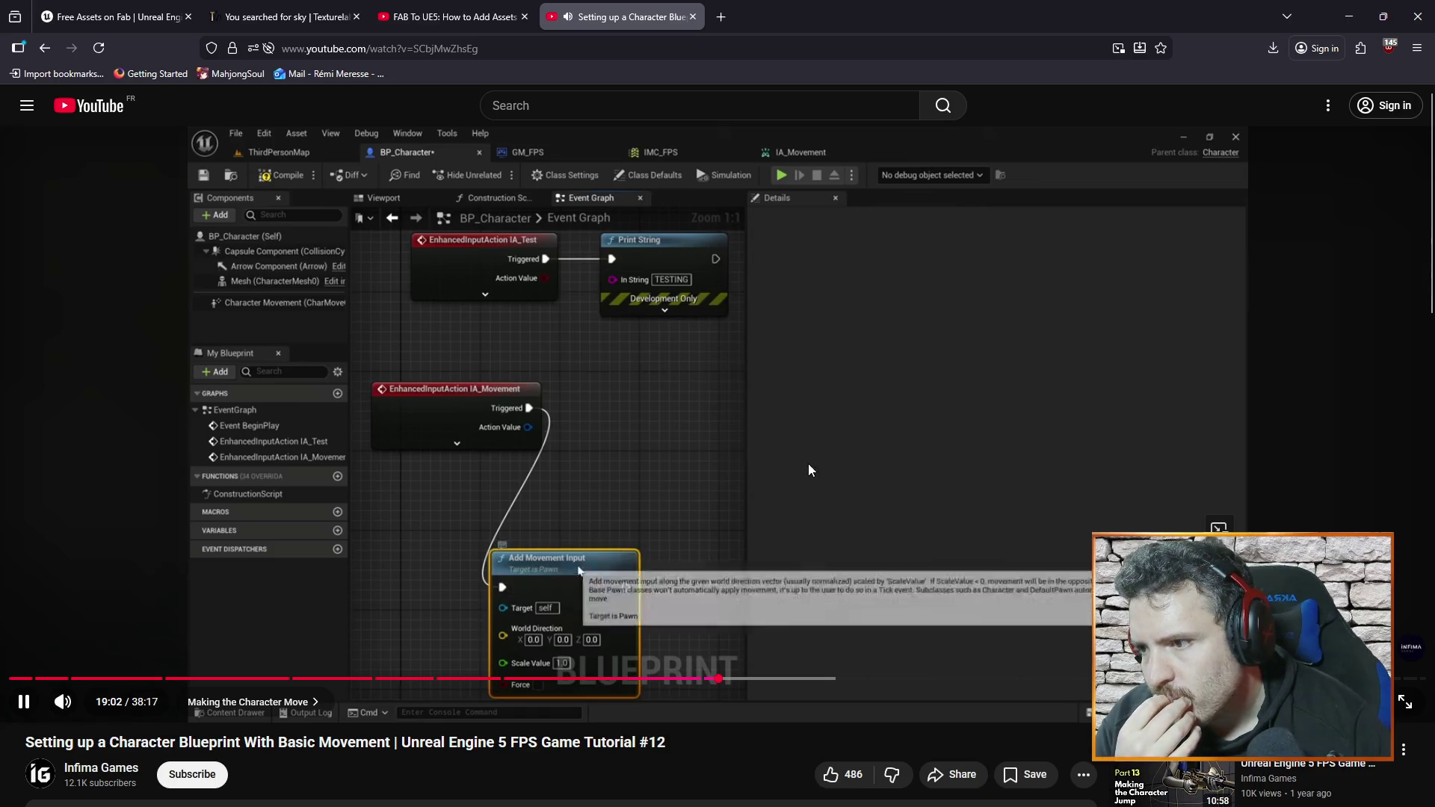
click(801, 445)
key(alt+Tab)
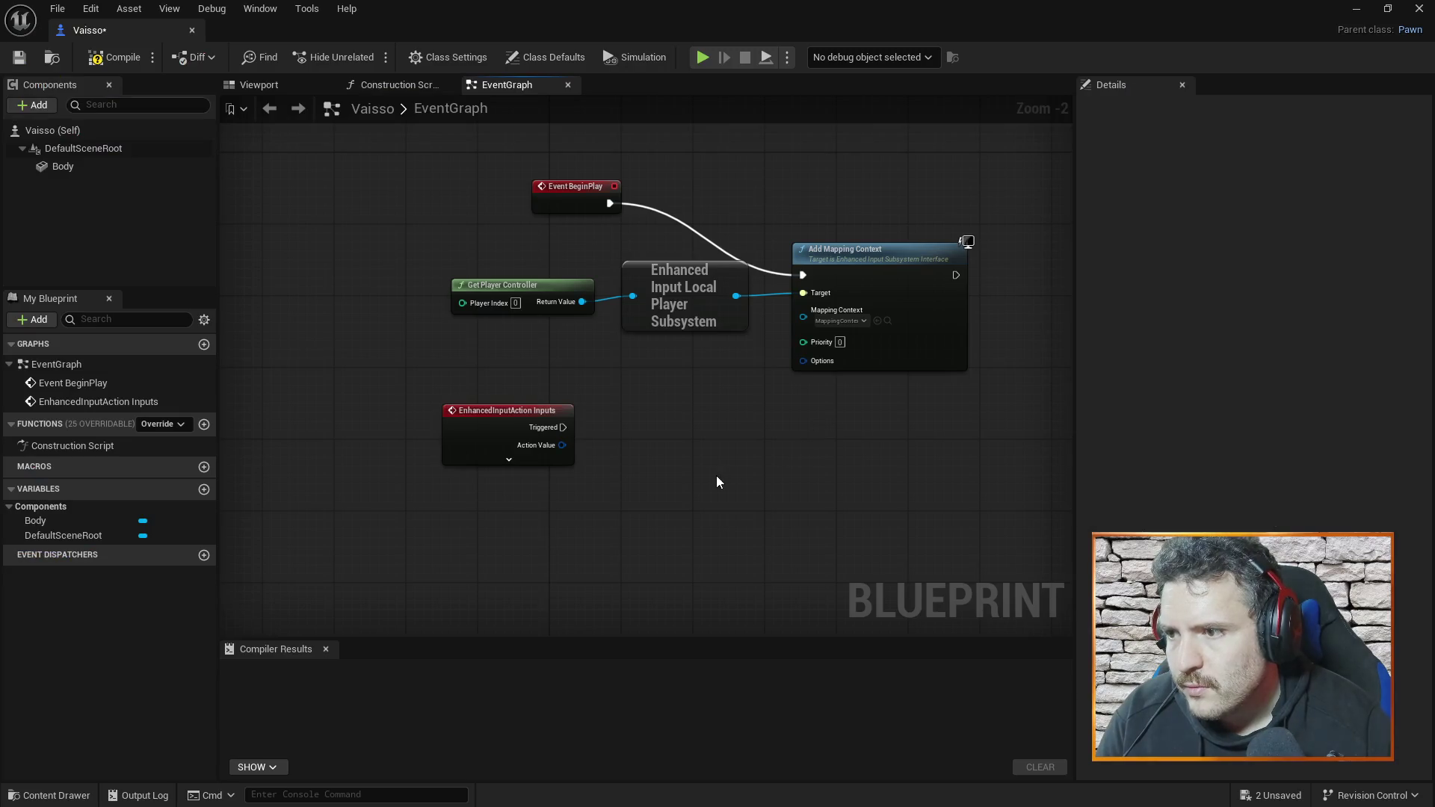
- Search 'movement' and place an Add Movement Input node beside the EnhancedInputAction Inputs event
right_click(718, 479)
text(movement)
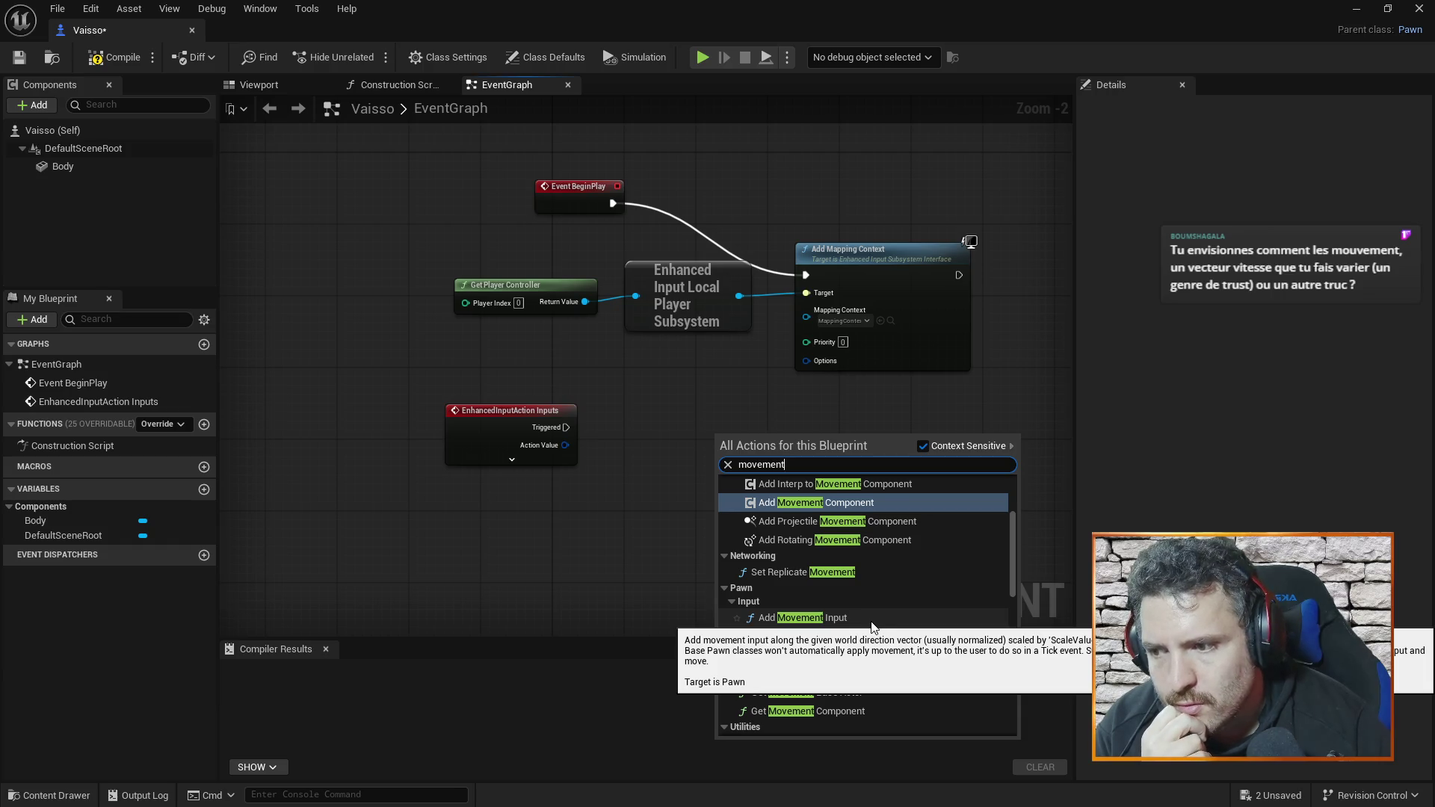
scroll(871, 626, down, 1)
scroll(882, 616, down, 1)
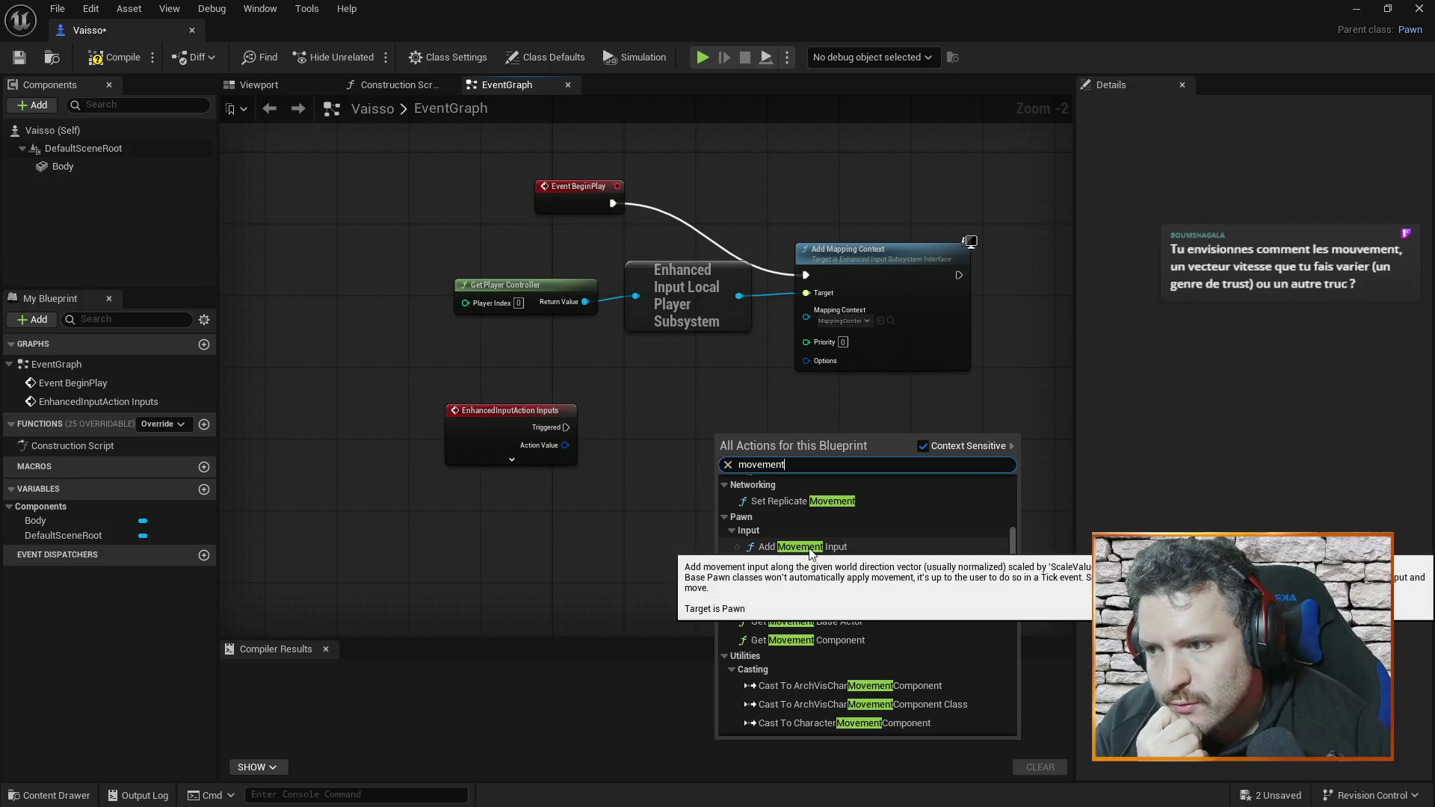
scroll(812, 553, up, 2)
scroll(855, 562, up, 2)
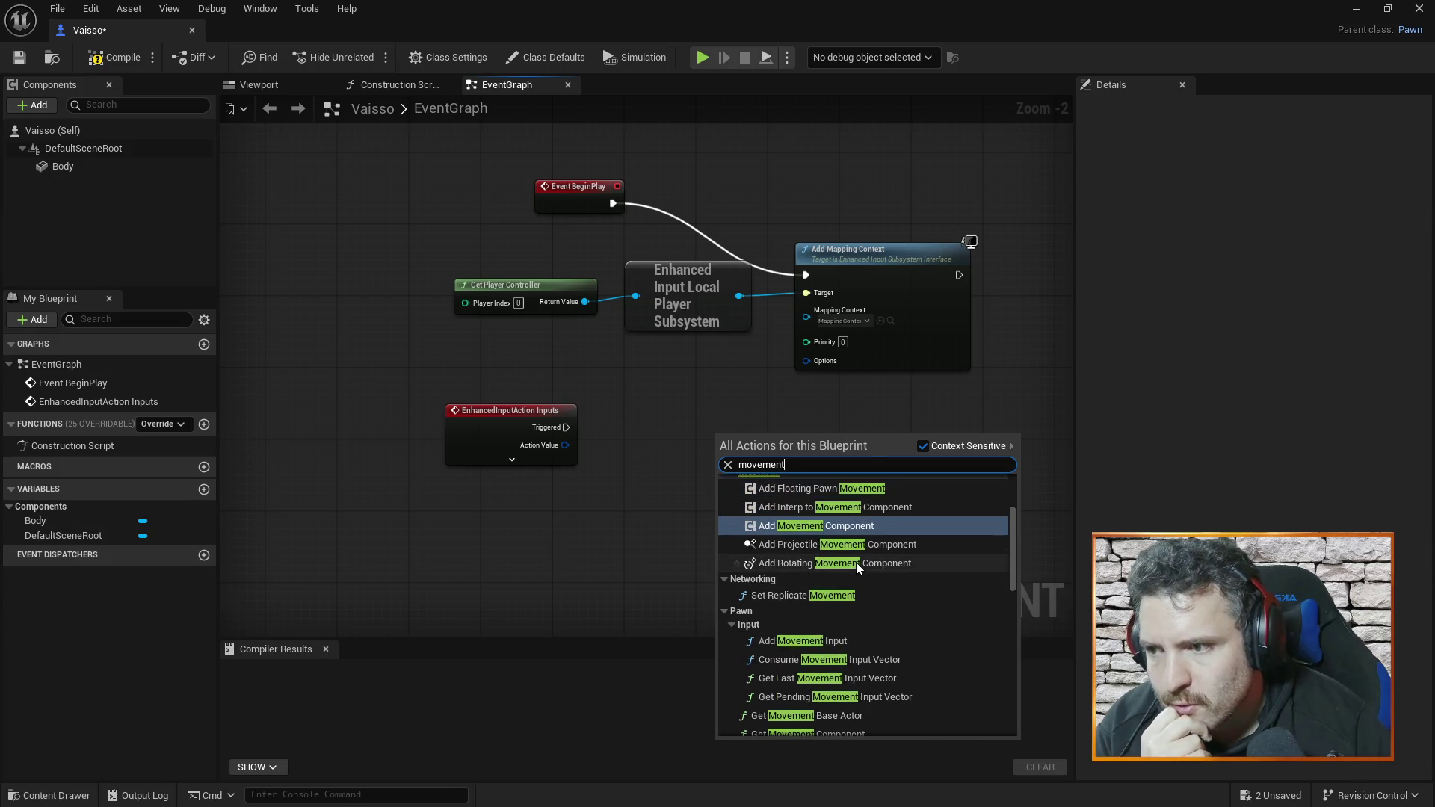
scroll(855, 563, down, 1)
scroll(855, 563, up, 1)
scroll(855, 586, down, 1)
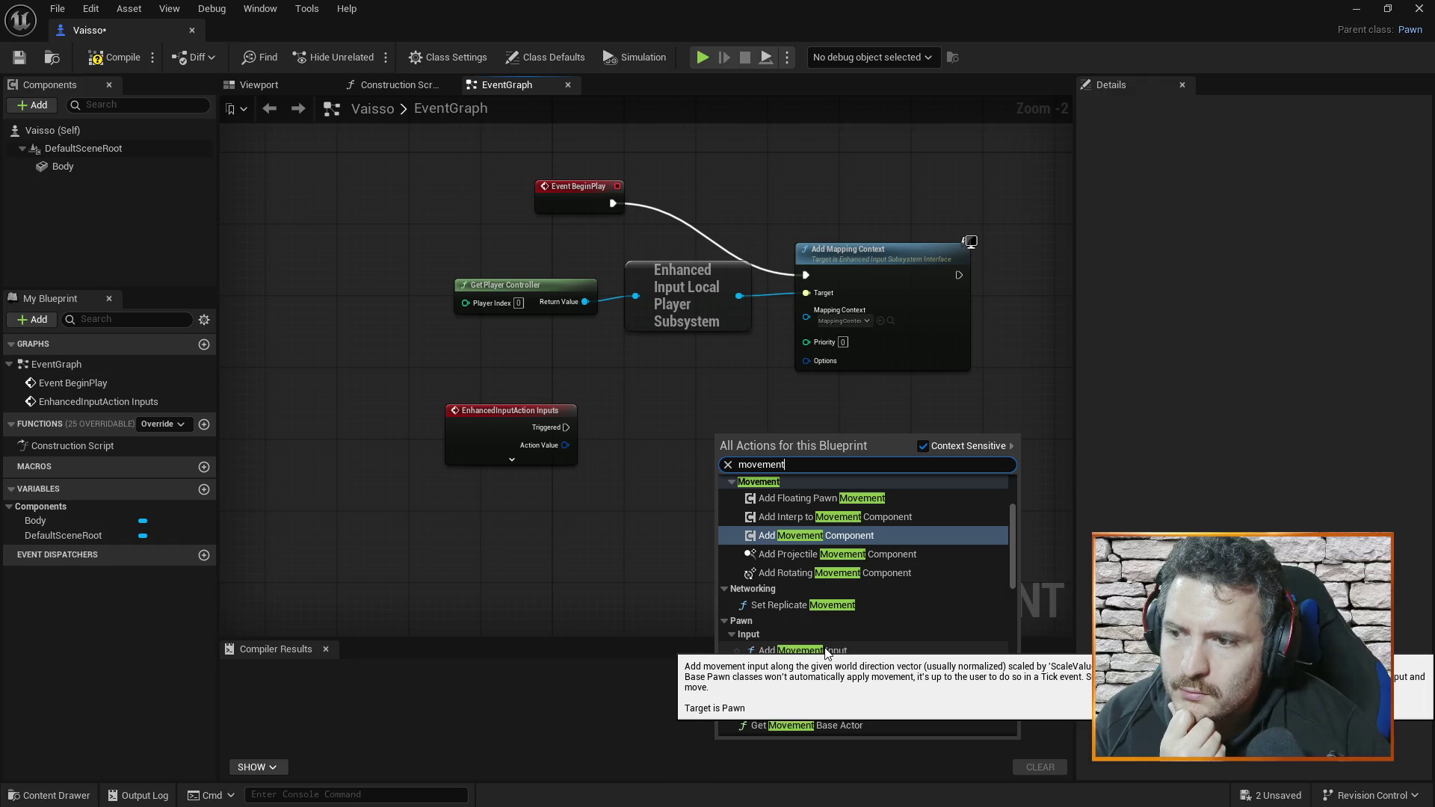
click(828, 651)
mouse_move(782, 432)
mouse_down()
mouse_move(736, 384)
mouse_move(747, 418)
mouse_up()
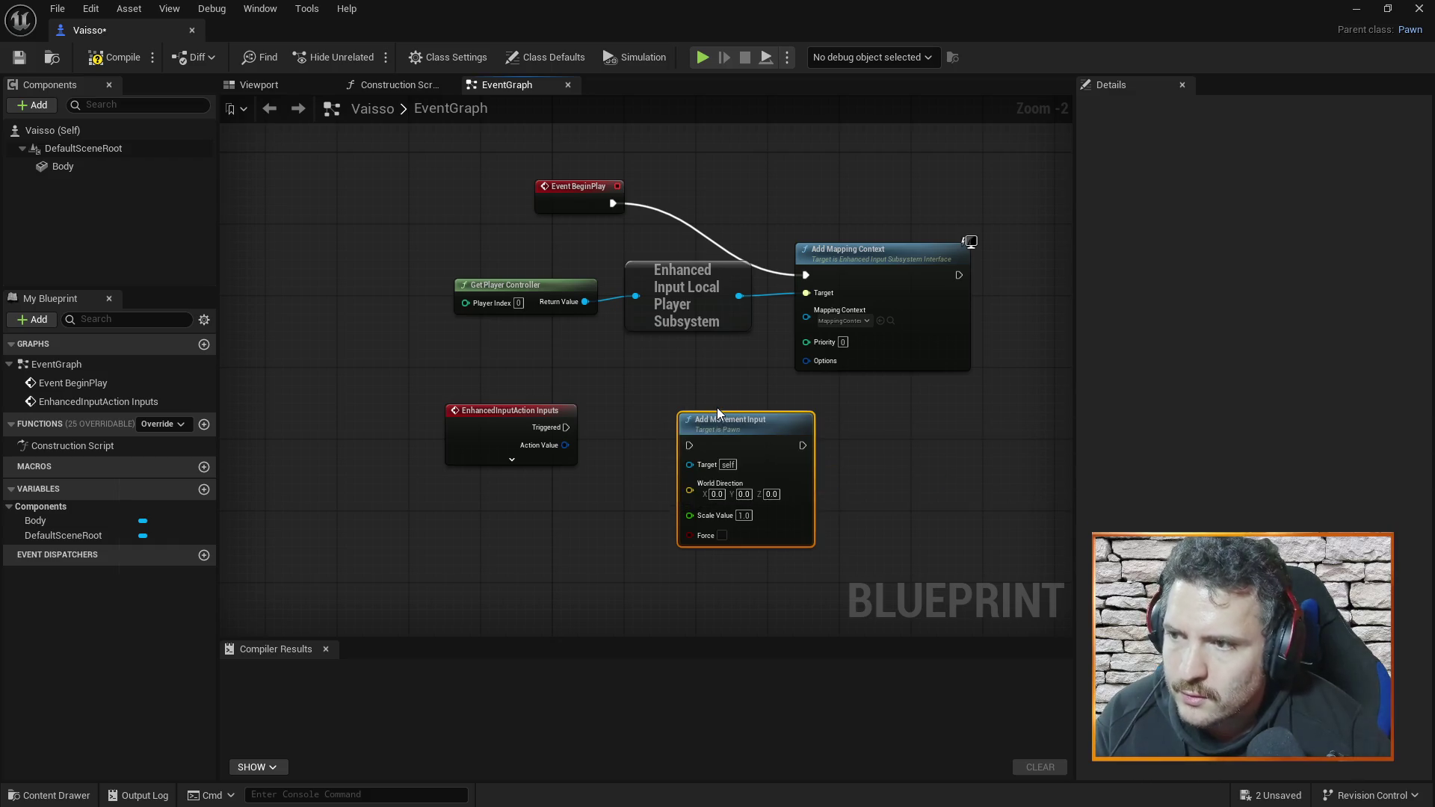
key(alt+Tab)
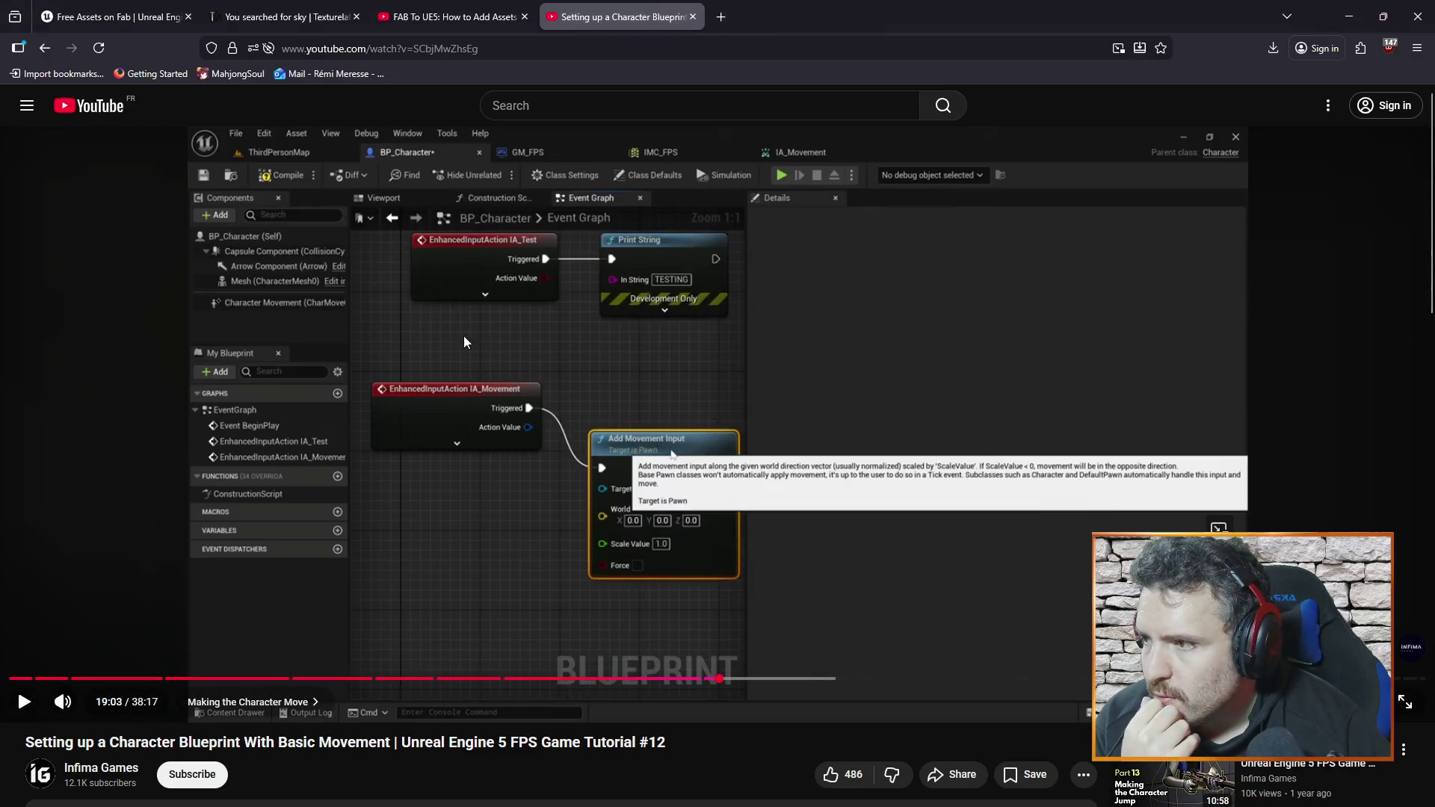
- Play the tutorial to 19:10, where Triggered is wired into Add Movement Input, then return to Unreal
click(641, 402)
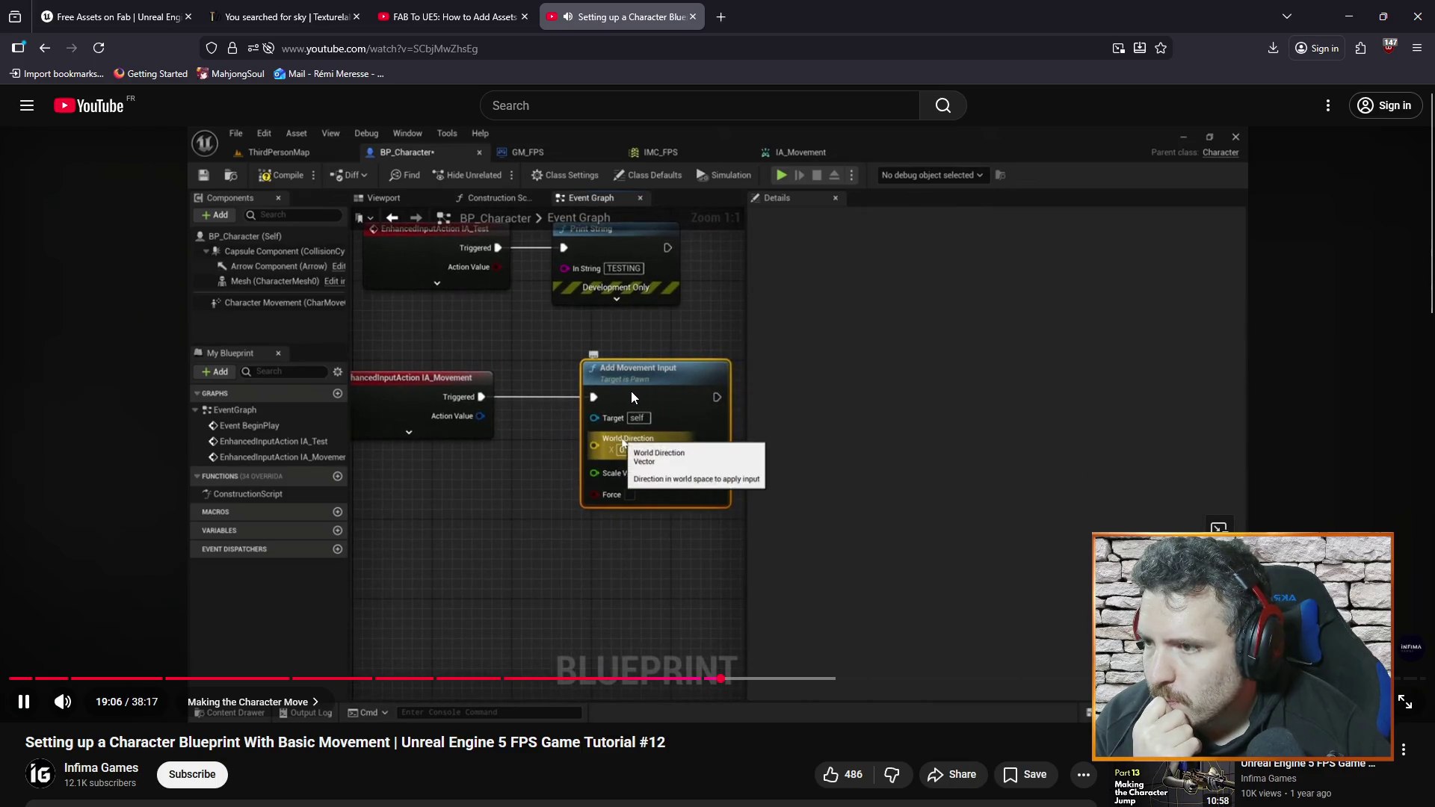
click(721, 348)
key(alt+Tab)
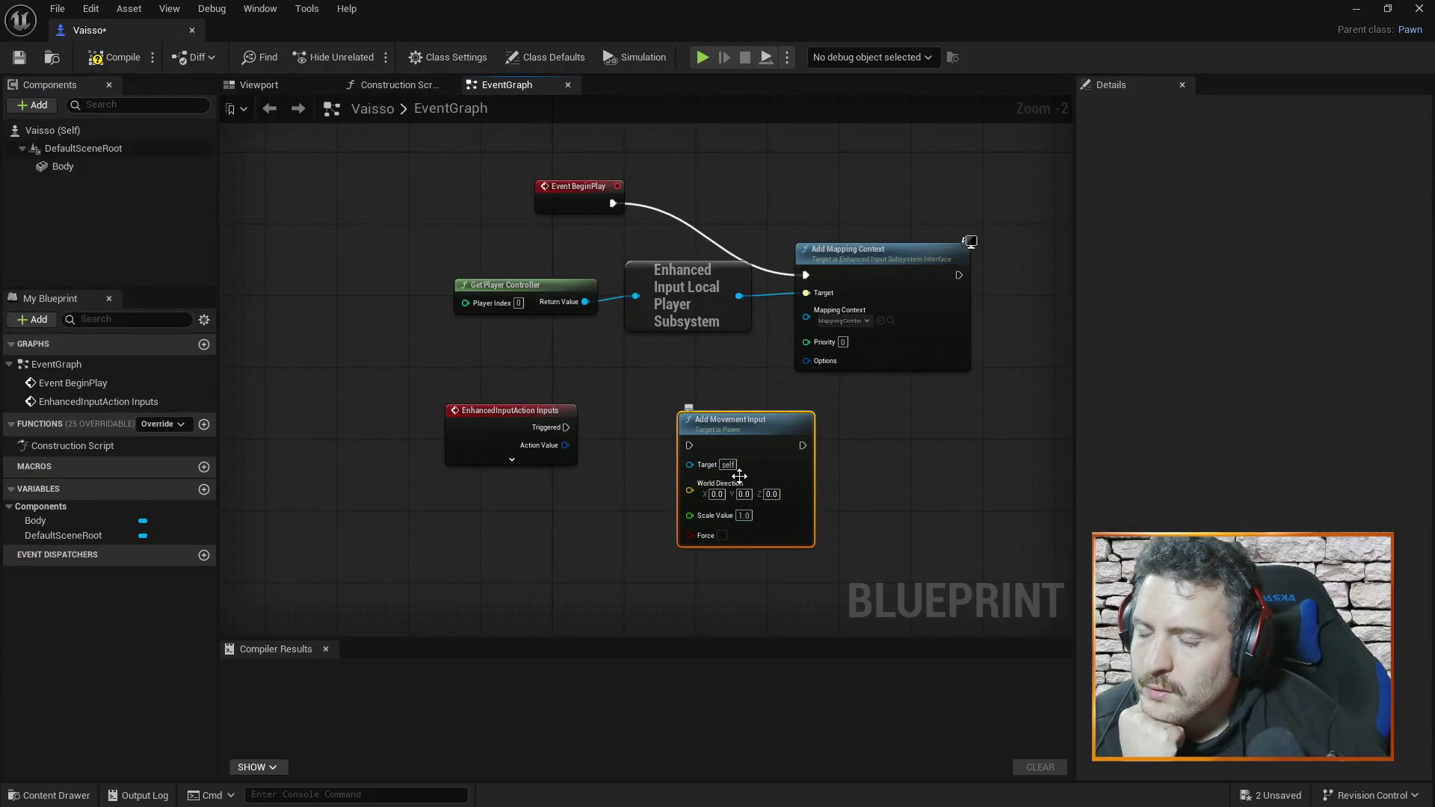
- Drag the EnhancedInputAction Inputs and Add Movement Input nodes until they sit level side by side
drag(540, 403, 505, 393)
drag(702, 427, 774, 404)
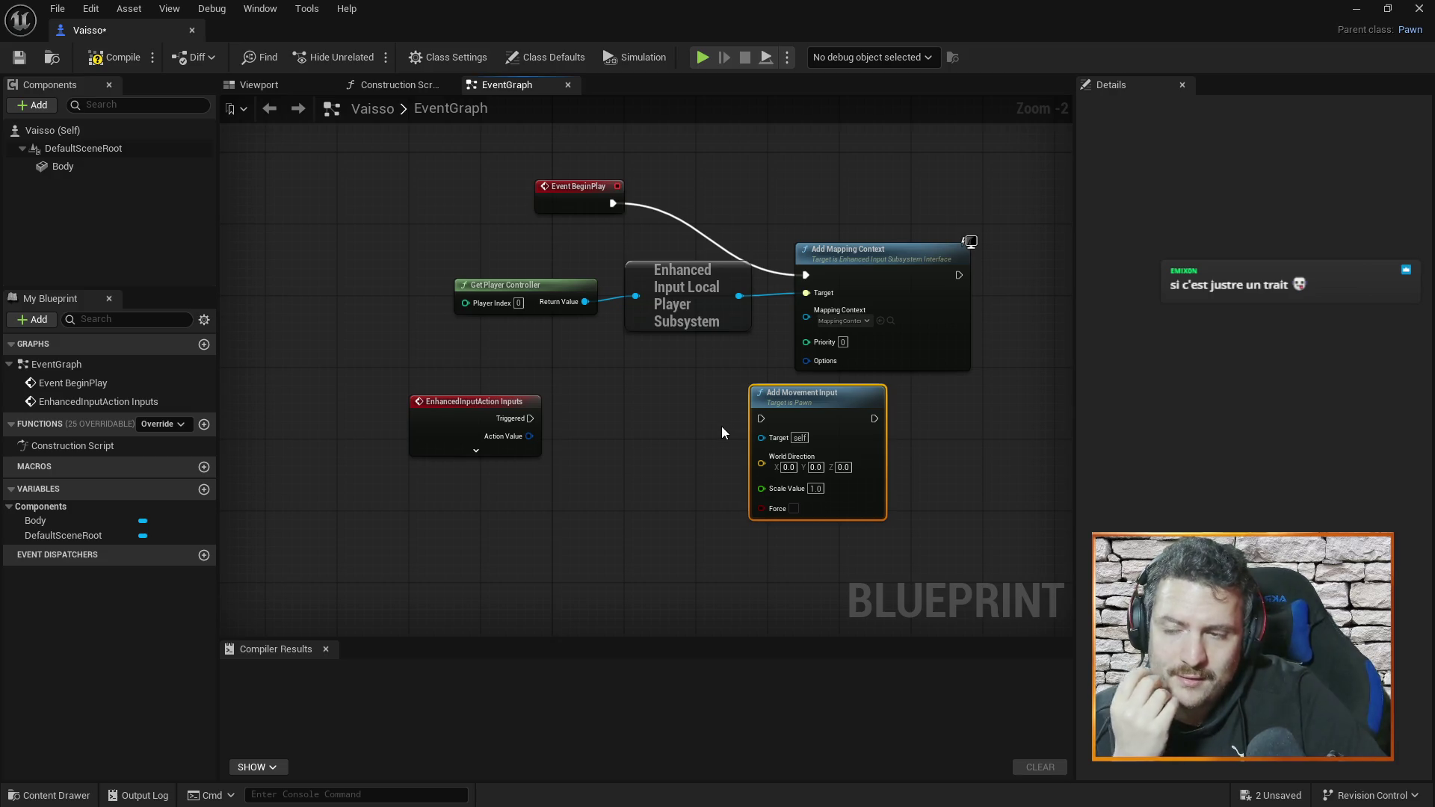
drag(828, 392, 864, 410)
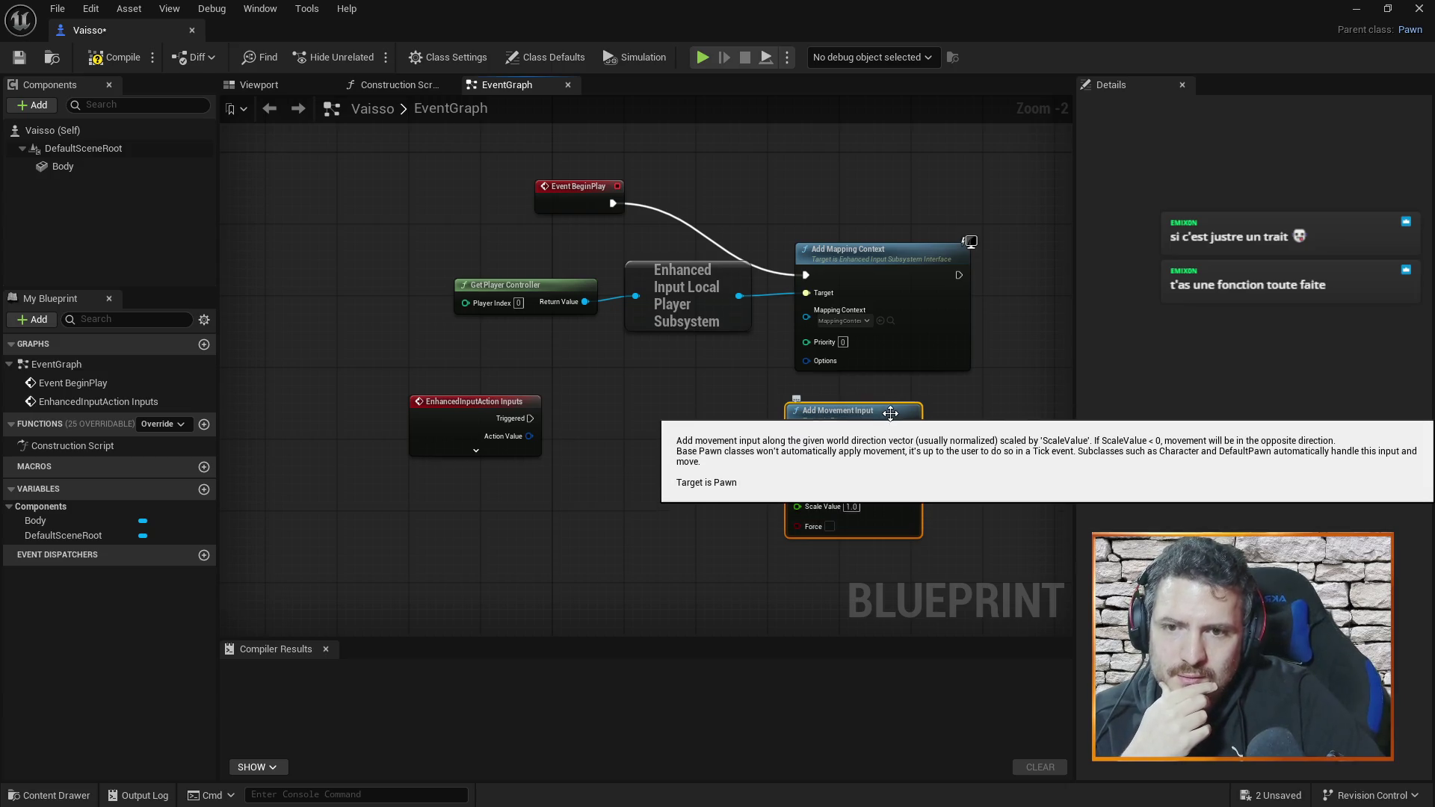
drag(890, 413, 814, 407)
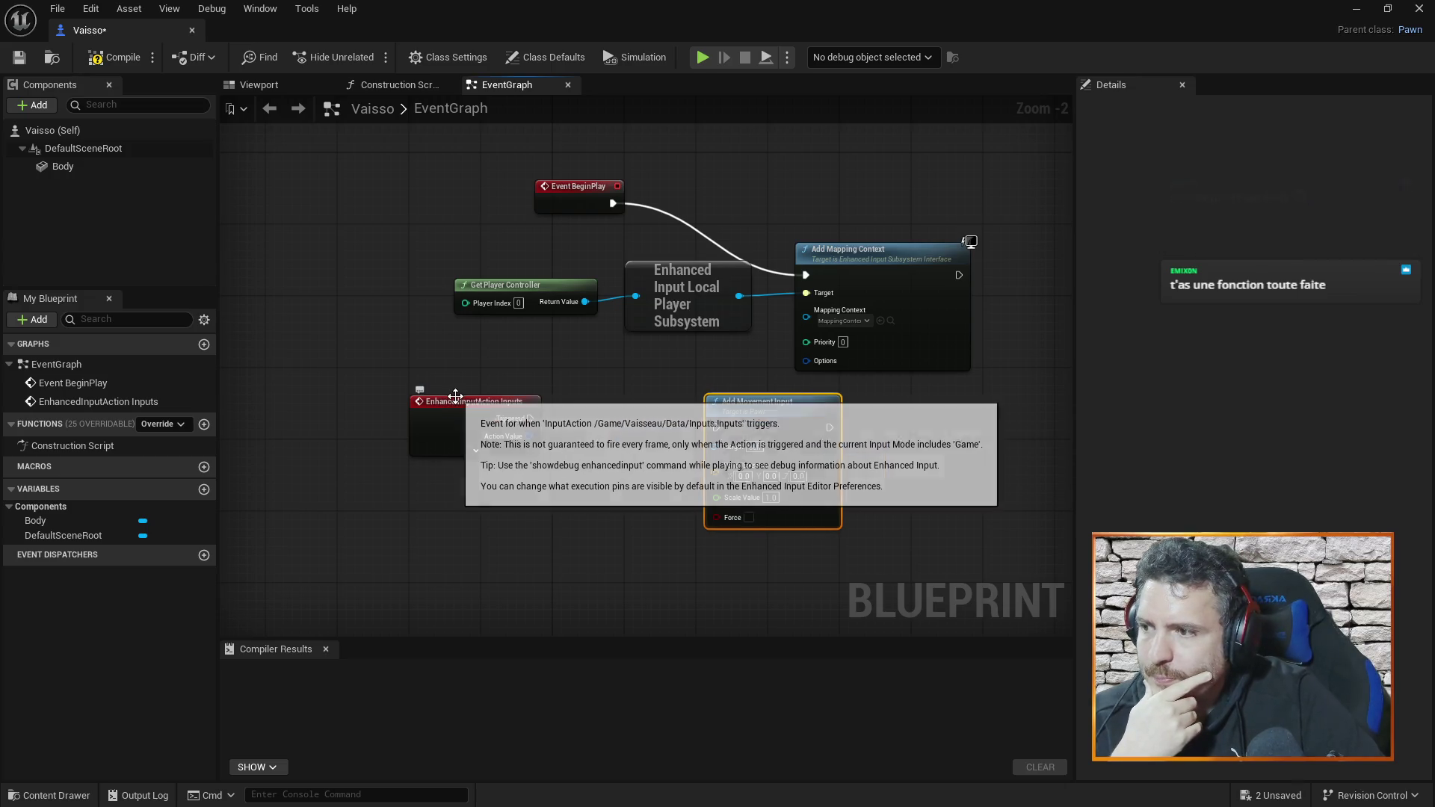
mouse_move(459, 398)
mouse_down()
mouse_move(480, 379)
mouse_move(476, 397)
mouse_up()
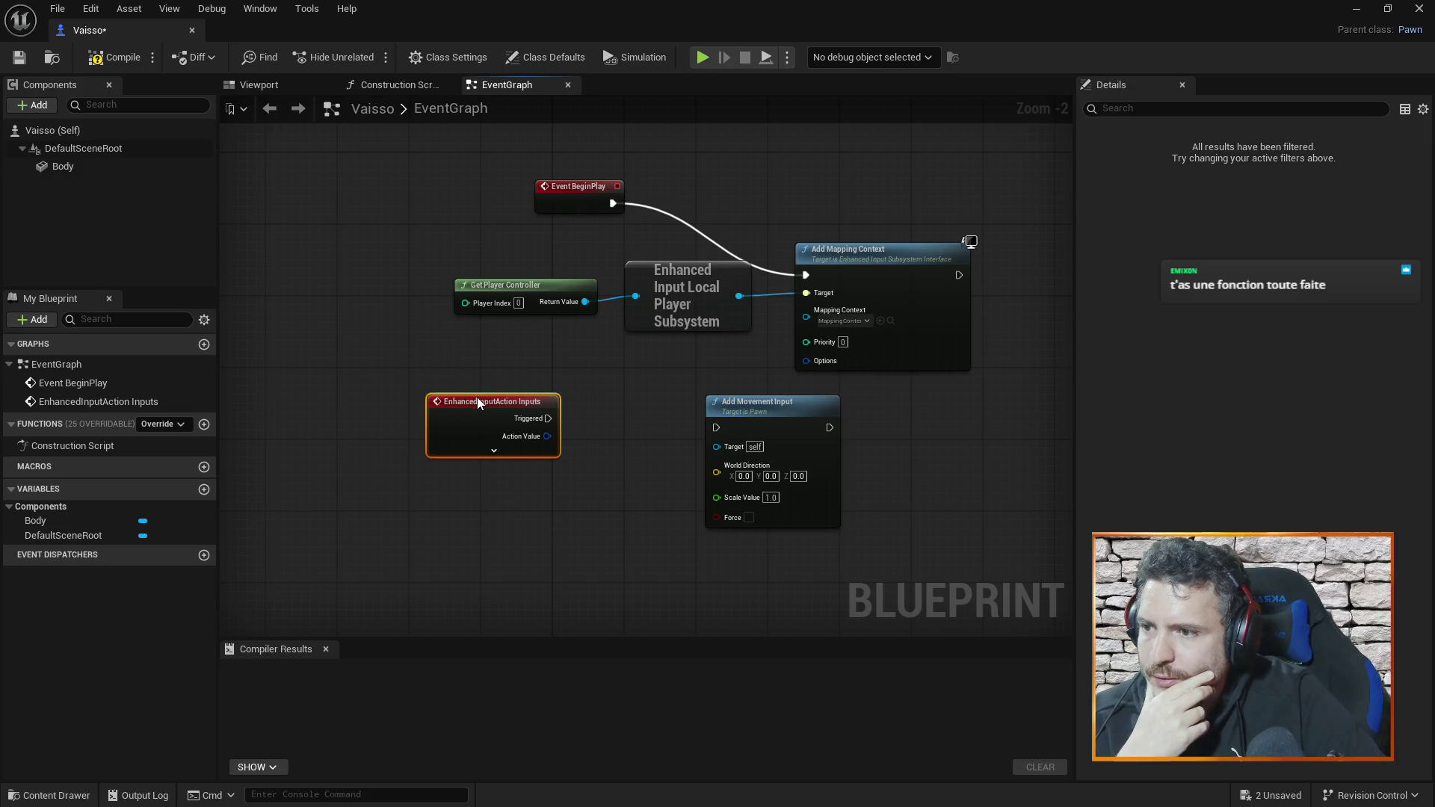
drag(740, 408, 750, 408)
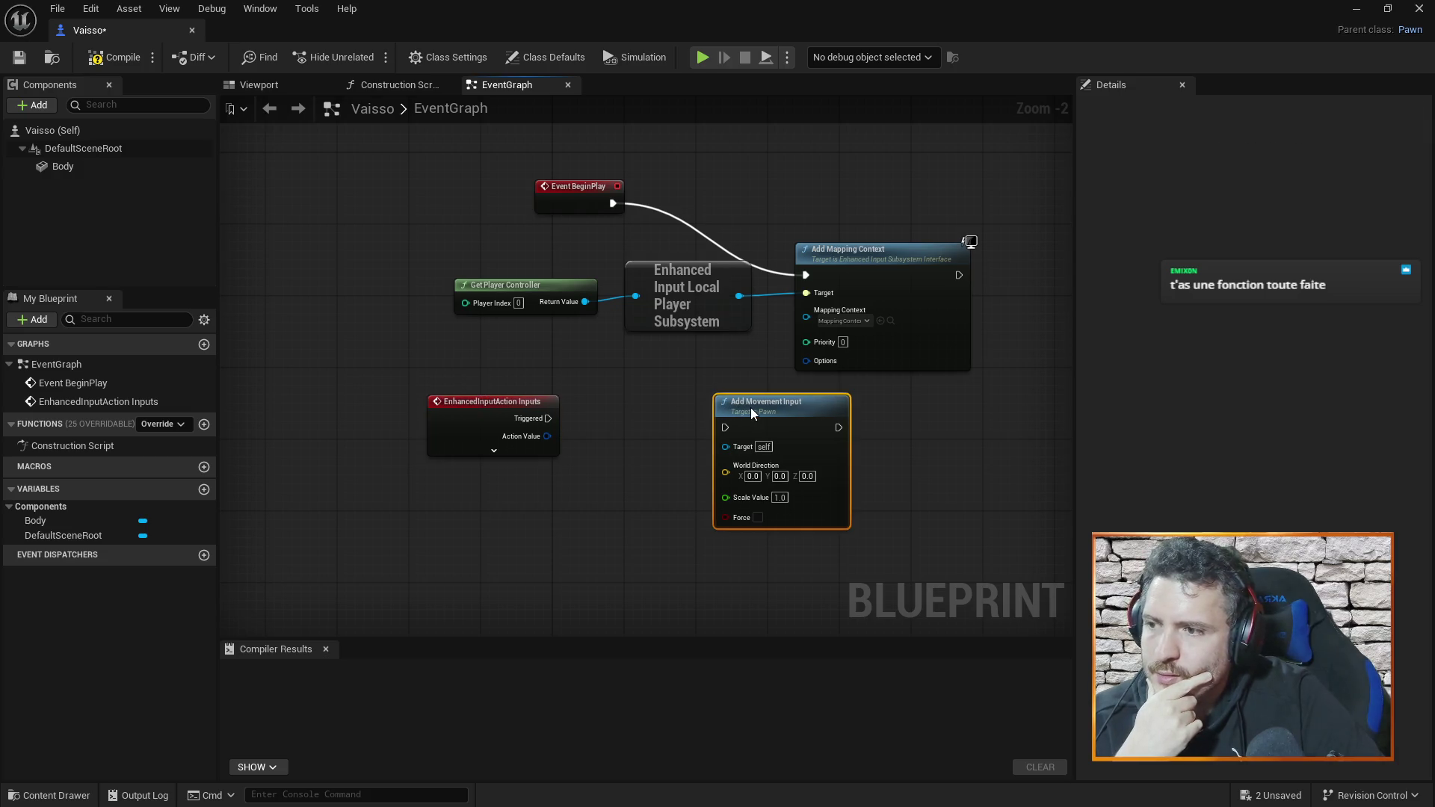
drag(516, 402, 552, 392)
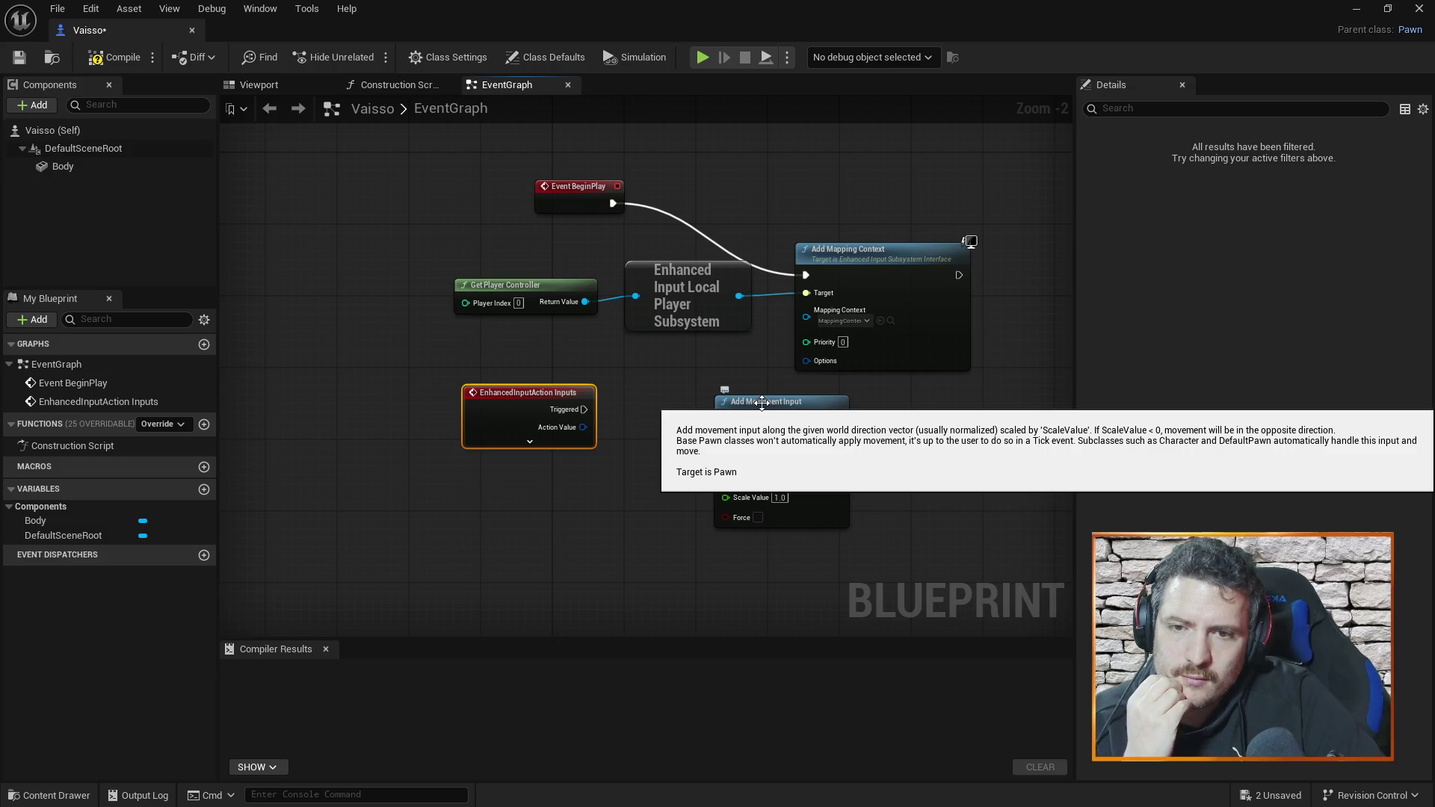
drag(761, 405, 773, 398)
- Search the Vaisso graph's action list for 'forward vec' to reveal Get Actor Forward Vector
click(669, 400)
right_click(654, 402)
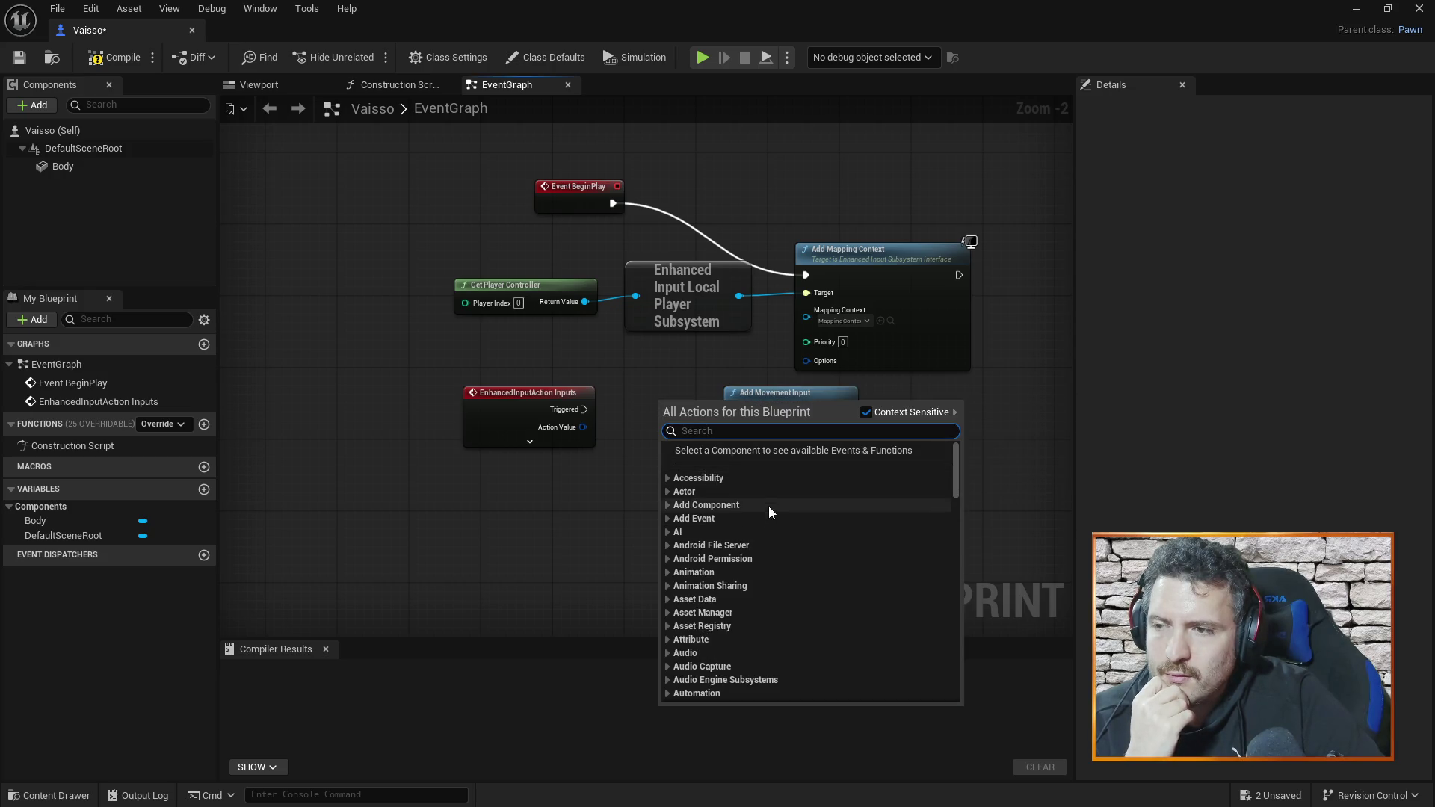
click(710, 366)
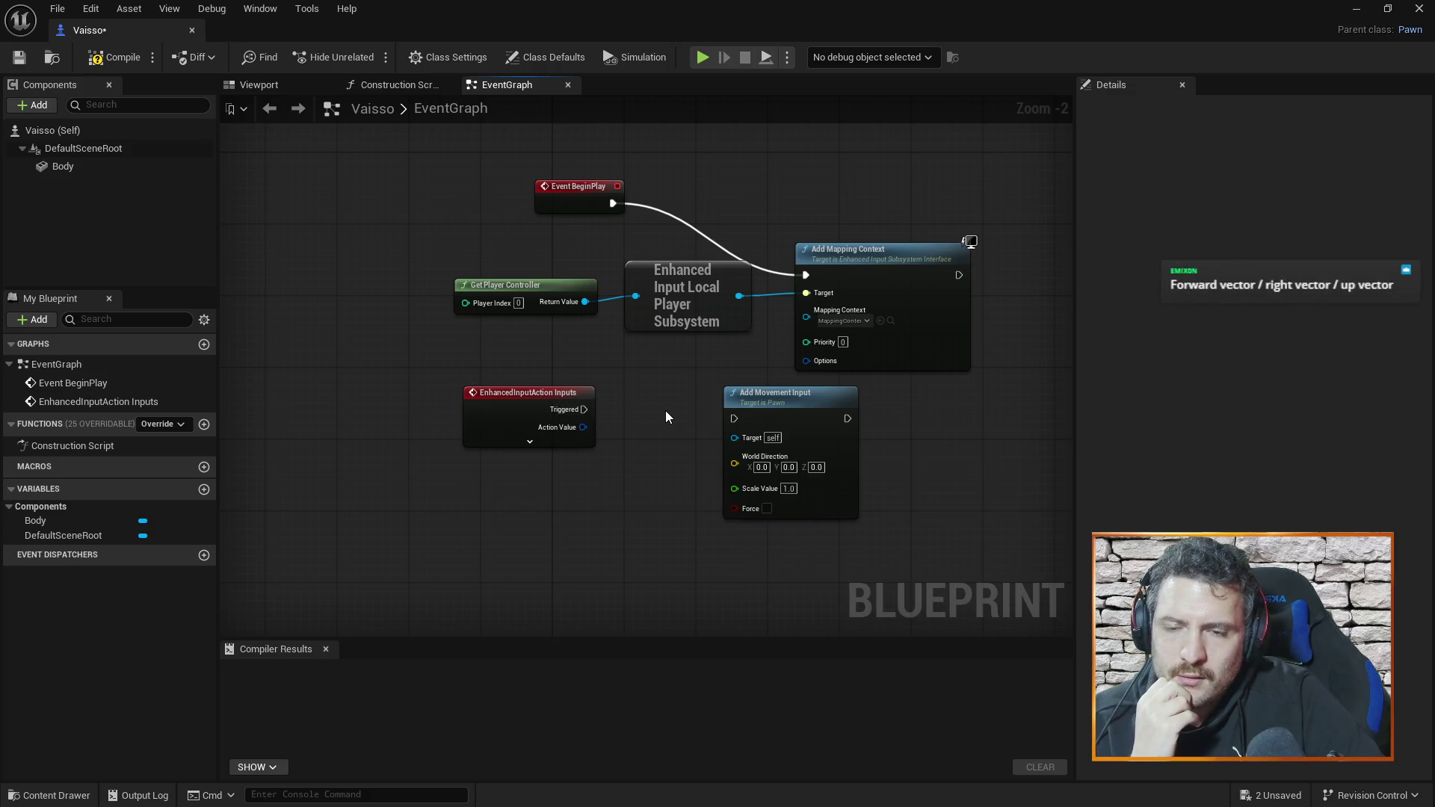
right_click(638, 444)
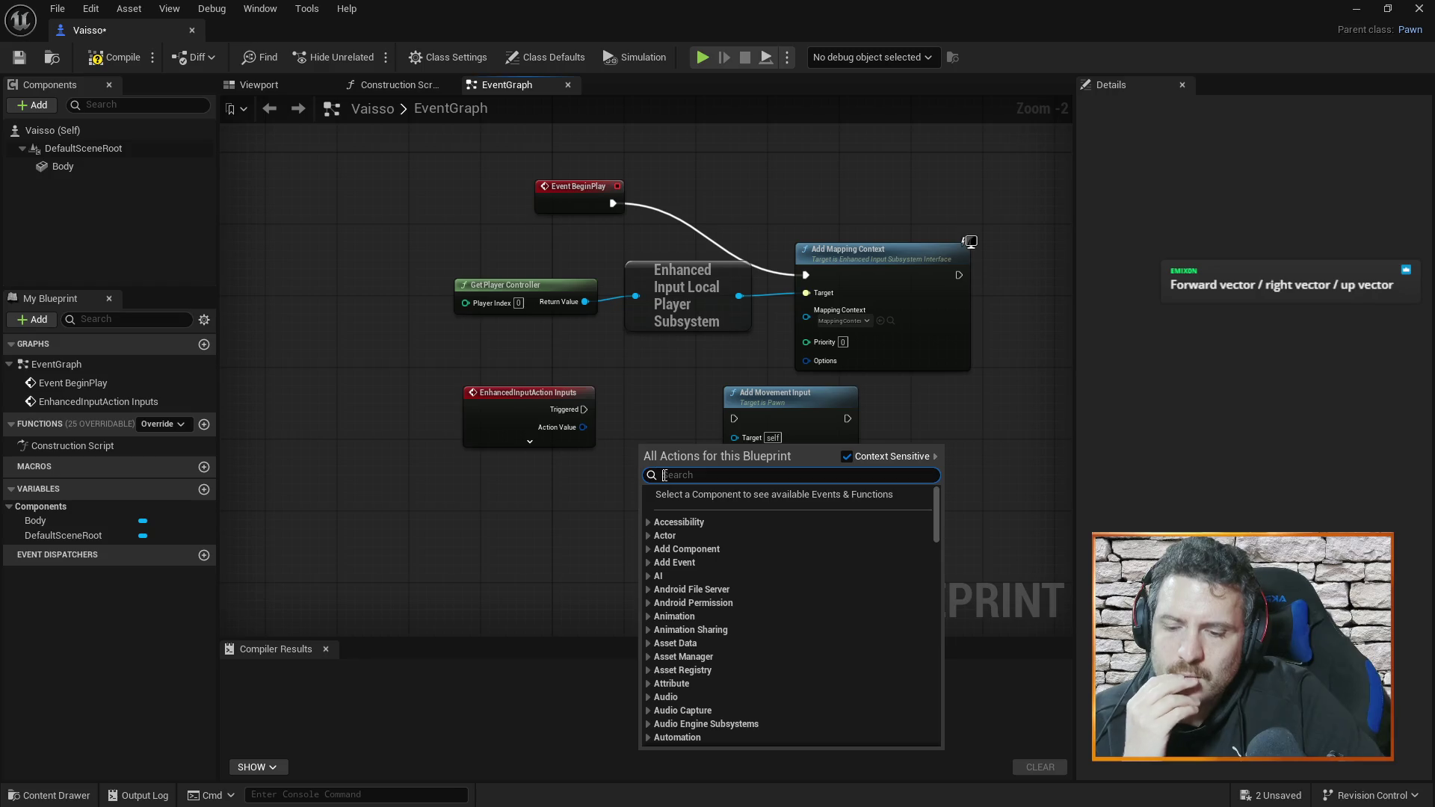
text(vector)
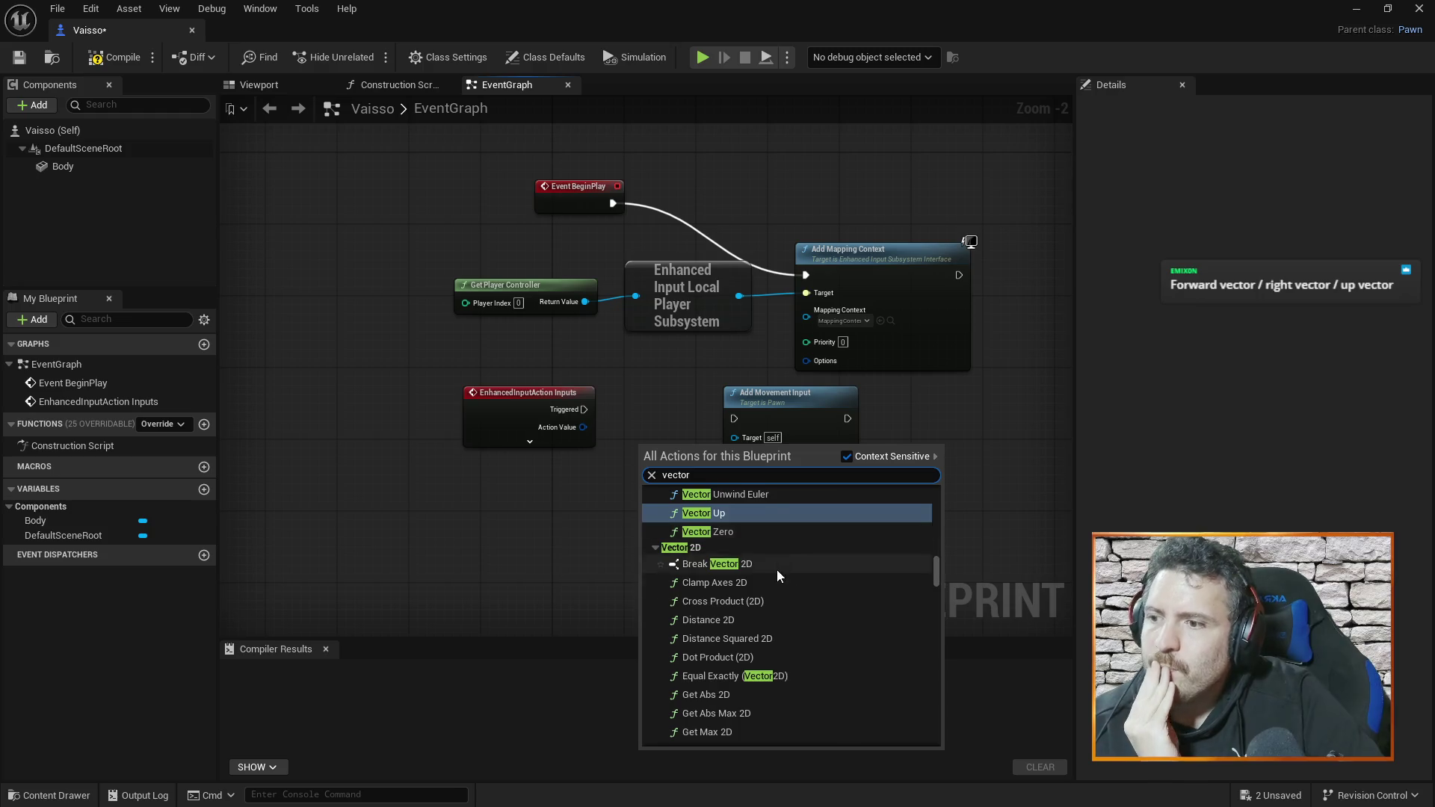
scroll(768, 577, up, 5)
scroll(775, 605, up, 3)
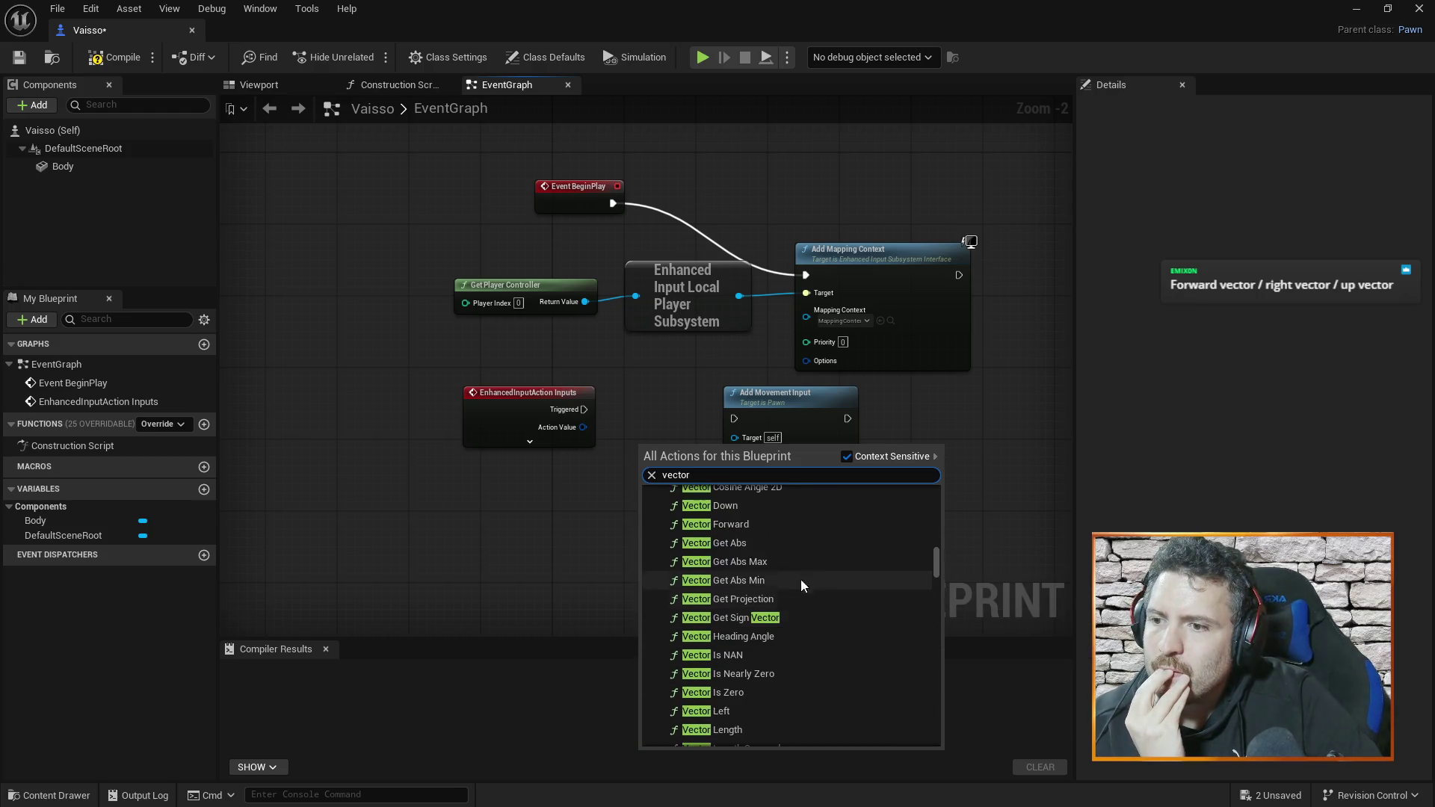
click(737, 474)
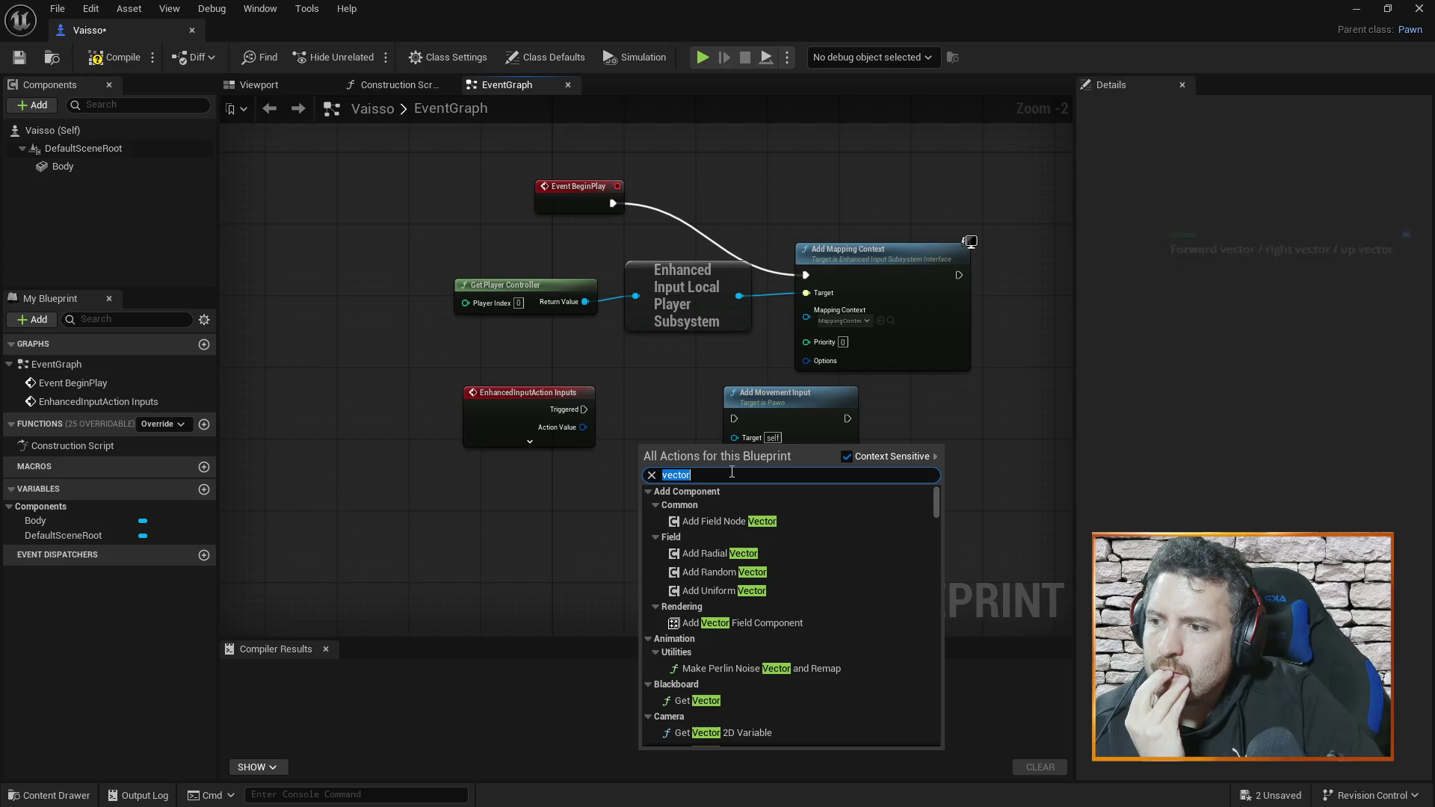
text(forward vec)
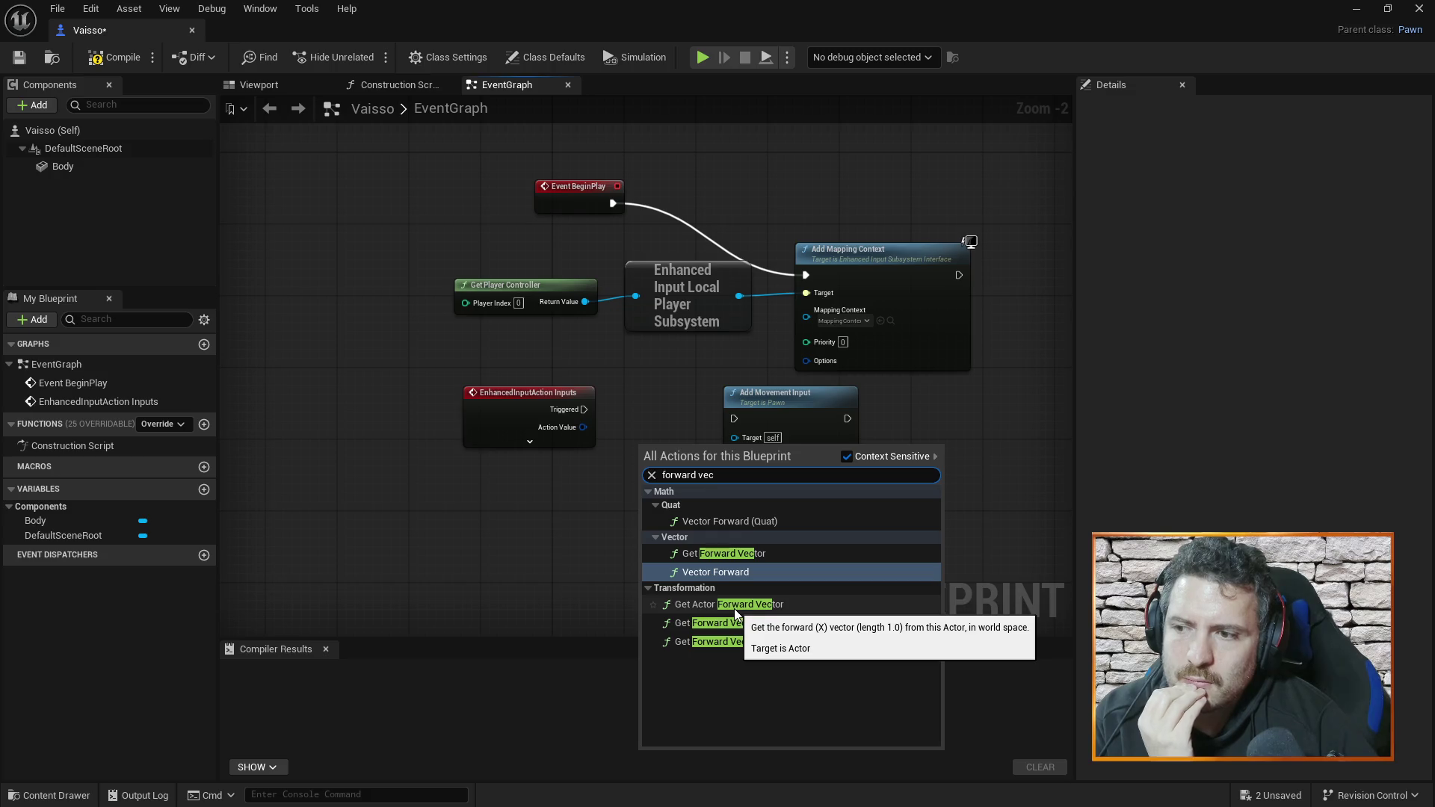
- Place a Get Actor Forward Vector node below the input event, then delete it
click(734, 609)
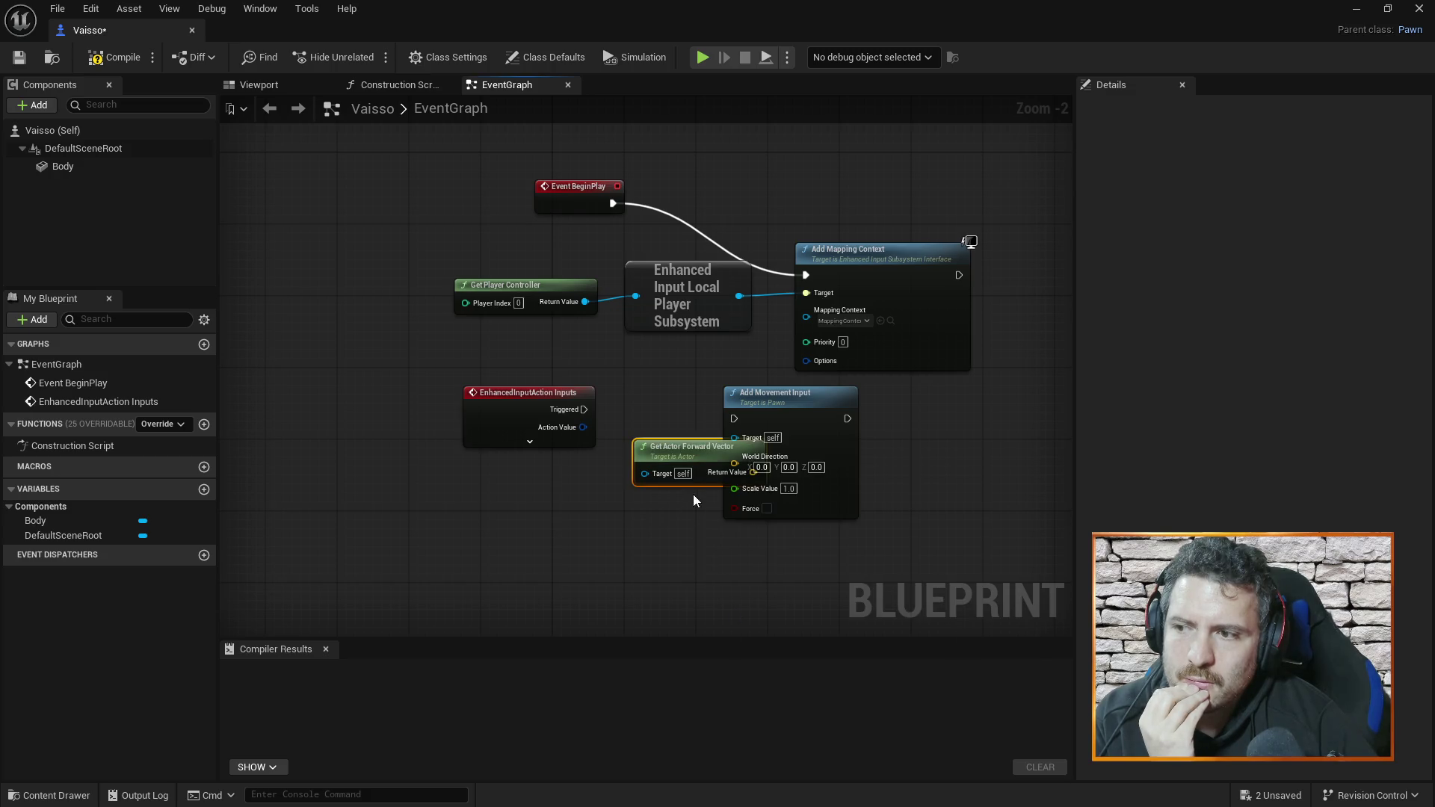
drag(698, 456, 603, 496)
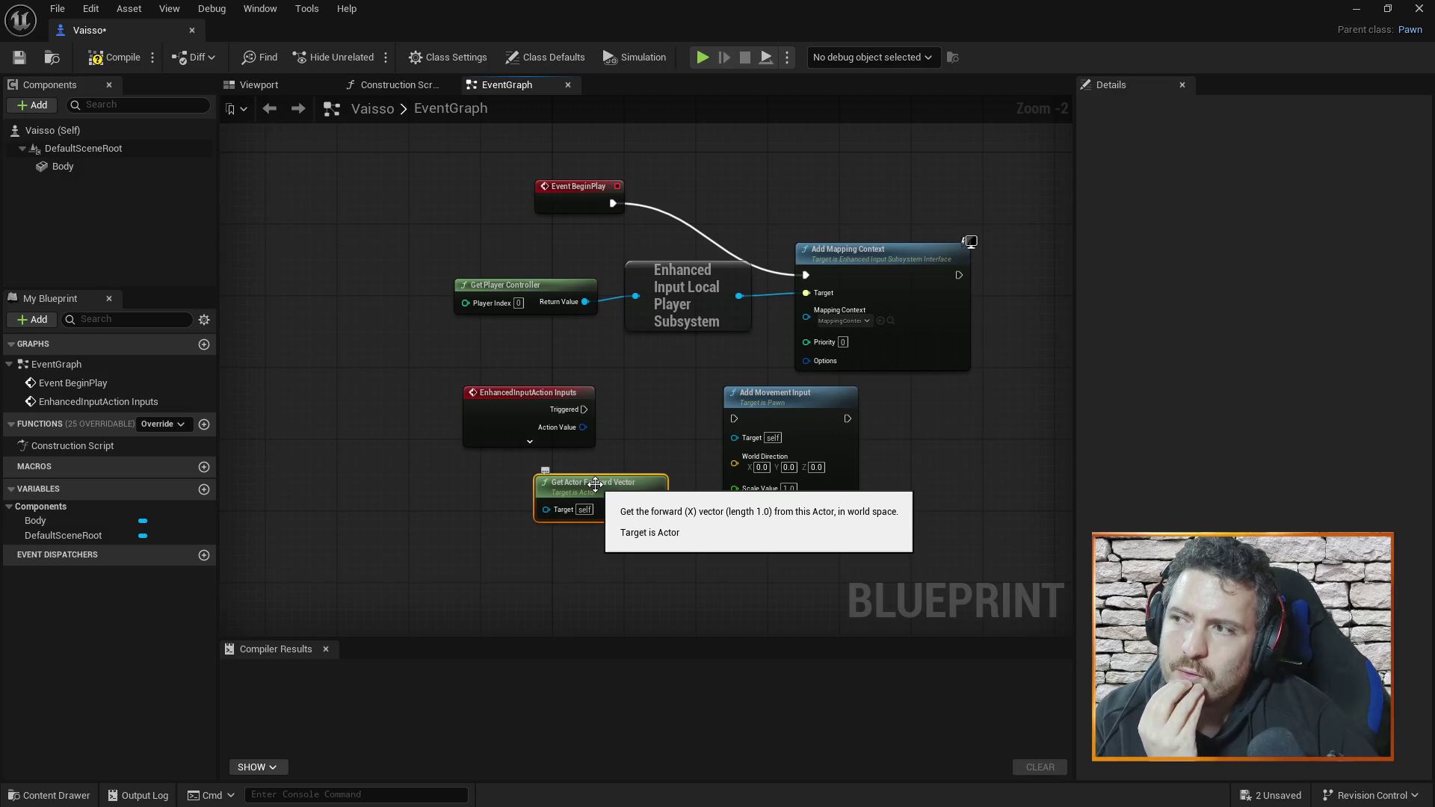
click(757, 396)
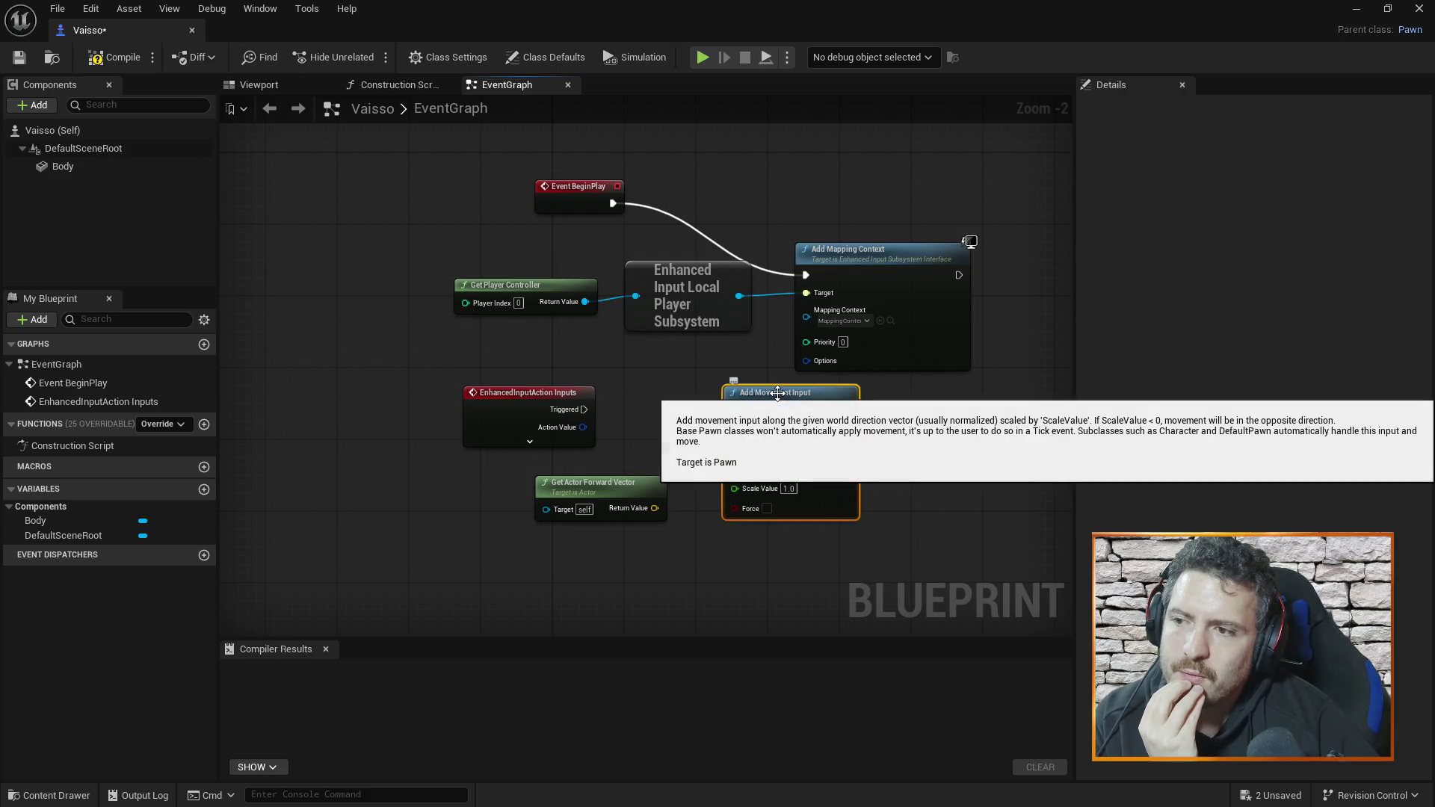
right_click(591, 484)
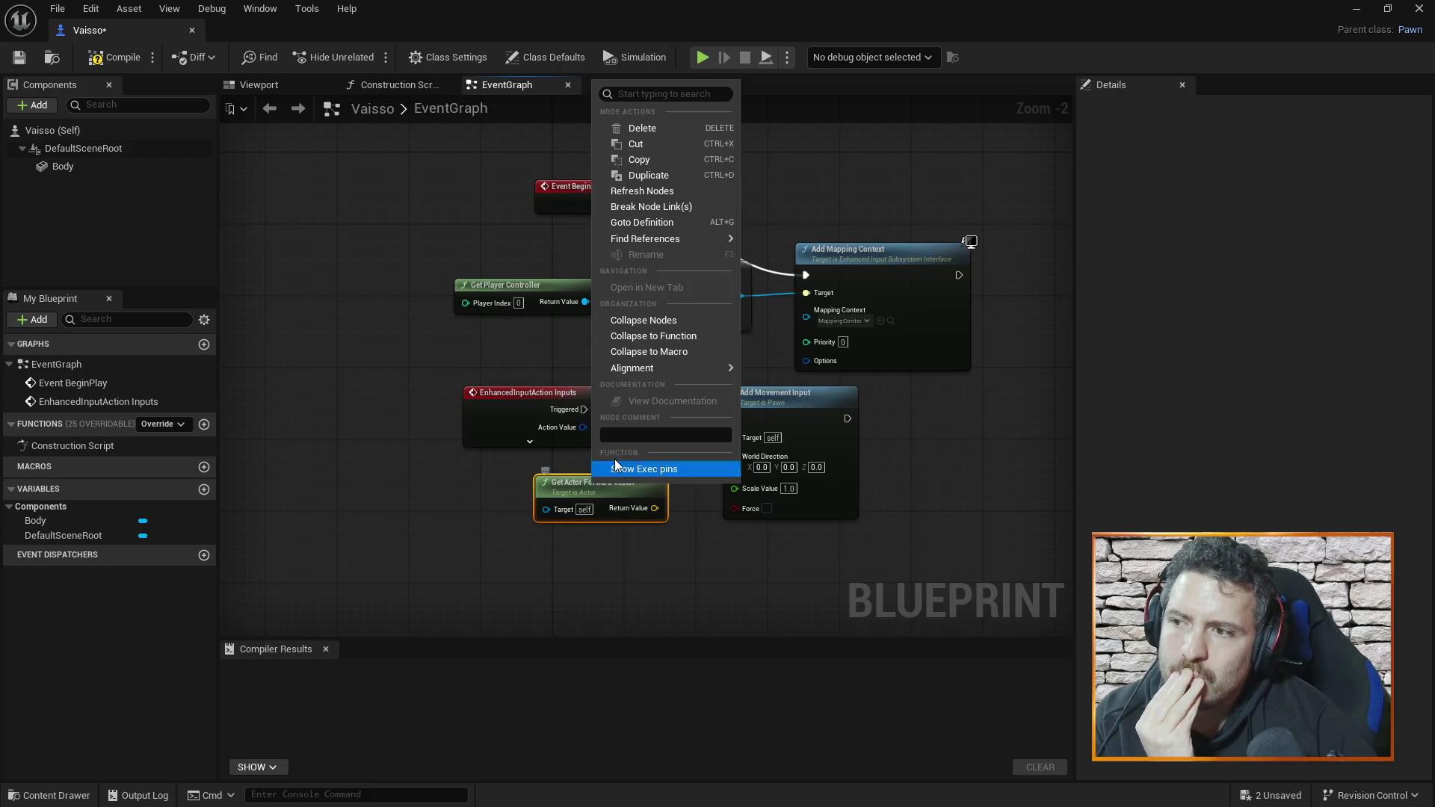
click(702, 130)
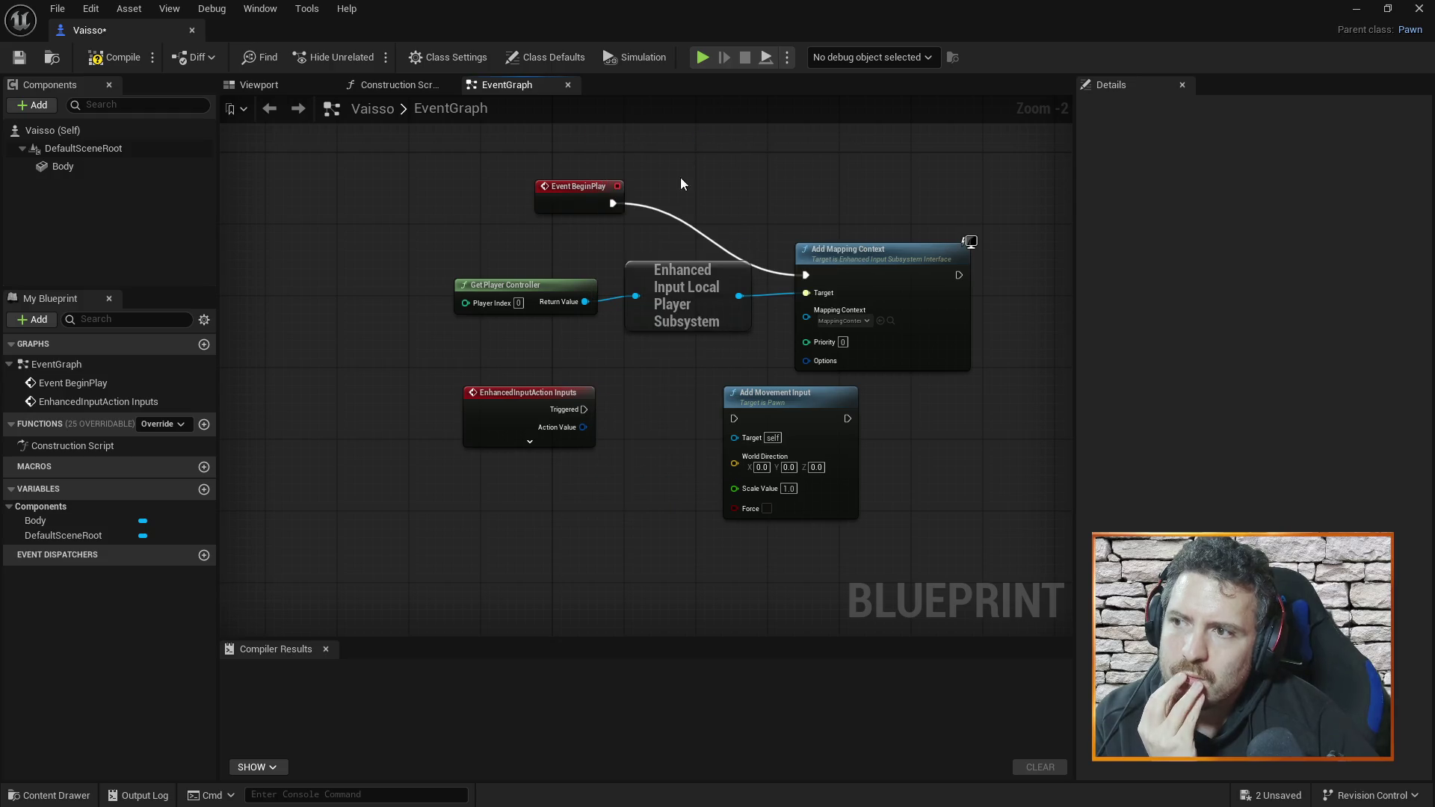
- Delete the Add Movement Input node from the Vaisso event graph
mouse_move(766, 396)
mouse_down()
mouse_move(929, 486)
mouse_move(911, 499)
mouse_up()
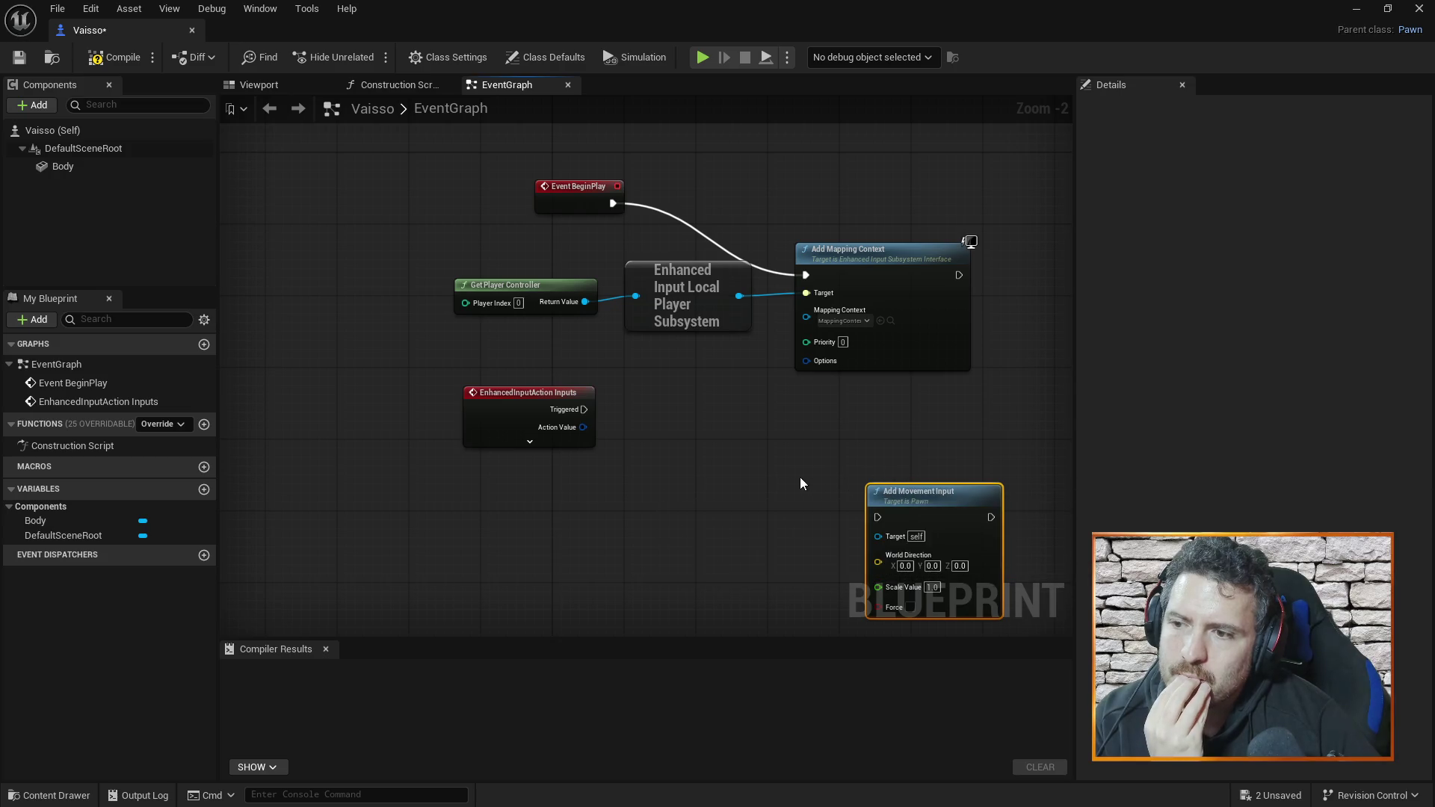
right_click(926, 489)
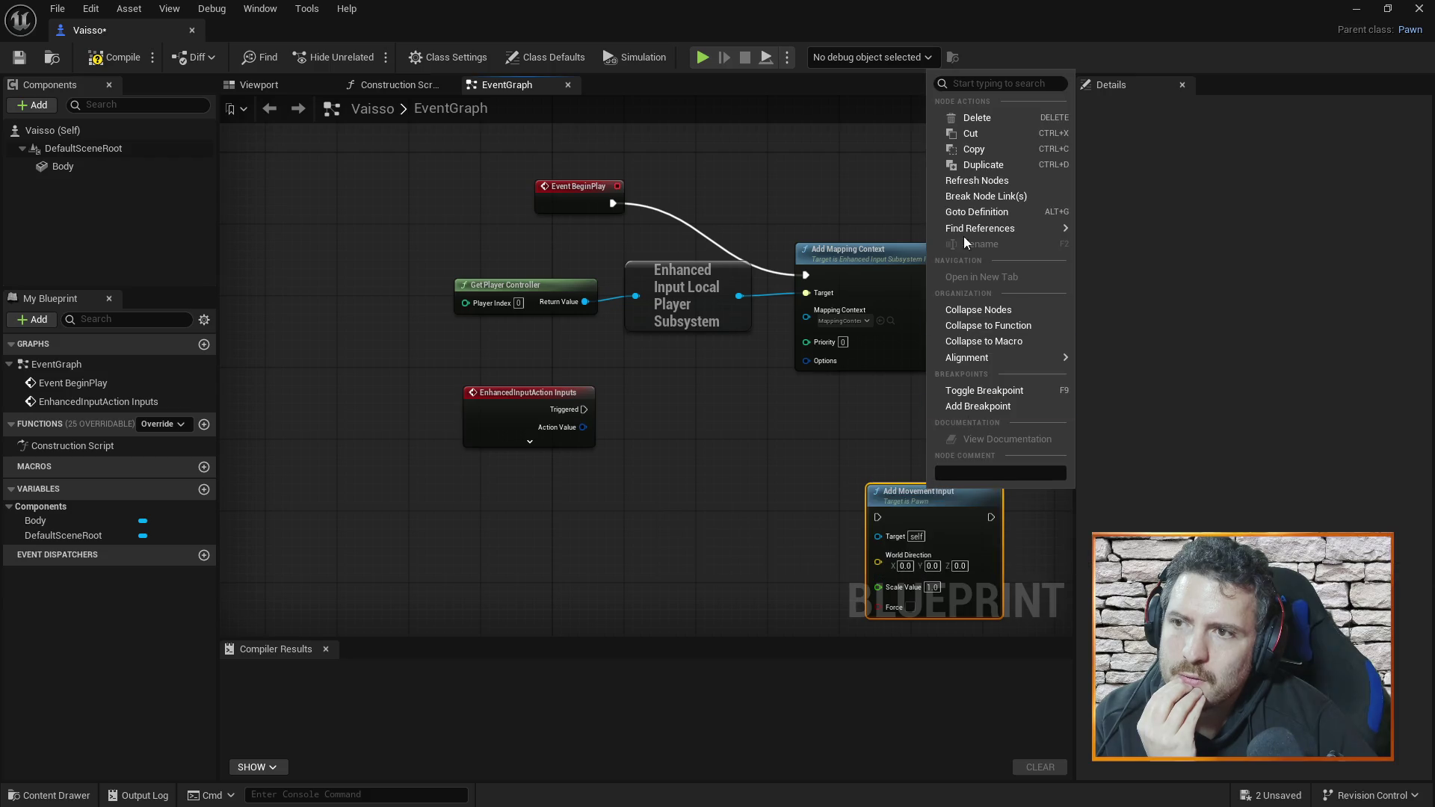
click(991, 121)
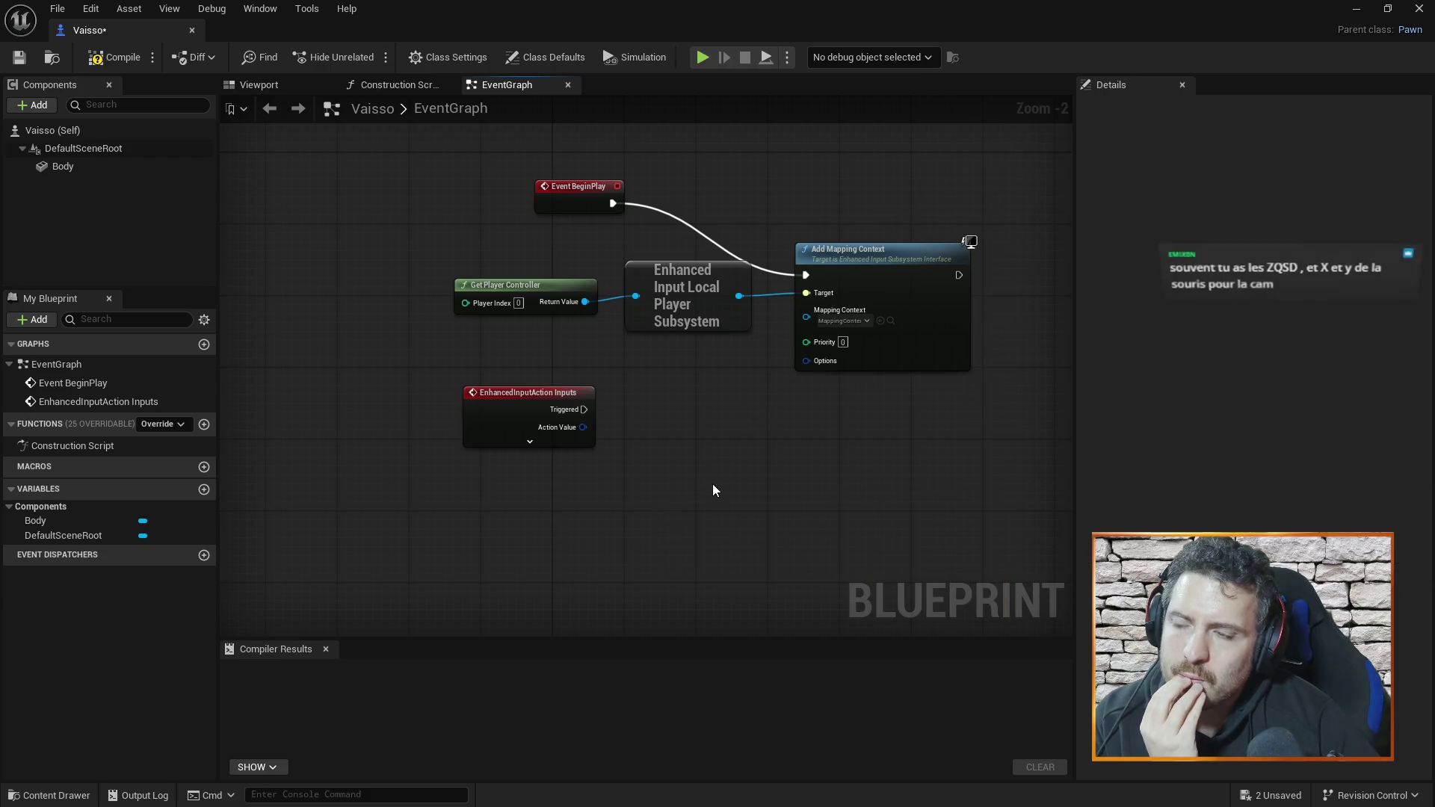
- Open the All Actions for this Blueprint list from the empty canvas
right_click(700, 422)
click(660, 438)
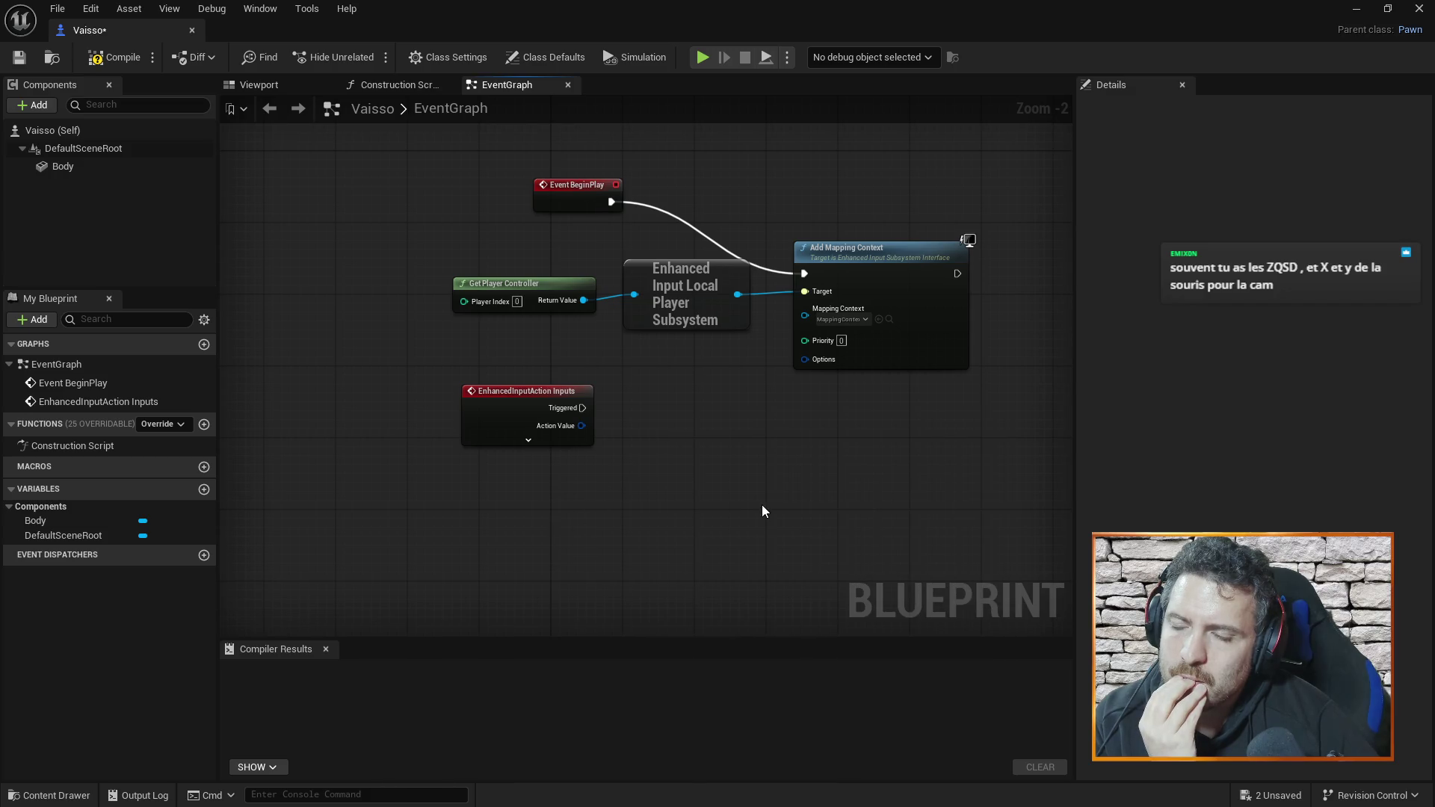
right_click(733, 416)
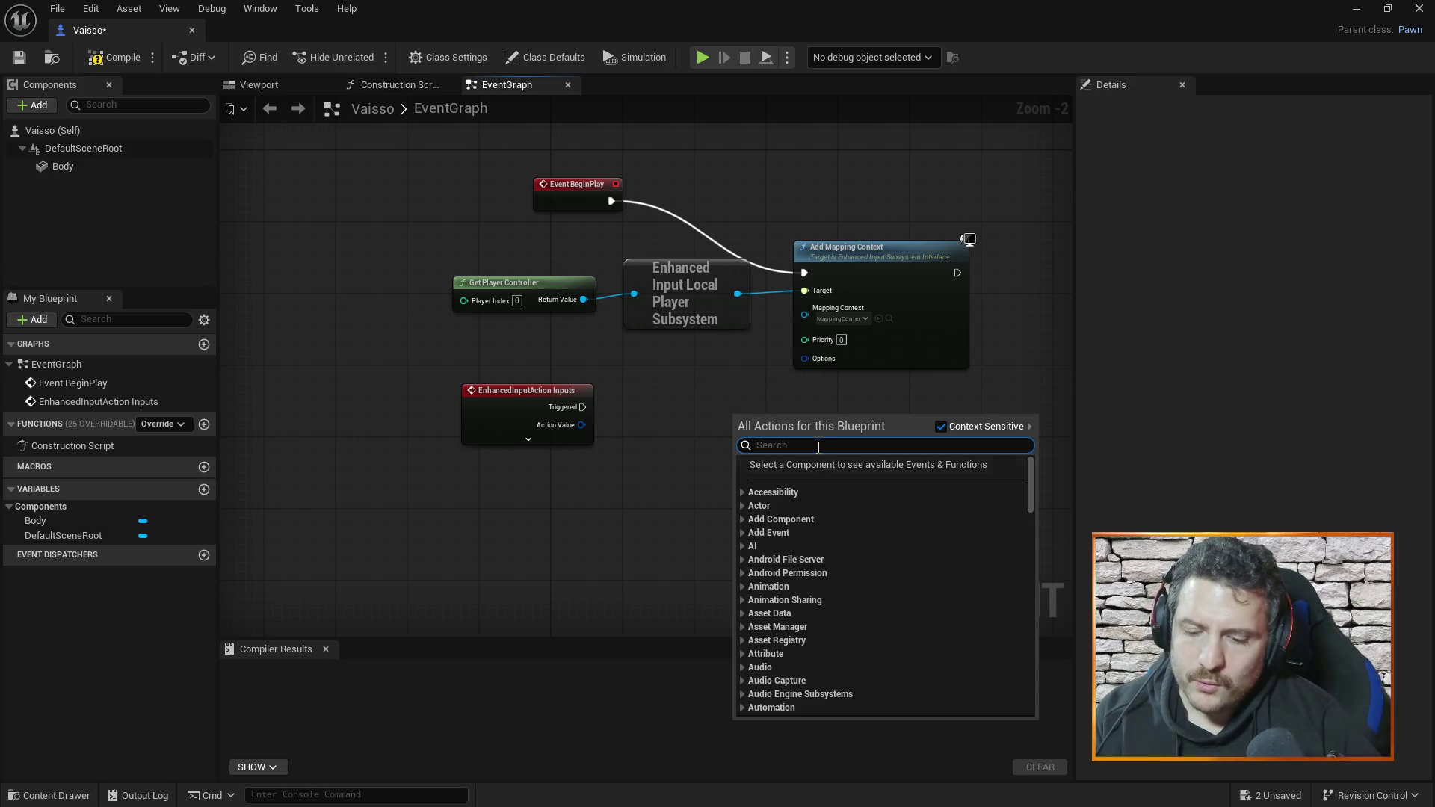
- Search 'rotate' in the action list and from a Triggered wire, adding nothing
text(rotate)
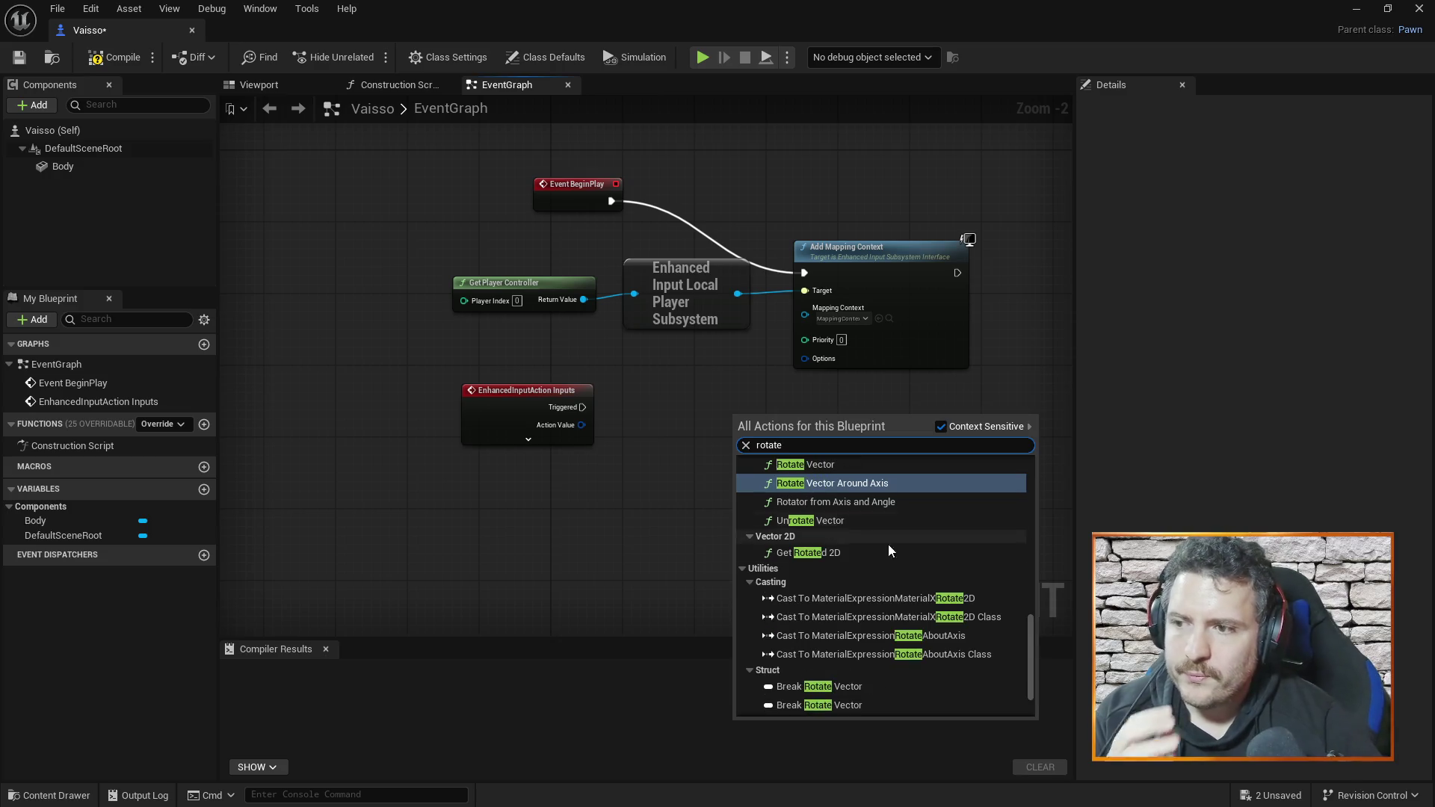
scroll(837, 525, up, 3)
scroll(839, 483, up, 10)
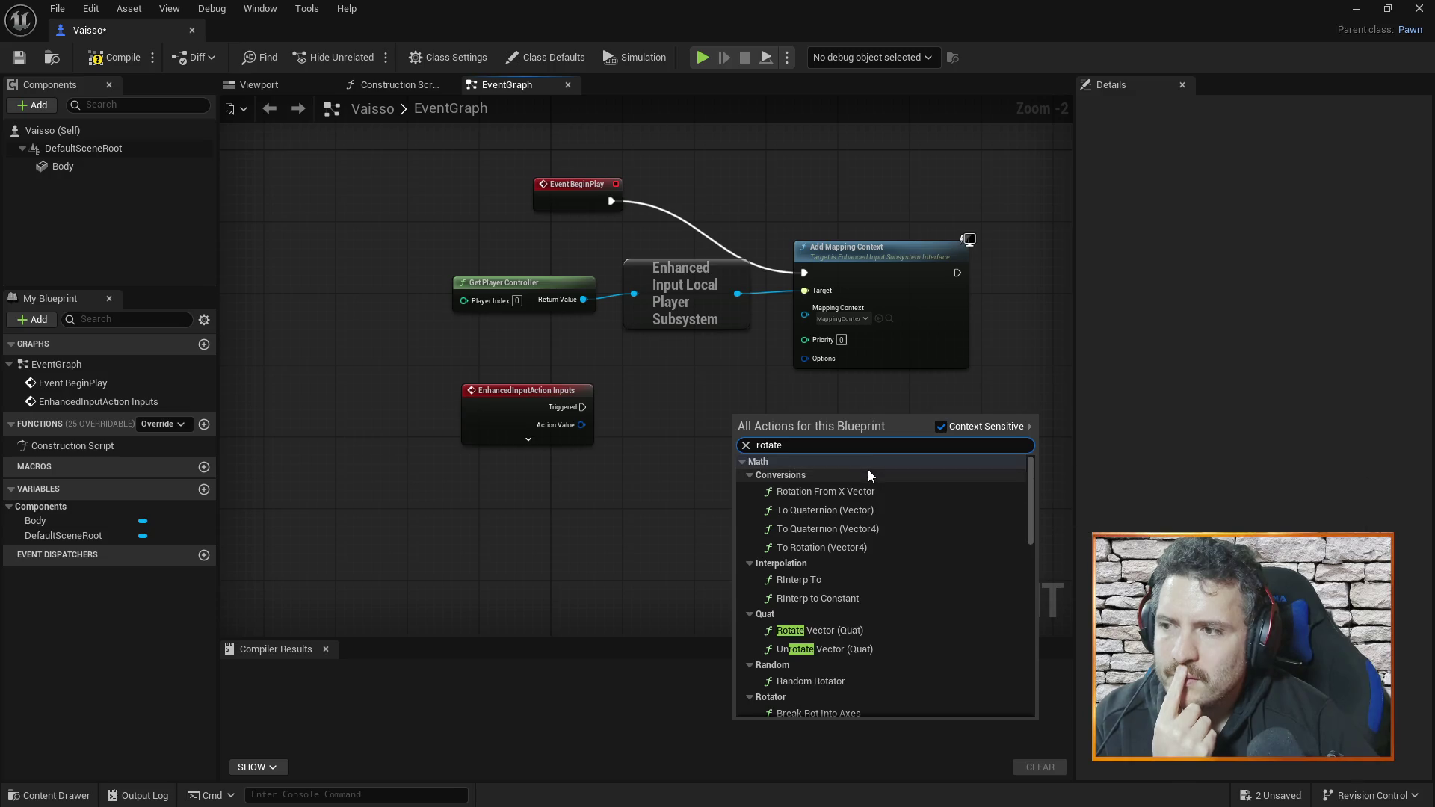
click(687, 405)
drag(562, 406, 691, 400)
text(rotate)
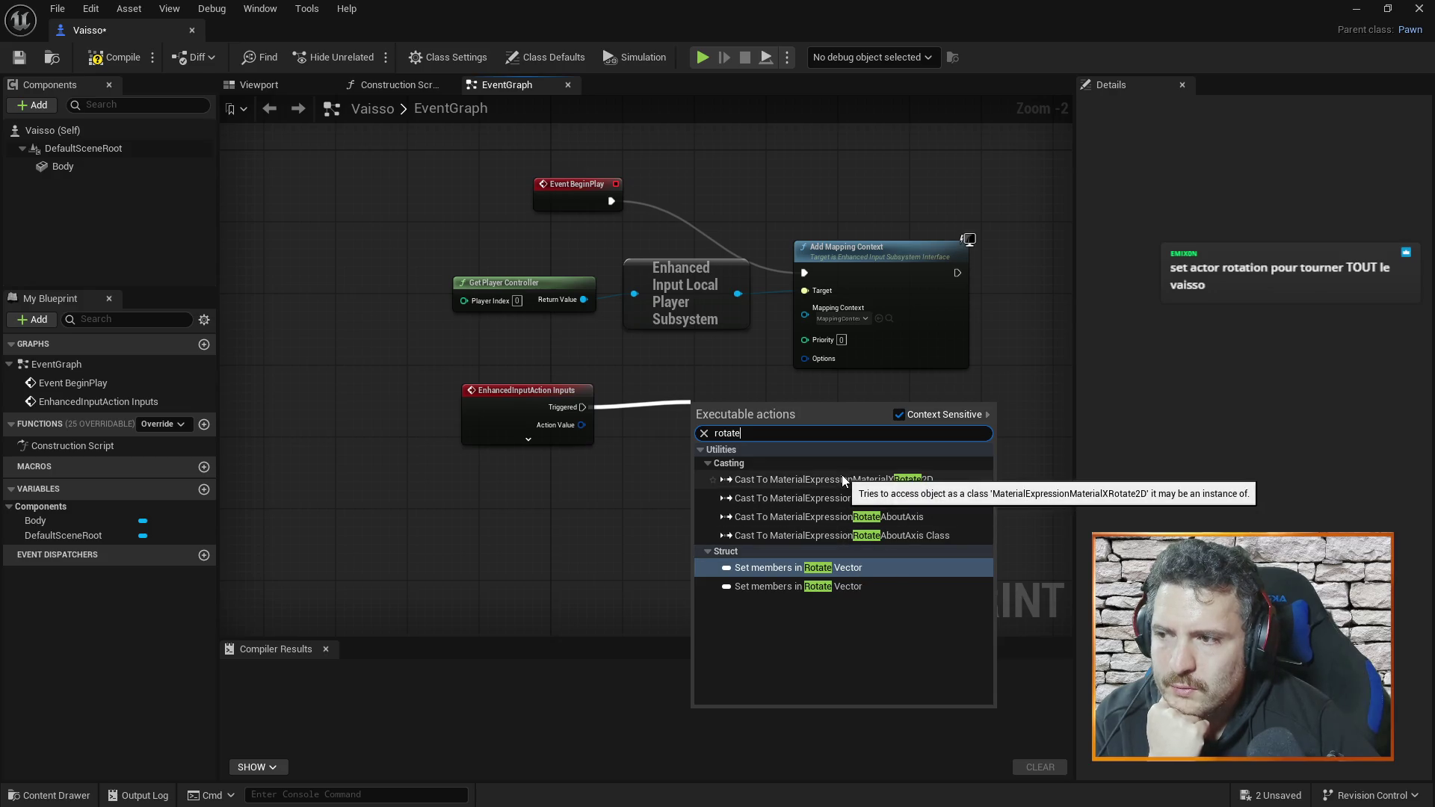
click(627, 447)
- Search 'rotate' from an Action Value wire, then in the canvas's All Actions list
drag(581, 425, 711, 432)
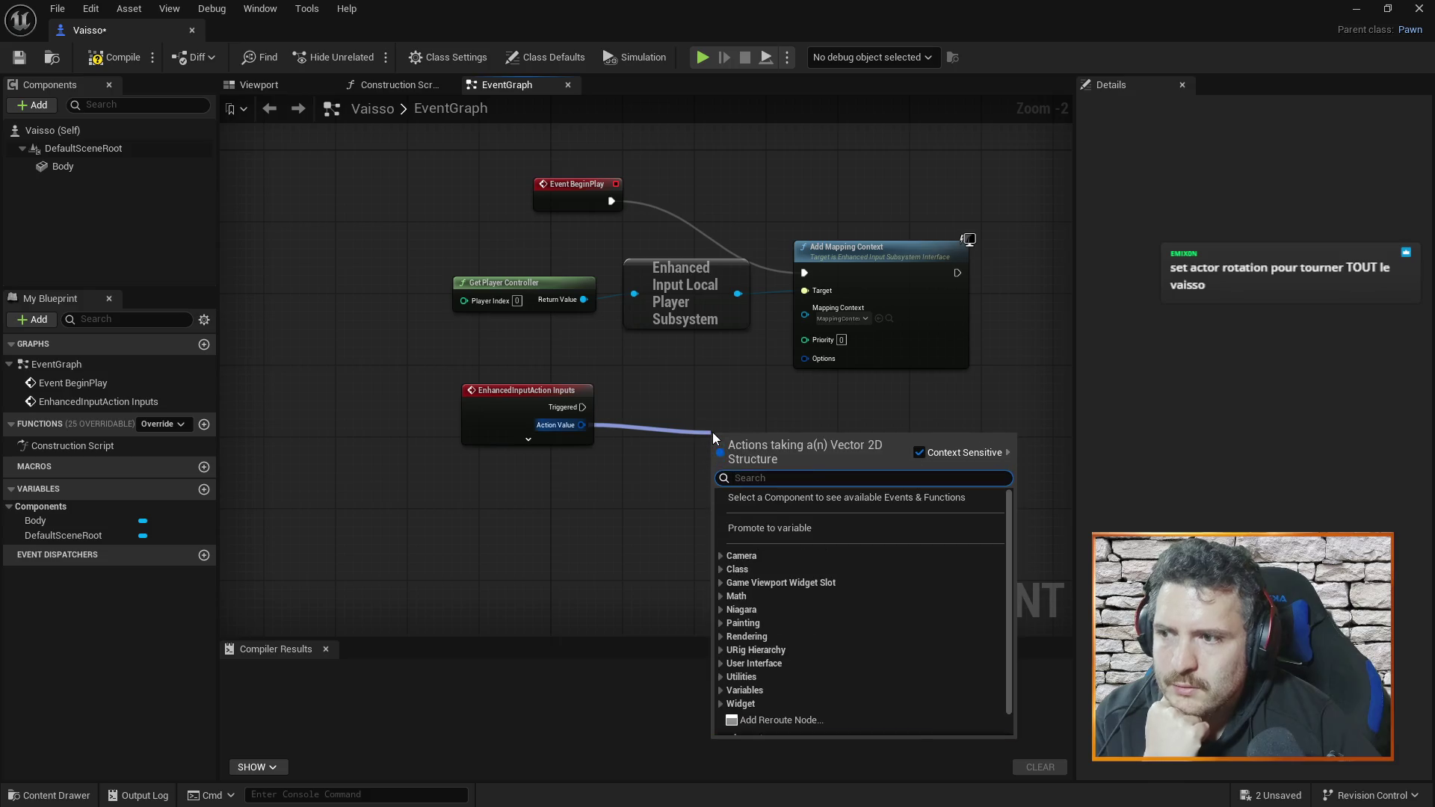
text(rotate)
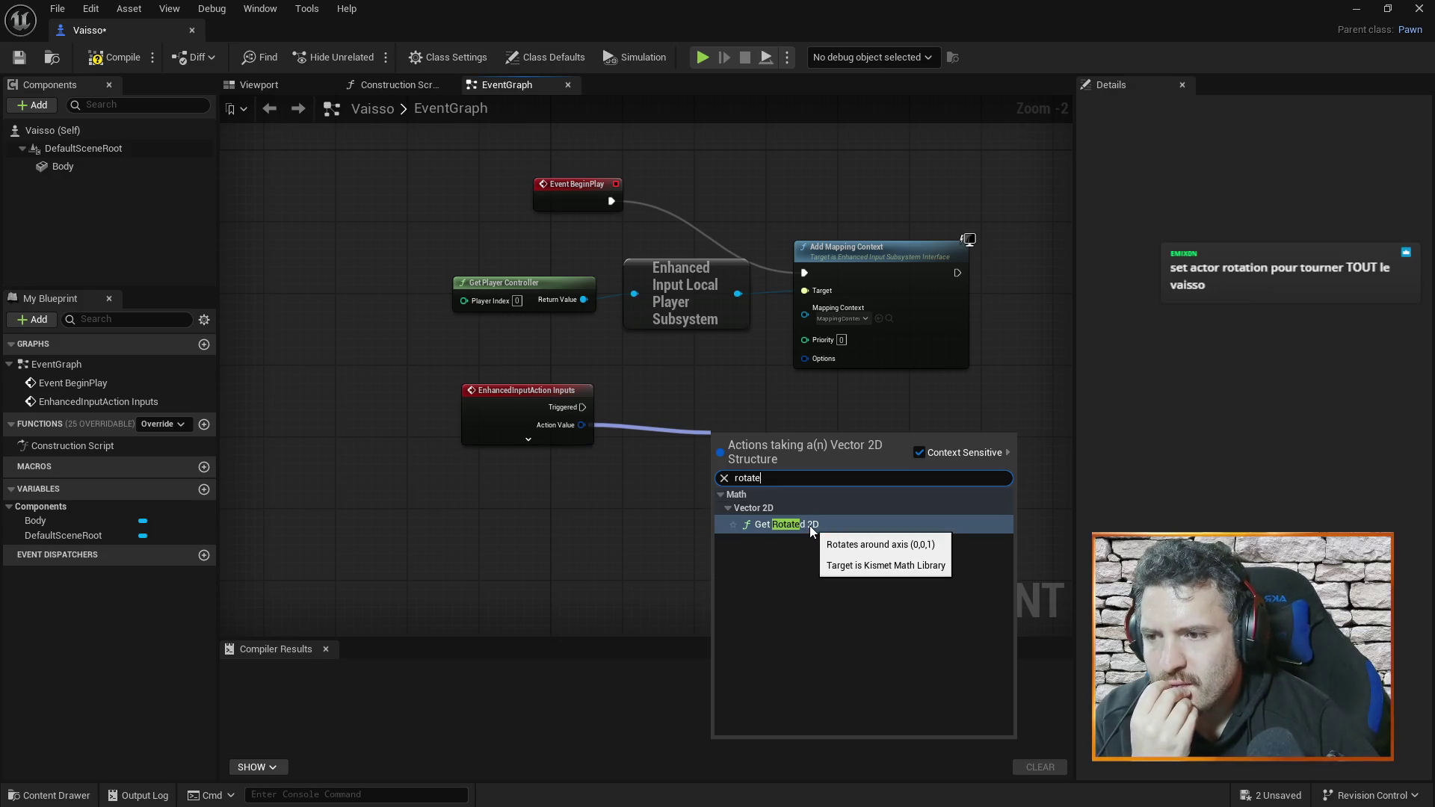
click(663, 406)
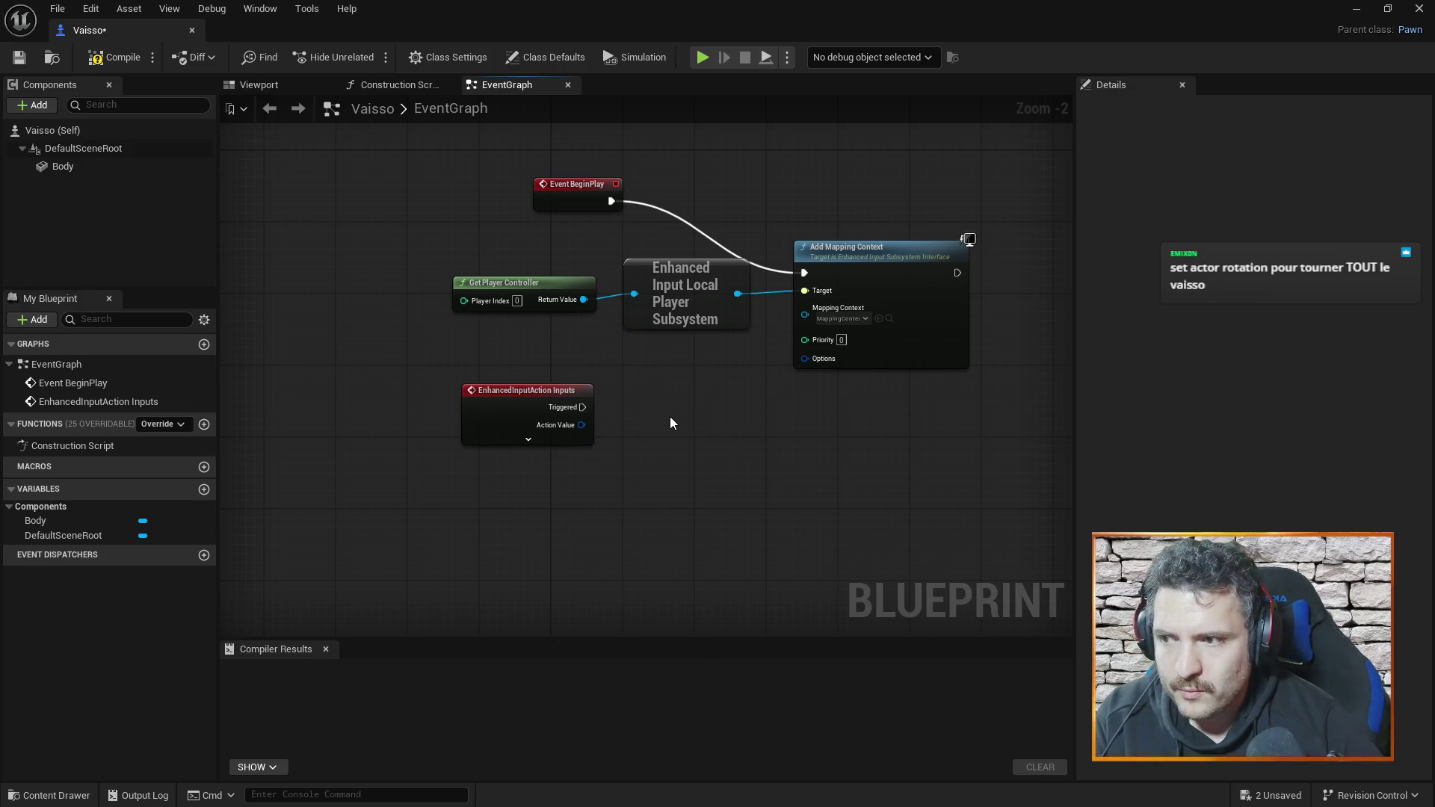
right_click(670, 417)
text(rotate)
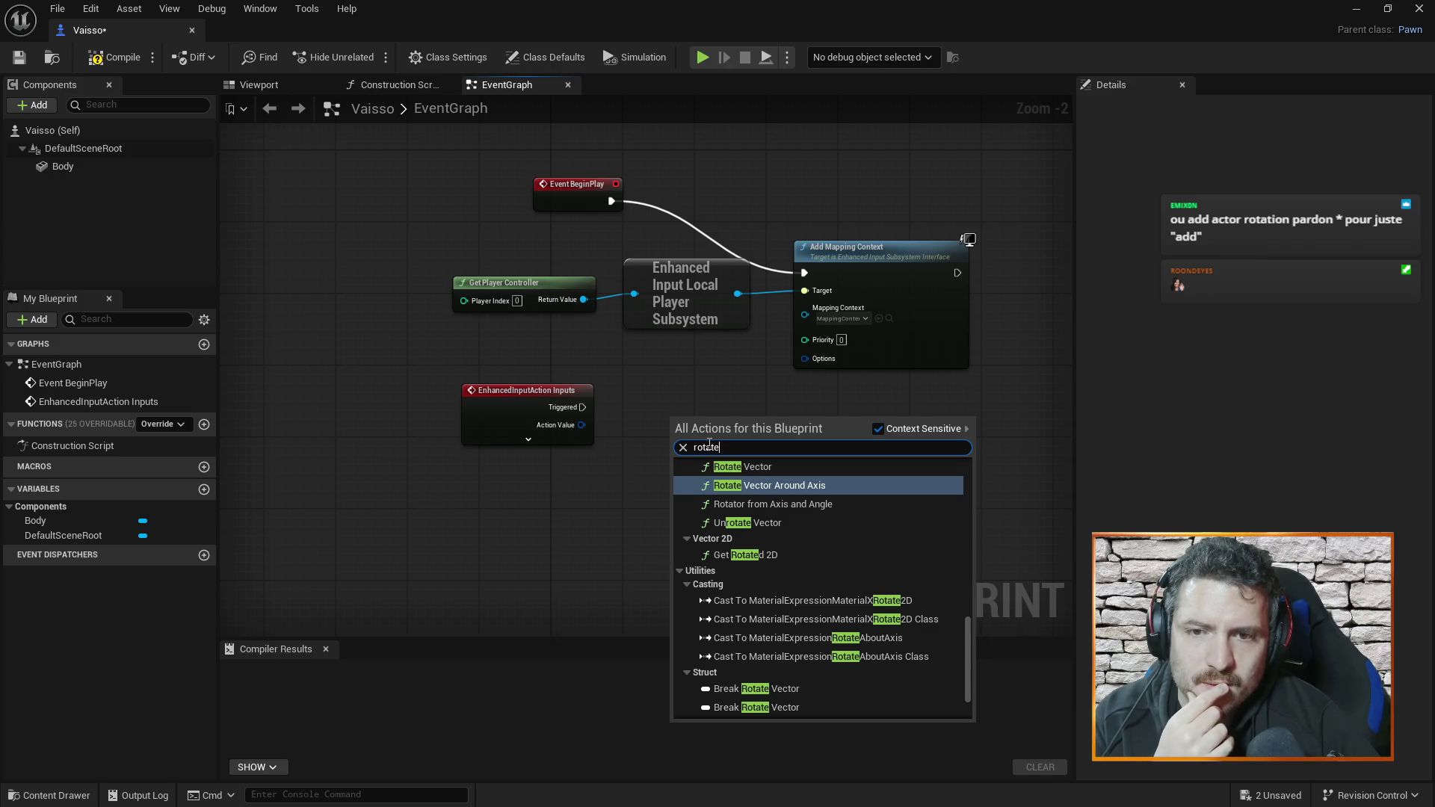
- Add an Add Actor Local Rotation node level with the repositioned EnhancedInputAction Inputs node
key(ctrl+a)
text(add actor ro)
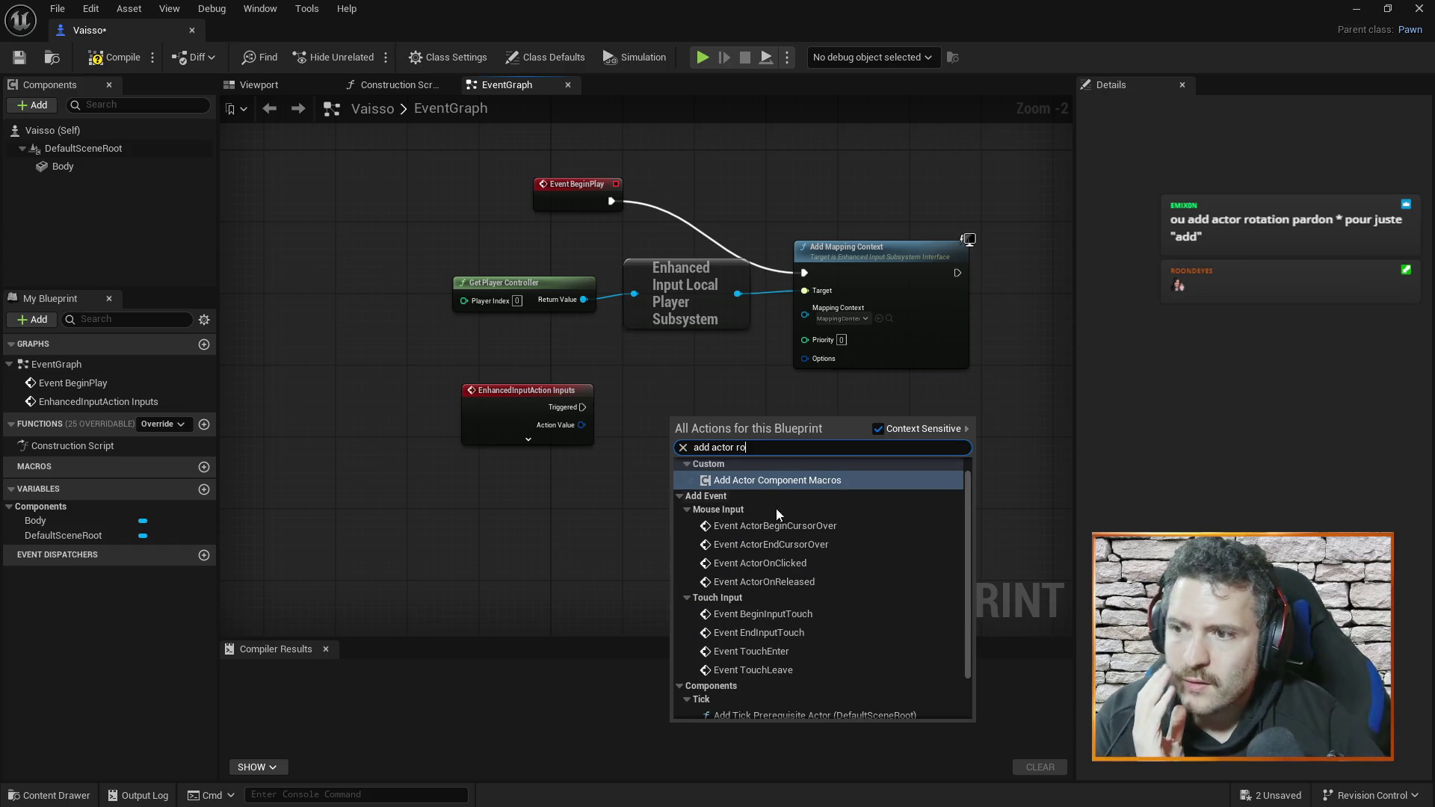
text(t)
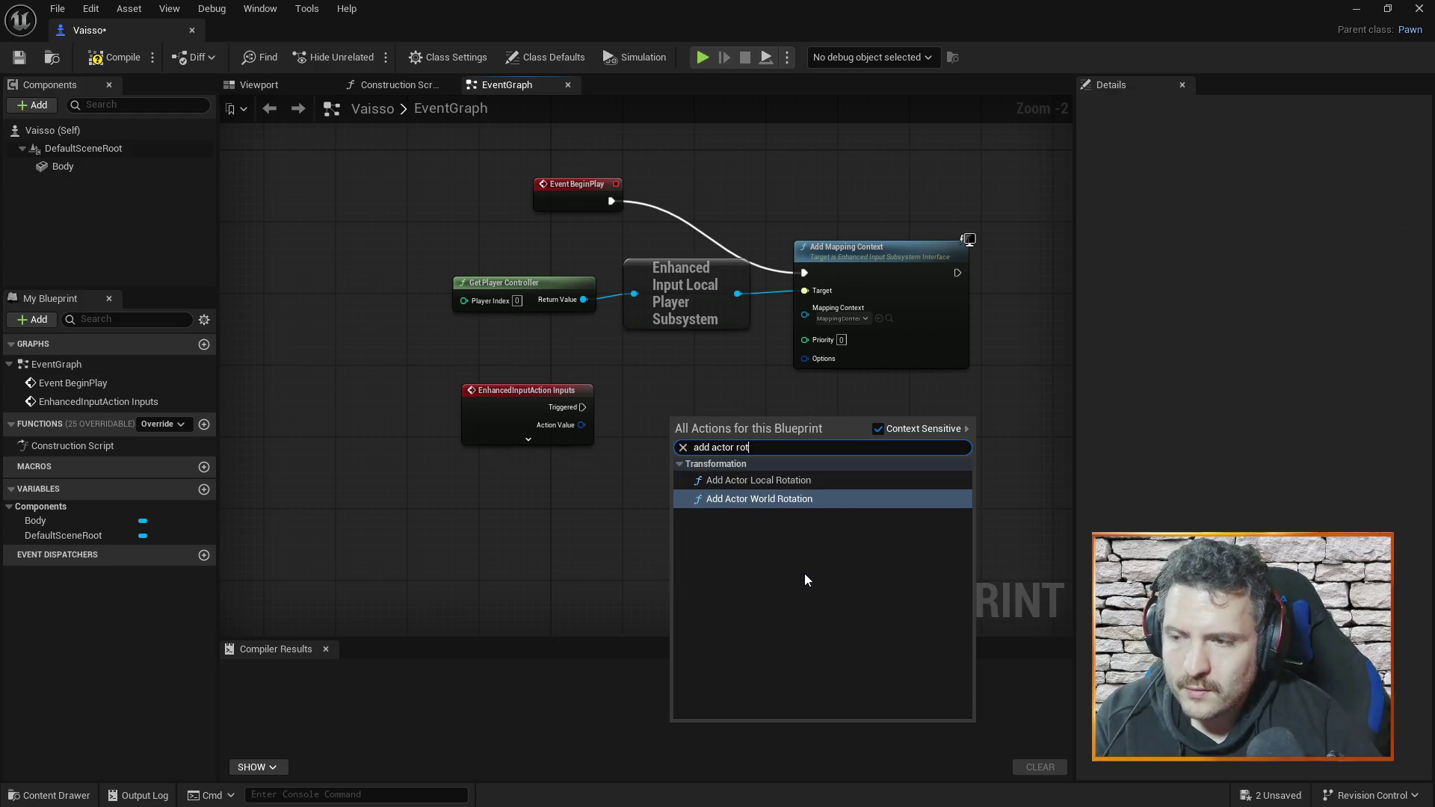
text(at)
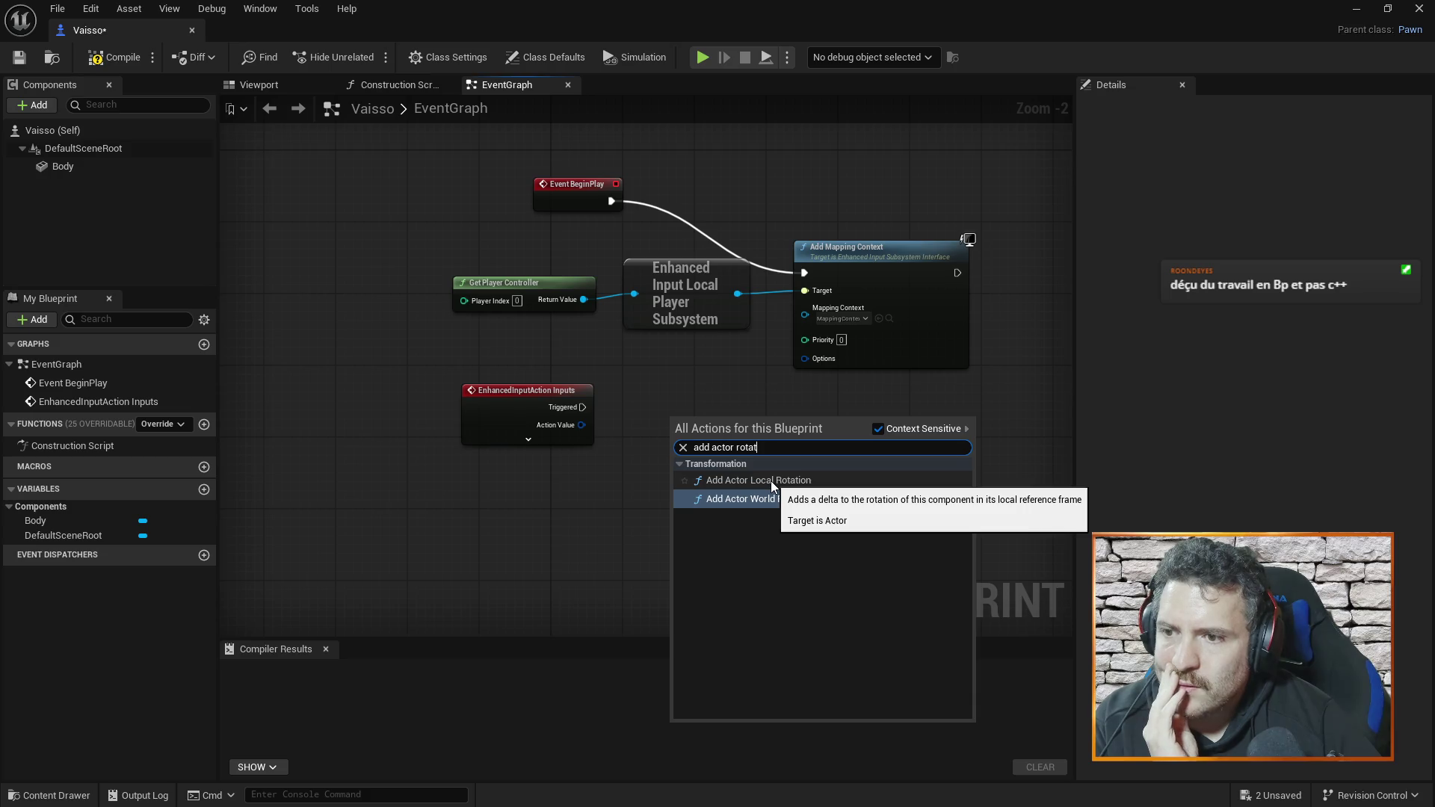
click(770, 481)
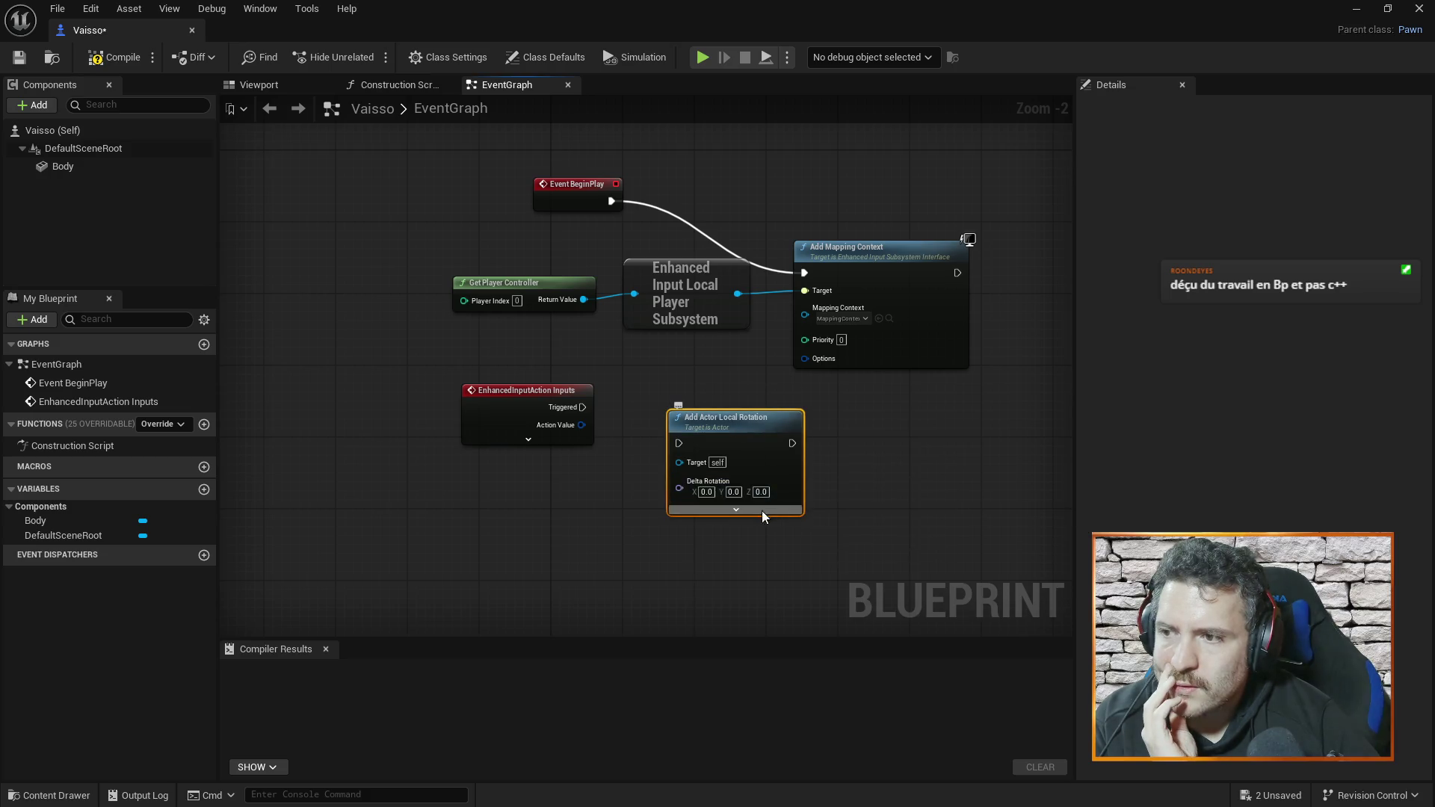
drag(760, 416, 773, 405)
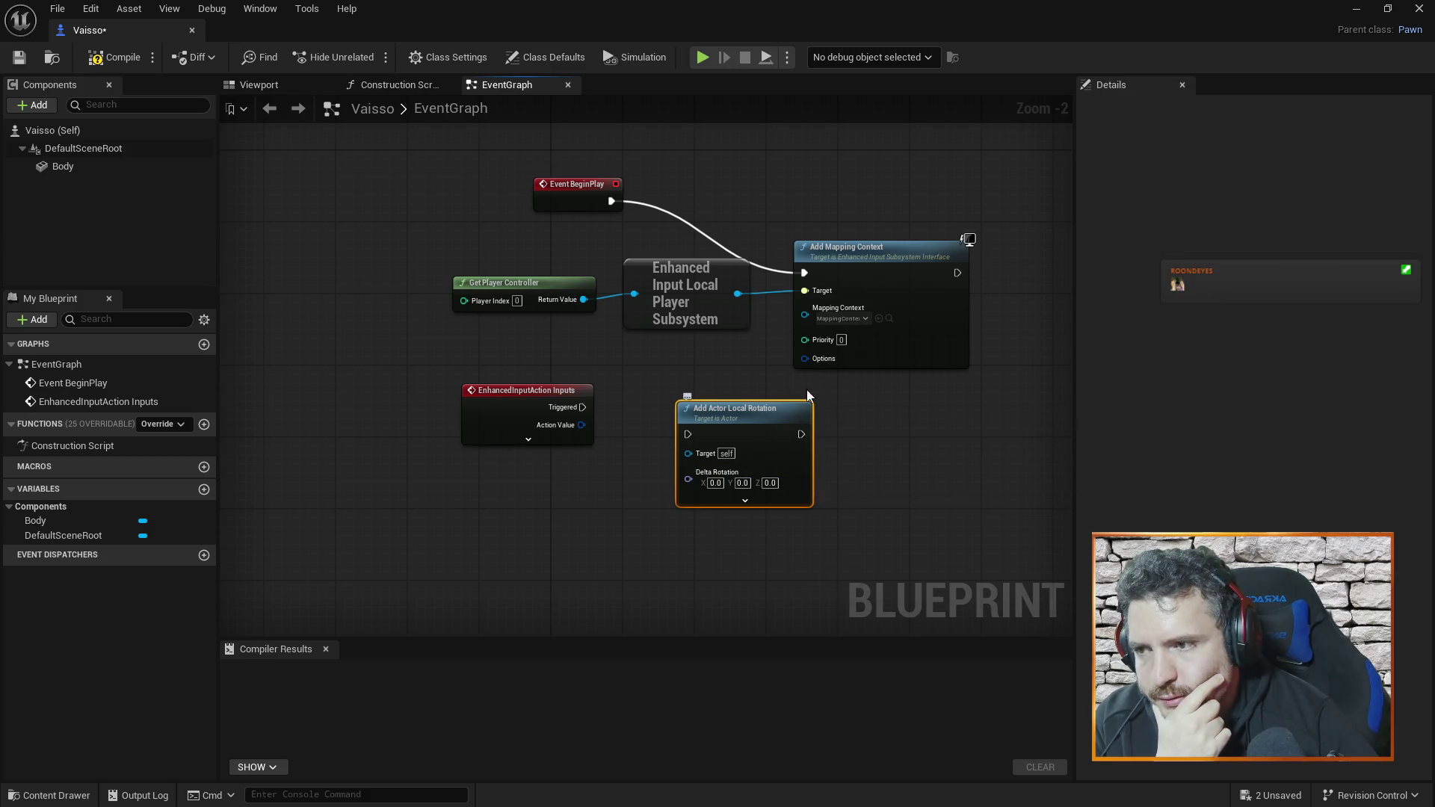
drag(747, 431, 761, 400)
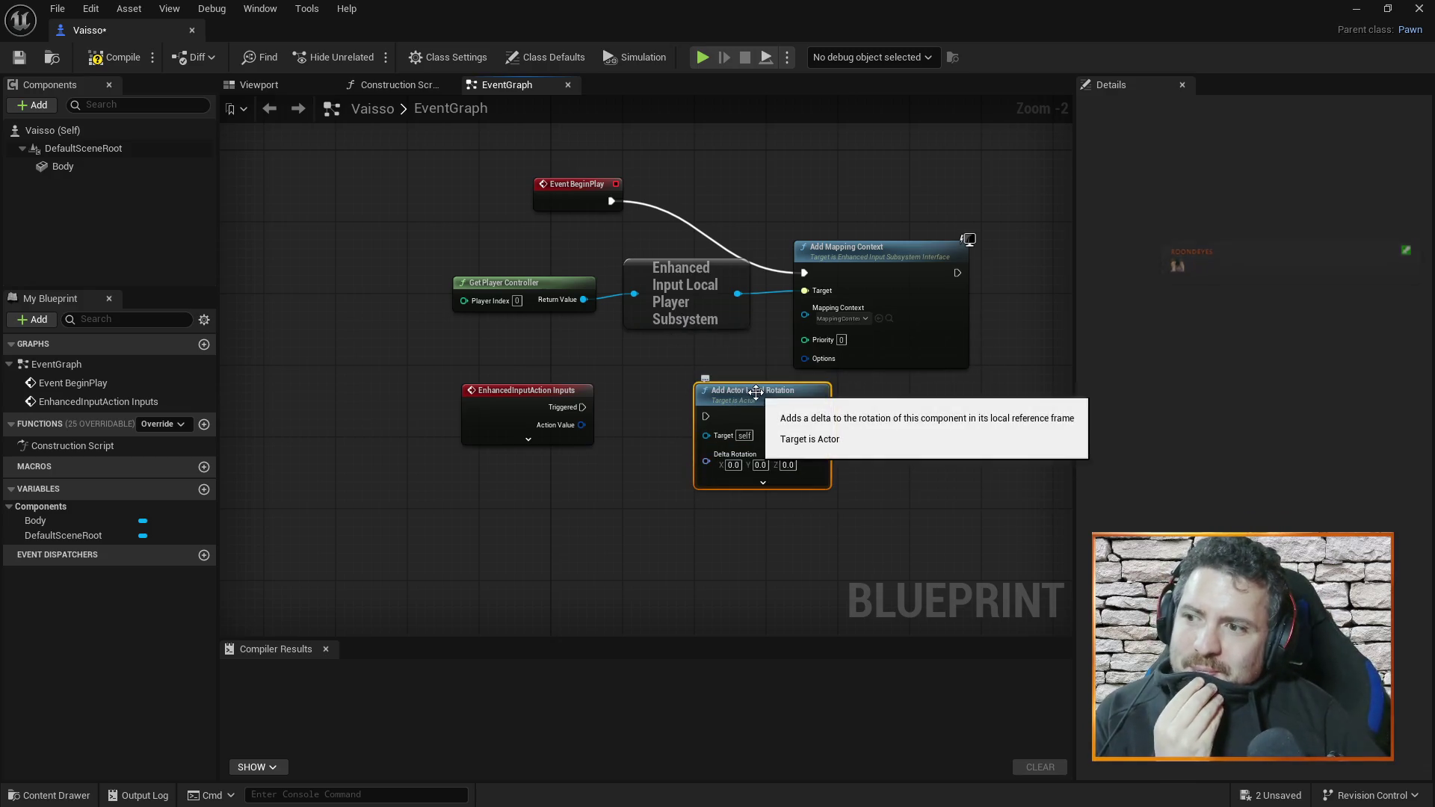
drag(756, 393, 724, 393)
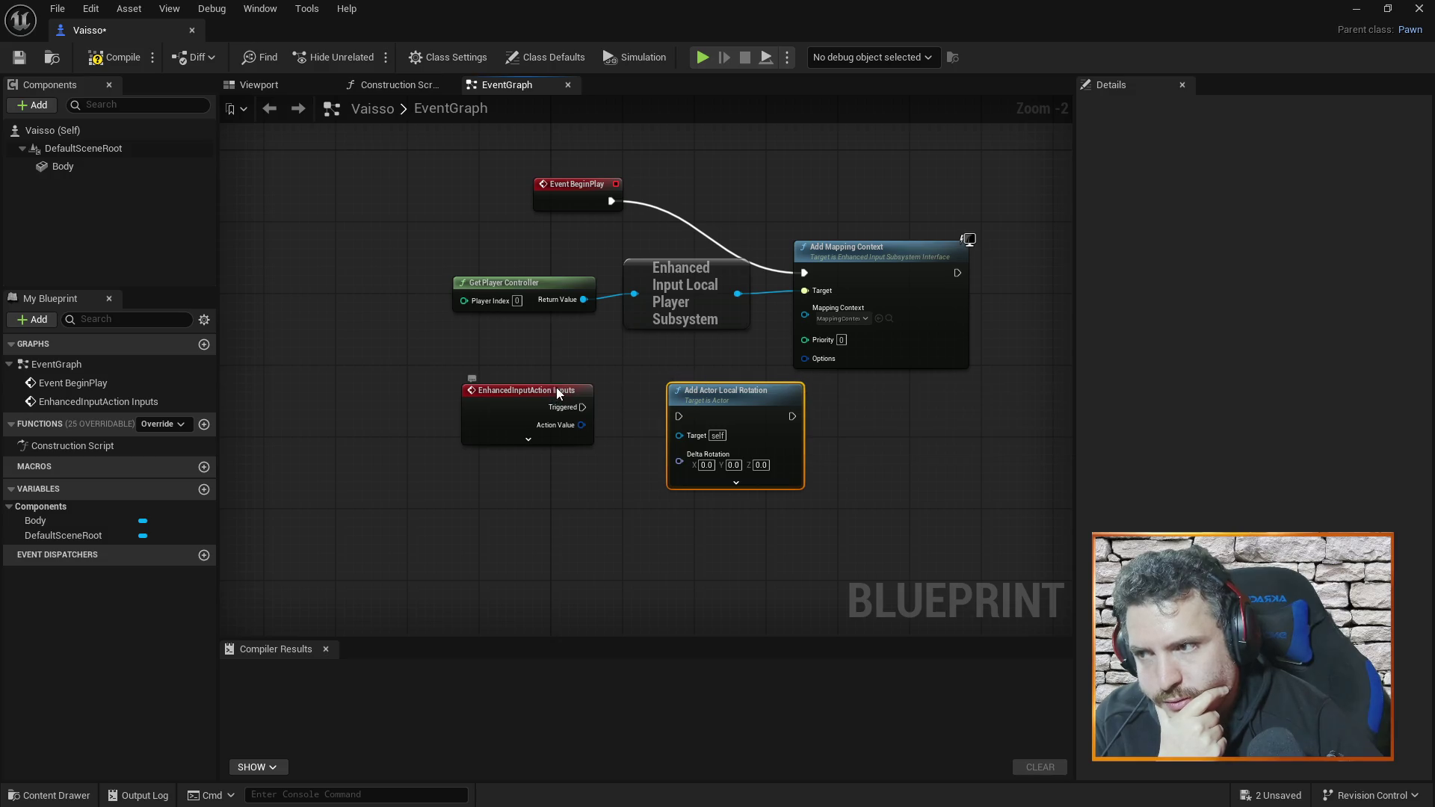
drag(556, 387, 508, 382)
mouse_move(711, 384)
mouse_down()
mouse_move(713, 369)
mouse_move(719, 389)
mouse_up()
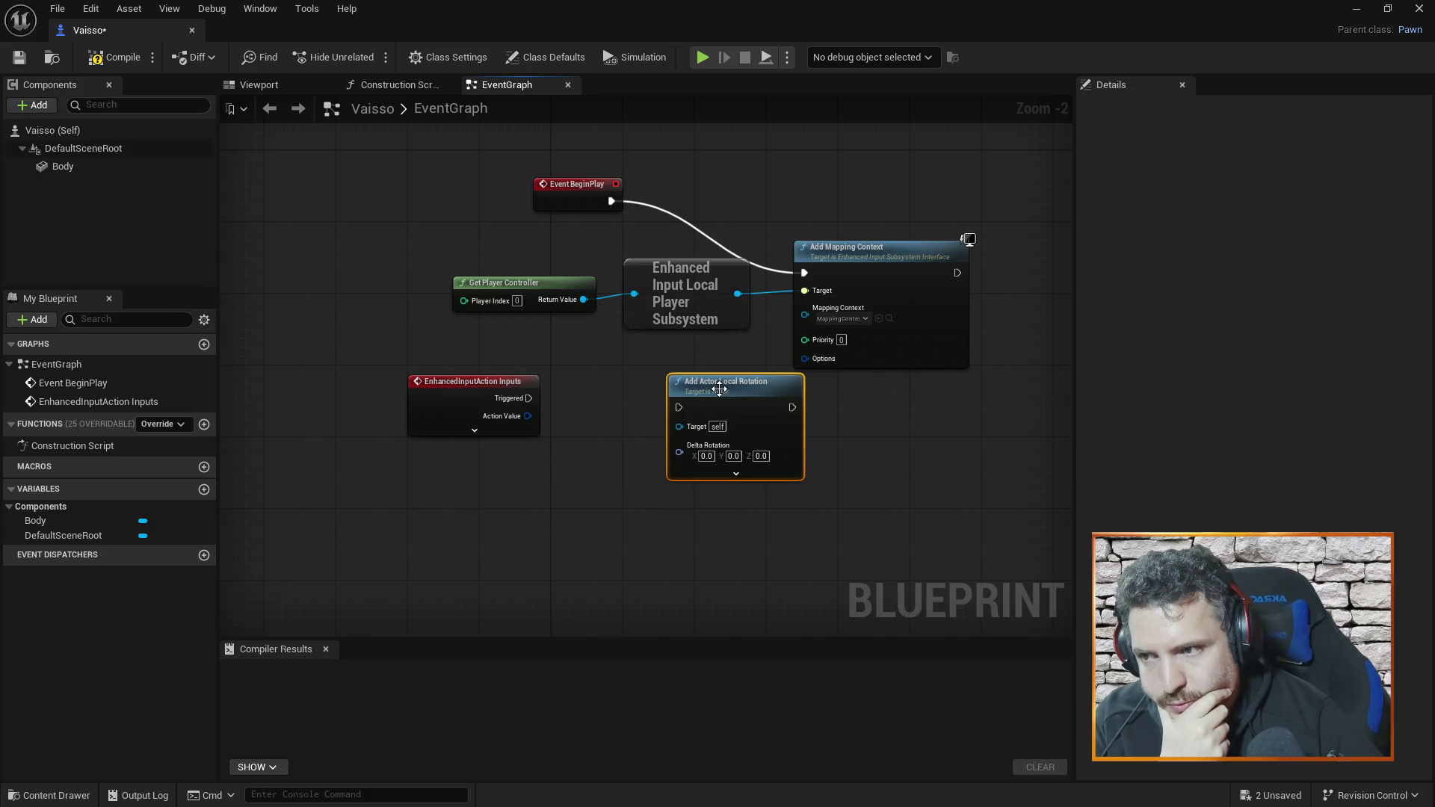
- Add a test Sequence node, delete it, and paste a ForEachLoop node
click(473, 512)
right_click(482, 514)
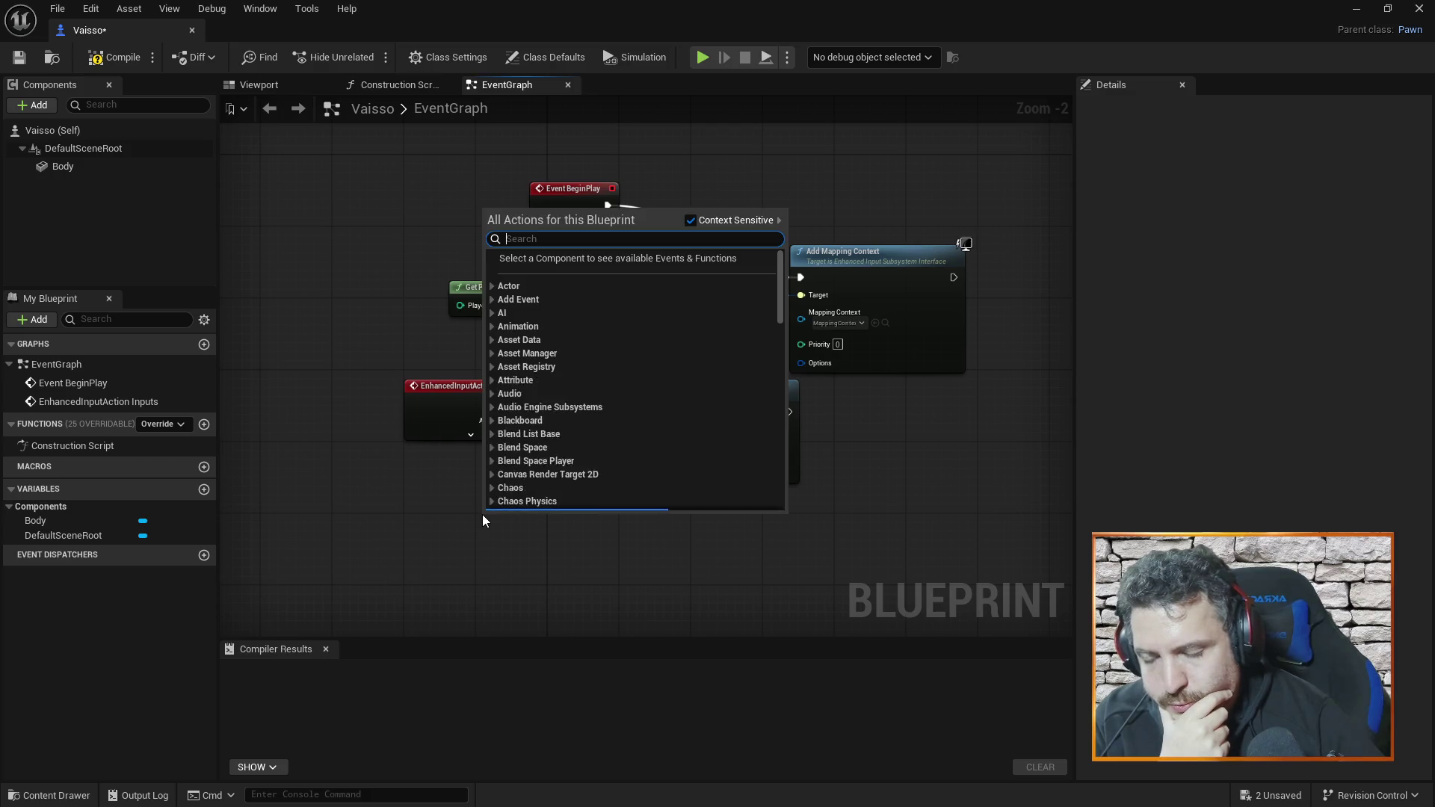
click(496, 520)
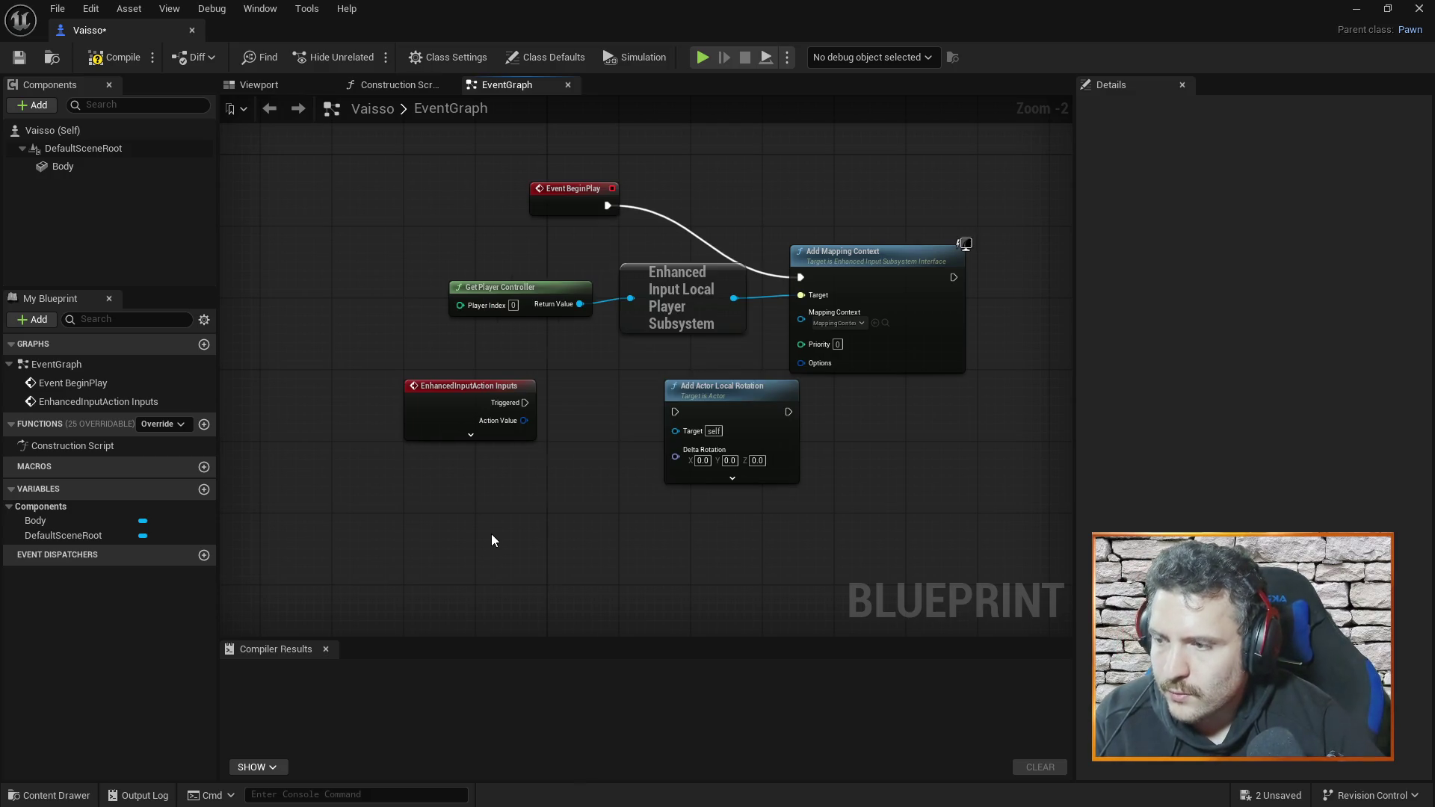
click(495, 484)
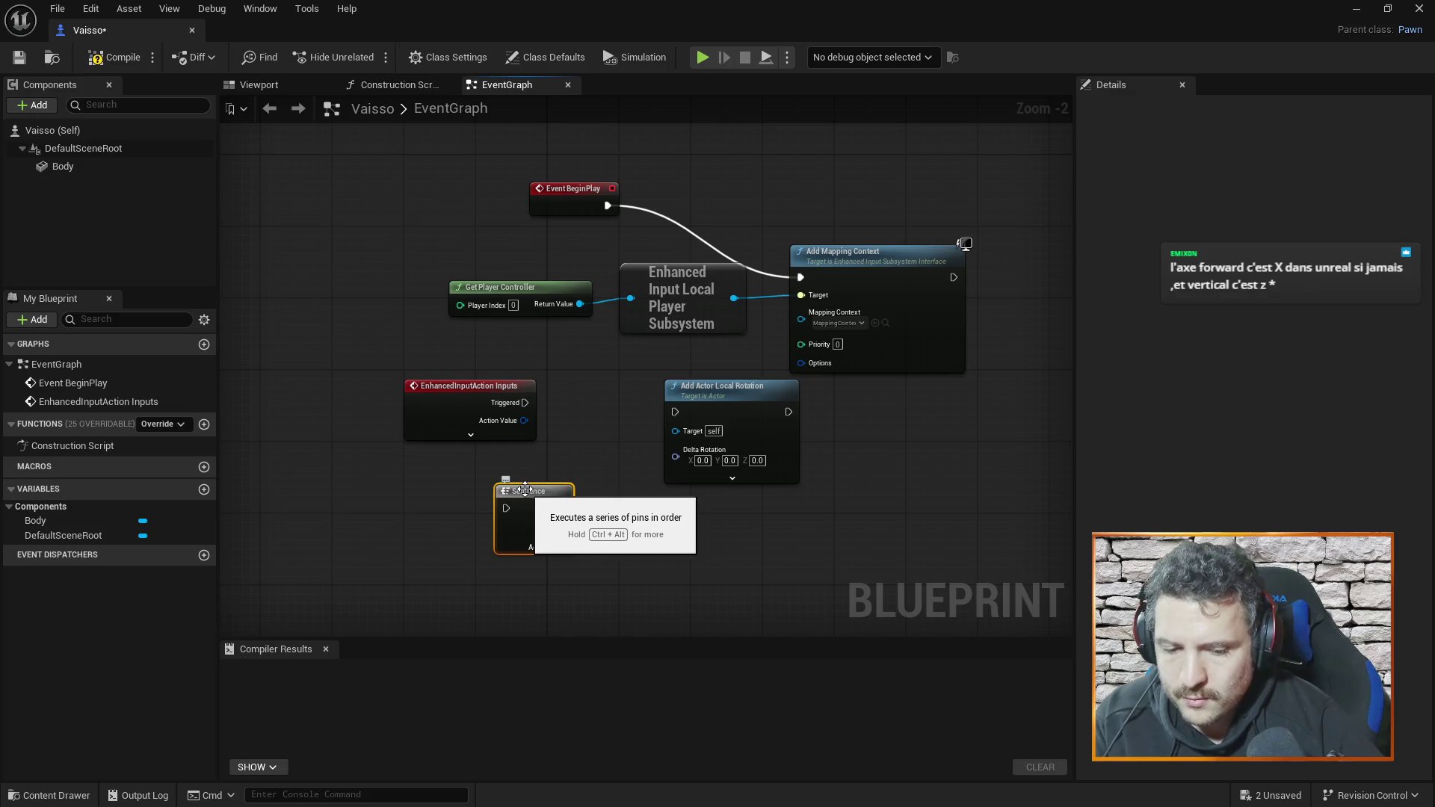
key(Delete)
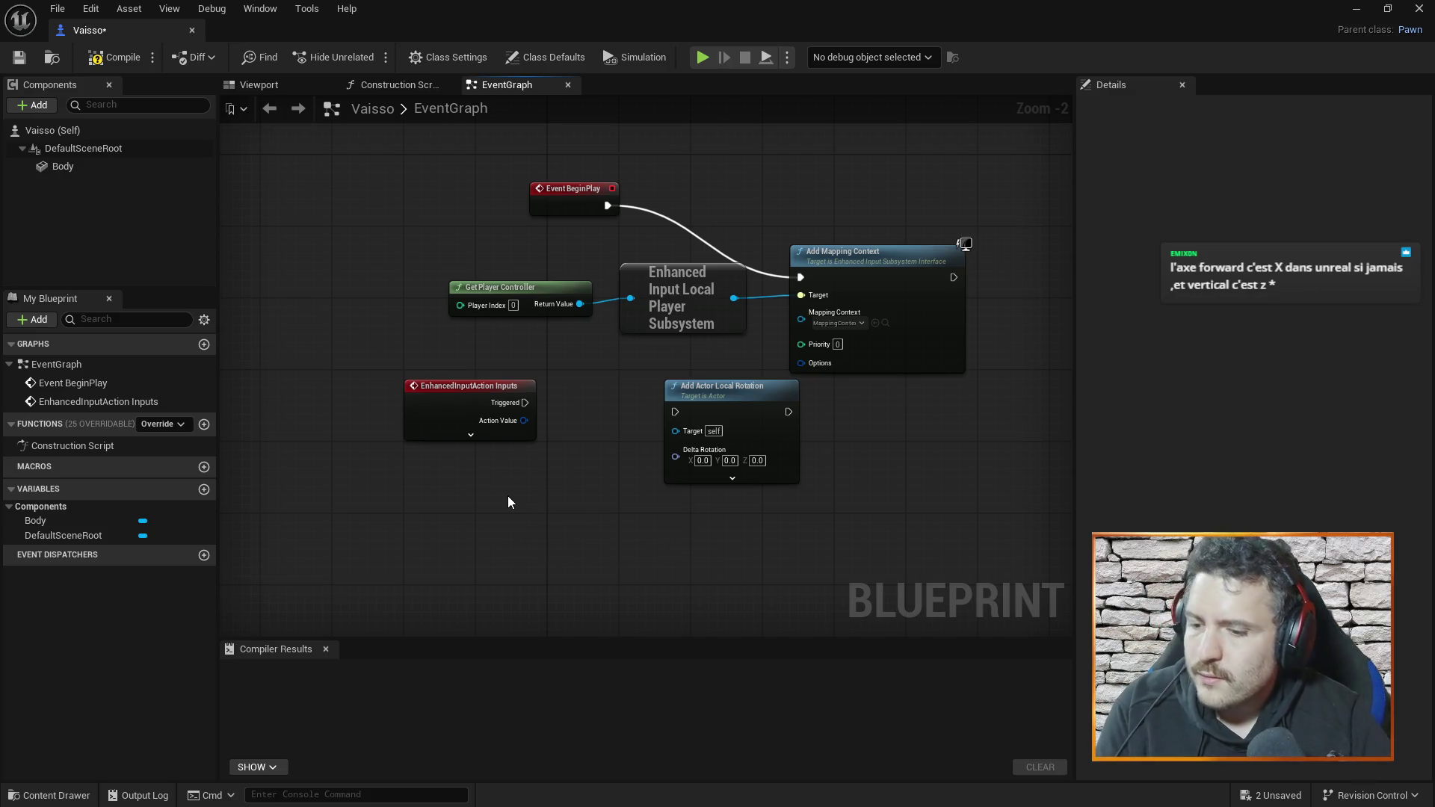
key(ctrl+v)
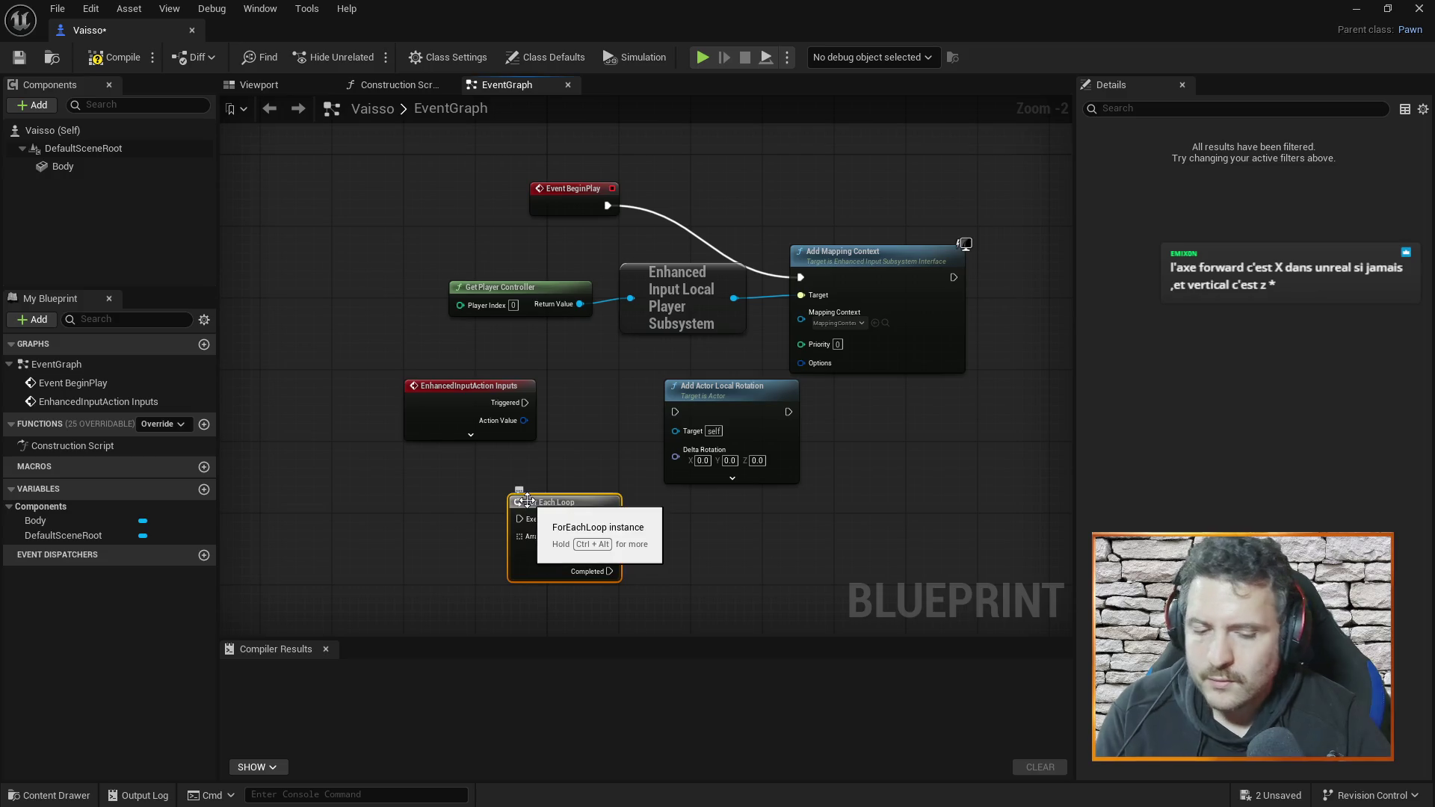
- Delete the For Each Loop node, then place Sequence nodes and delete one
key(Delete)
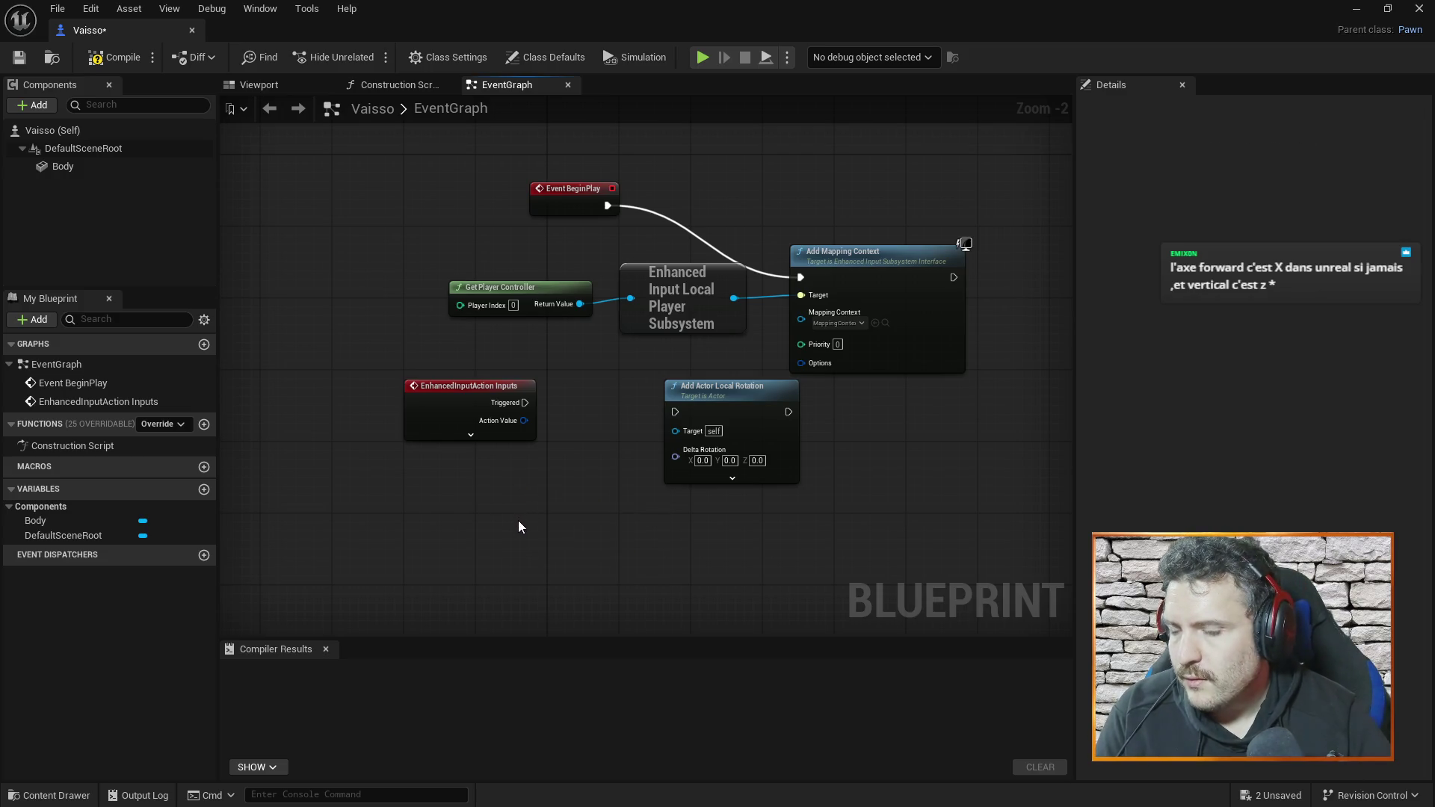
click(510, 499)
click(441, 513)
click(532, 503)
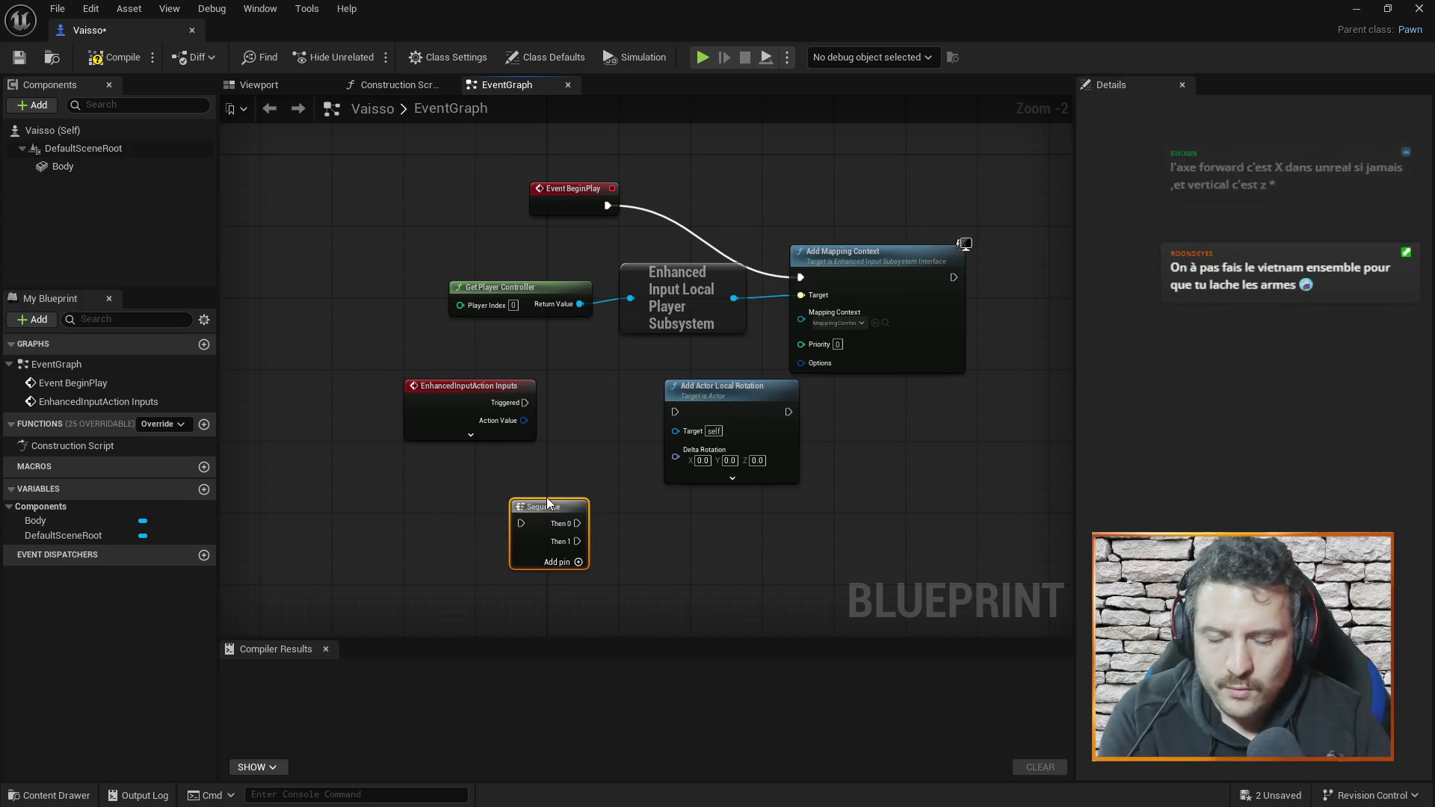
key(Delete)
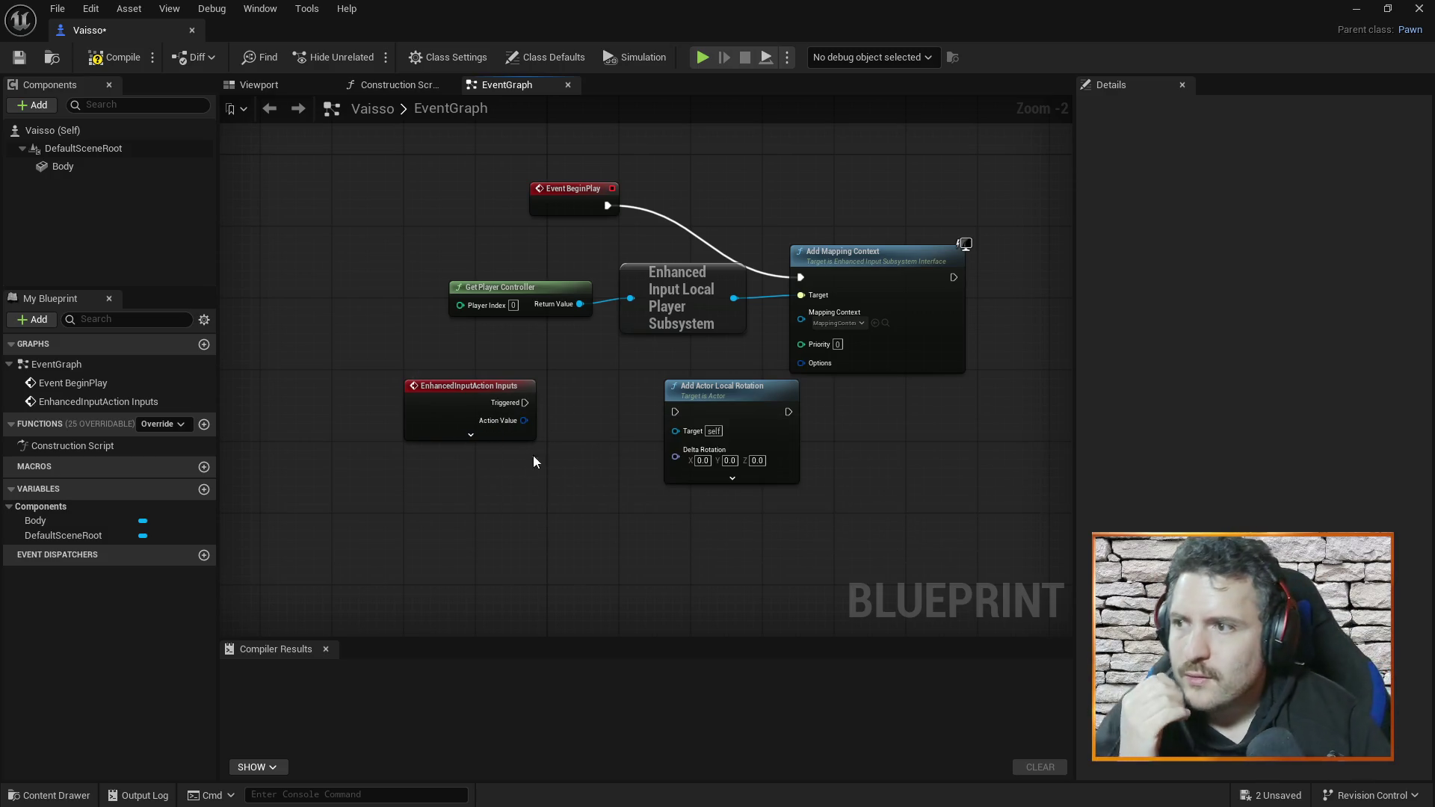
right_click(499, 501)
text(fl)
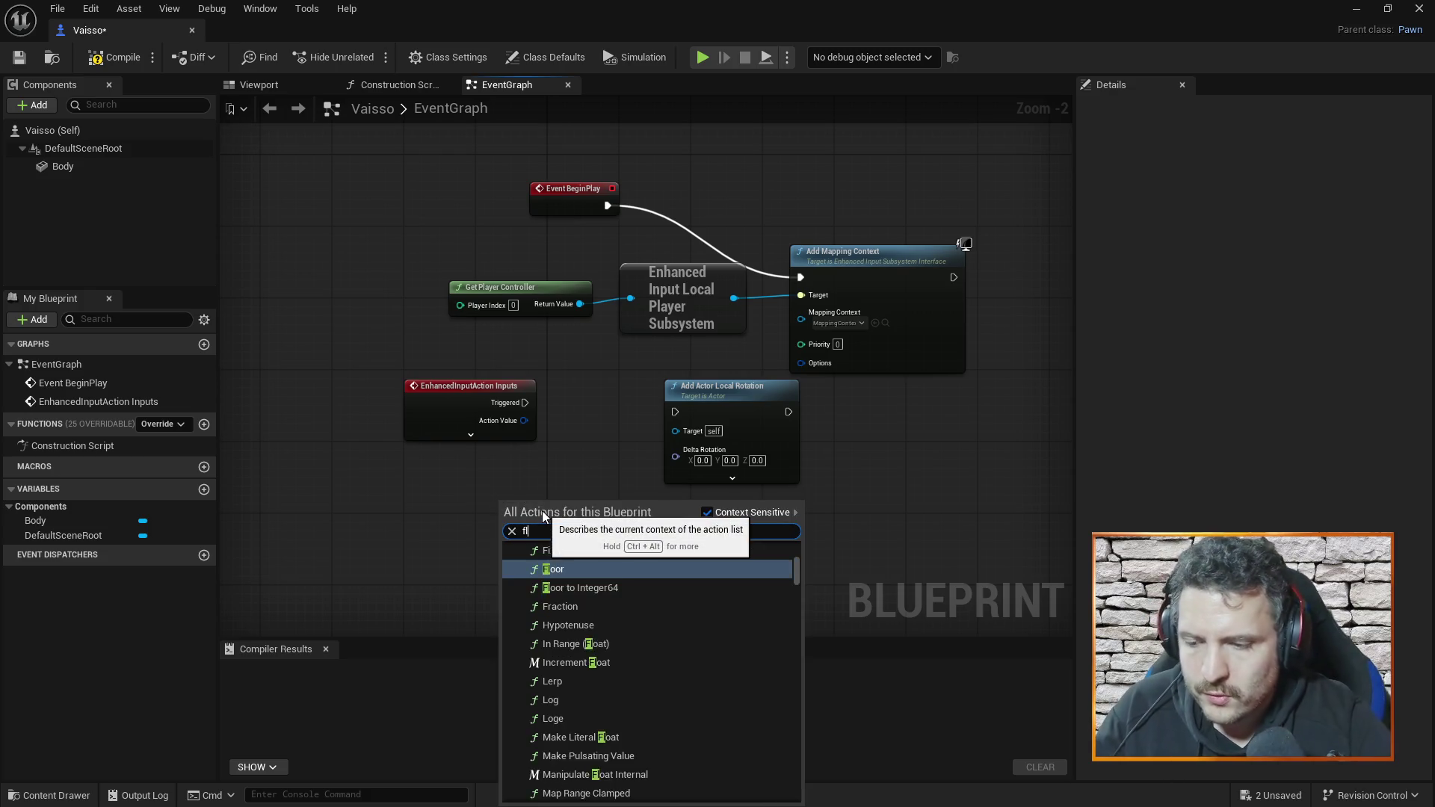
text(oat)
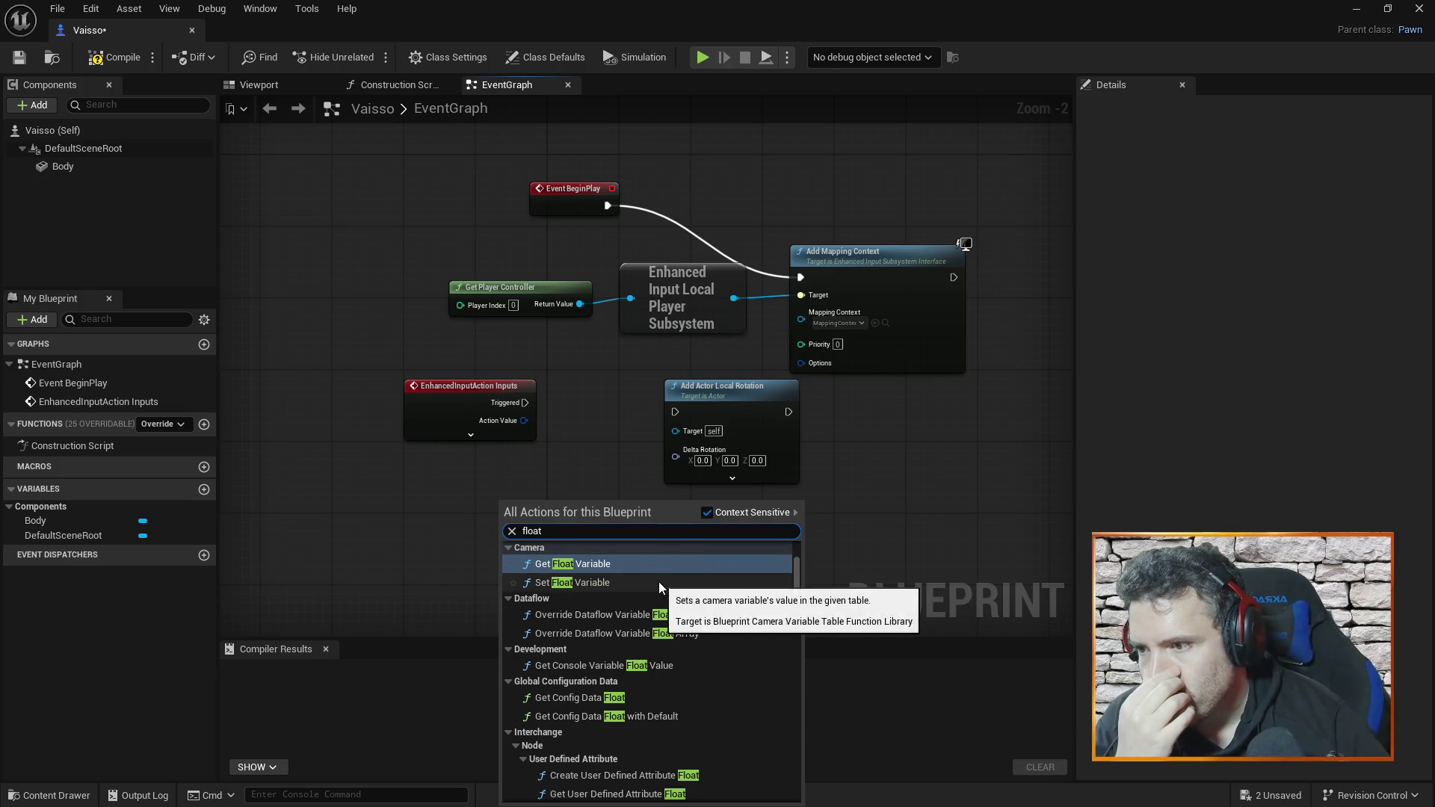
click(658, 581)
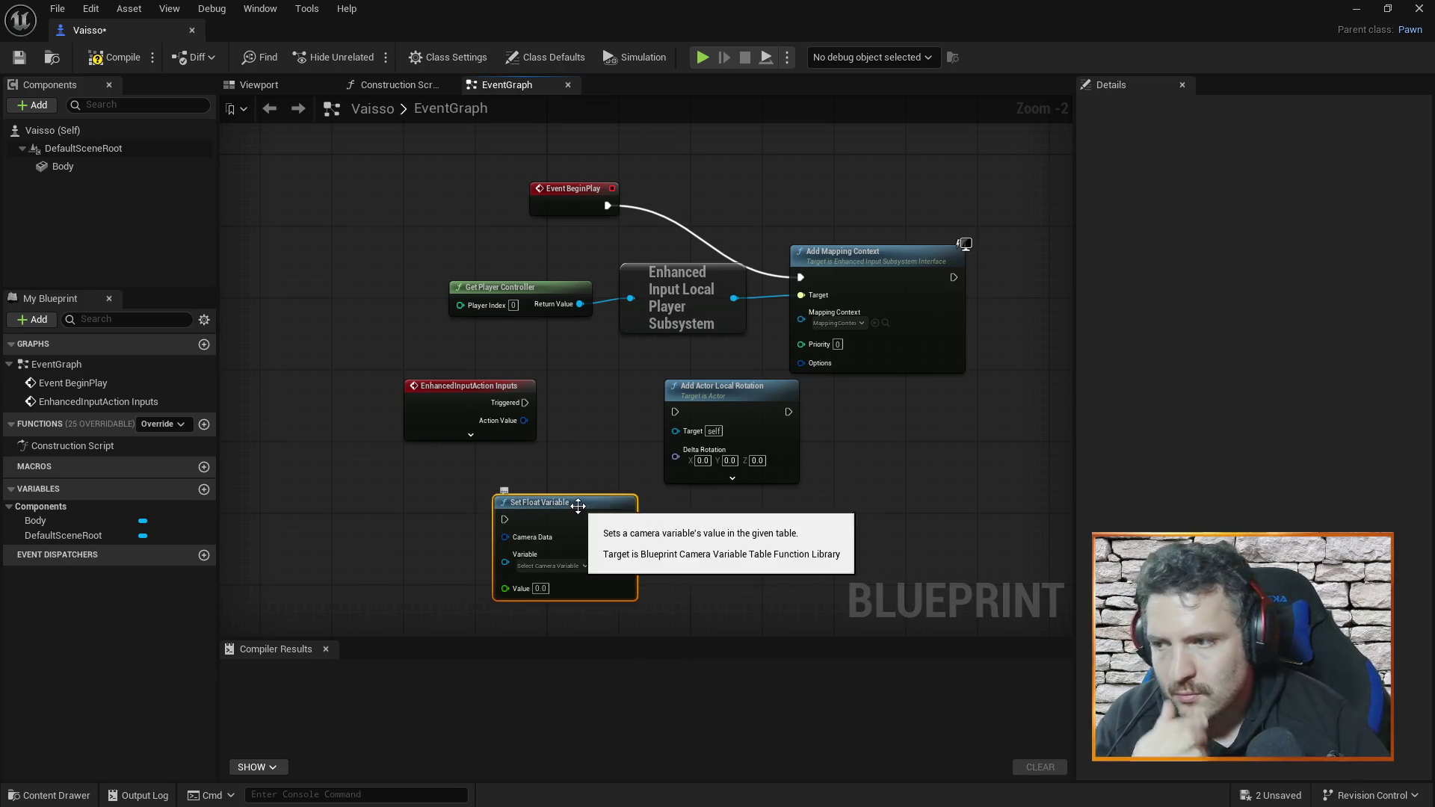
key(Delete)
right_click(519, 495)
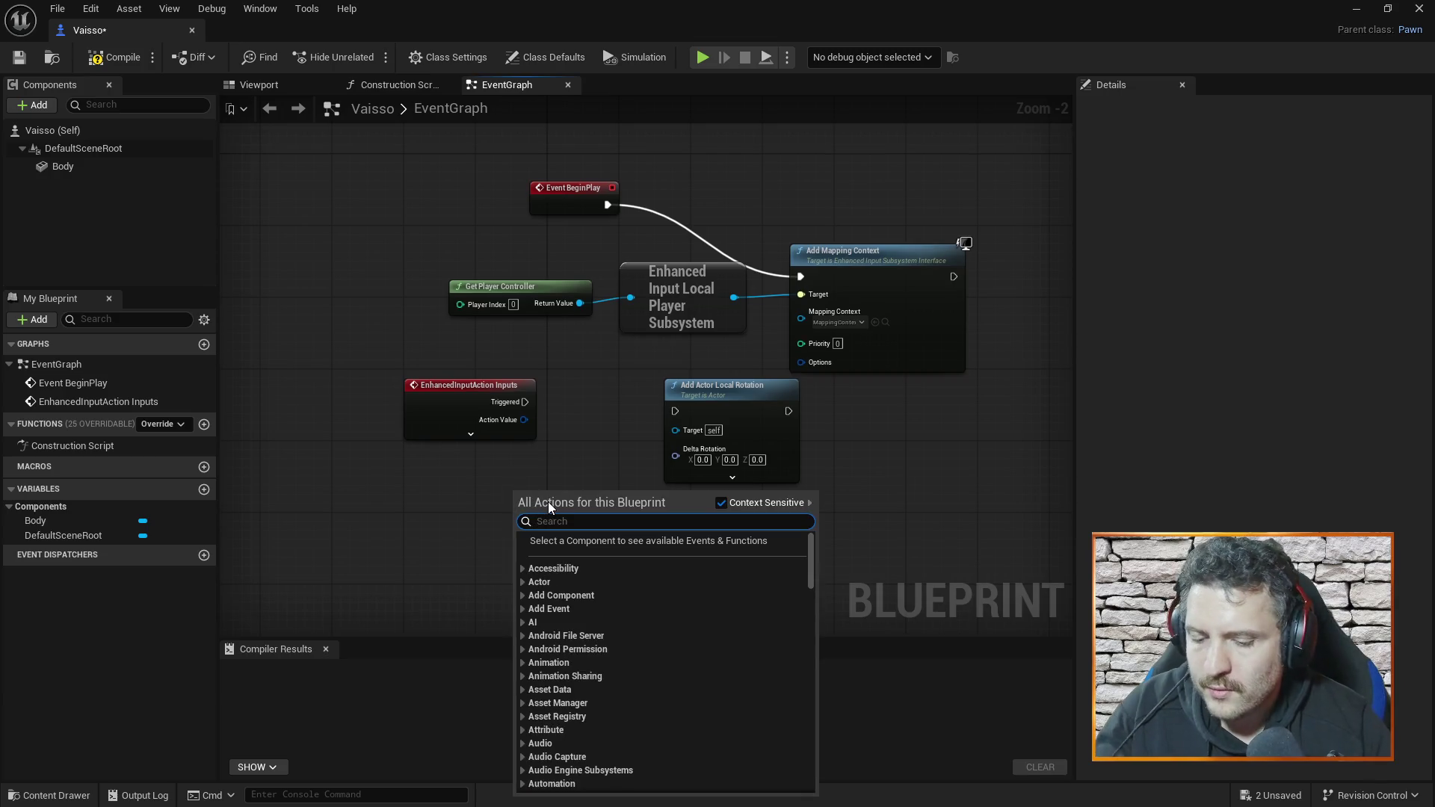
text(float)
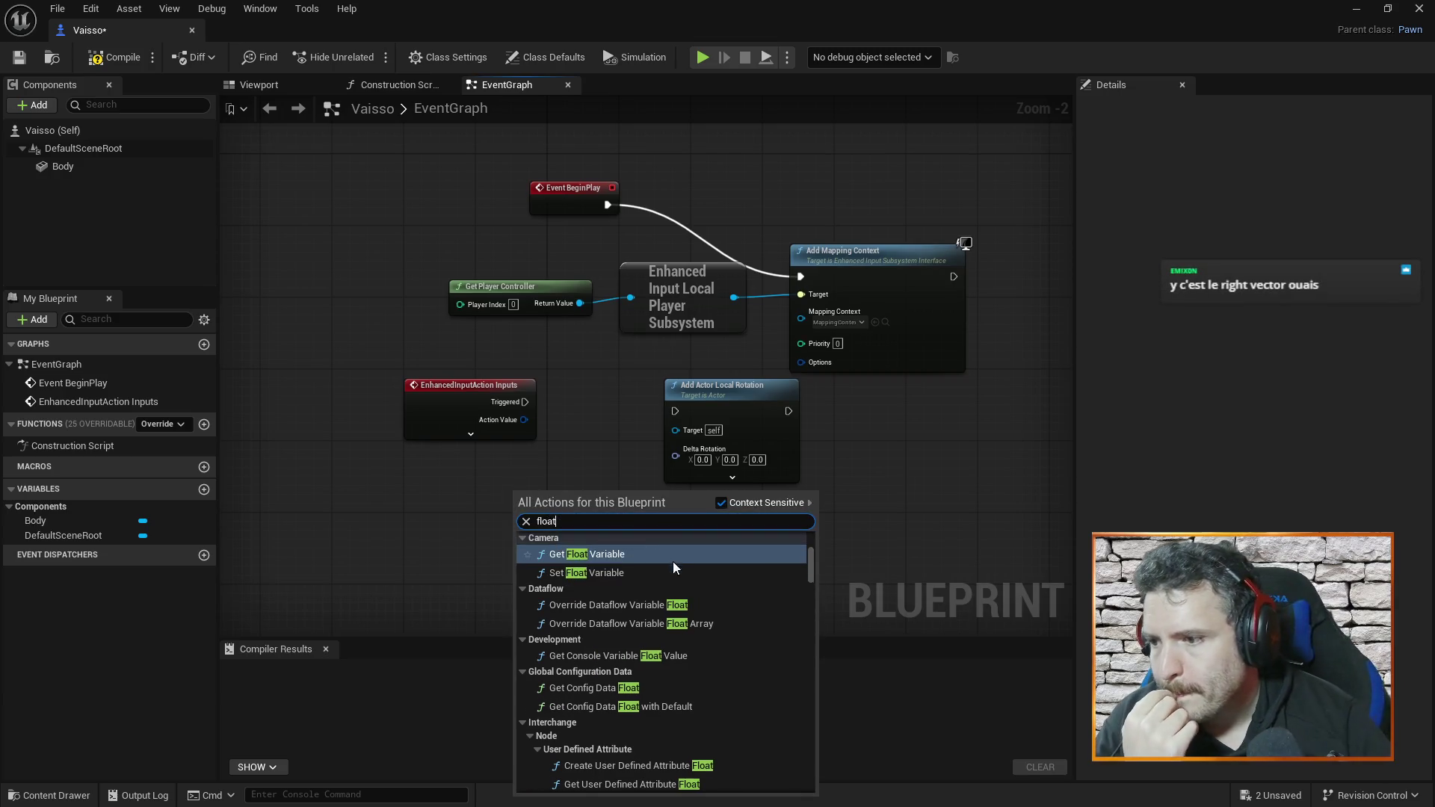
scroll(671, 588, down, 4)
scroll(675, 593, up, 6)
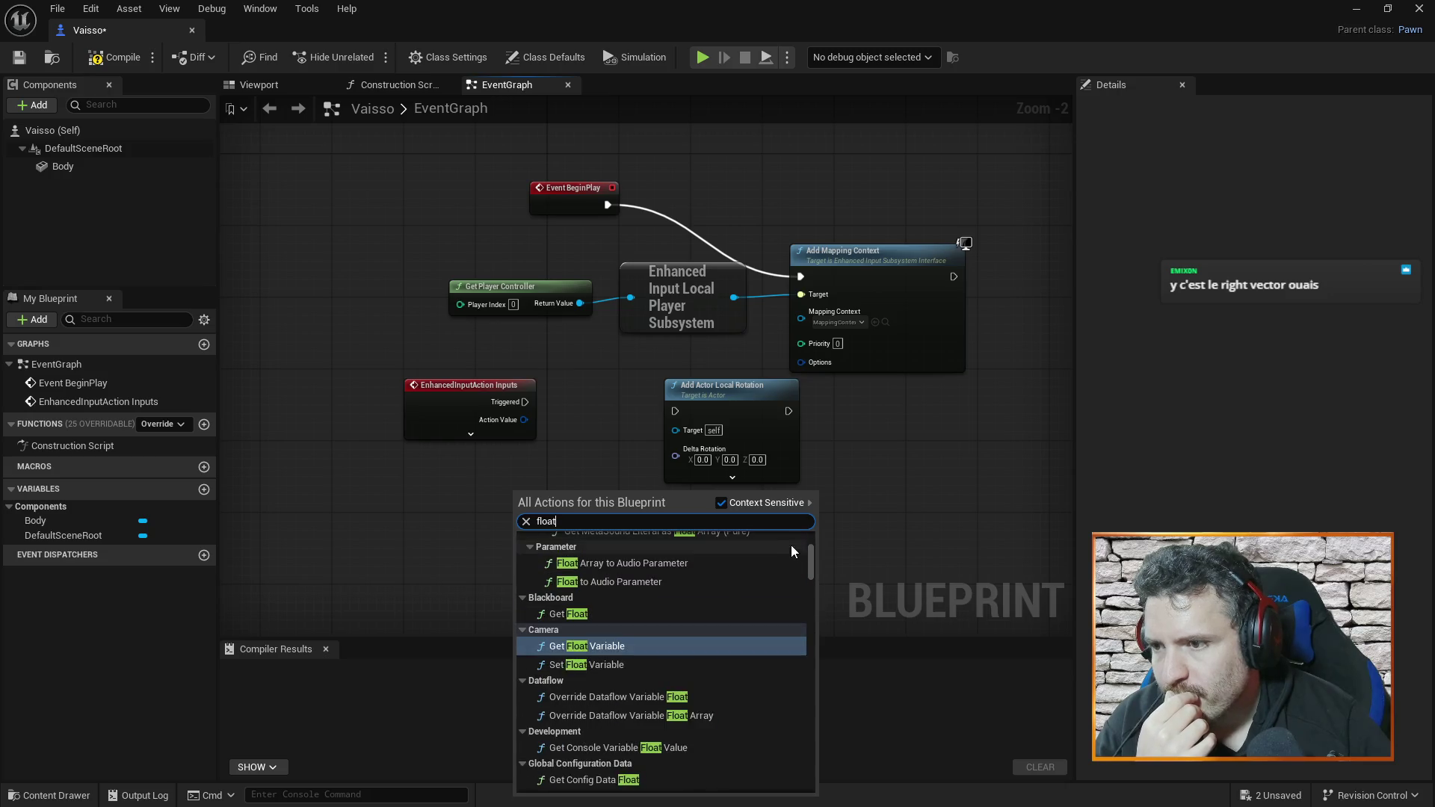
drag(812, 558, 811, 536)
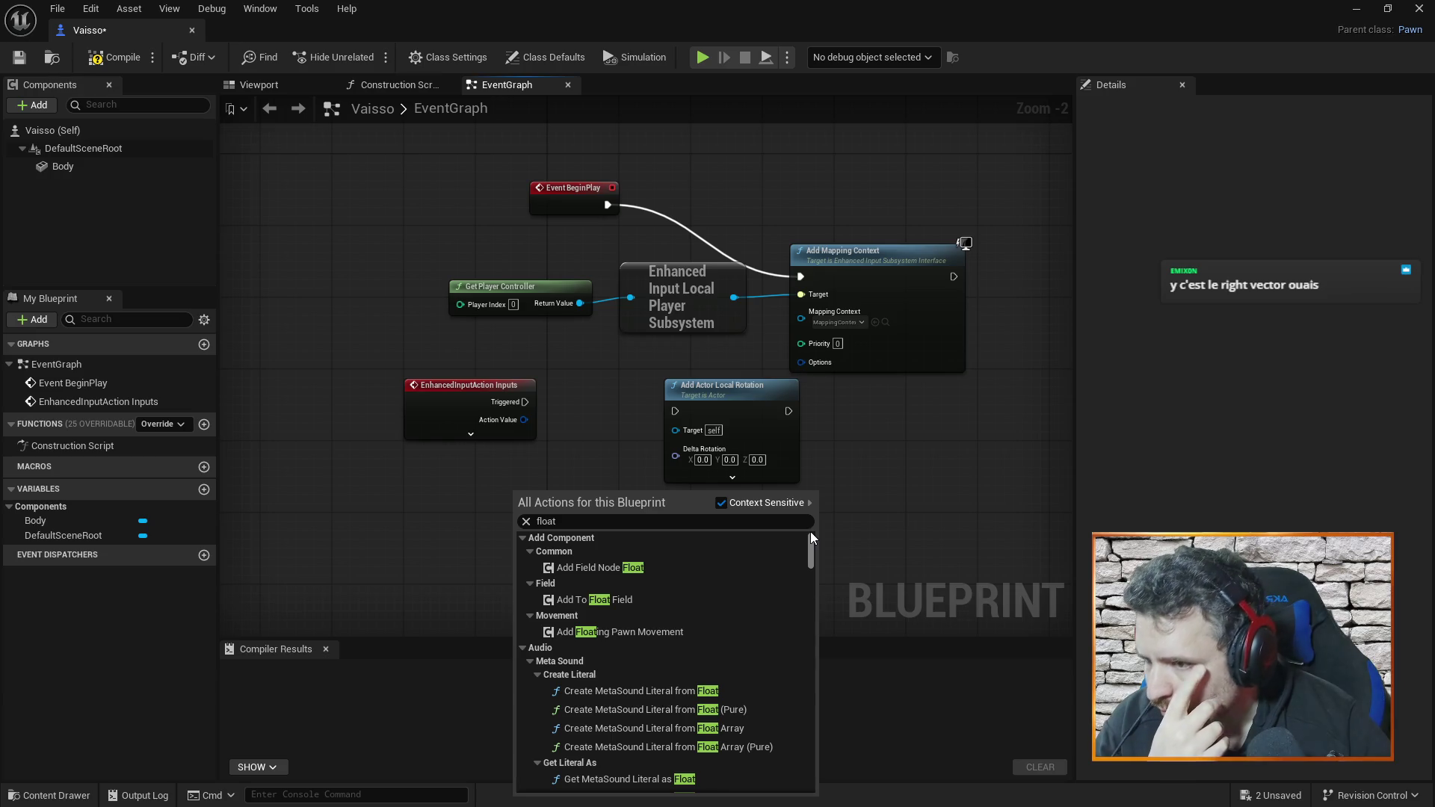
drag(810, 531, 809, 558)
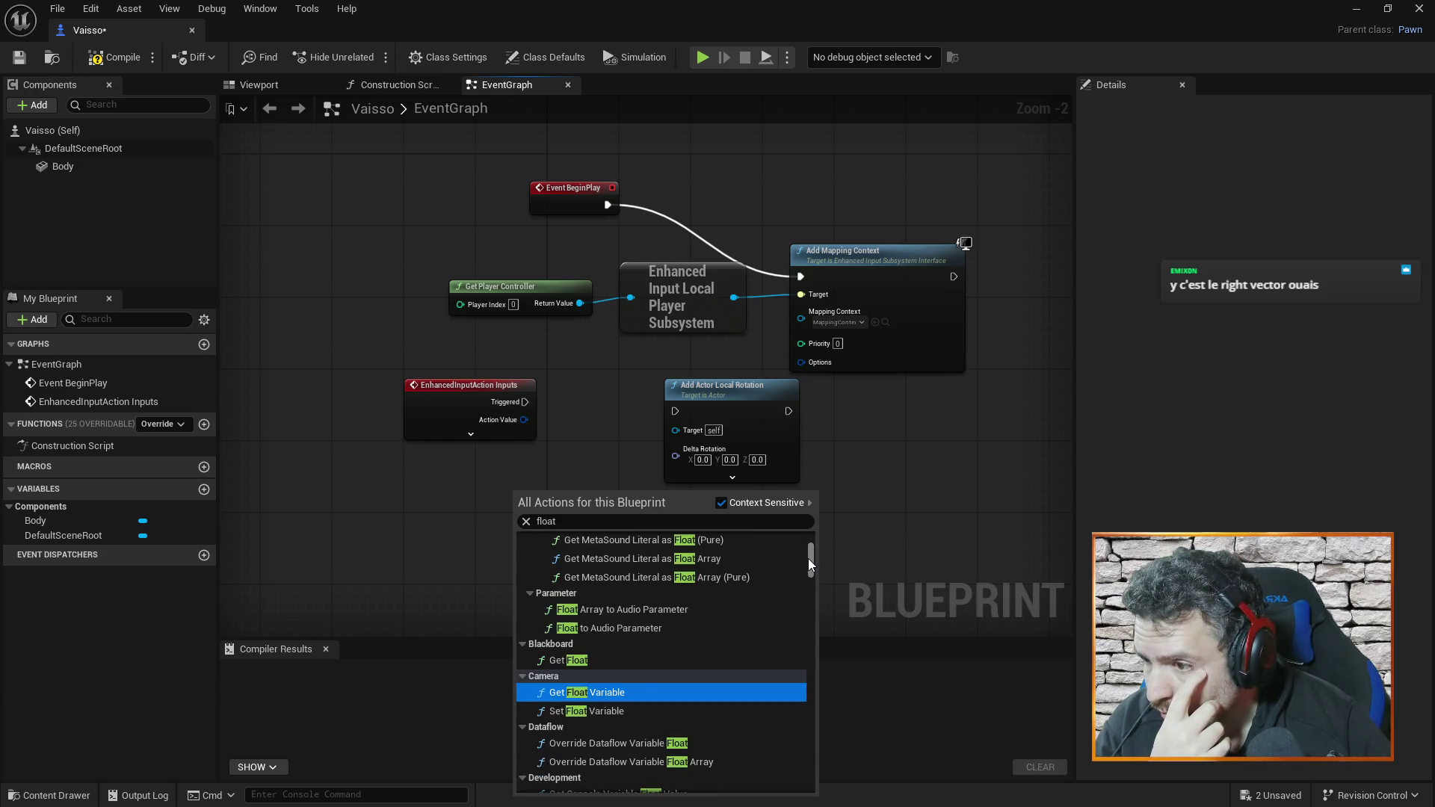
click(556, 661)
drag(598, 495, 580, 487)
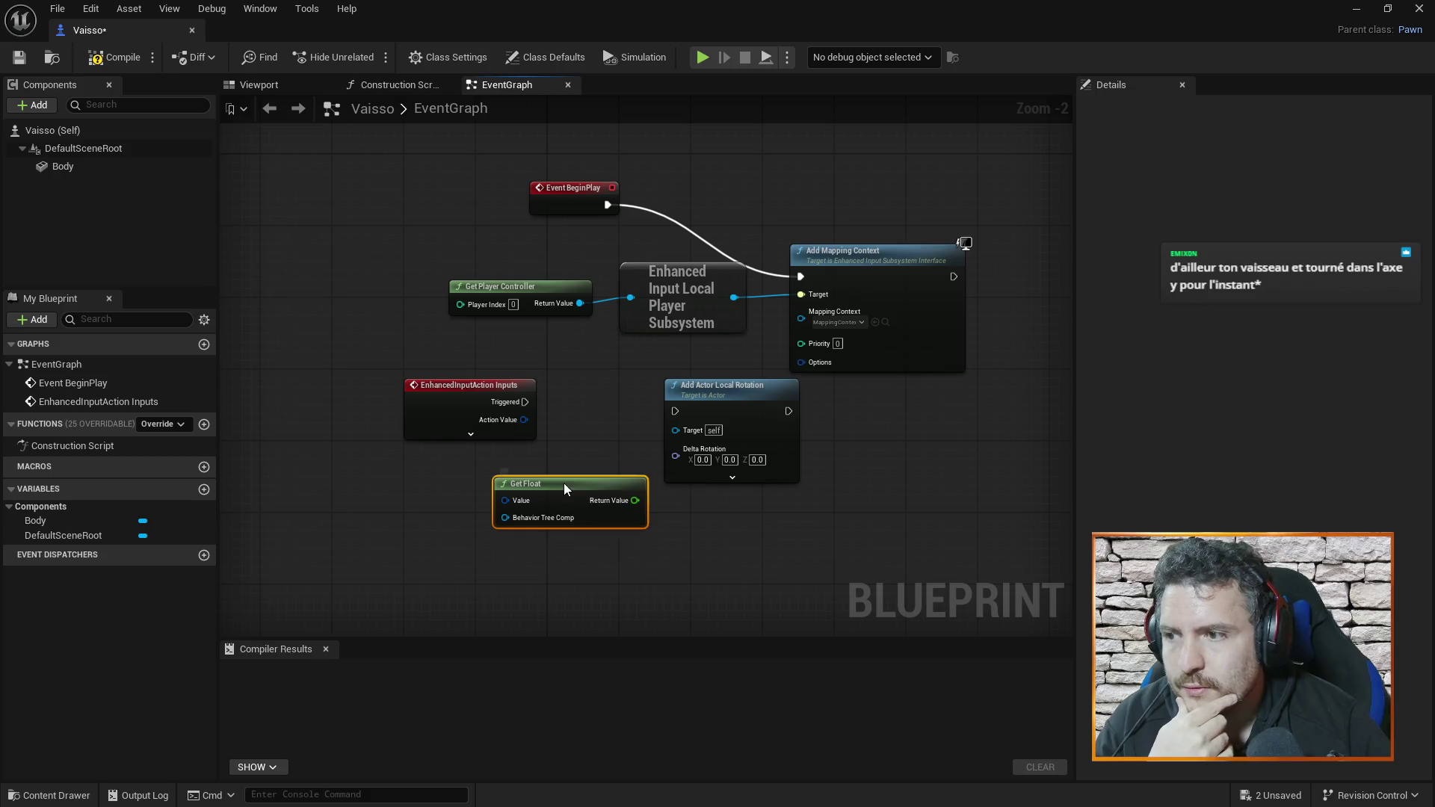
key(Delete)
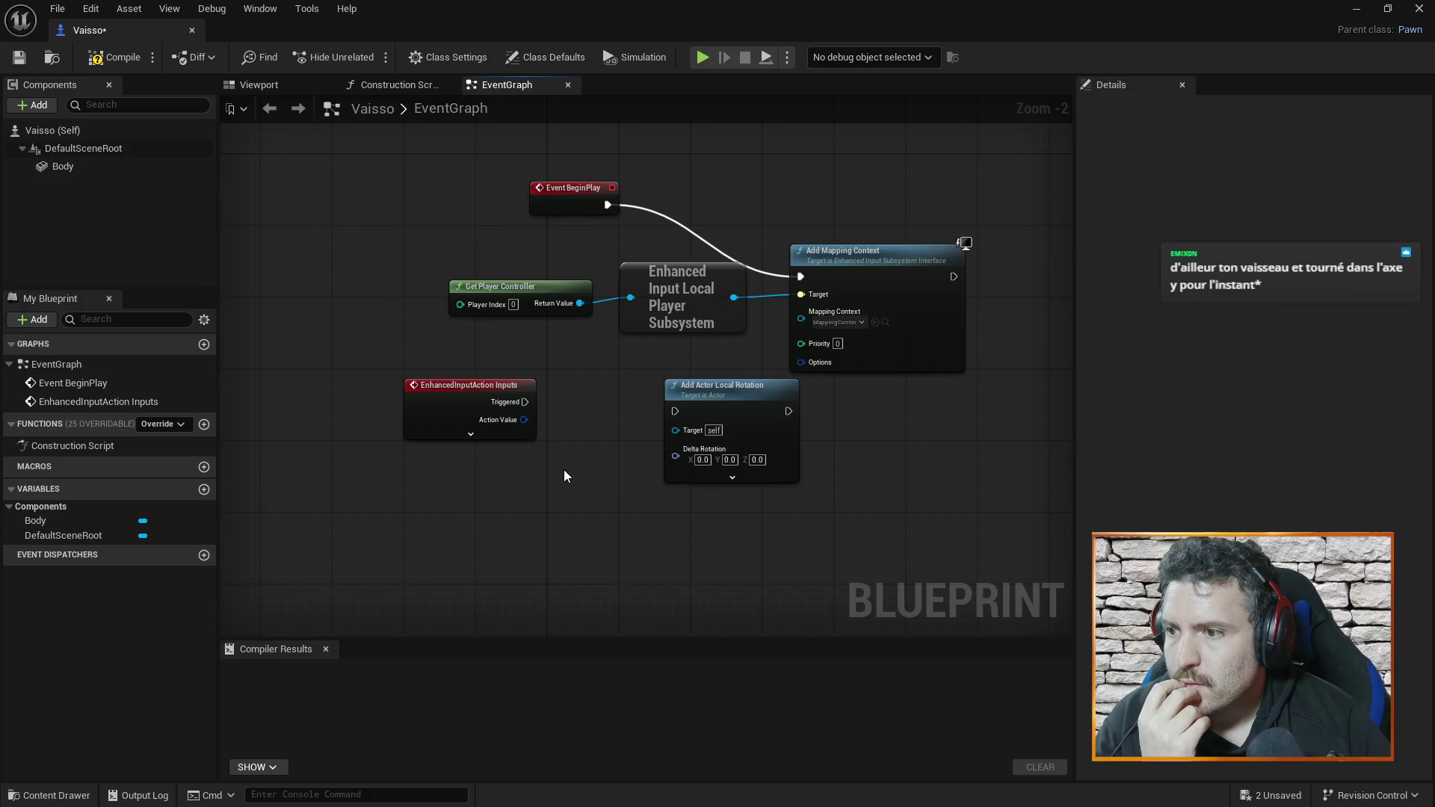
right_click(493, 505)
text(float)
scroll(701, 658, down, 5)
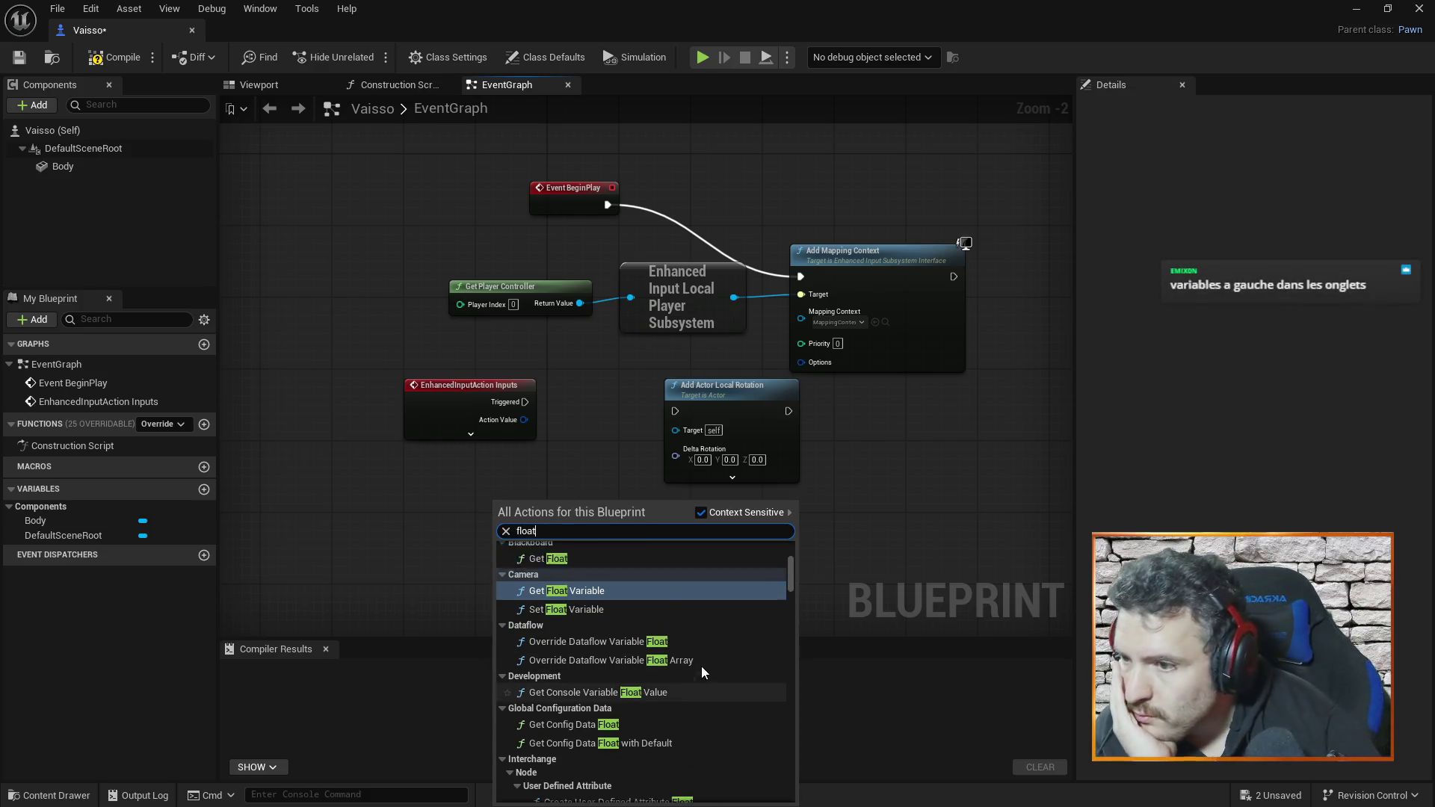
scroll(683, 637, up, 5)
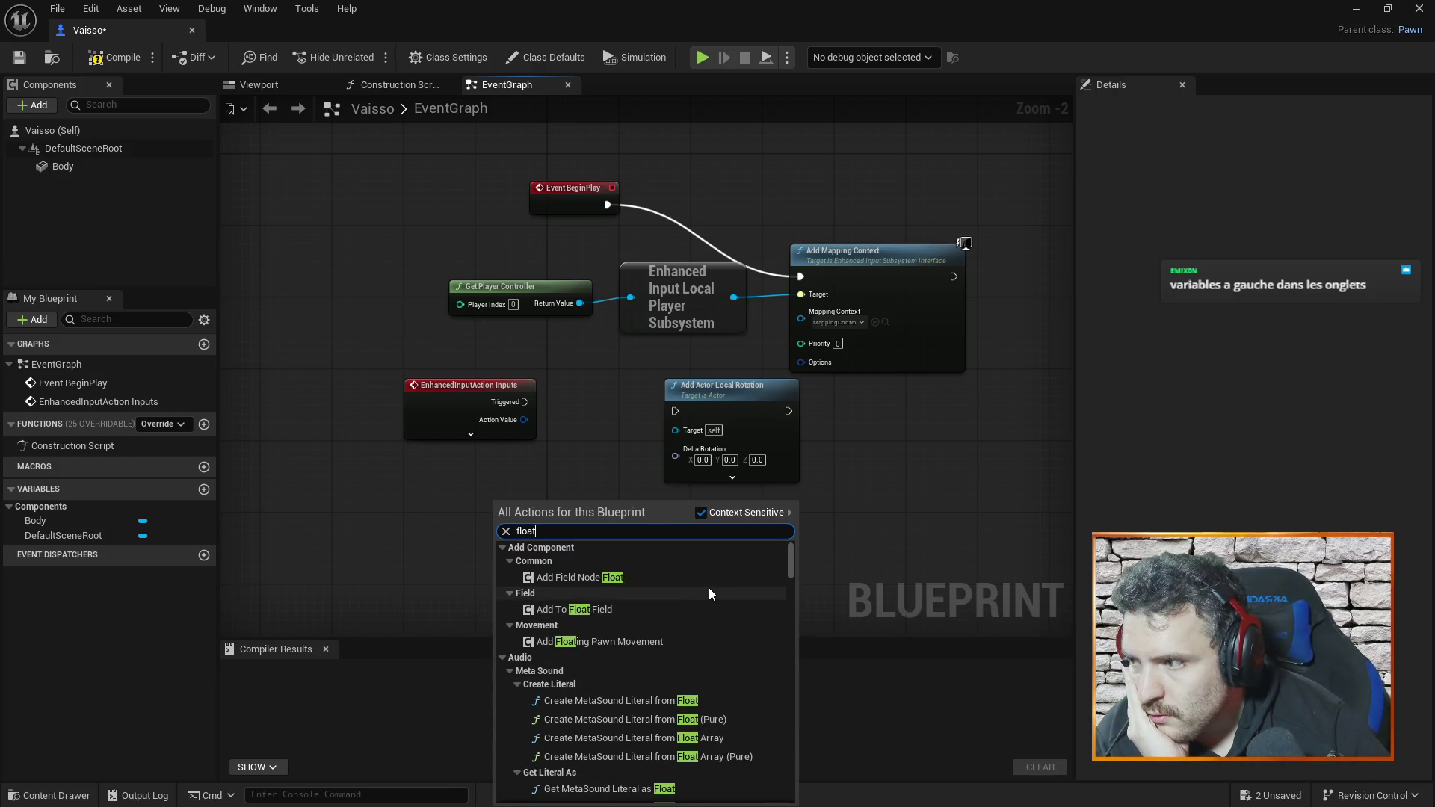
click(600, 473)
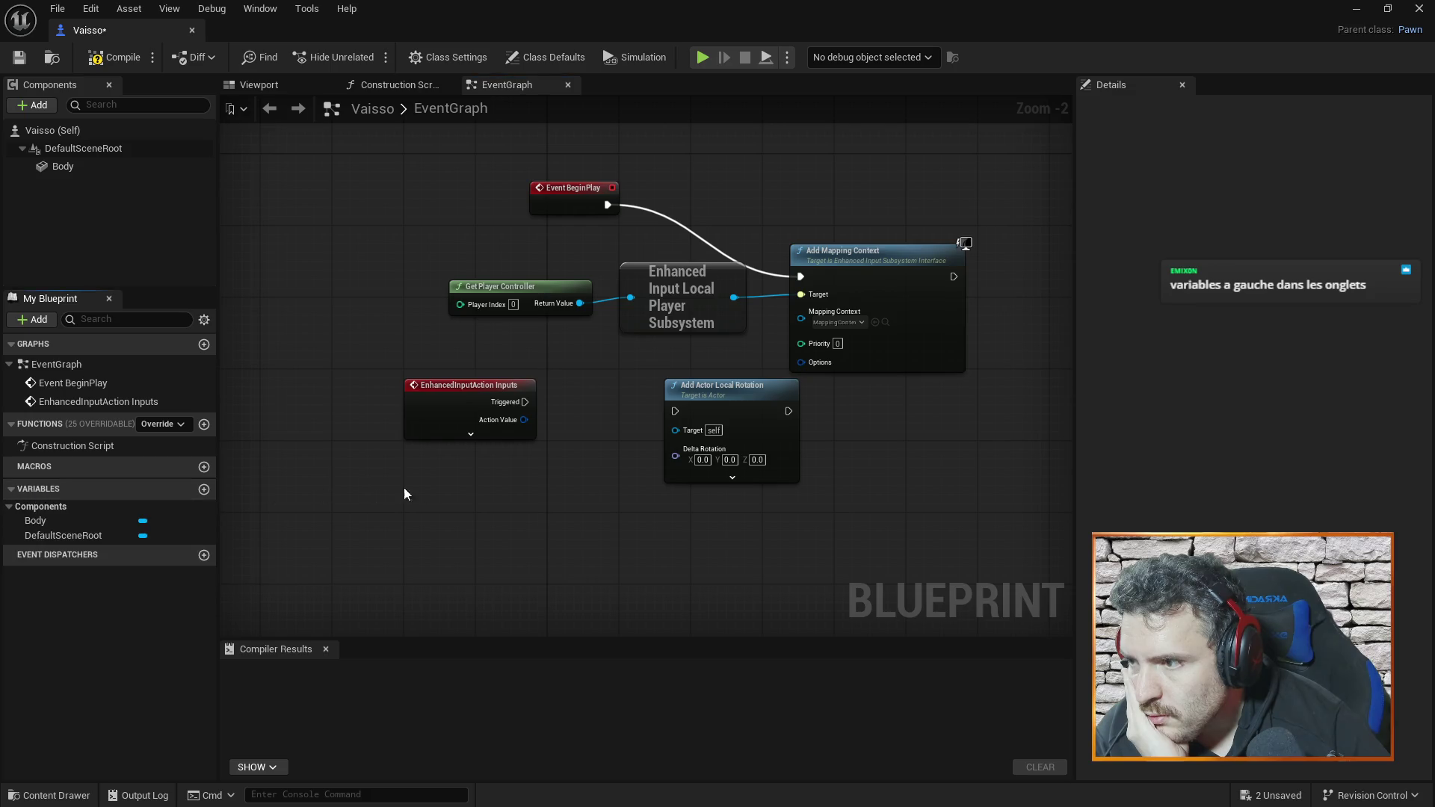
click(203, 490)
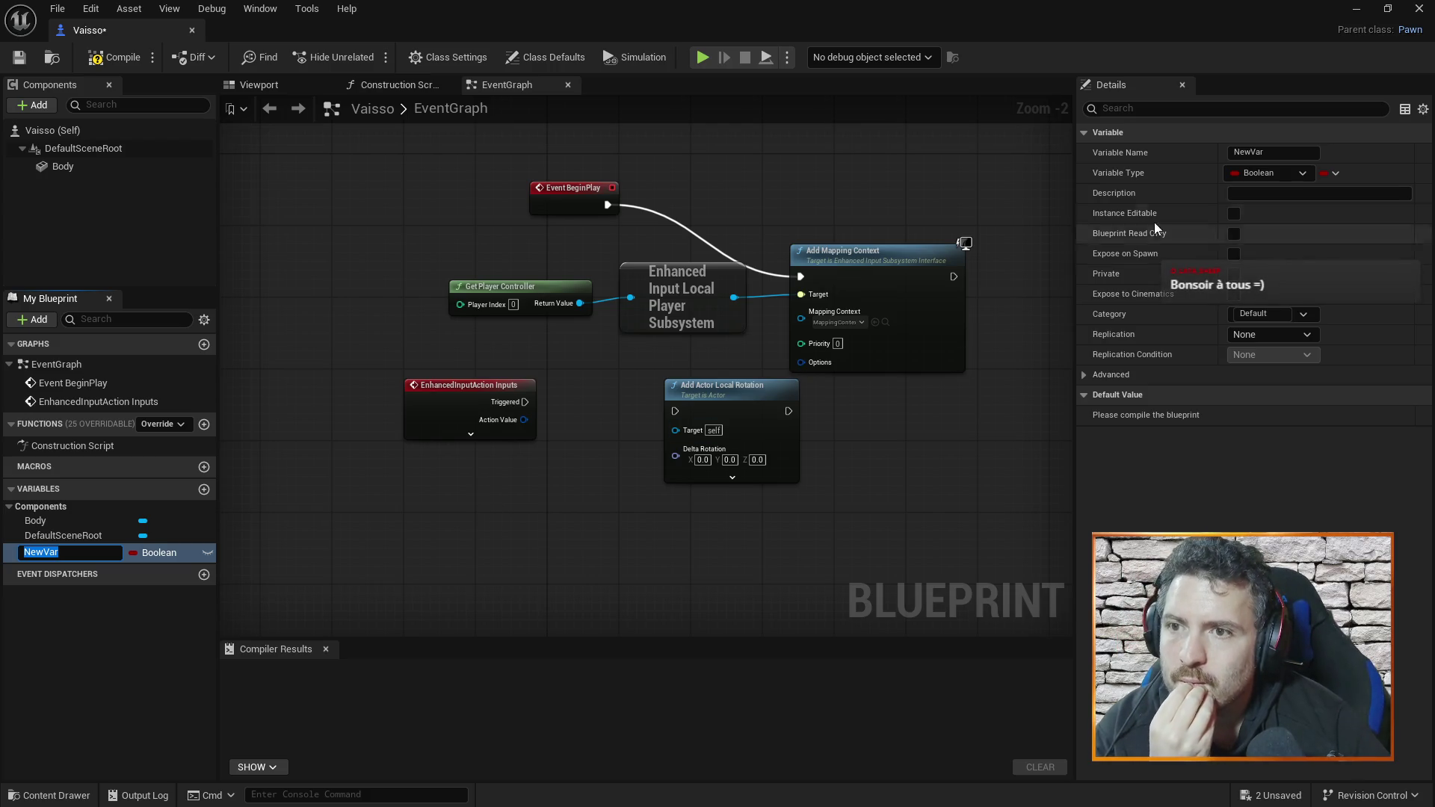
- Make the new Vaisso variable a Float and rename it TurningSpeed
click(1270, 154)
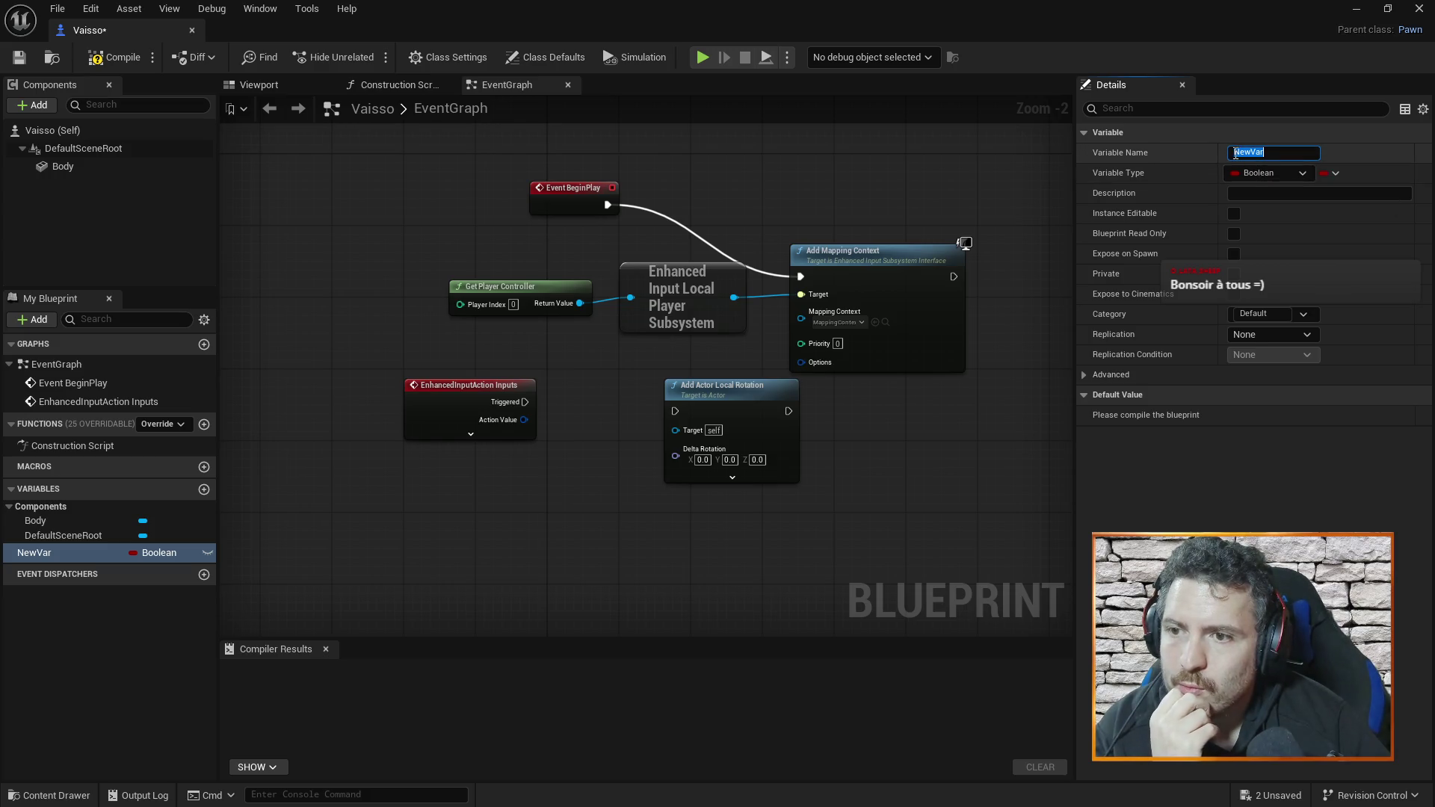
click(1302, 173)
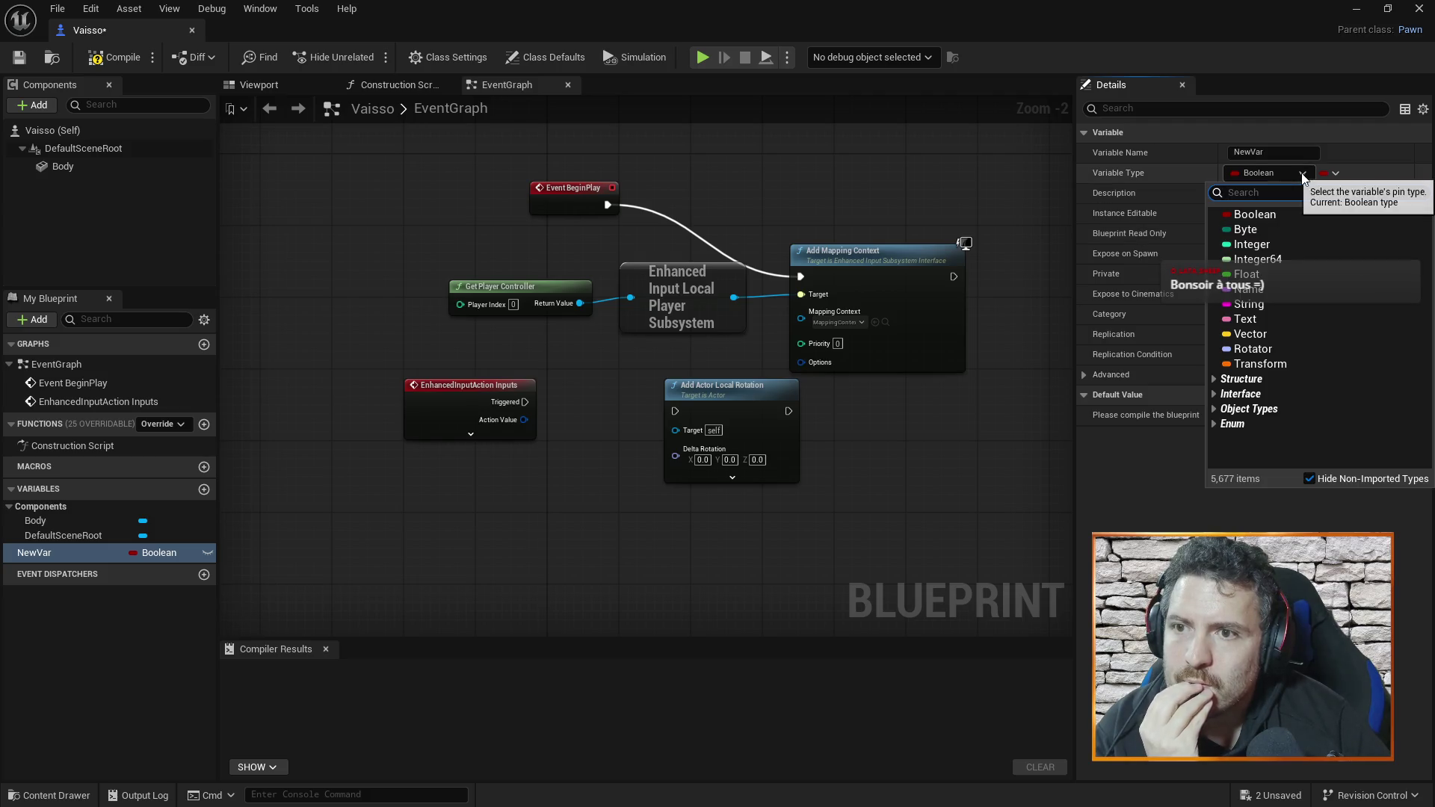
click(1273, 275)
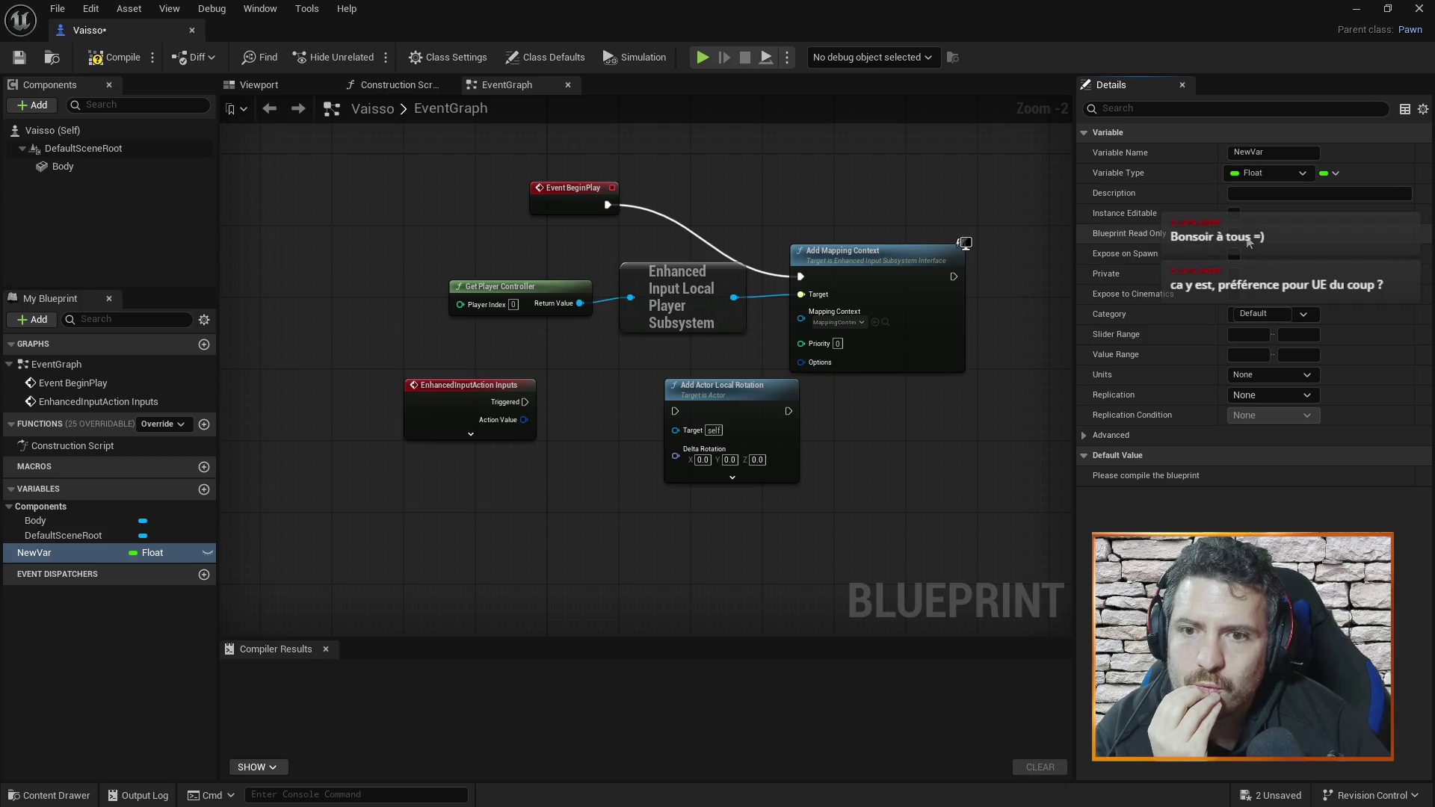
click(1268, 151)
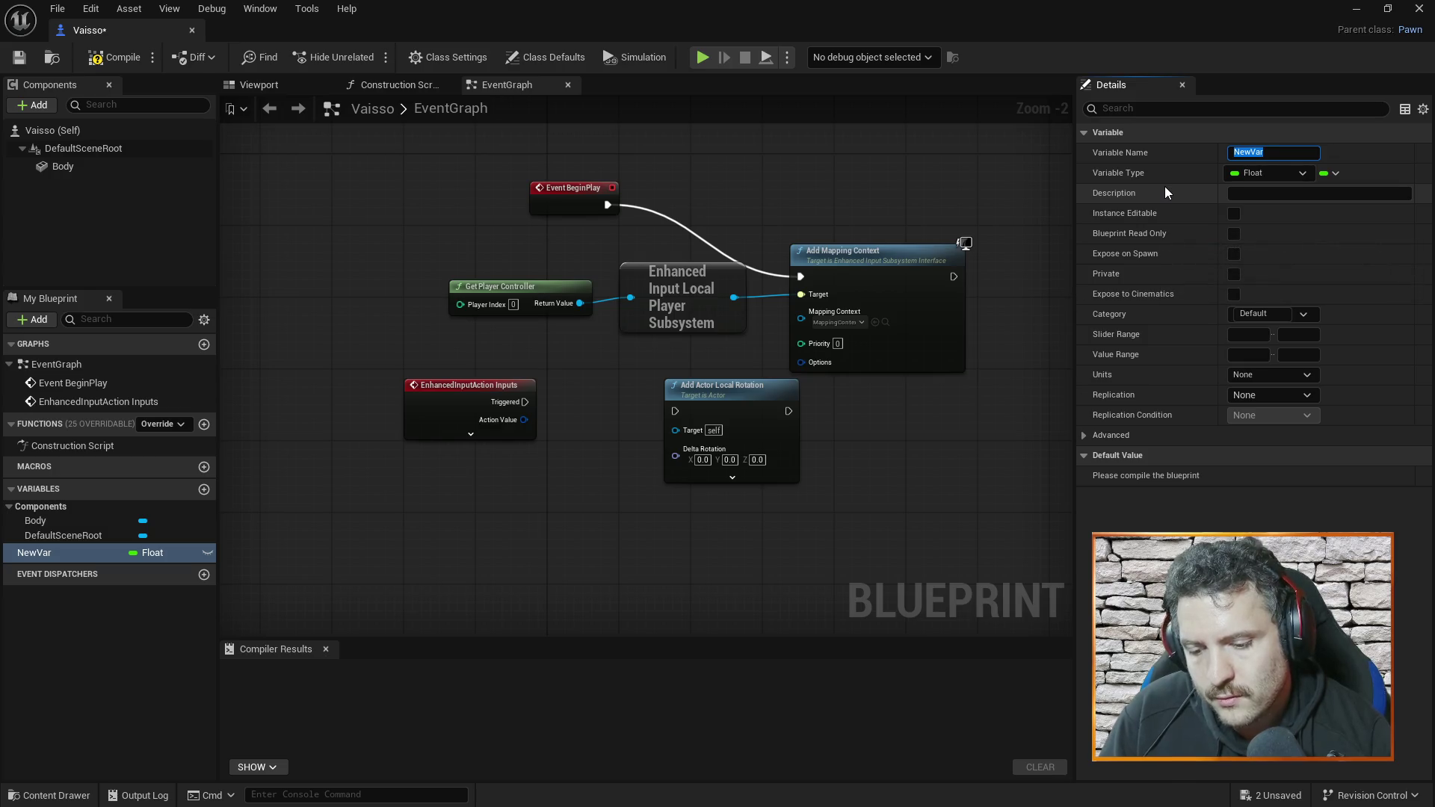
text(TurningSpeed)
key(Return)
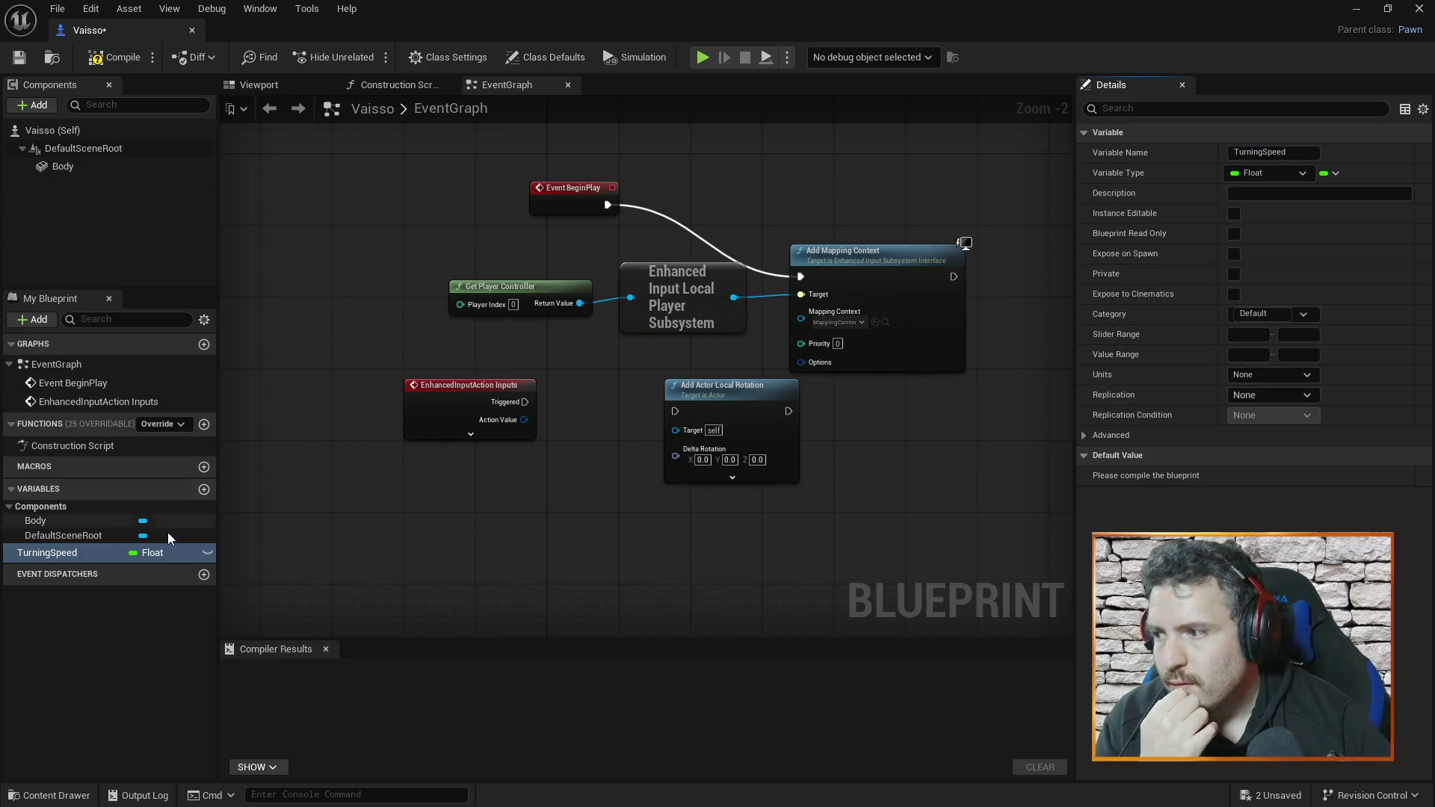
drag(75, 553, 489, 516)
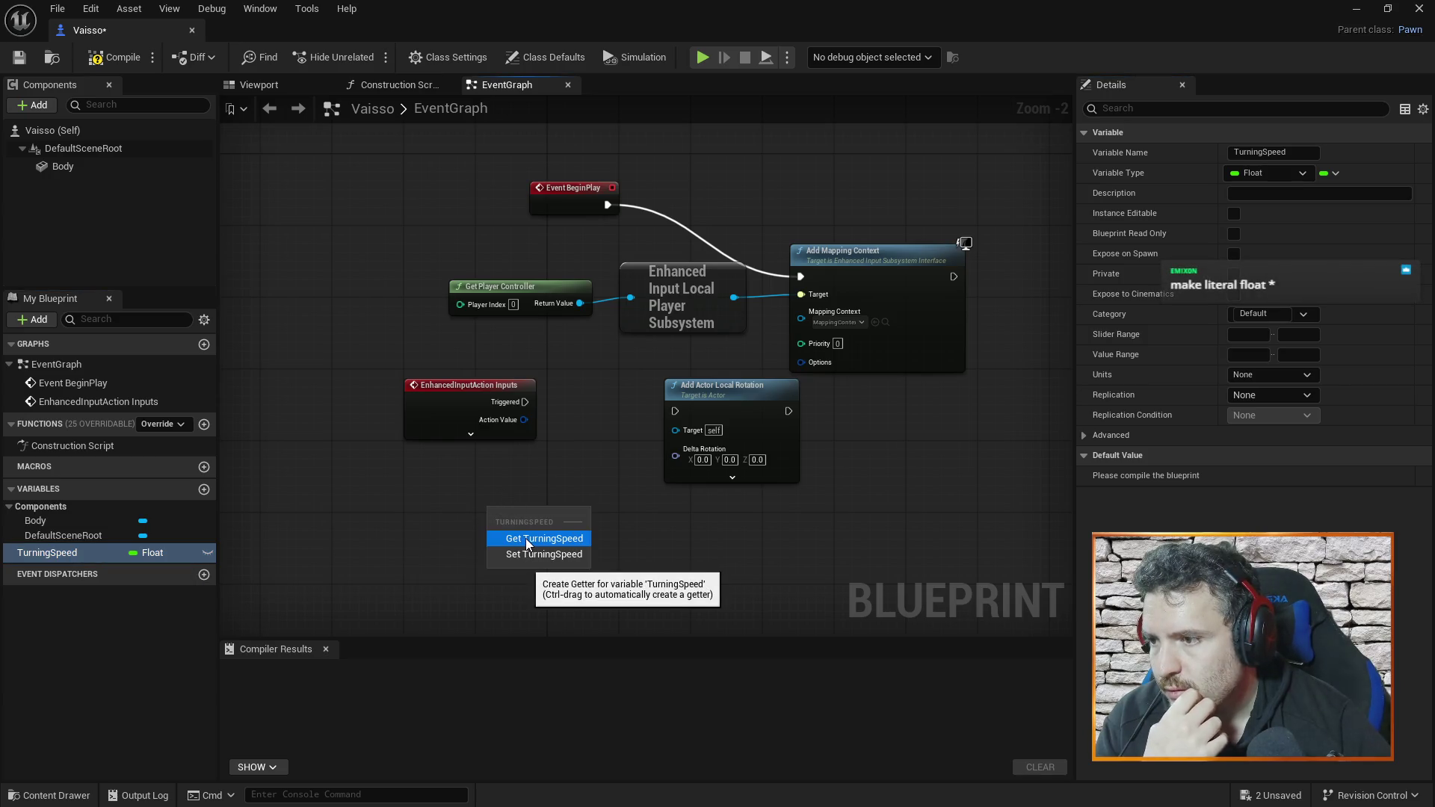
- Create a TurningSpeed getter node, move it below the input event, then delete it
click(526, 540)
mouse_move(555, 514)
mouse_down()
mouse_move(496, 491)
mouse_move(538, 511)
mouse_move(491, 496)
mouse_move(586, 508)
mouse_move(482, 543)
mouse_up()
click(657, 423)
click(576, 486)
key(Escape)
click(501, 536)
click(513, 523)
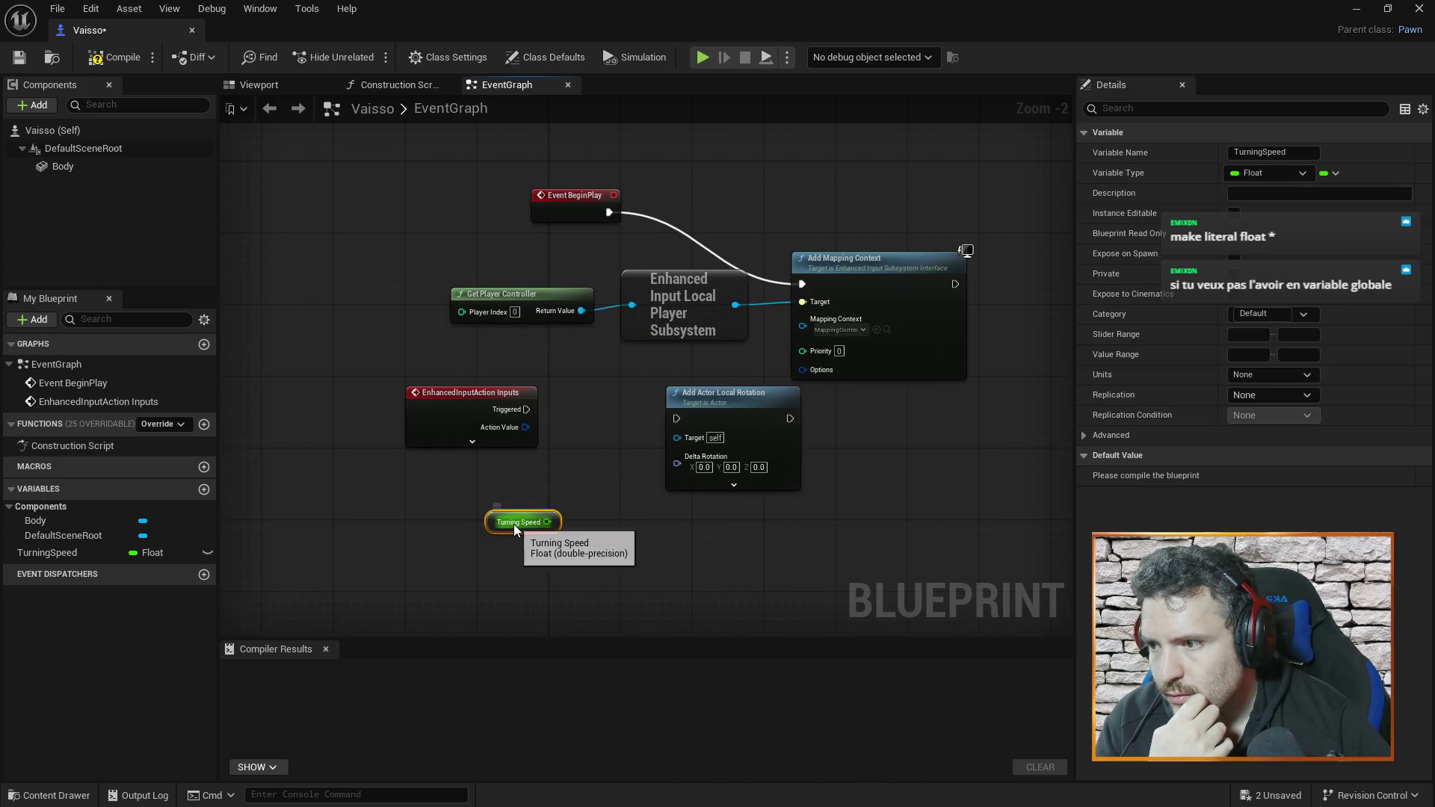
mouse_move(511, 526)
mouse_down()
mouse_move(455, 471)
mouse_move(511, 485)
mouse_up()
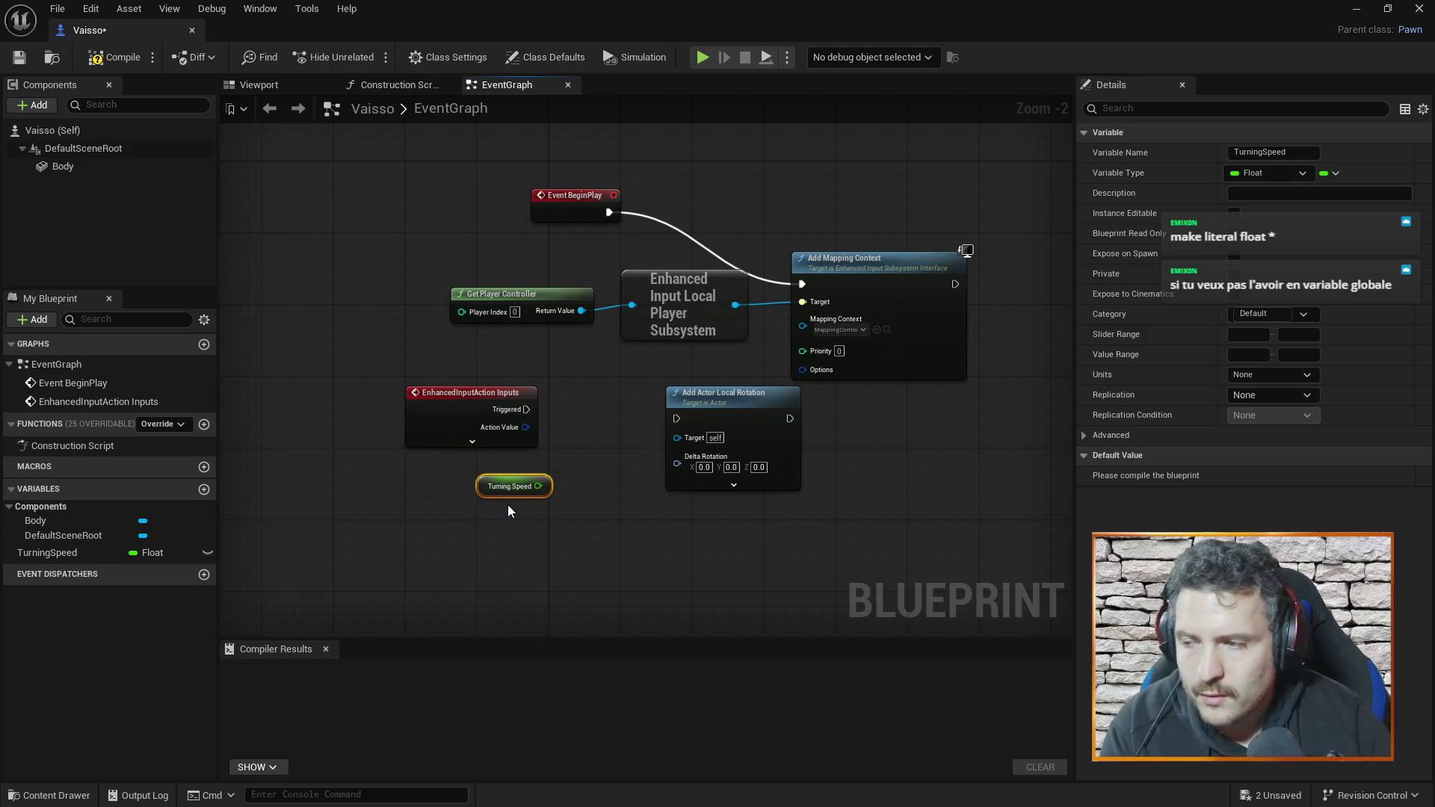
key(Delete)
- Add a Set TurningSpeed node with value 1.0, placed lower left
mouse_move(79, 551)
mouse_down()
mouse_move(469, 503)
mouse_move(496, 484)
mouse_up()
click(495, 550)
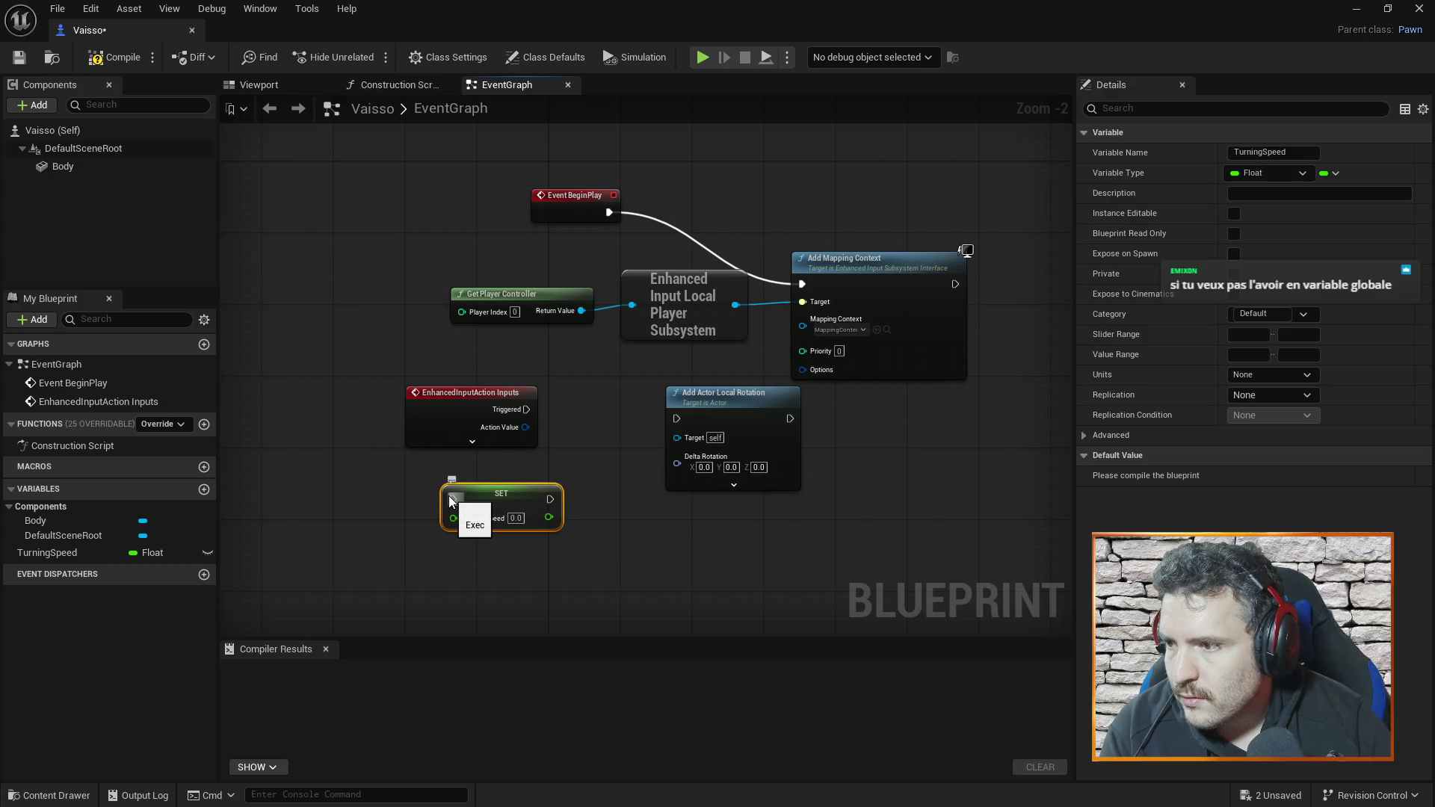
click(515, 518)
text(1)
key(Return)
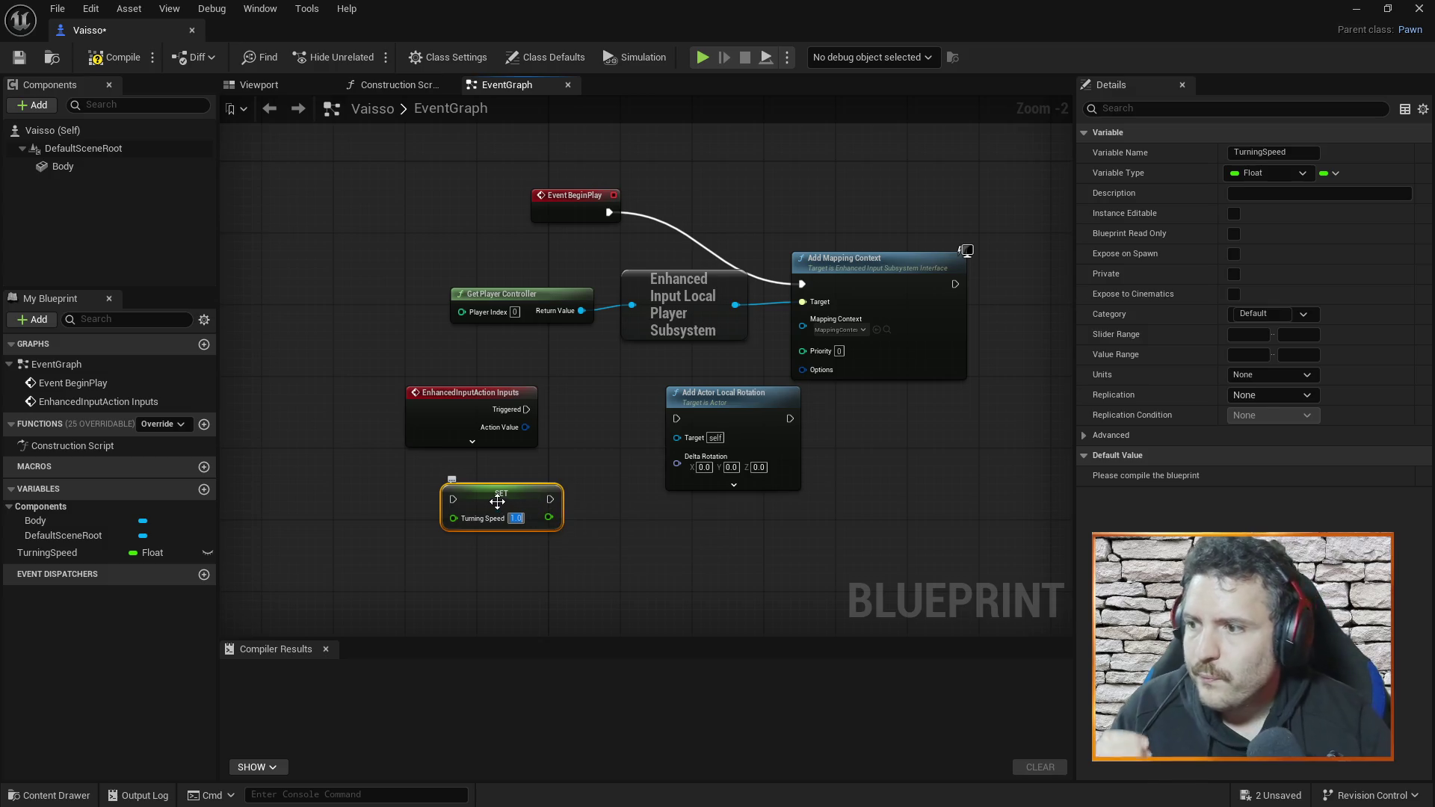
drag(502, 506, 454, 563)
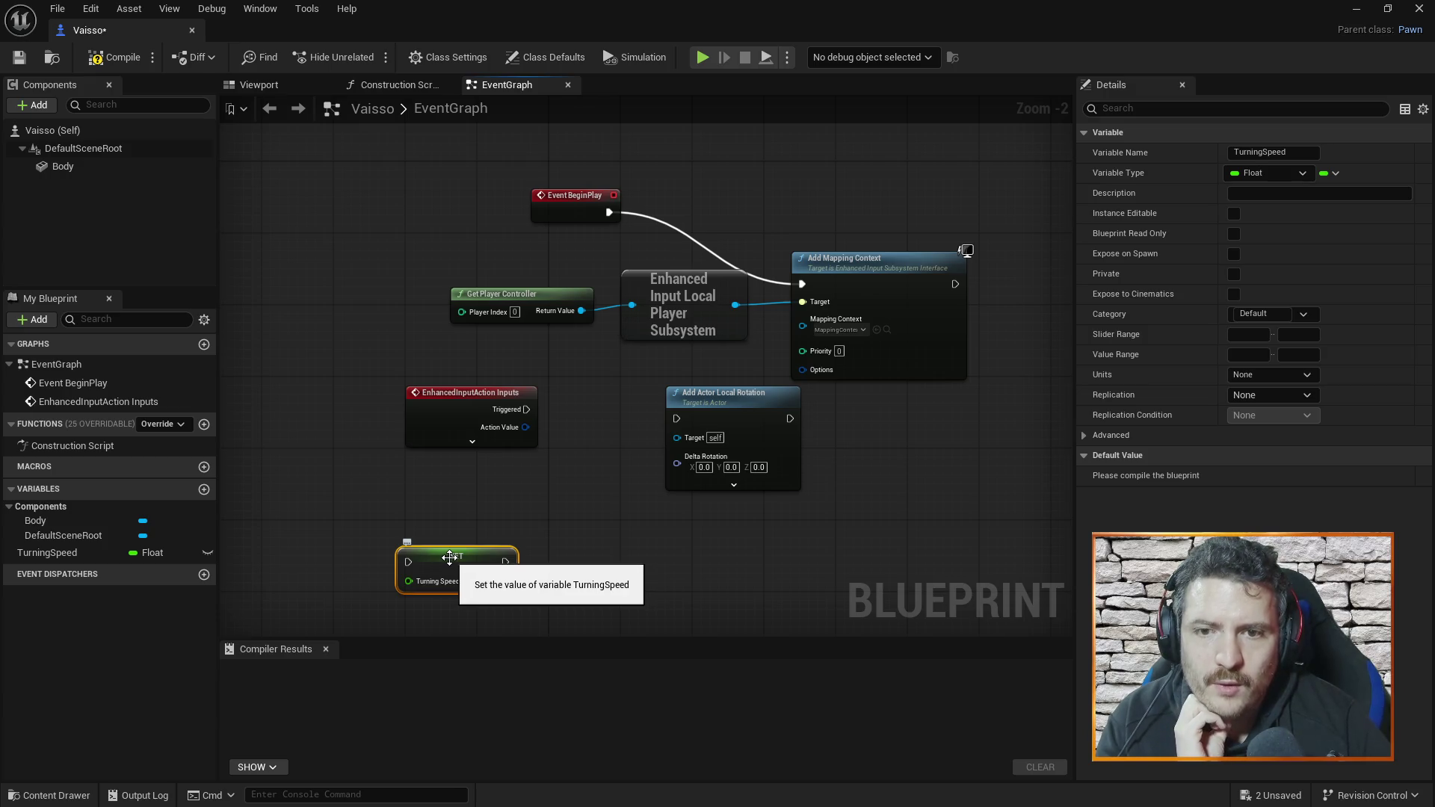
- Search actions for 'make lite' without adding, then reposition the SET and Inputs nodes
right_click(563, 507)
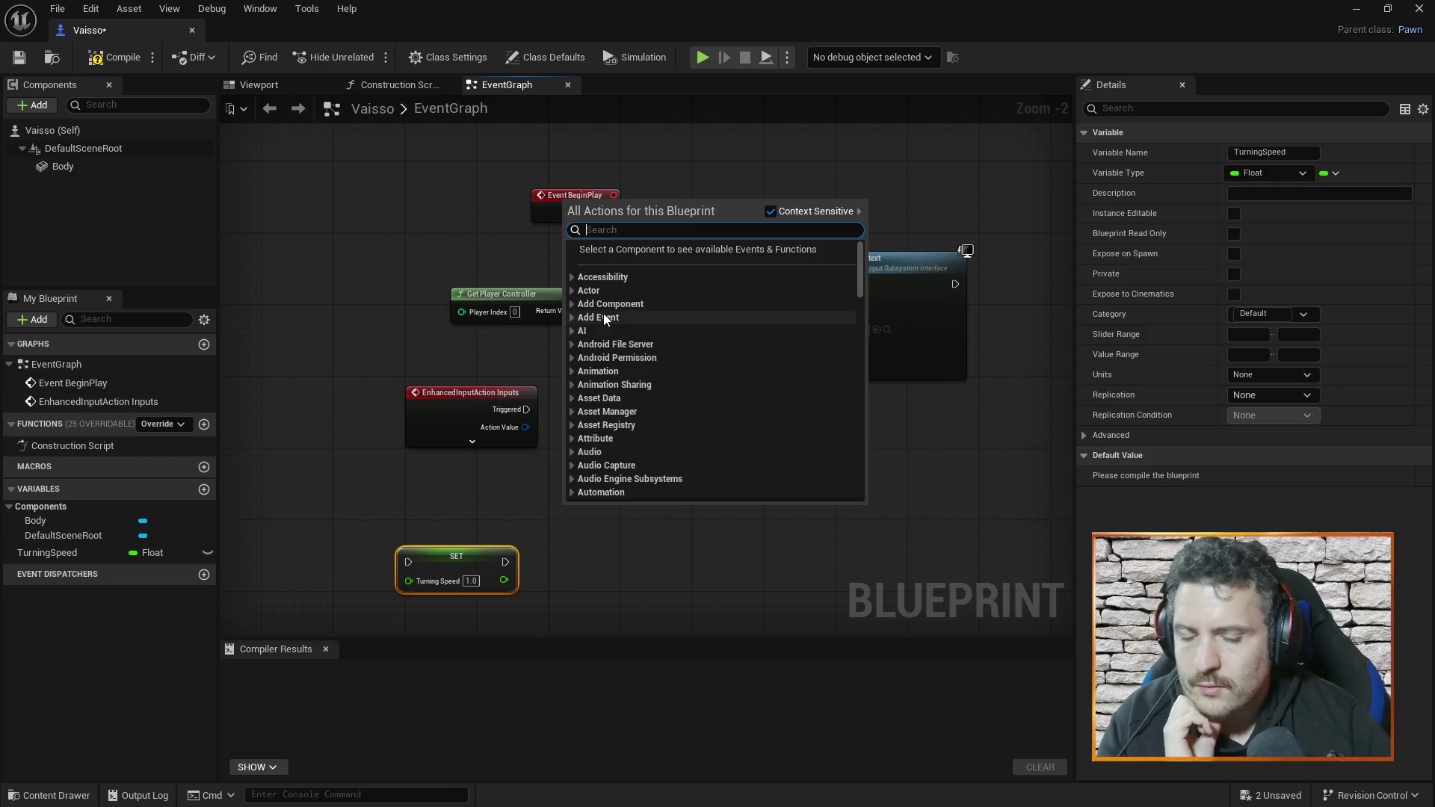
text(make lite)
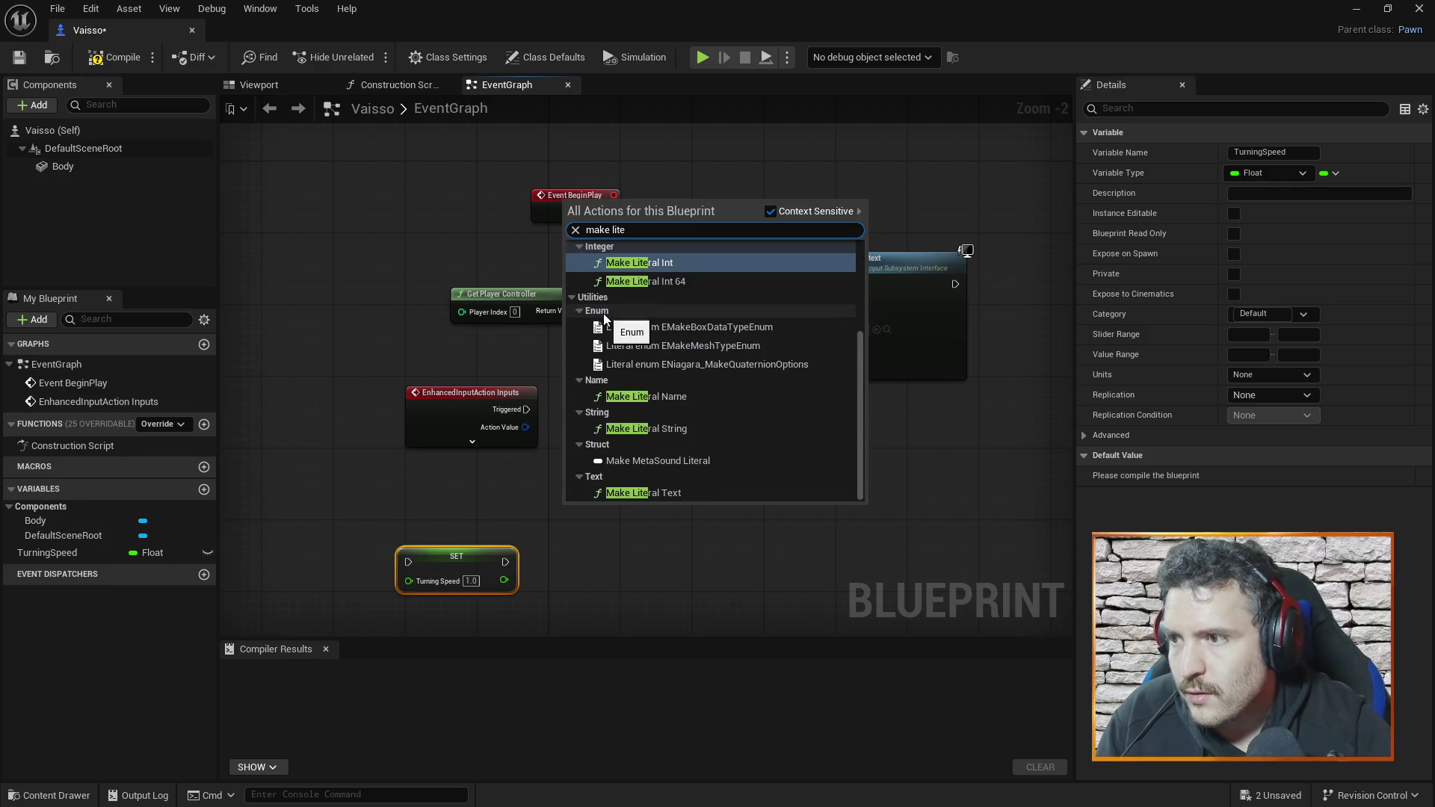
click(898, 479)
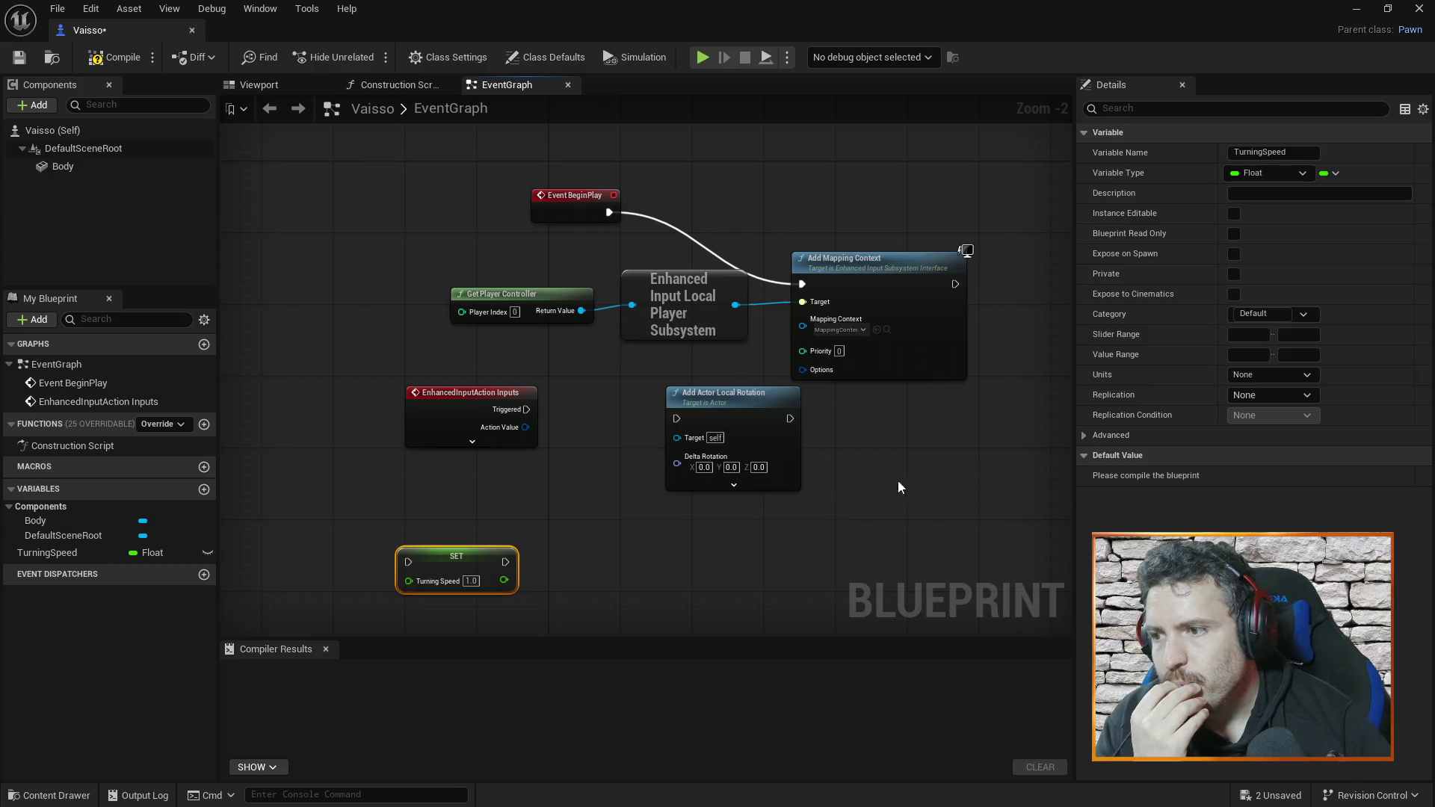
mouse_move(475, 550)
mouse_down()
mouse_move(505, 536)
mouse_move(454, 546)
mouse_up()
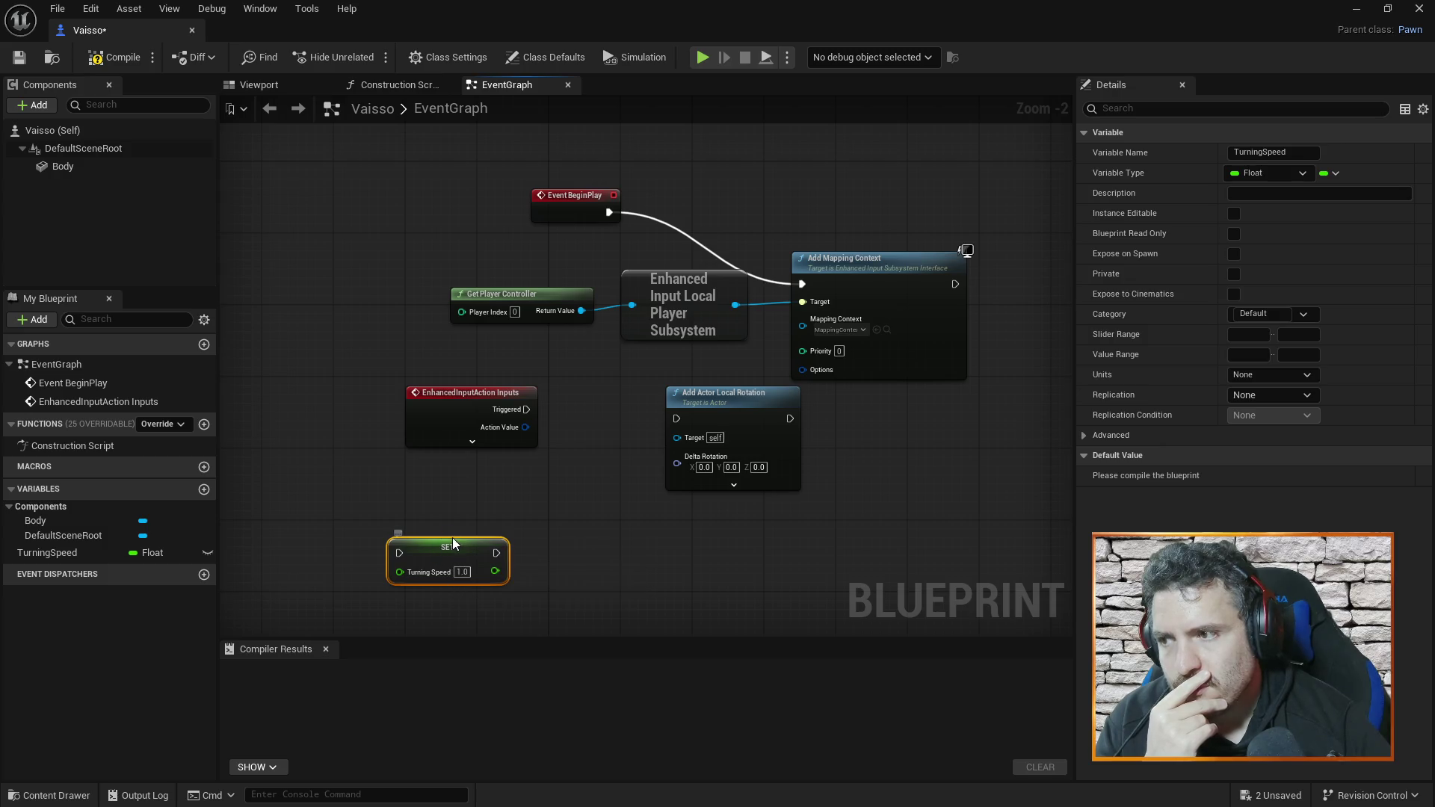
drag(477, 389, 449, 362)
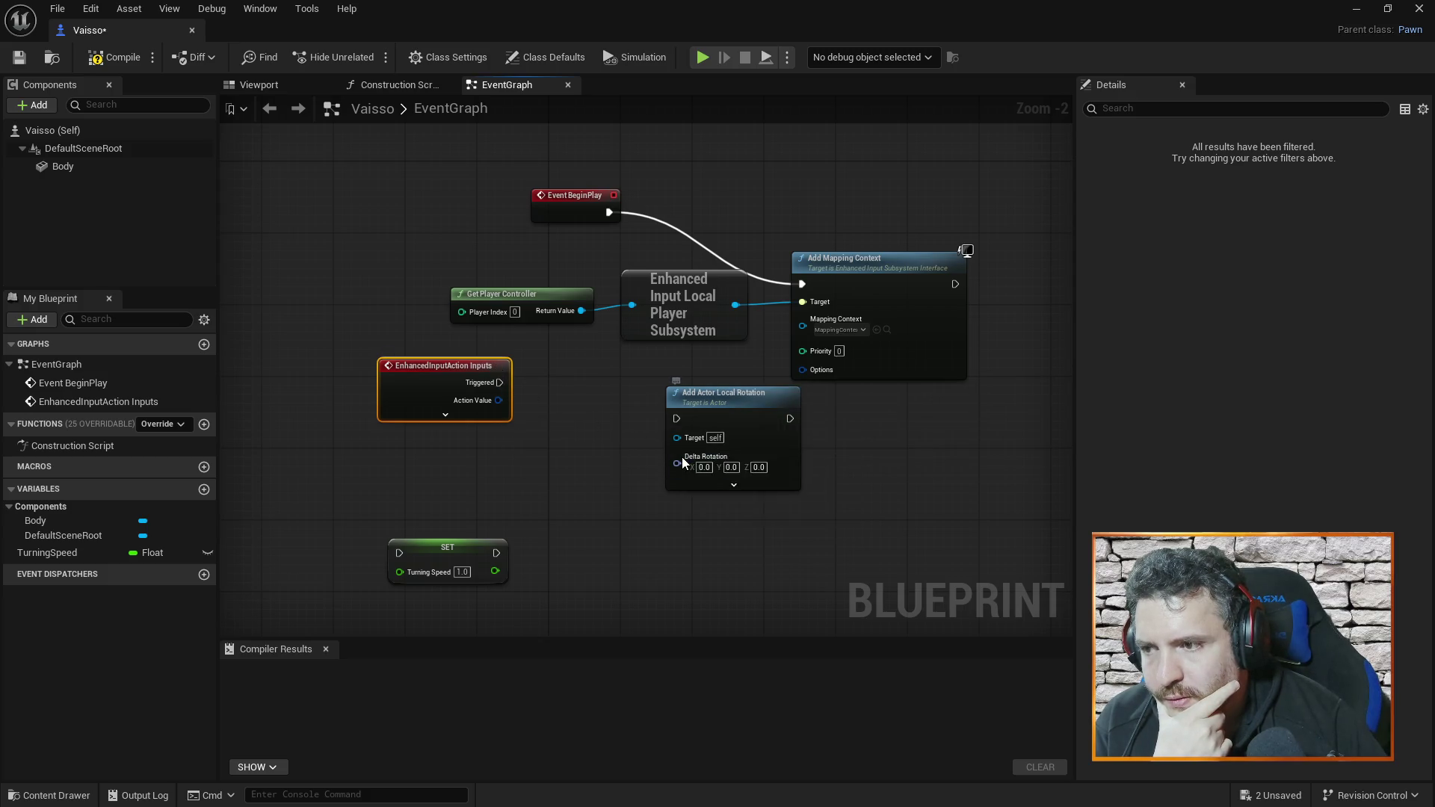
right_click(681, 458)
click(652, 456)
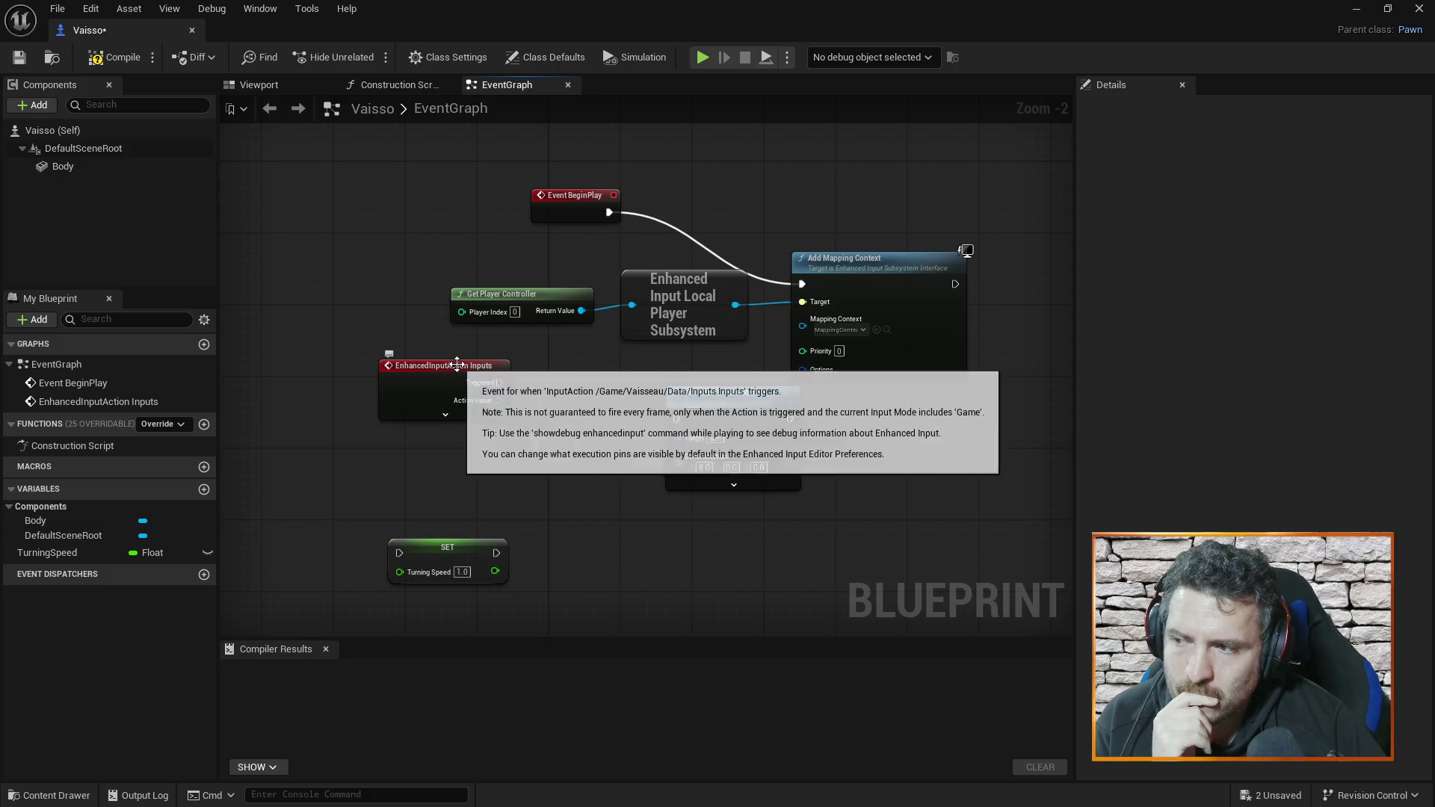
drag(461, 364, 452, 356)
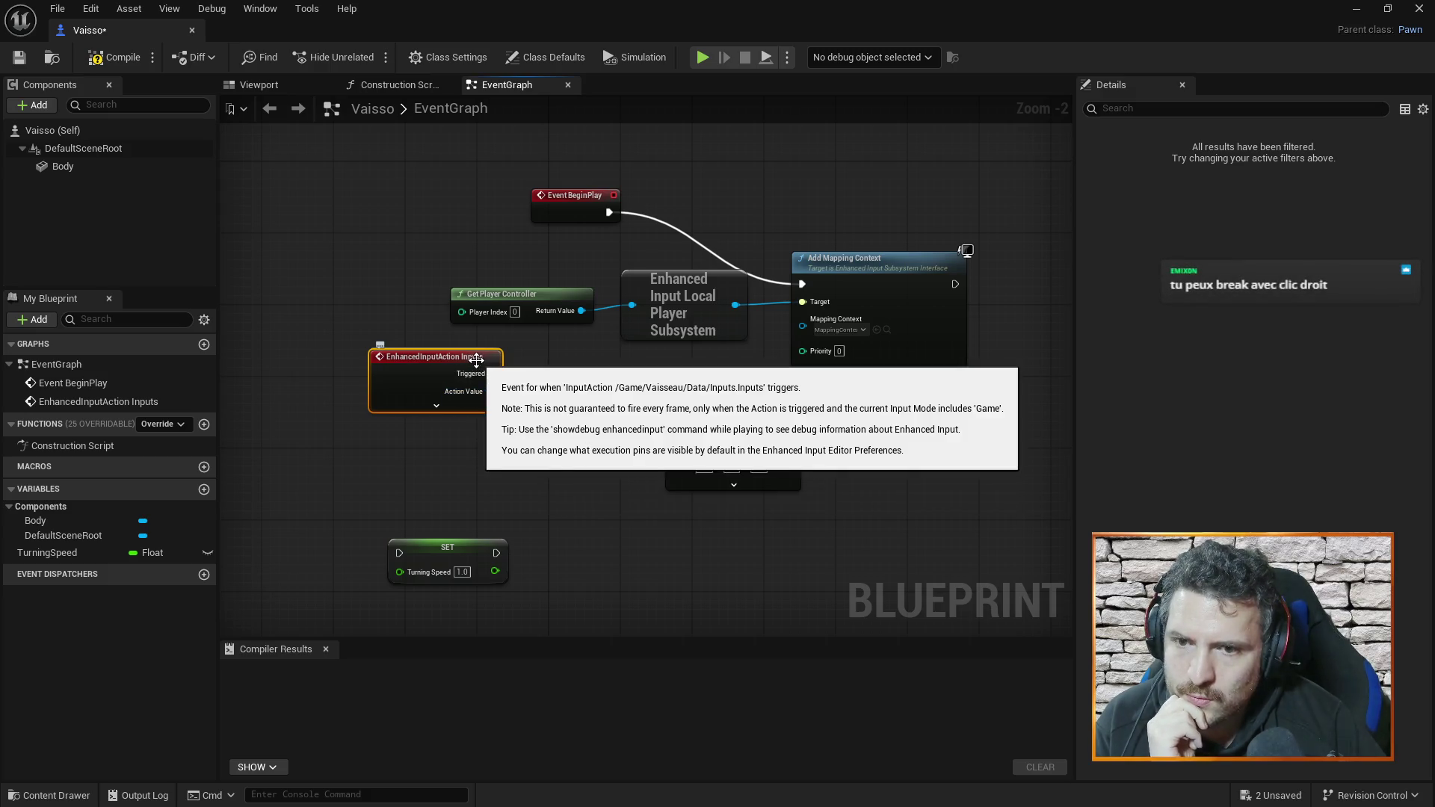
right_click(671, 465)
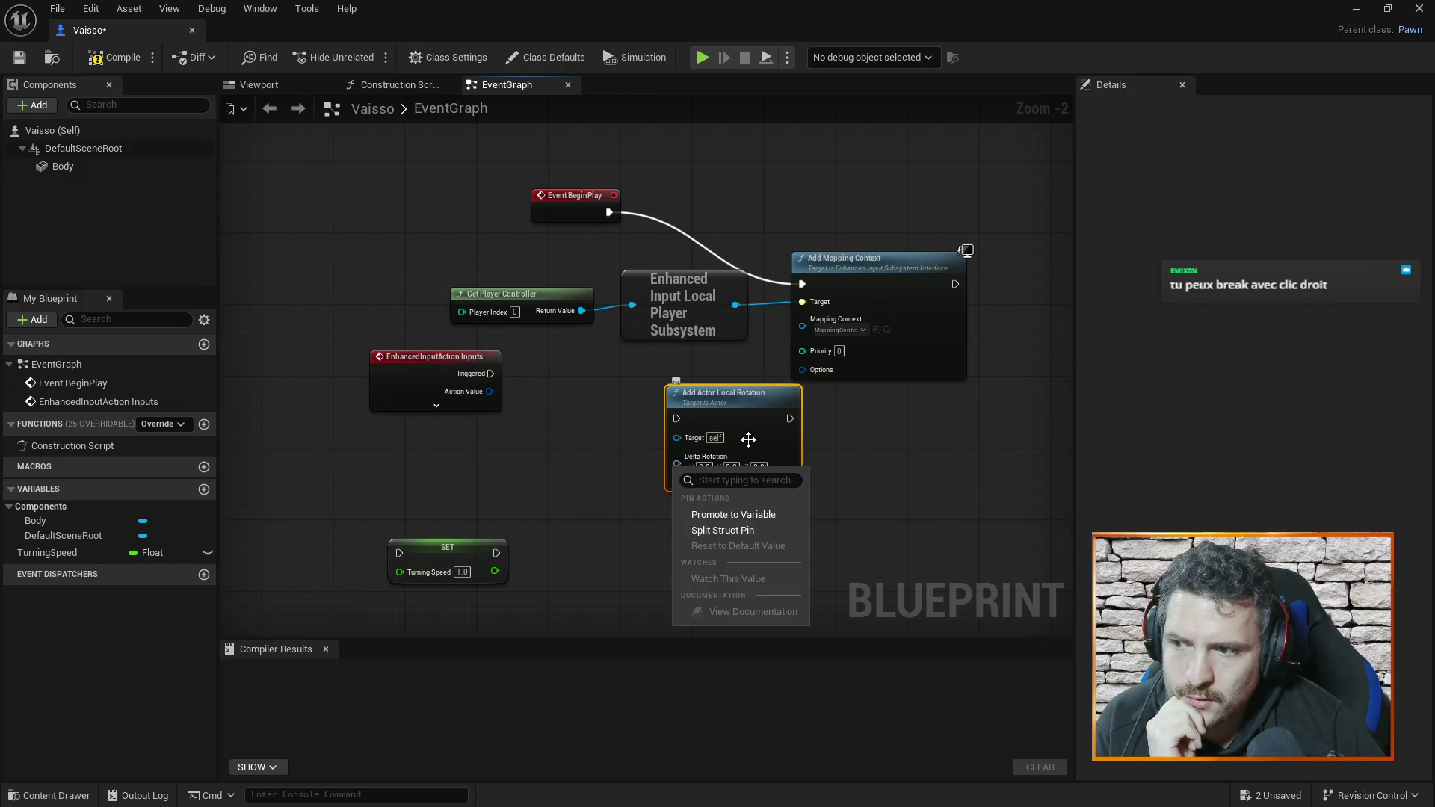
- Split the Delta Rotation pin into Roll, Pitch and Yaw
click(784, 459)
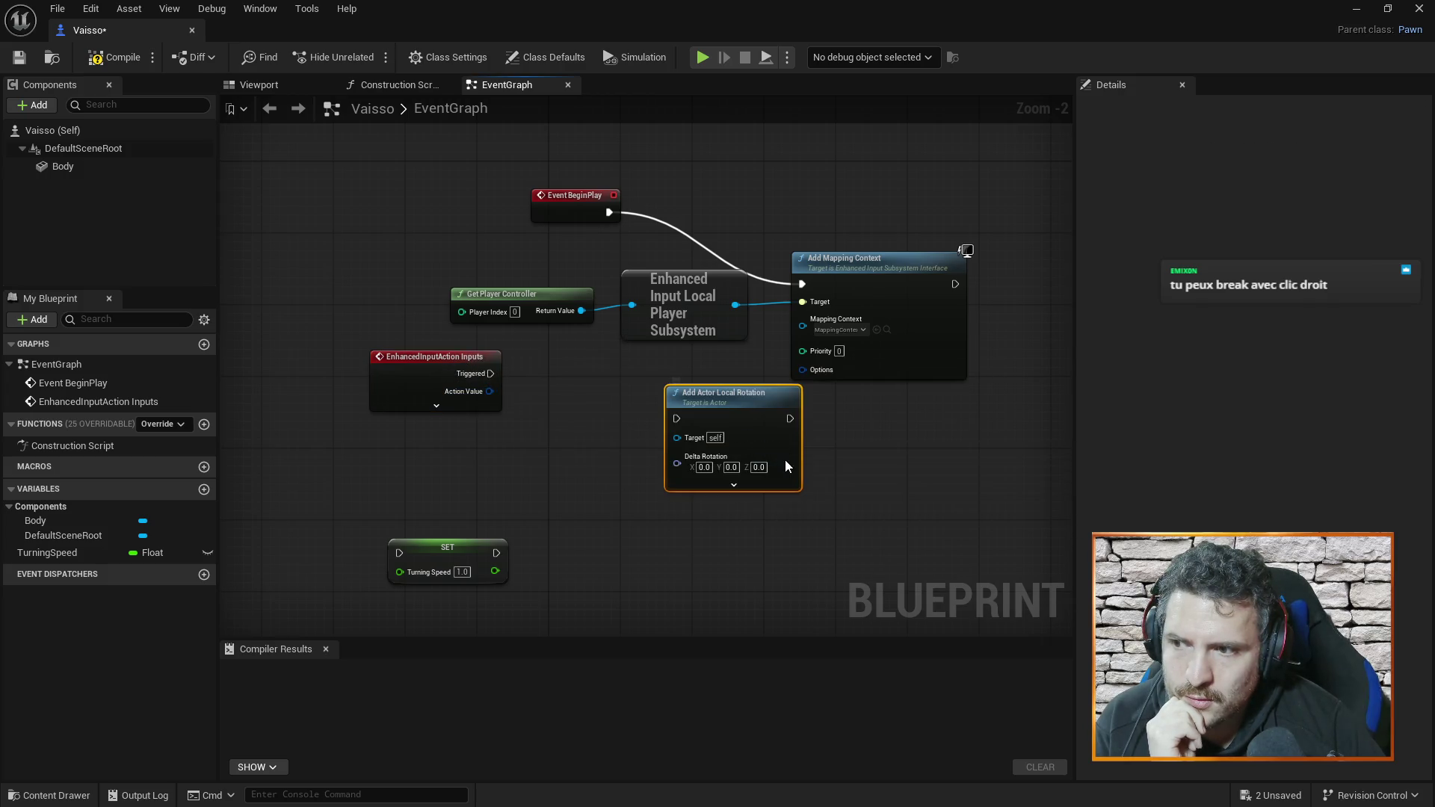
right_click(719, 463)
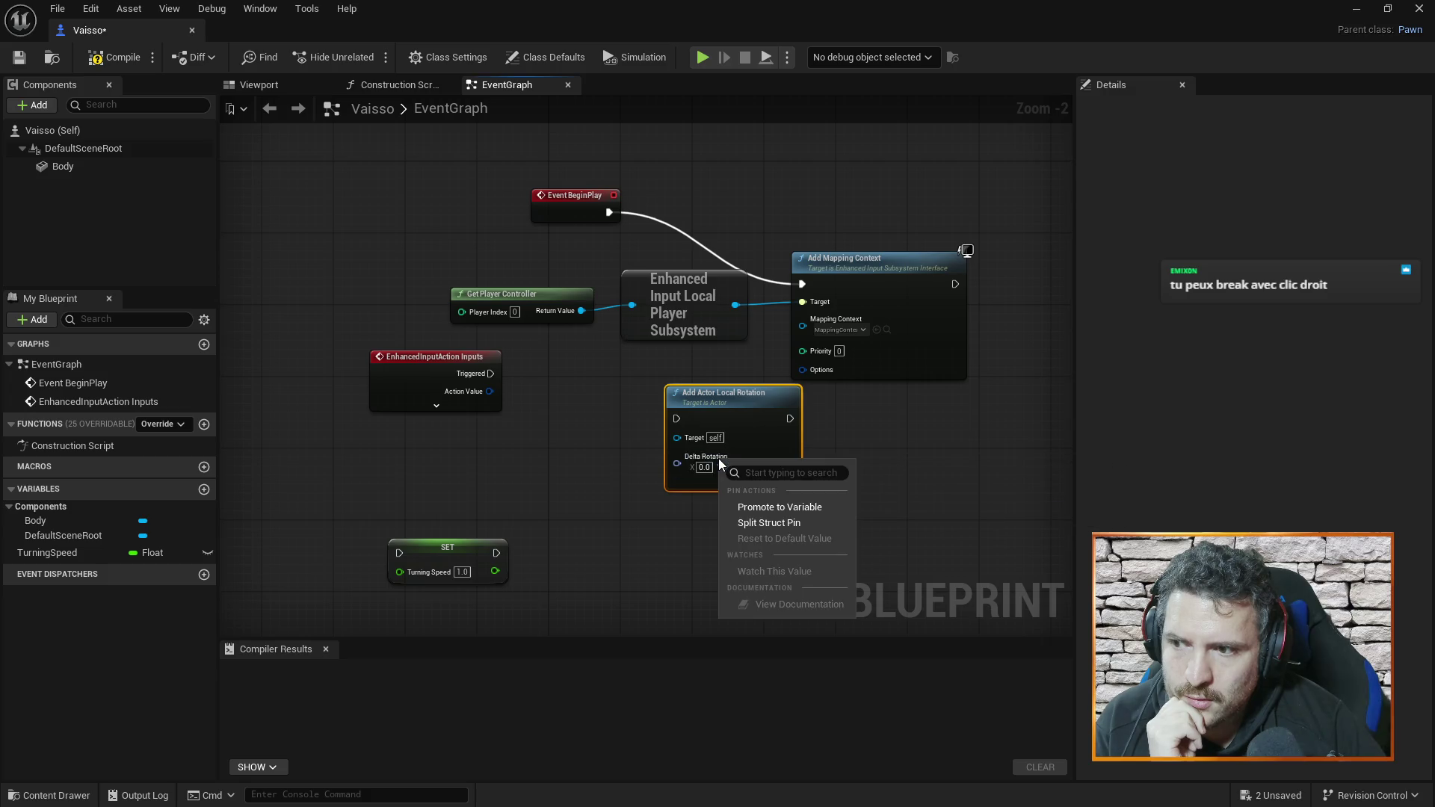
click(763, 524)
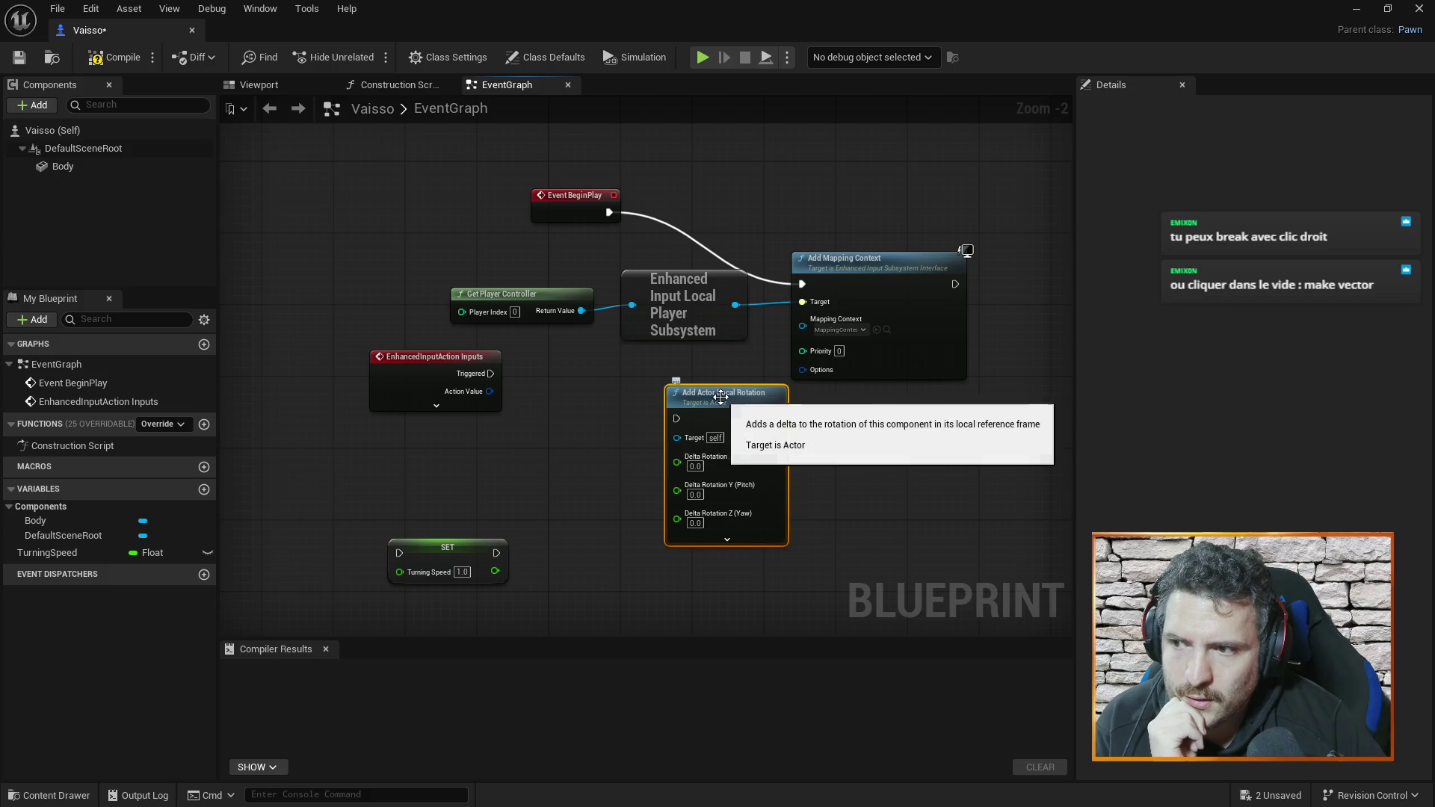
drag(720, 397, 710, 377)
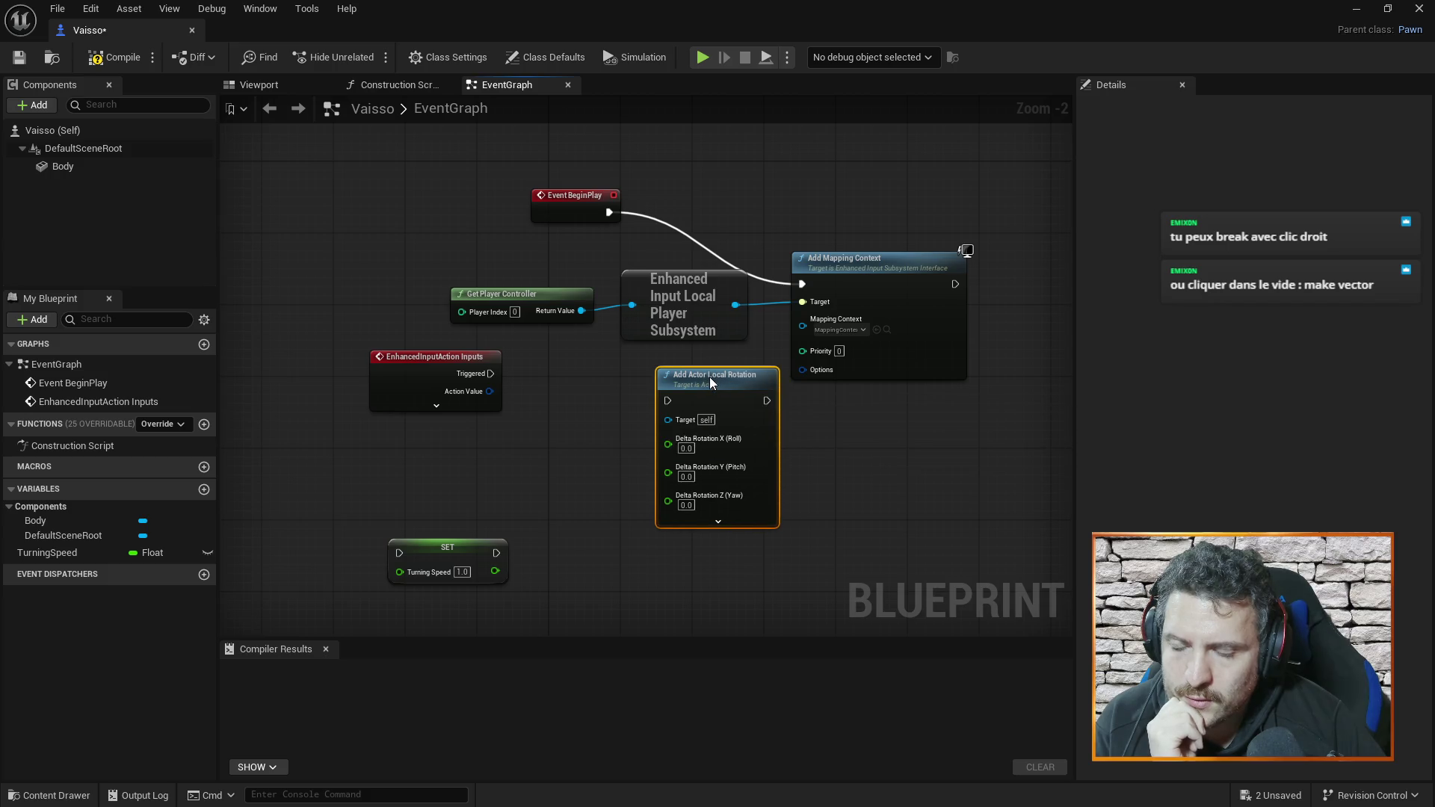
- Split the Action Value pin into separate X and Y outputs
right_click(472, 388)
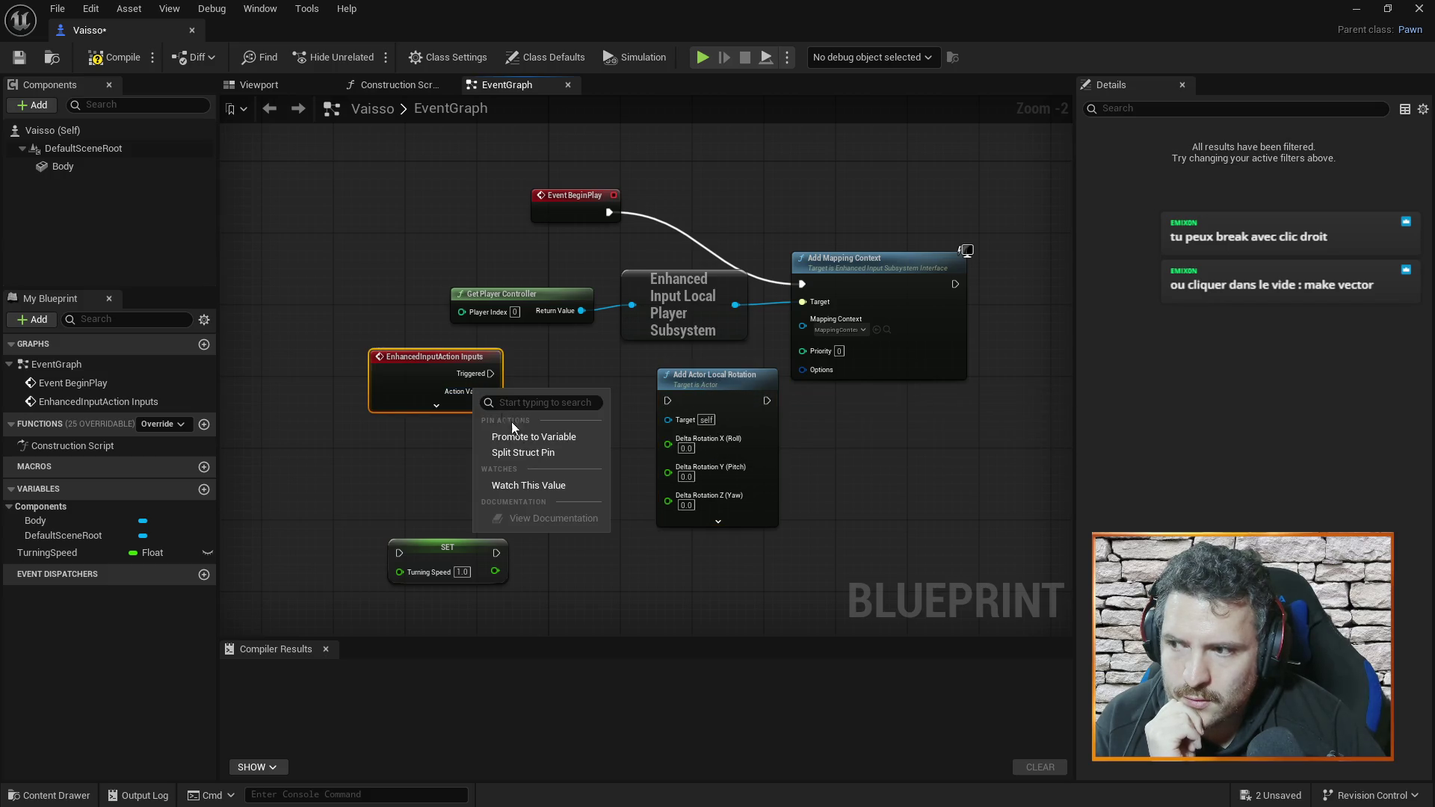
click(542, 454)
drag(457, 357, 475, 366)
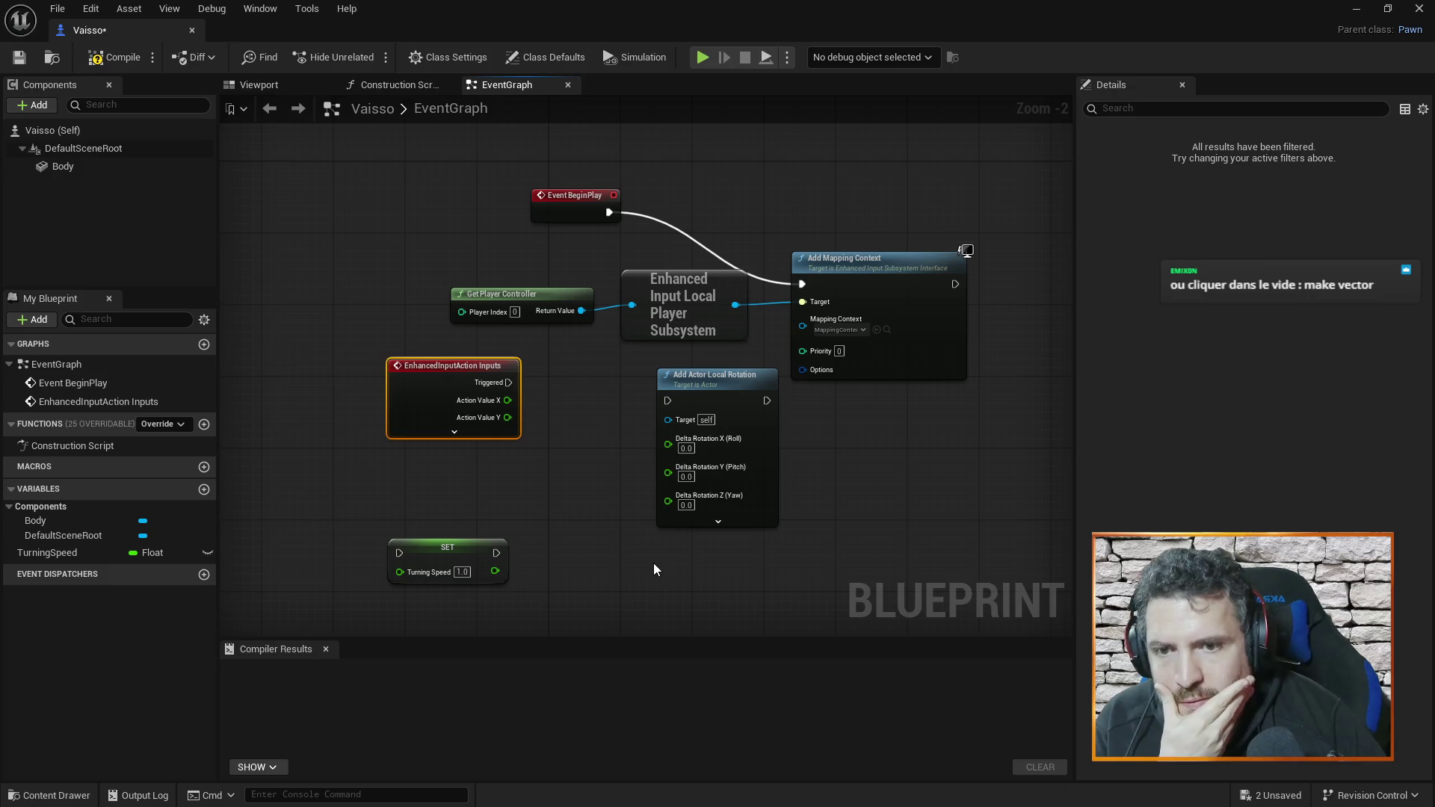
right_click(521, 449)
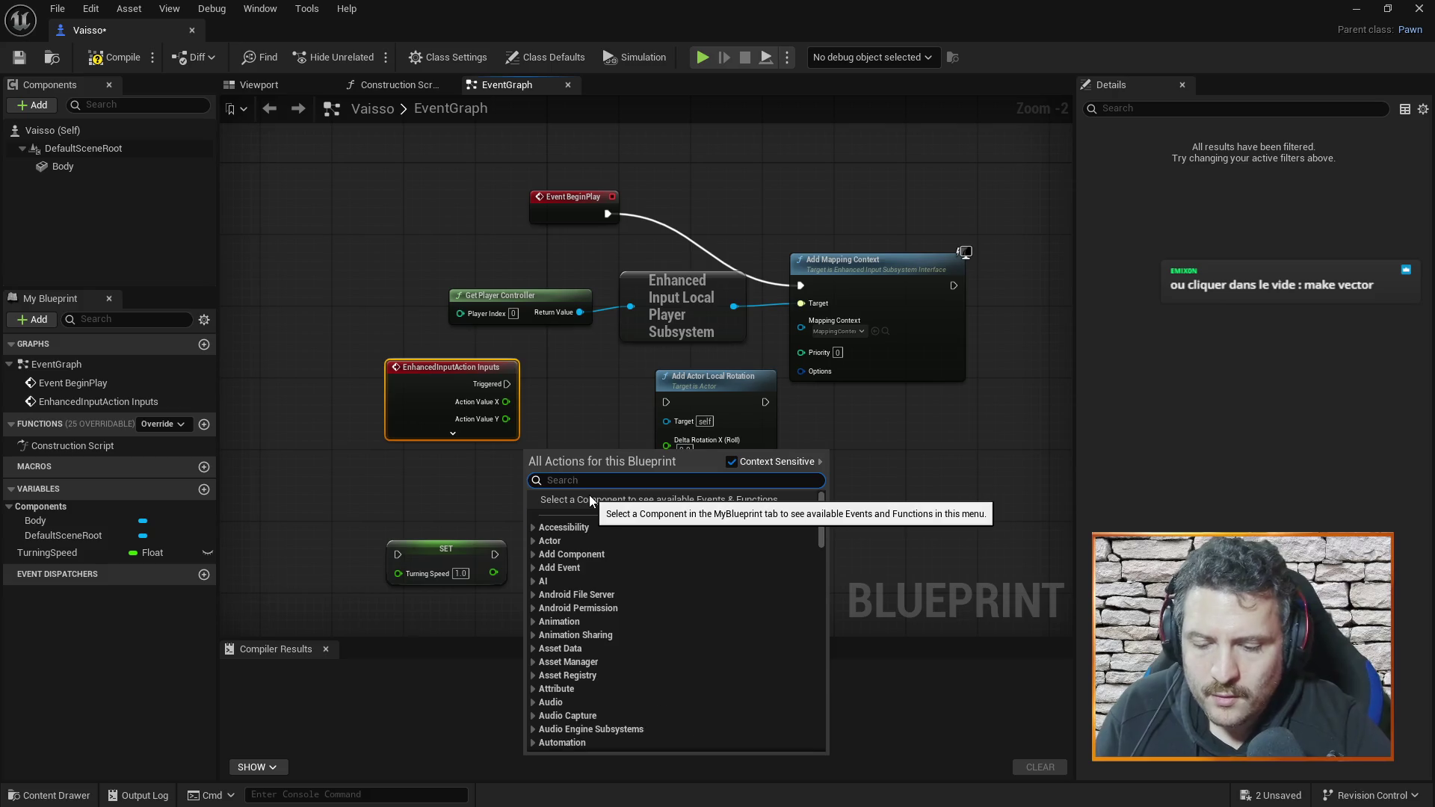
text(make vector)
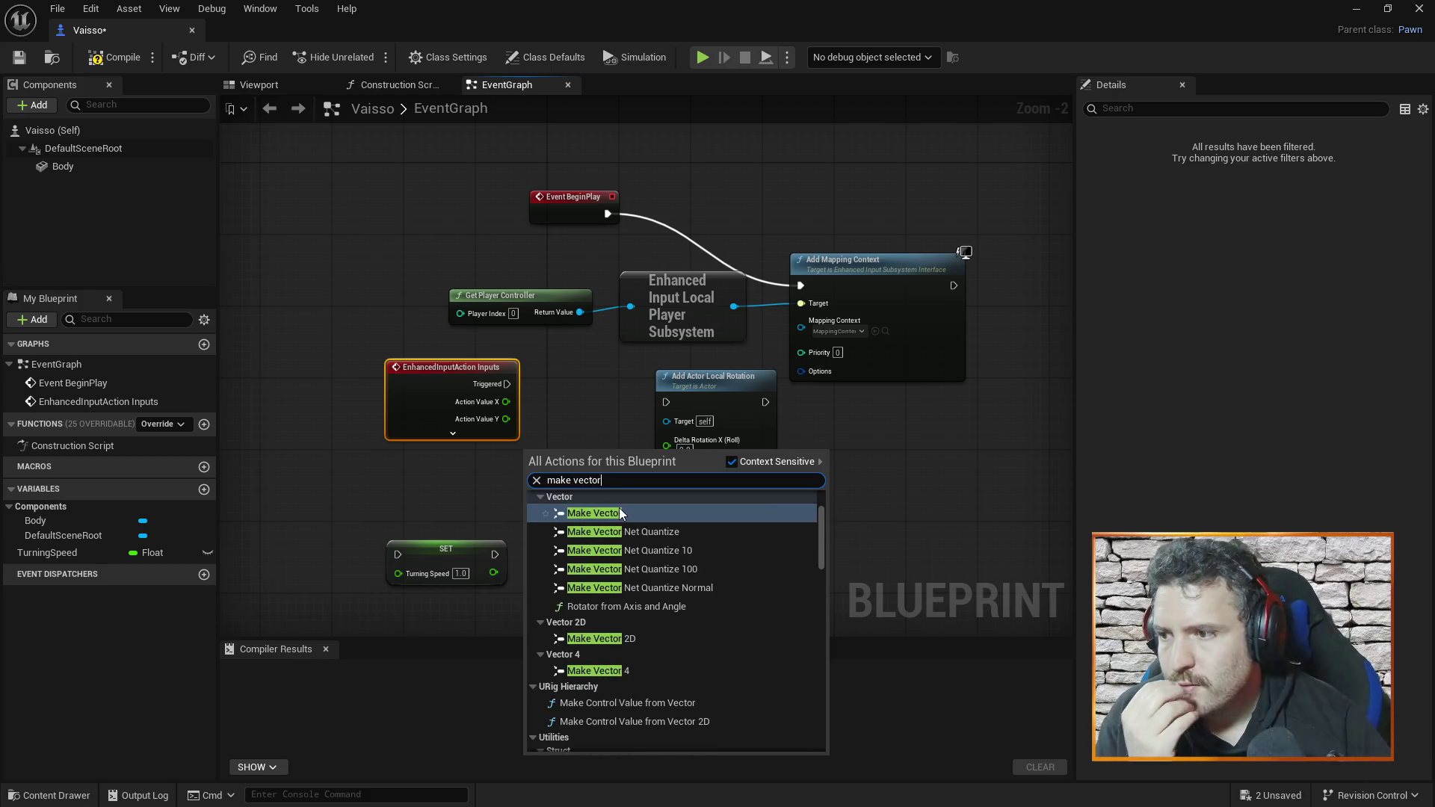
click(620, 513)
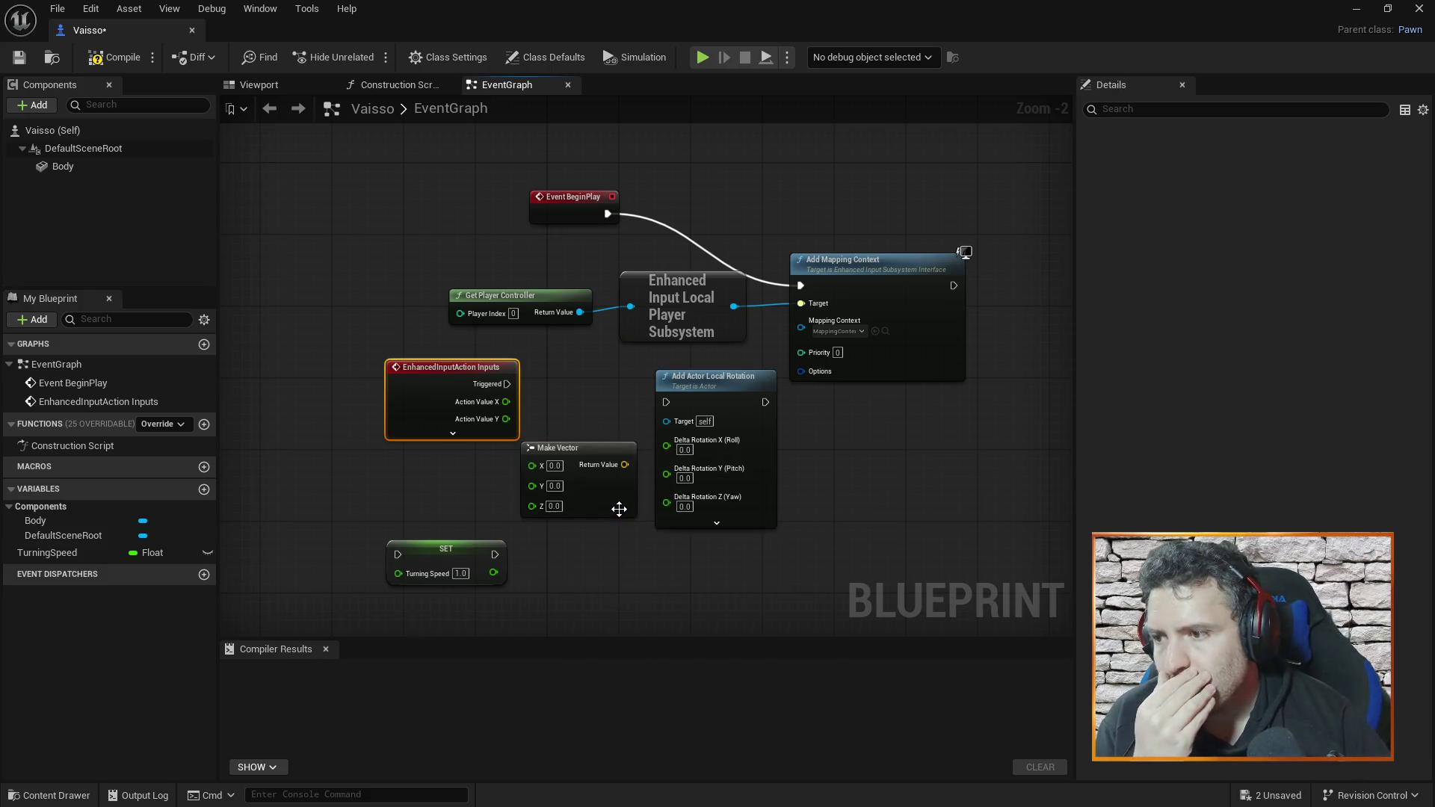
click(584, 450)
drag(586, 447, 574, 463)
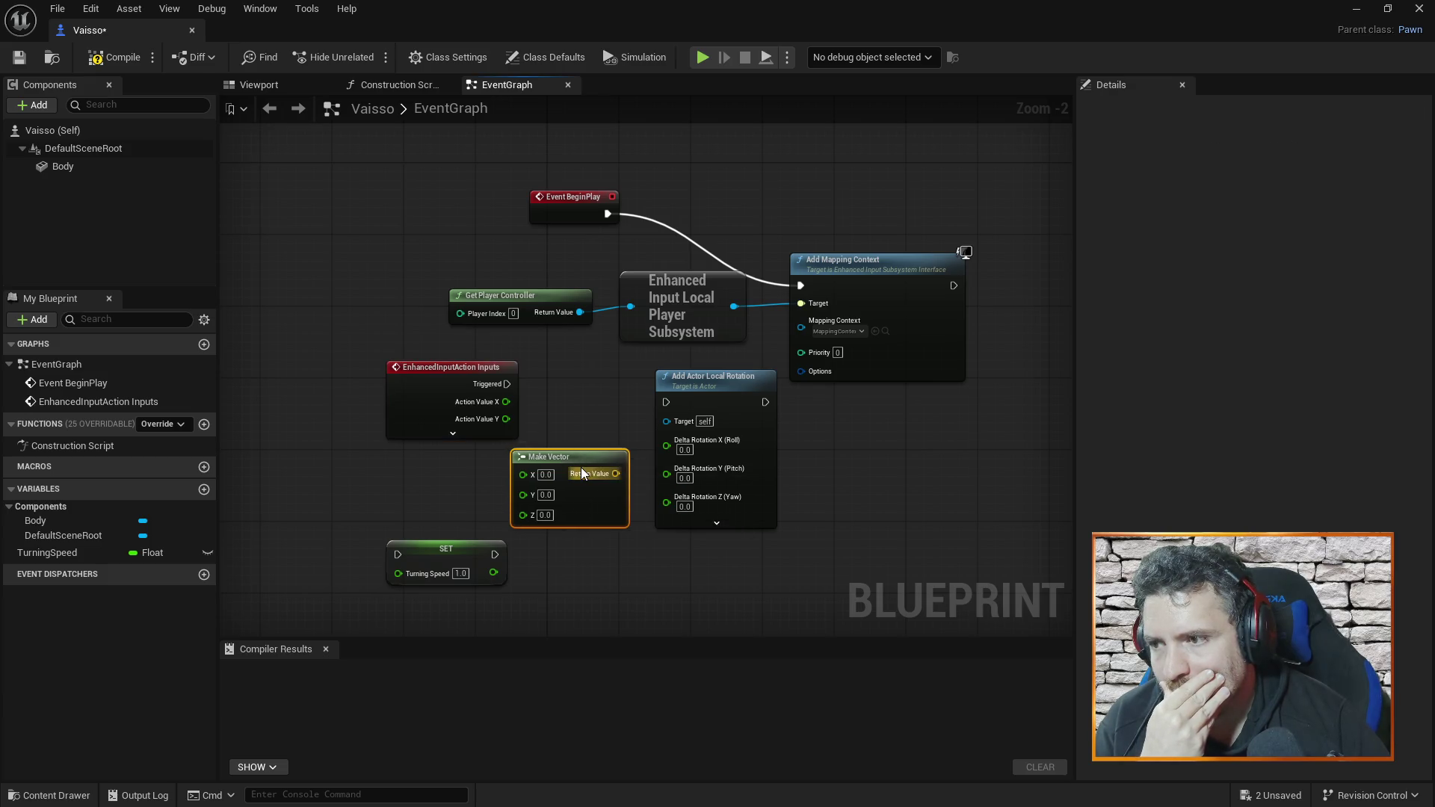
right_click(574, 457)
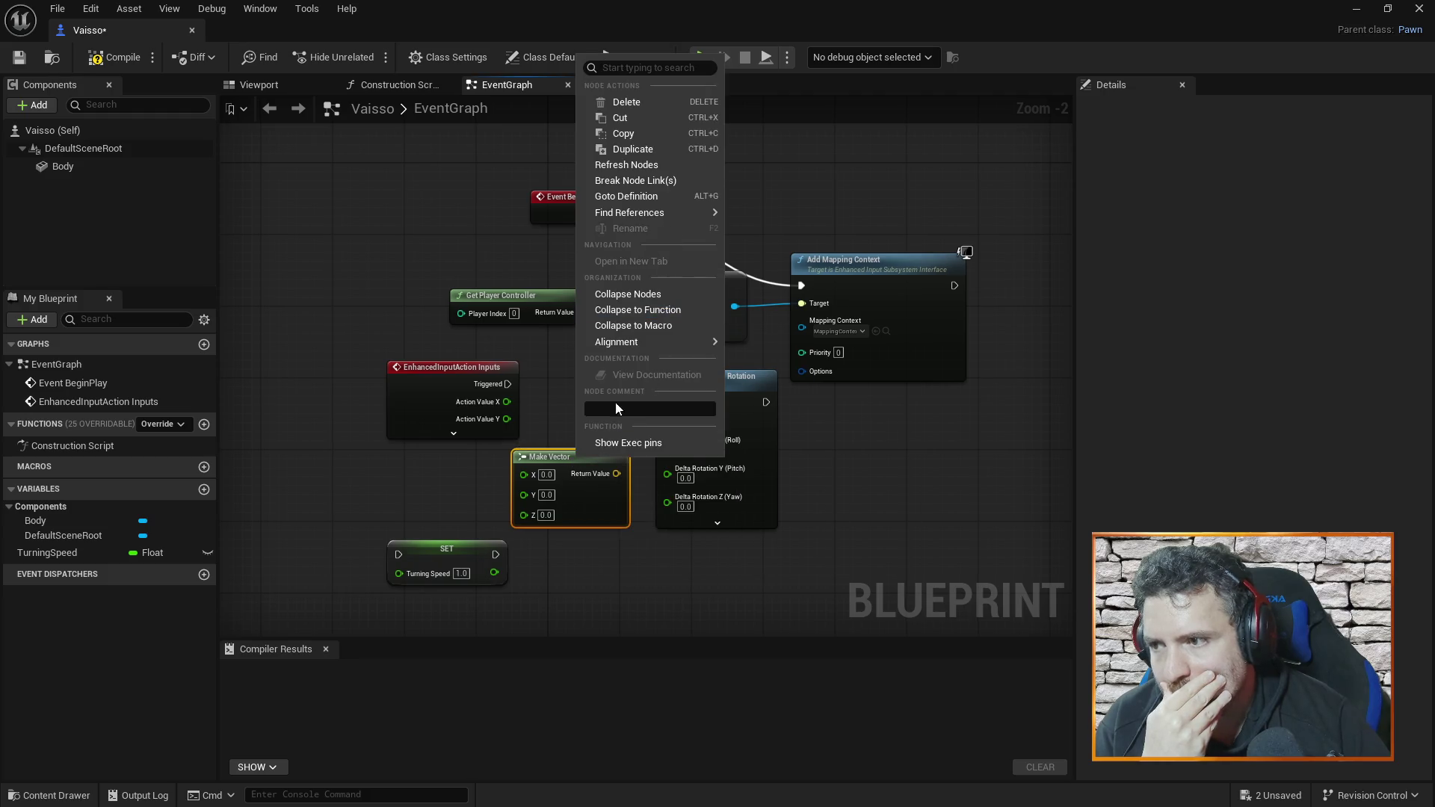
click(566, 457)
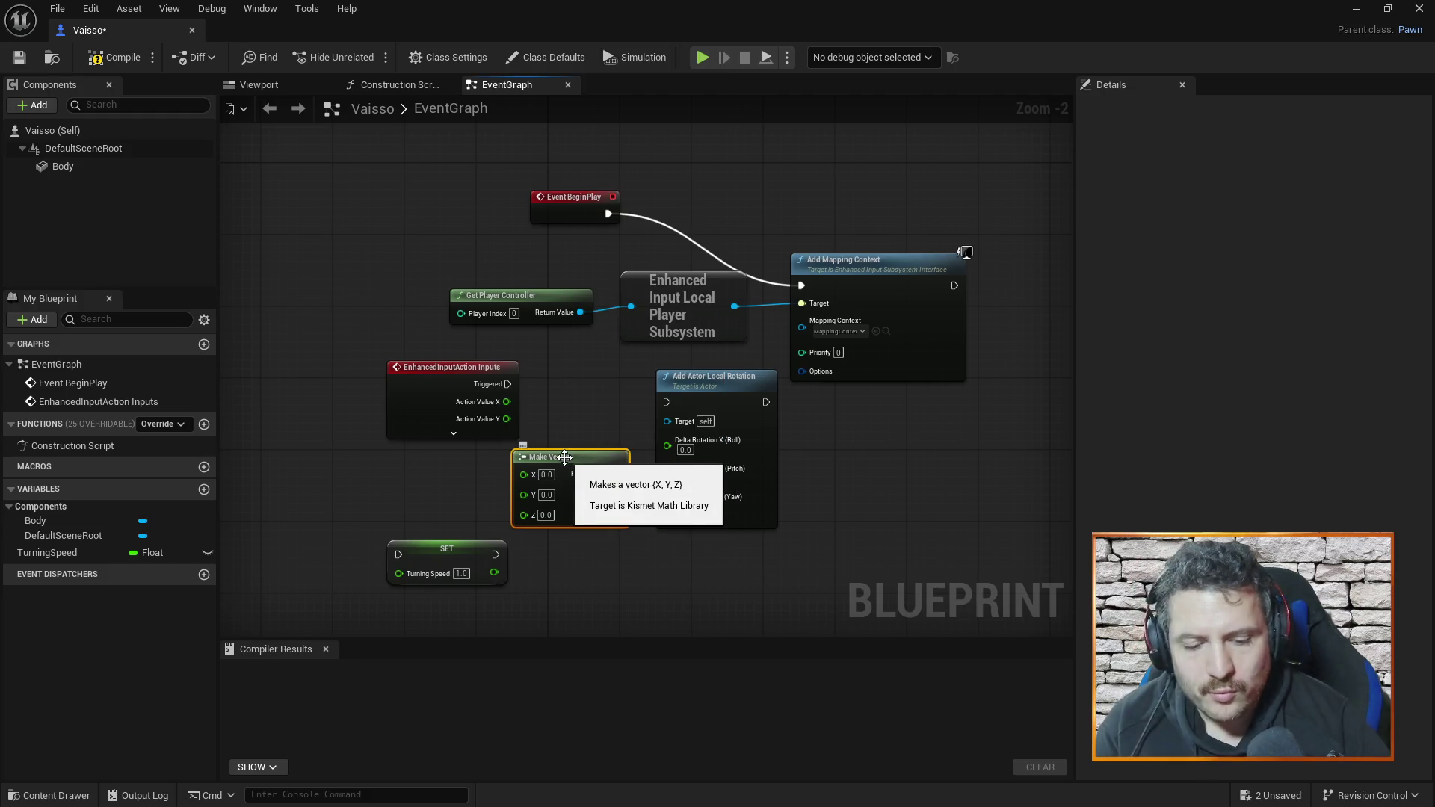
key(Delete)
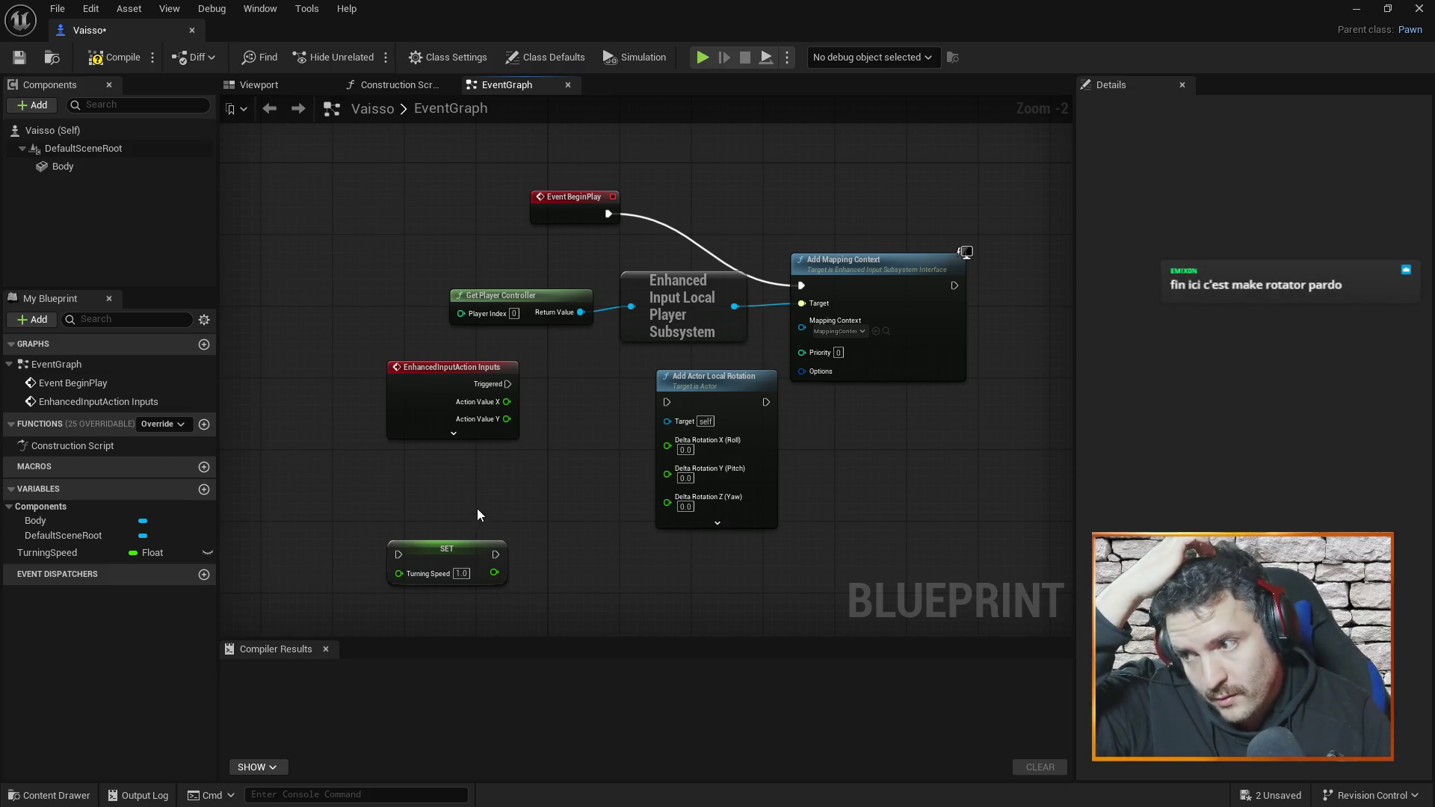
- Add a Multiply node and a duplicate below it, arranged beside the input nodes
right_click(553, 469)
text(multiply)
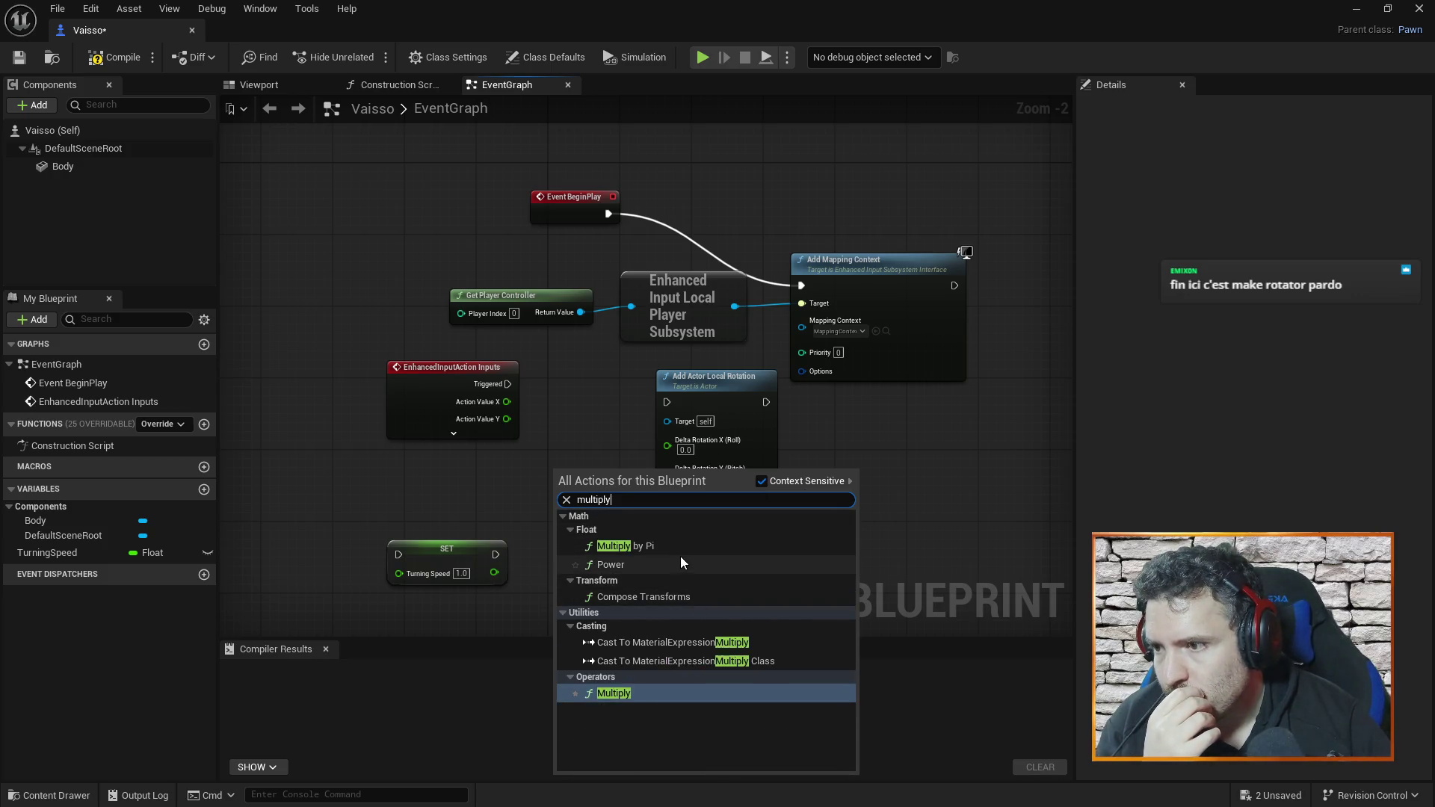
click(612, 695)
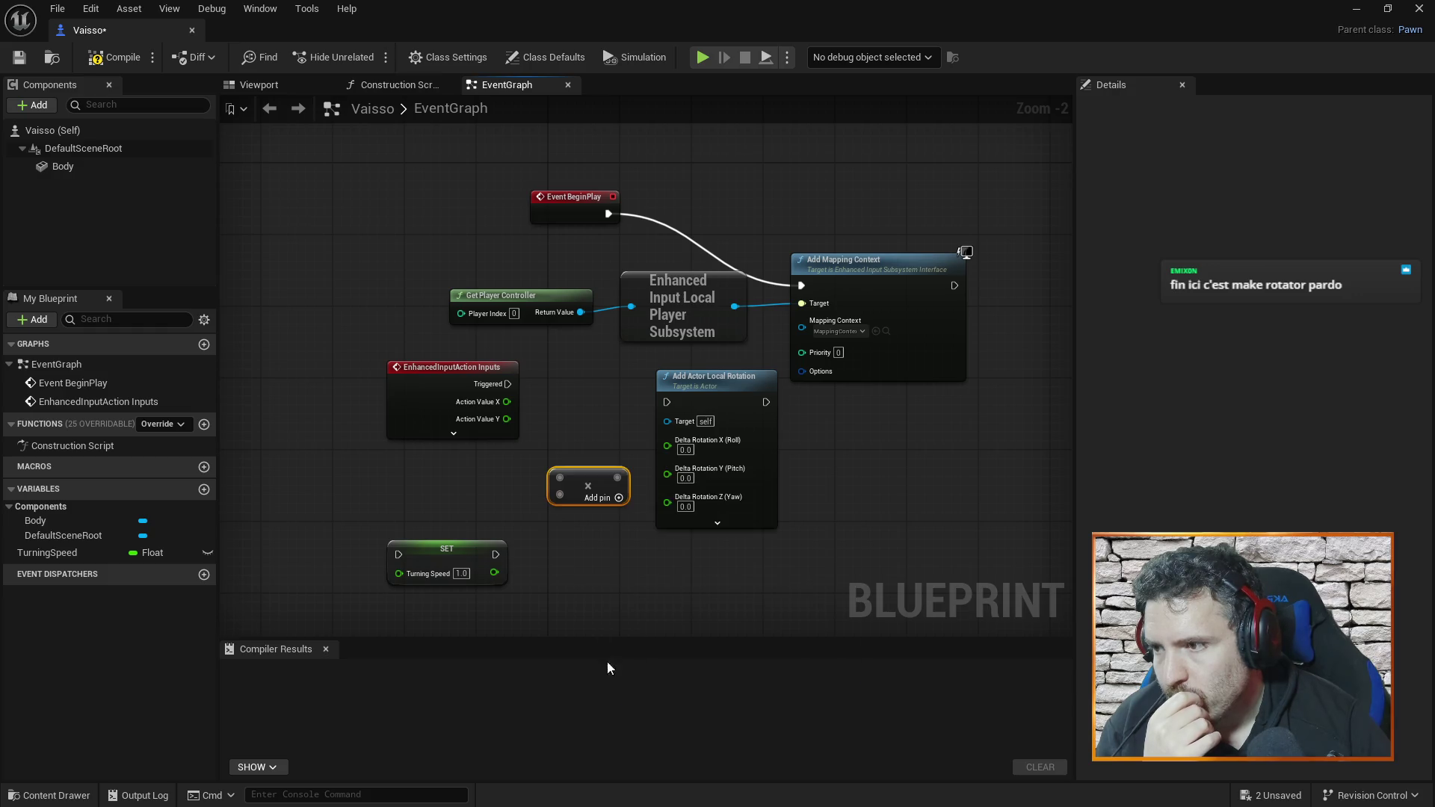
drag(481, 369, 426, 351)
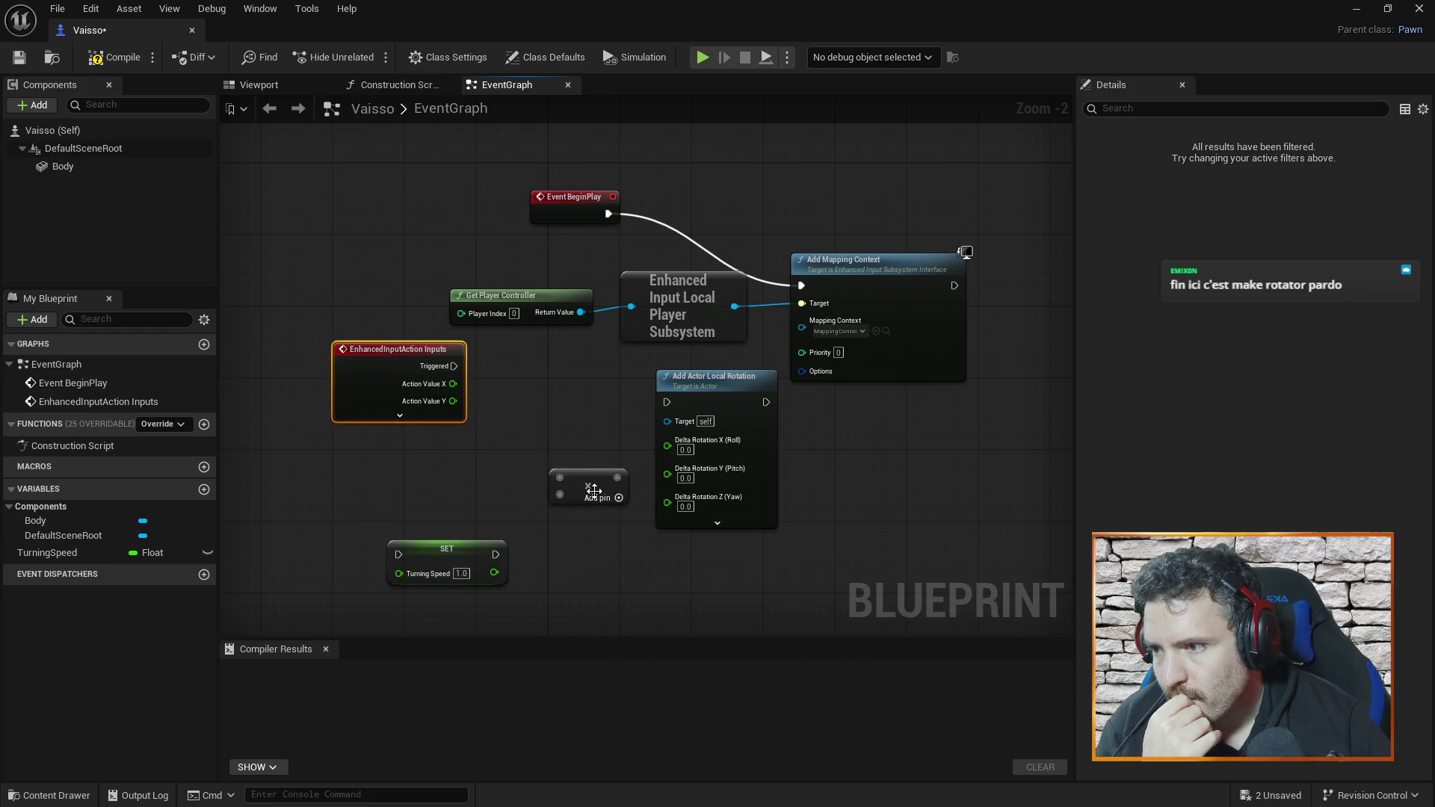
drag(574, 476, 536, 394)
key(ctrl+d)
drag(598, 476, 547, 468)
mouse_move(447, 545)
mouse_down()
mouse_move(393, 492)
mouse_move(489, 473)
mouse_move(498, 509)
mouse_move(502, 457)
mouse_move(515, 480)
mouse_up()
- Wire Turning Speed and Action Value X and Y into the Multiplies, feeding the rotation's pitch
mouse_move(441, 518)
mouse_down()
mouse_move(515, 409)
mouse_move(523, 417)
mouse_up()
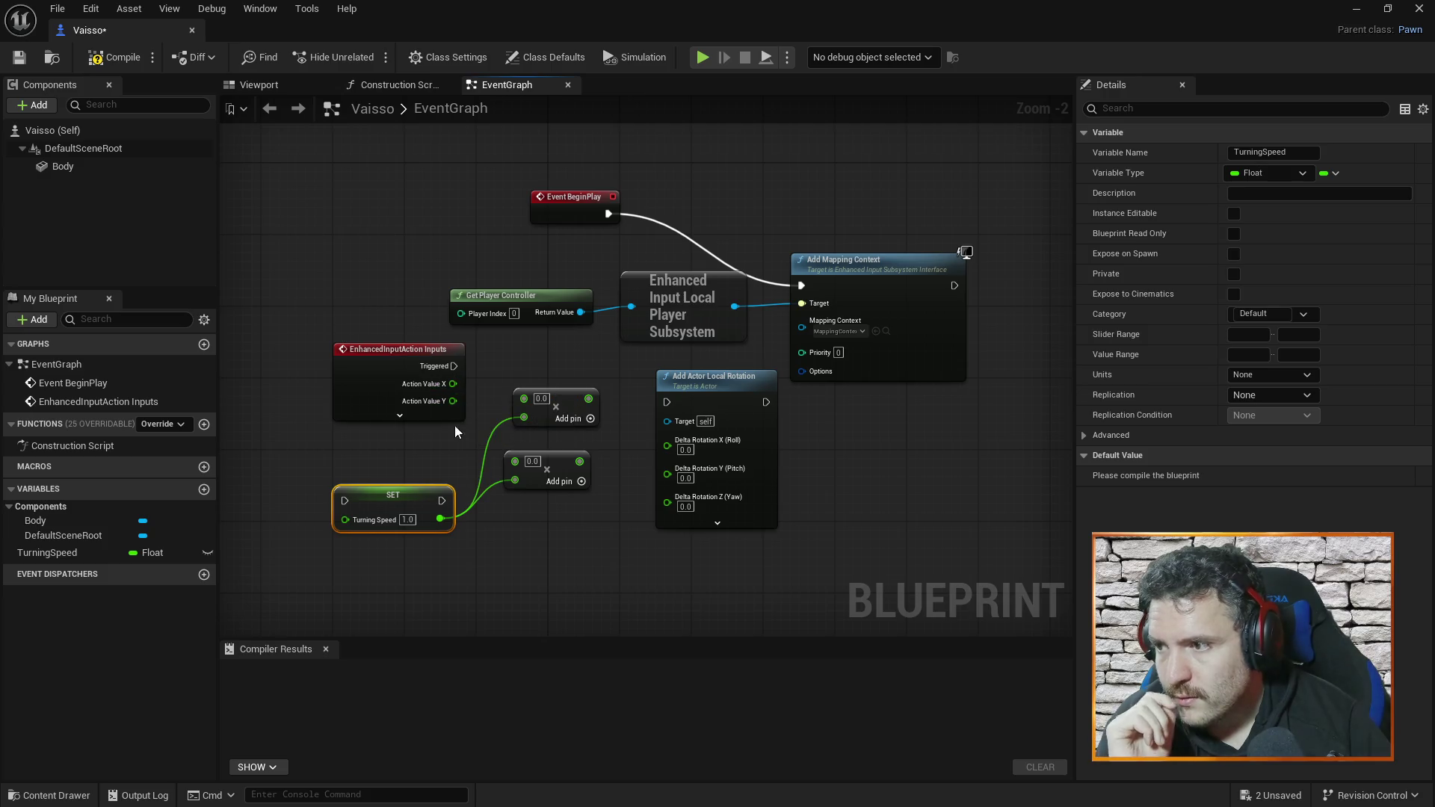
mouse_move(451, 403)
mouse_down()
mouse_move(472, 444)
mouse_move(452, 473)
mouse_move(505, 456)
mouse_move(590, 470)
mouse_move(635, 518)
mouse_move(652, 492)
mouse_move(667, 500)
mouse_up()
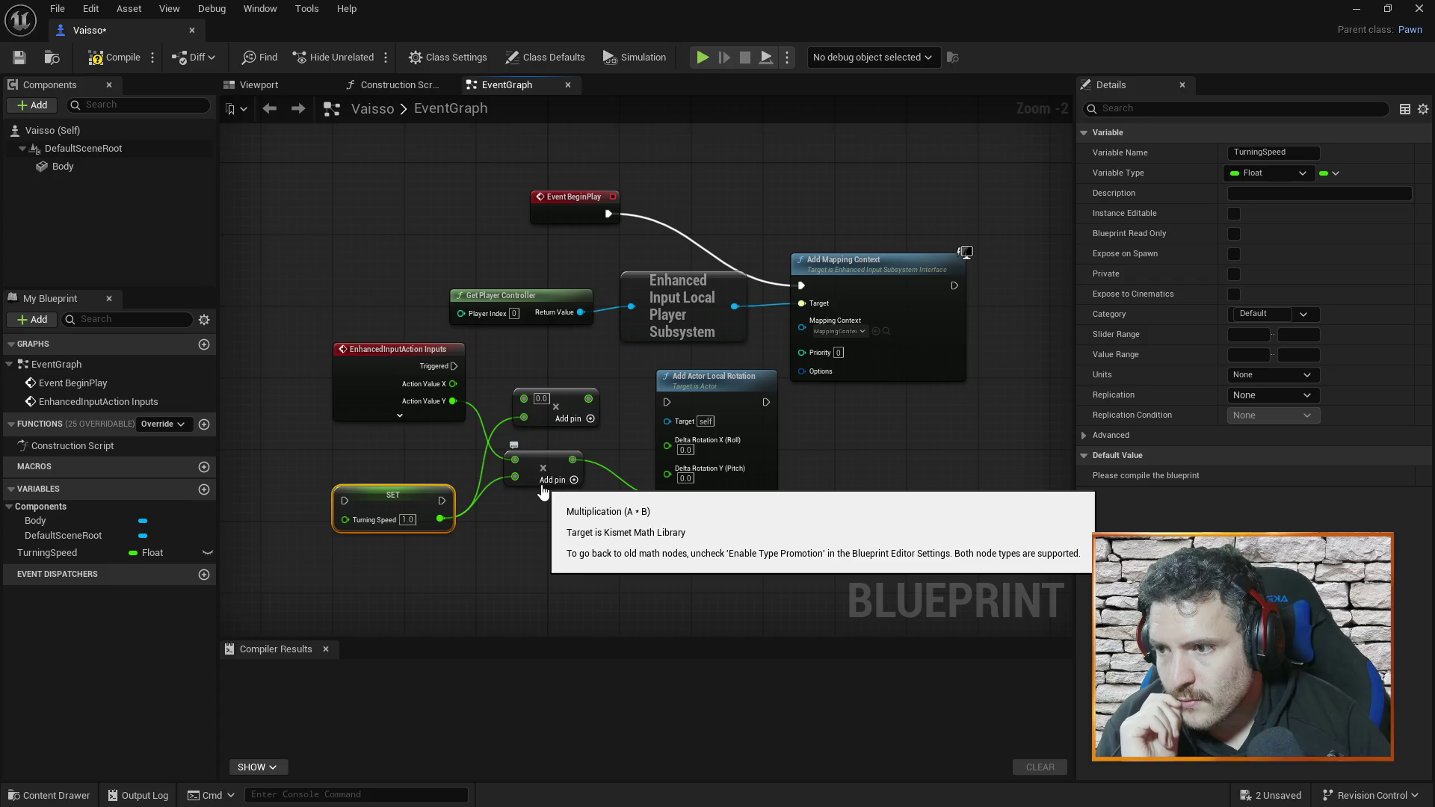
drag(453, 383, 526, 398)
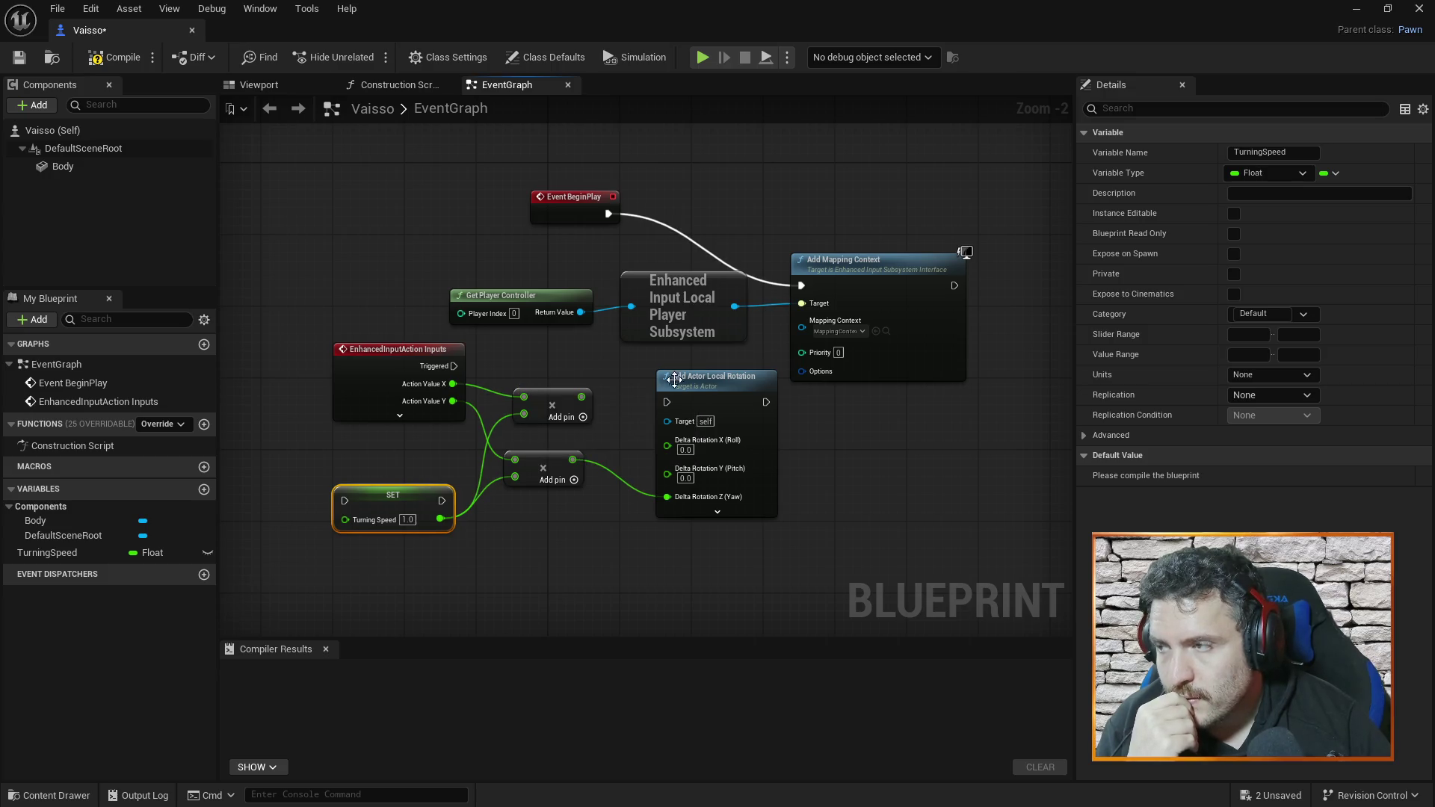
mouse_move(581, 392)
mouse_down()
mouse_move(631, 441)
mouse_move(667, 448)
mouse_move(617, 437)
mouse_move(666, 470)
mouse_up()
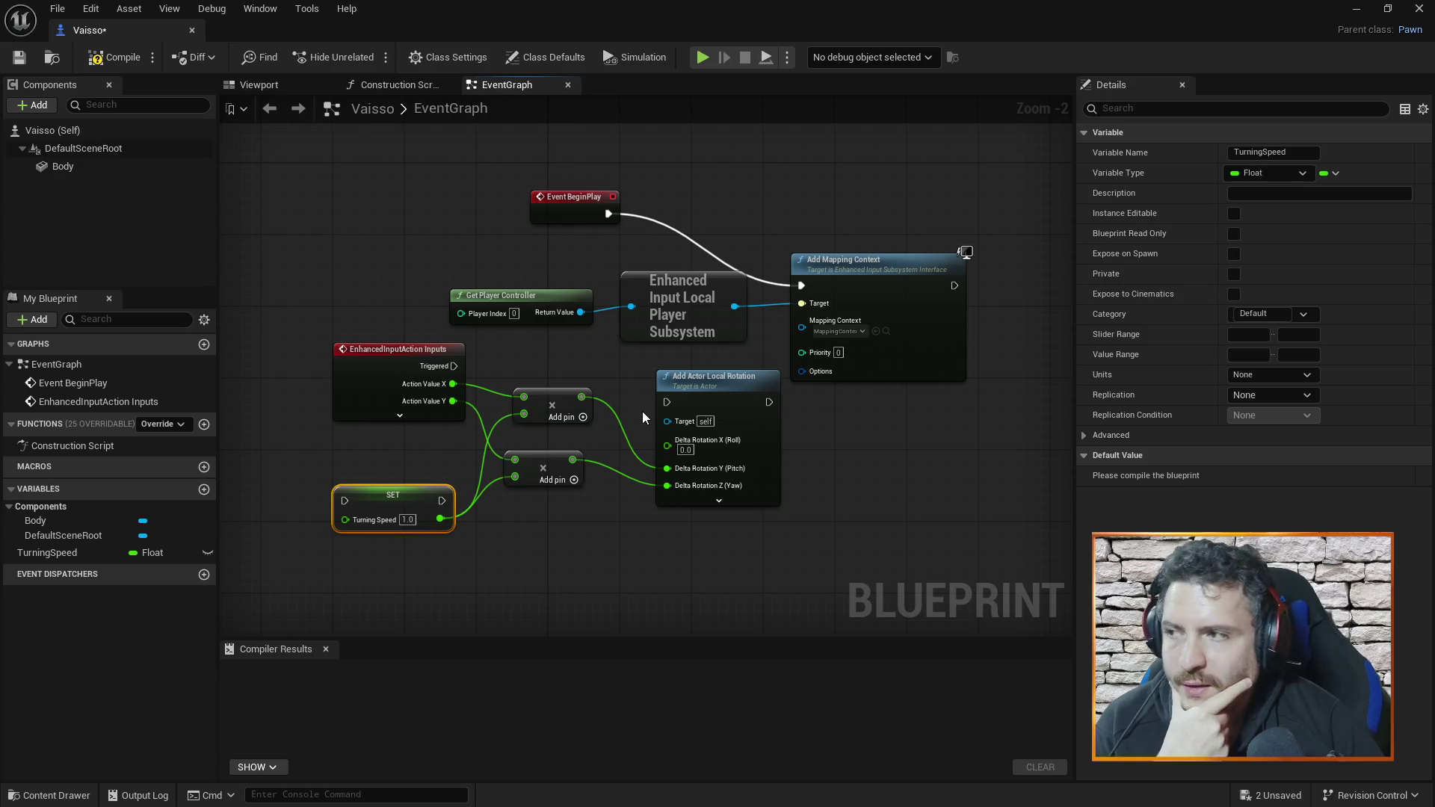
drag(608, 214, 666, 401)
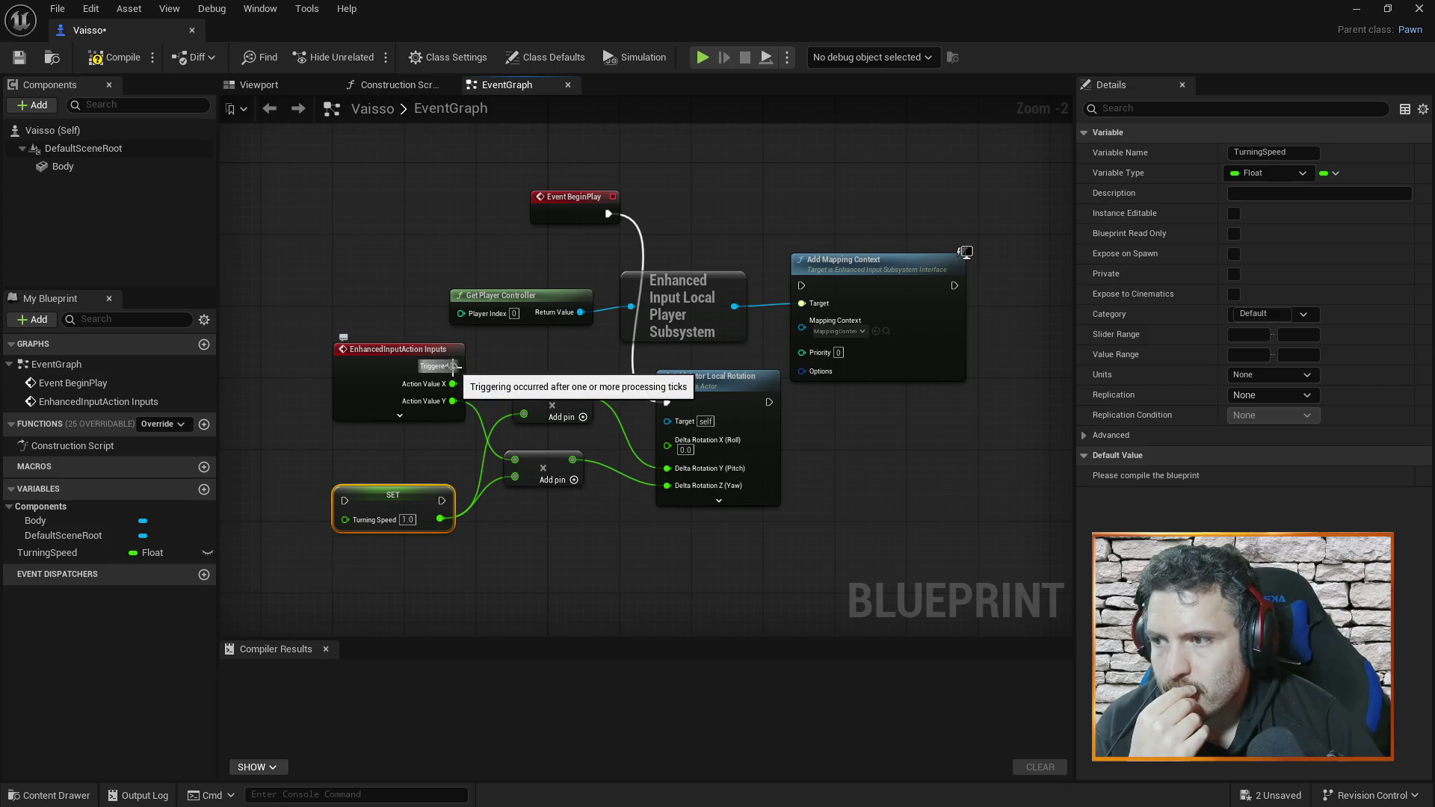
- Connect the Triggered execution output to Add Actor Local Rotation
drag(452, 365, 671, 397)
drag(610, 216, 653, 215)
click(644, 220)
right_click(644, 220)
click(595, 373)
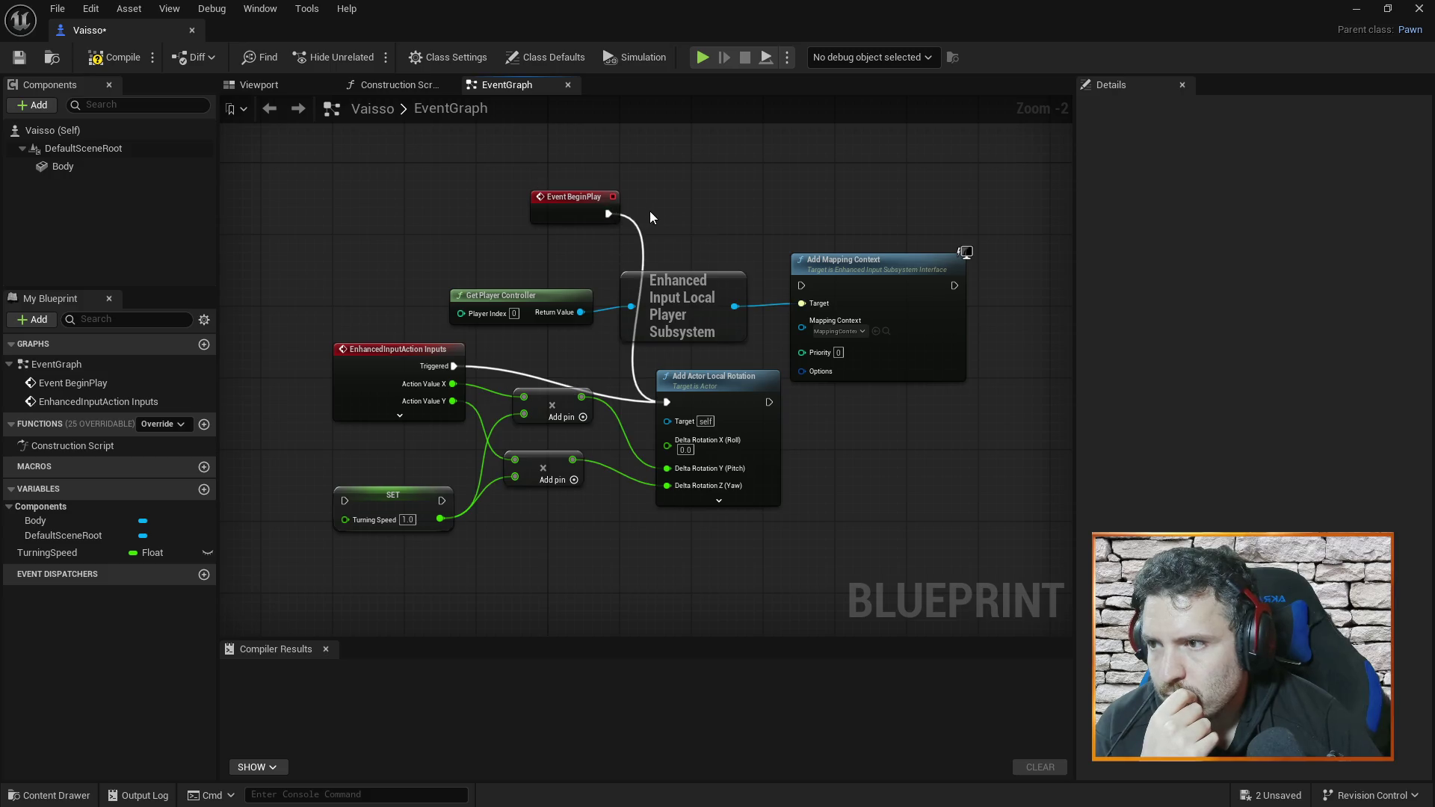
- Break Event BeginPlay's execution link to Add Actor Local Rotation, leaving BeginPlay unconnected
mouse_move(608, 214)
mouse_down()
mouse_move(650, 250)
mouse_move(646, 314)
mouse_move(635, 231)
mouse_up()
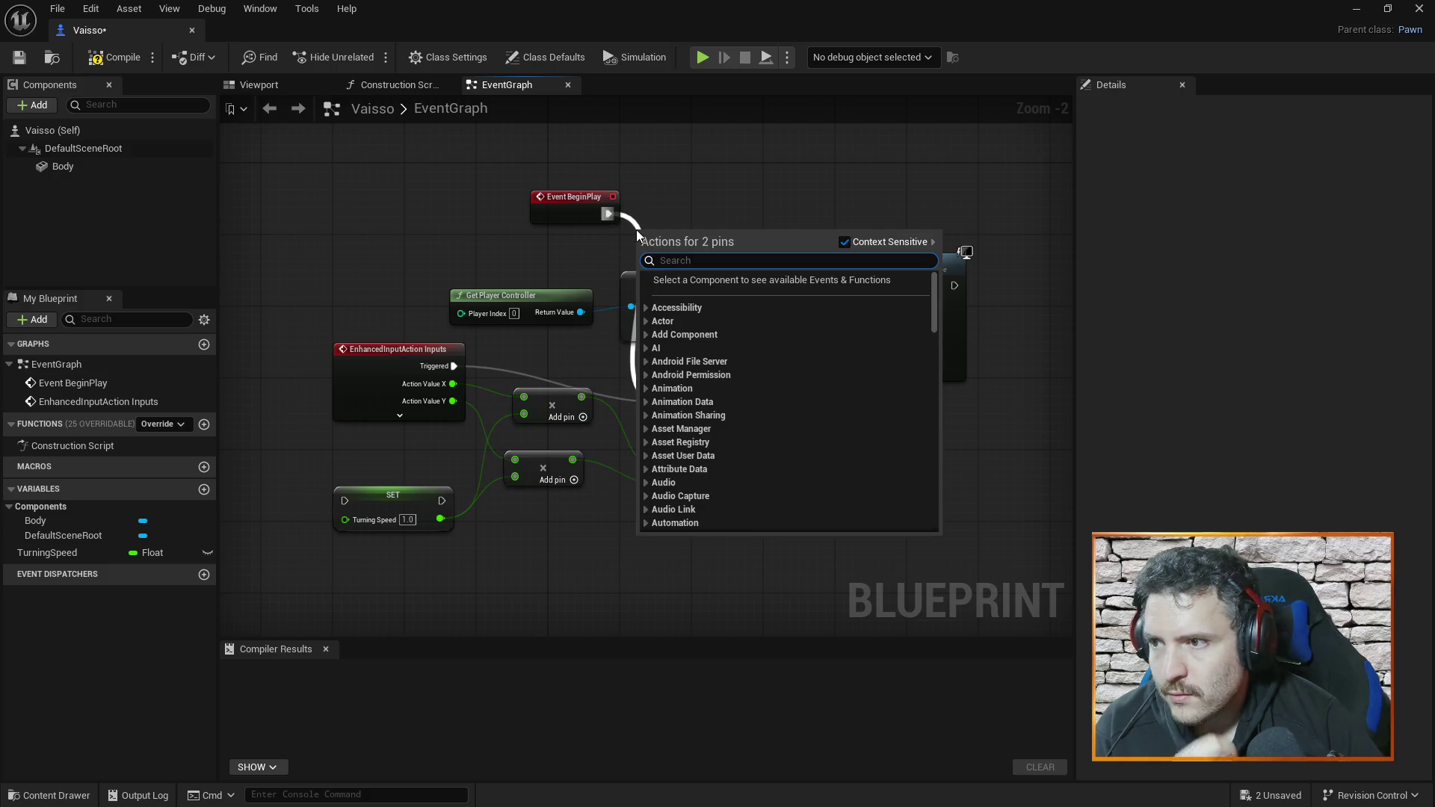
click(635, 230)
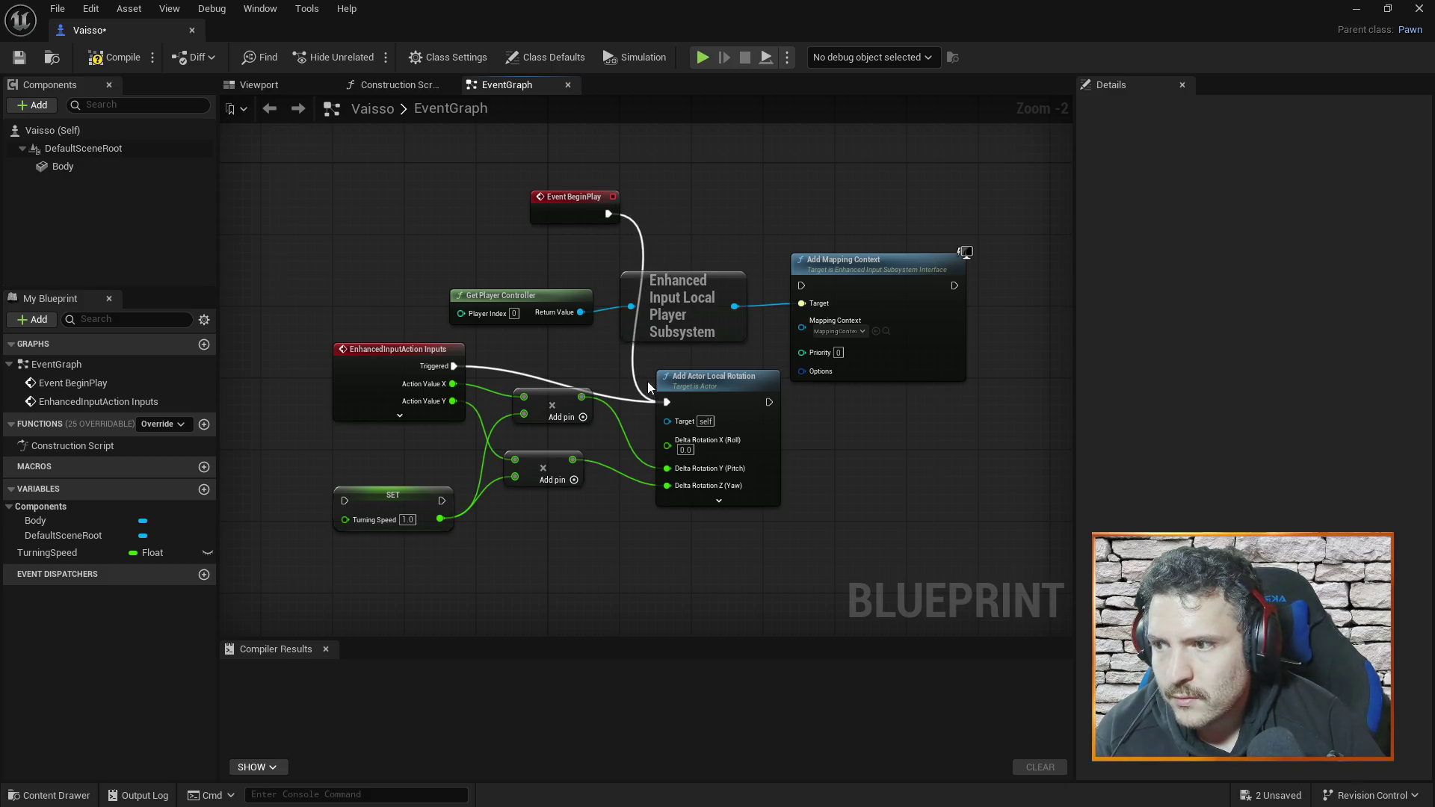
drag(672, 405, 631, 364)
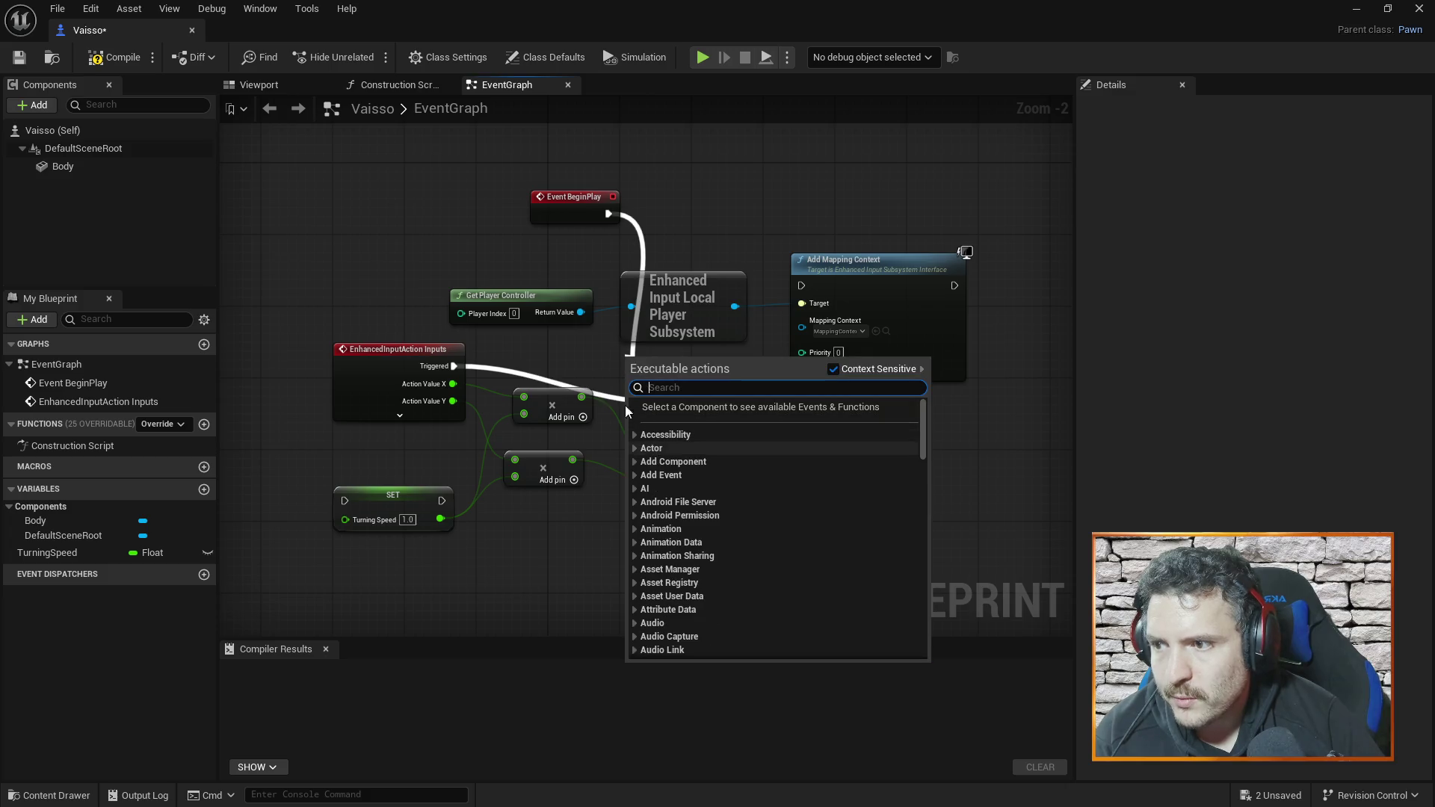
click(660, 215)
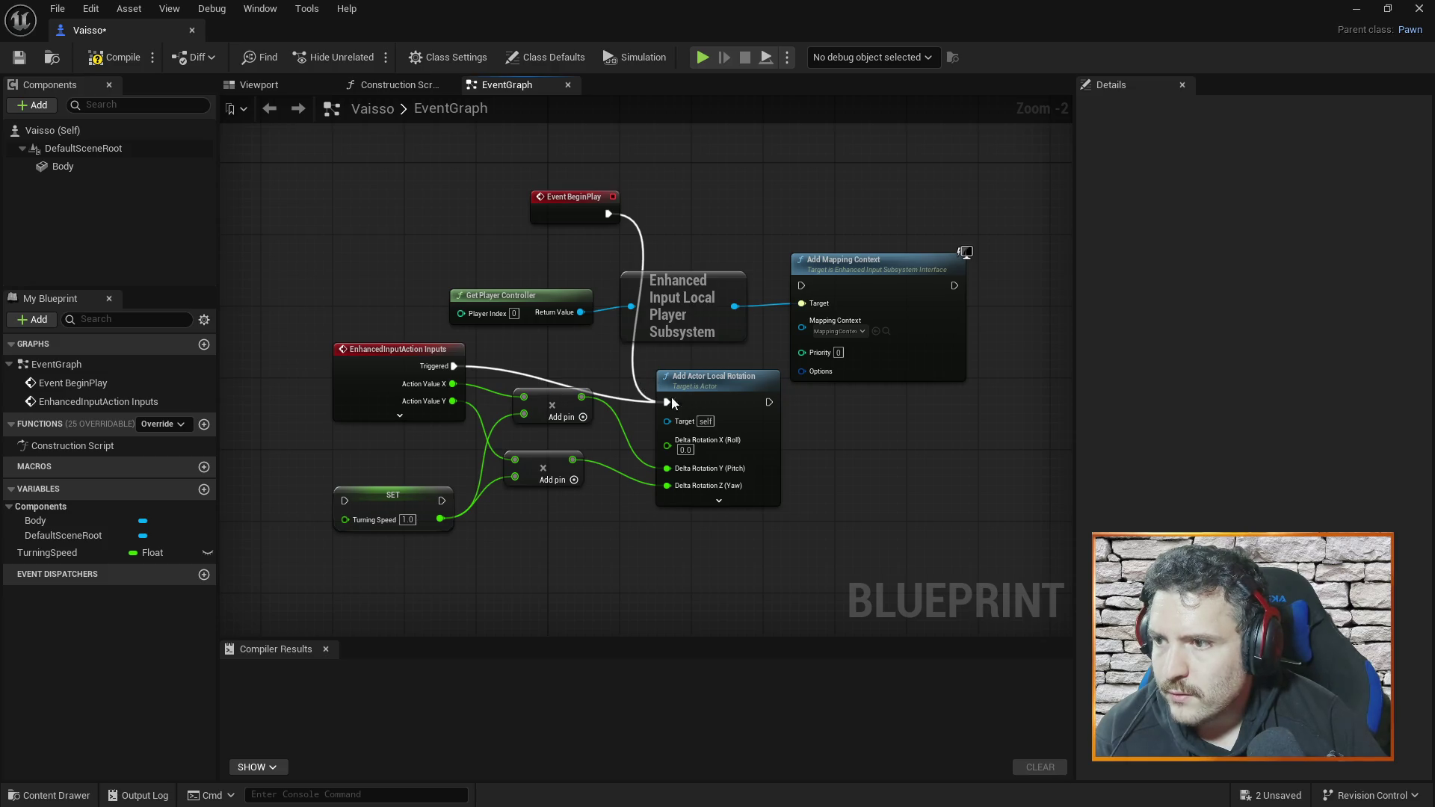
drag(589, 199, 553, 181)
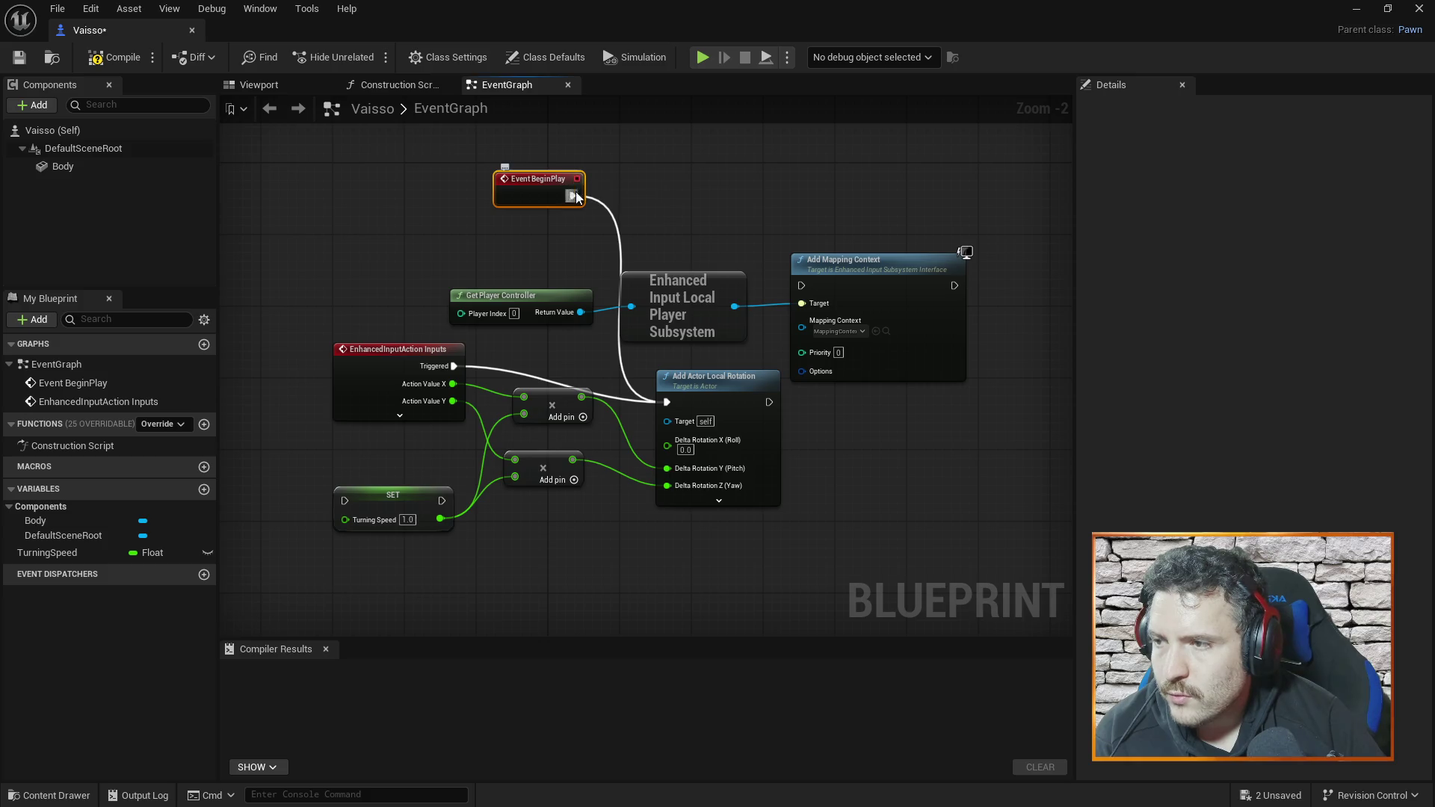
drag(556, 192, 609, 217)
alt+click(599, 214)
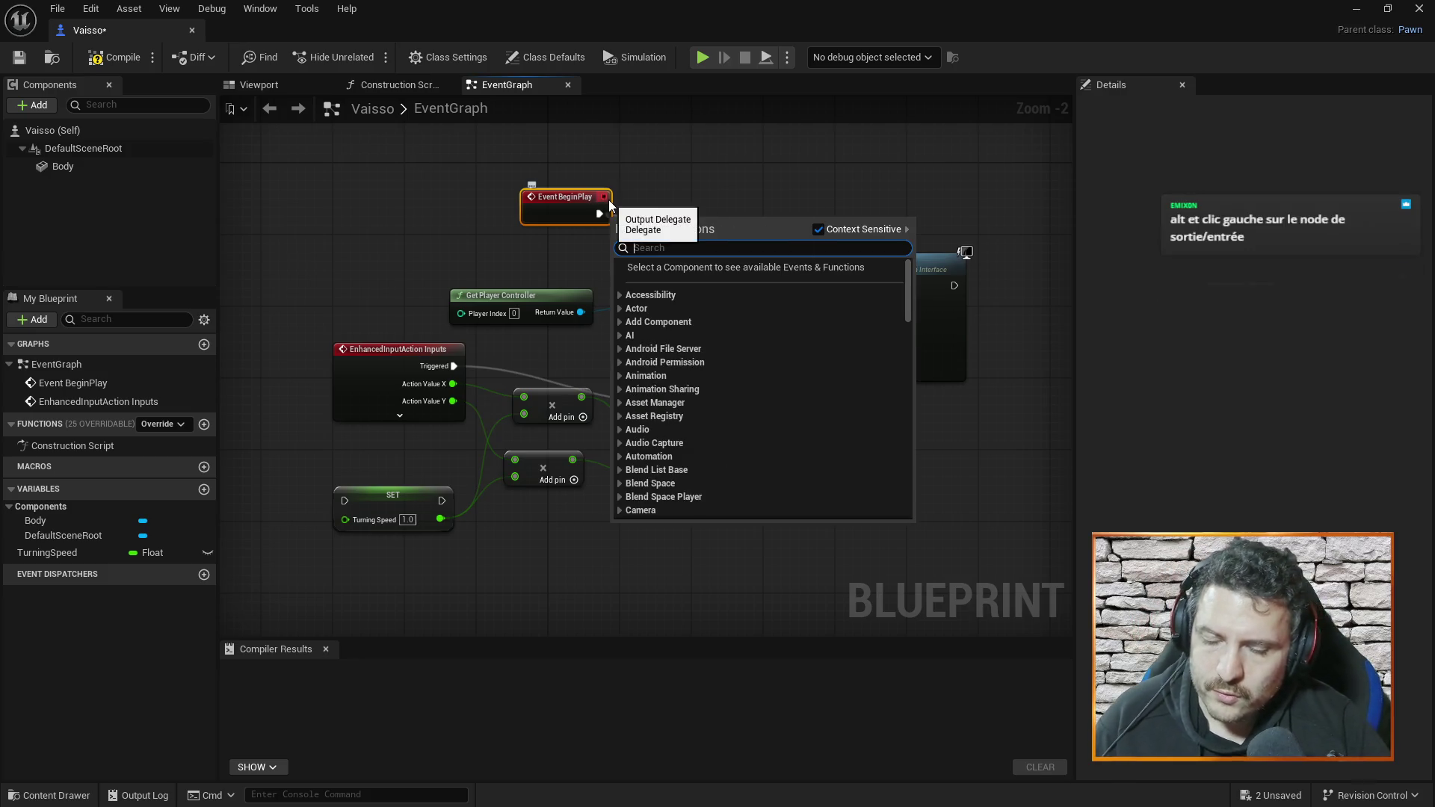
click(671, 197)
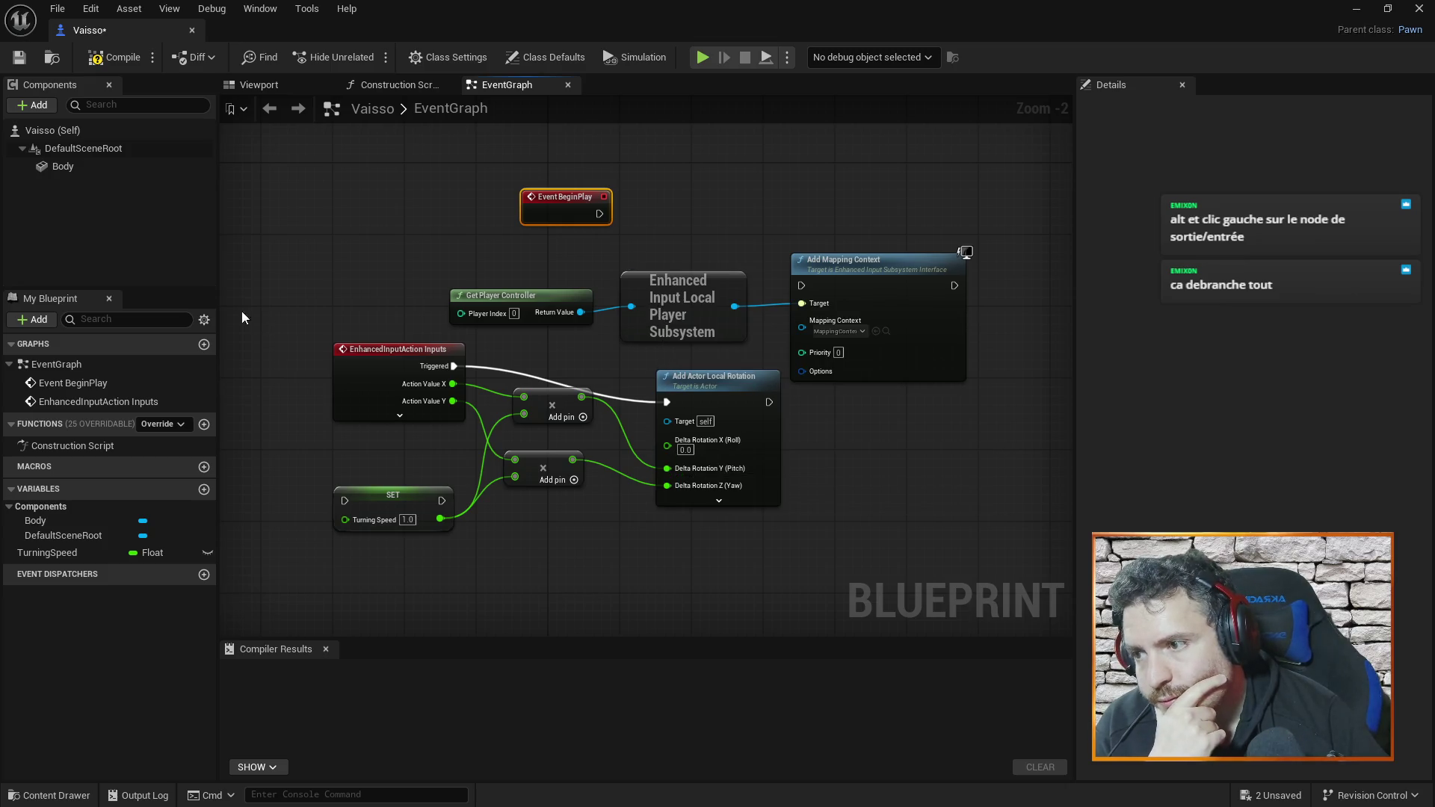
- Wire Event BeginPlay into SET Turning Speed, recompile Vaisso without warnings, and close it
click(119, 64)
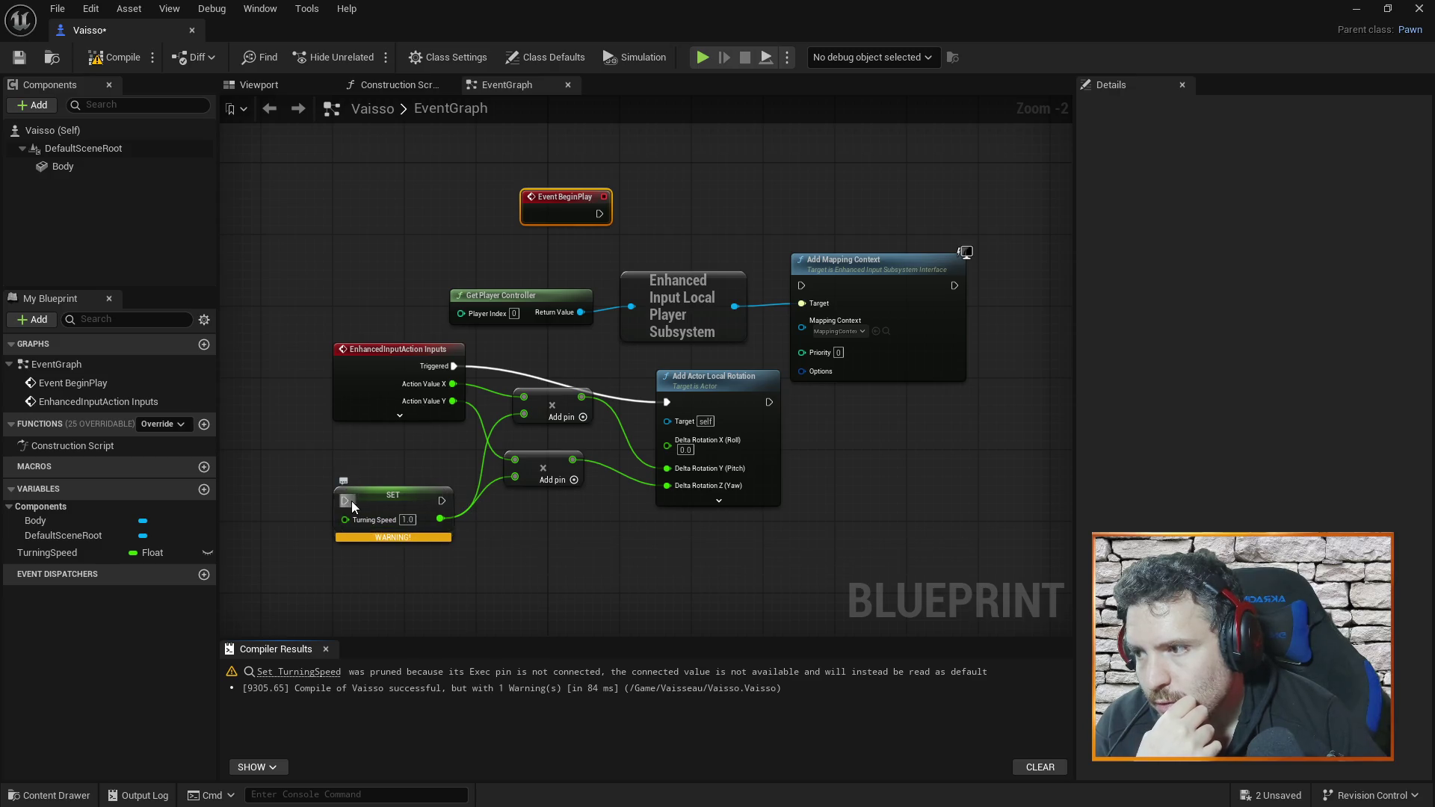
mouse_move(602, 216)
mouse_down()
mouse_move(321, 487)
mouse_move(357, 499)
mouse_up()
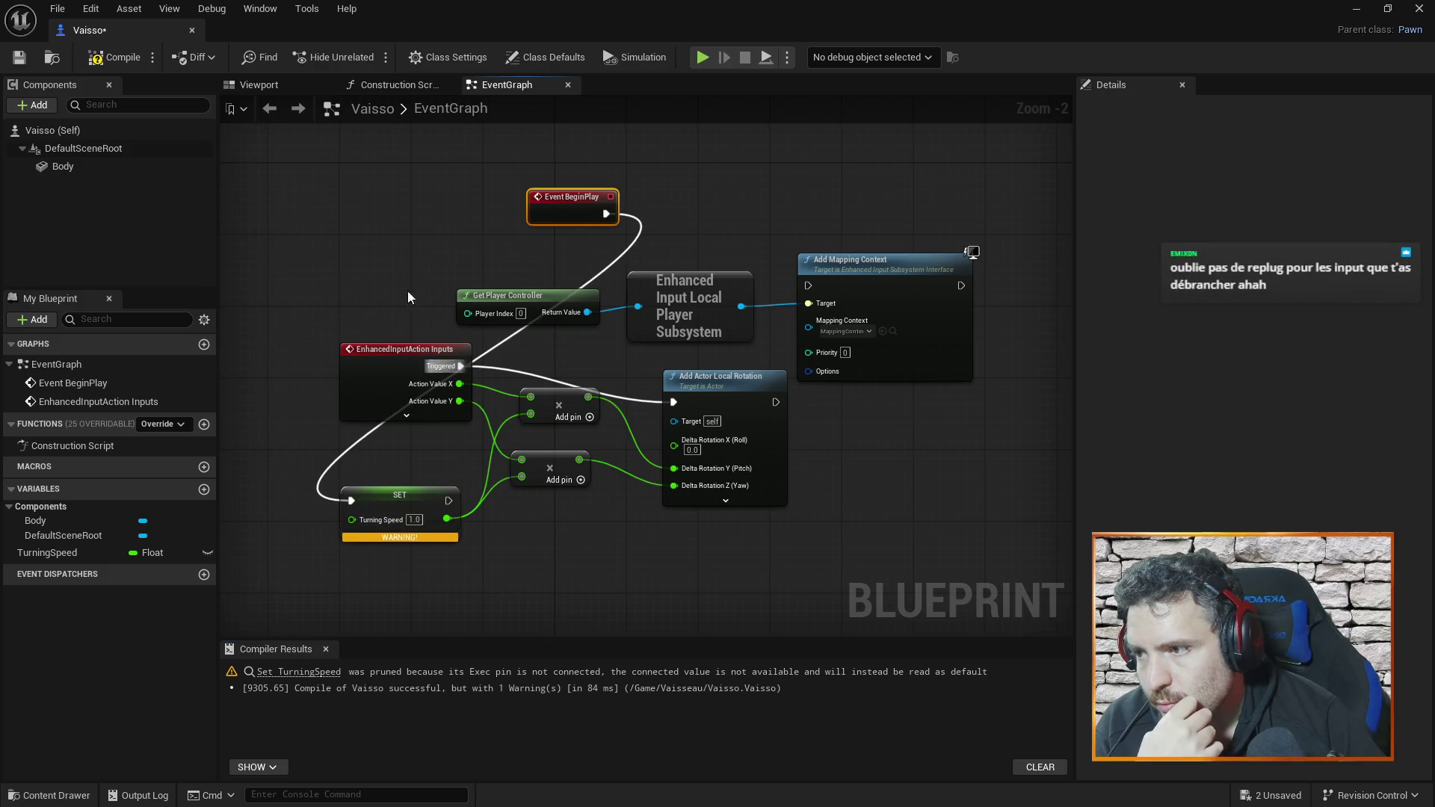
click(116, 57)
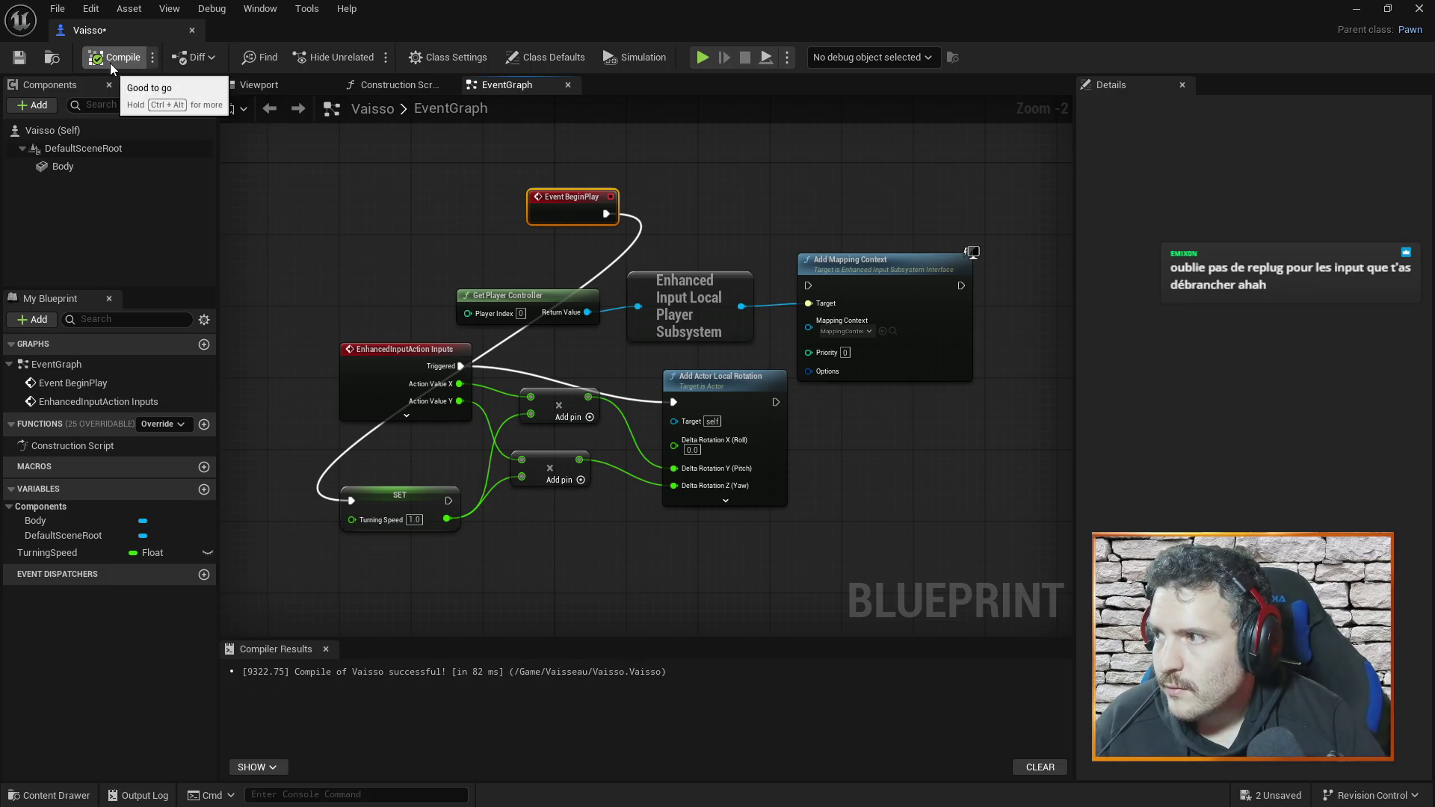
click(193, 30)
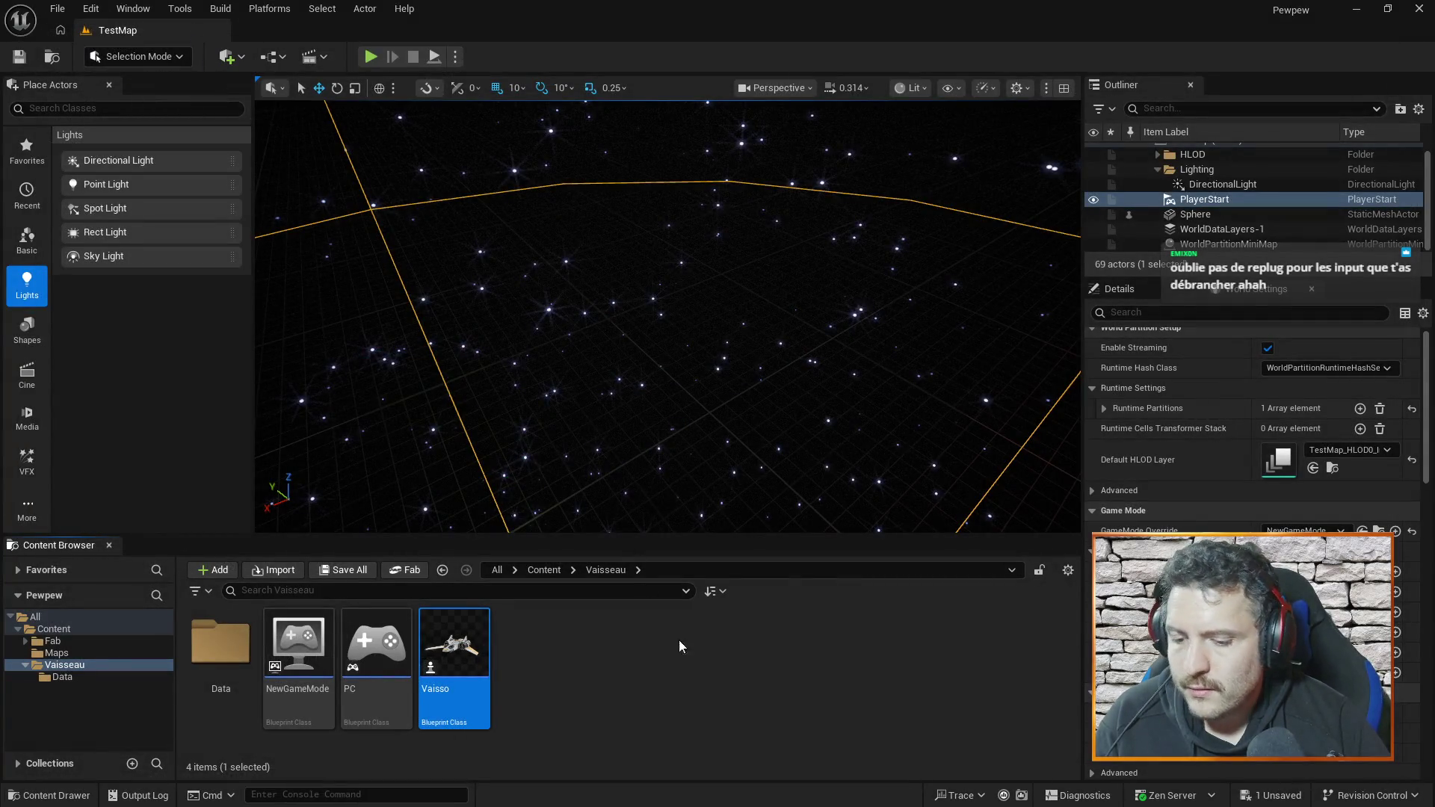
- Play-test the level briefly, stop it, and reopen the Vaisso blueprint
click(367, 58)
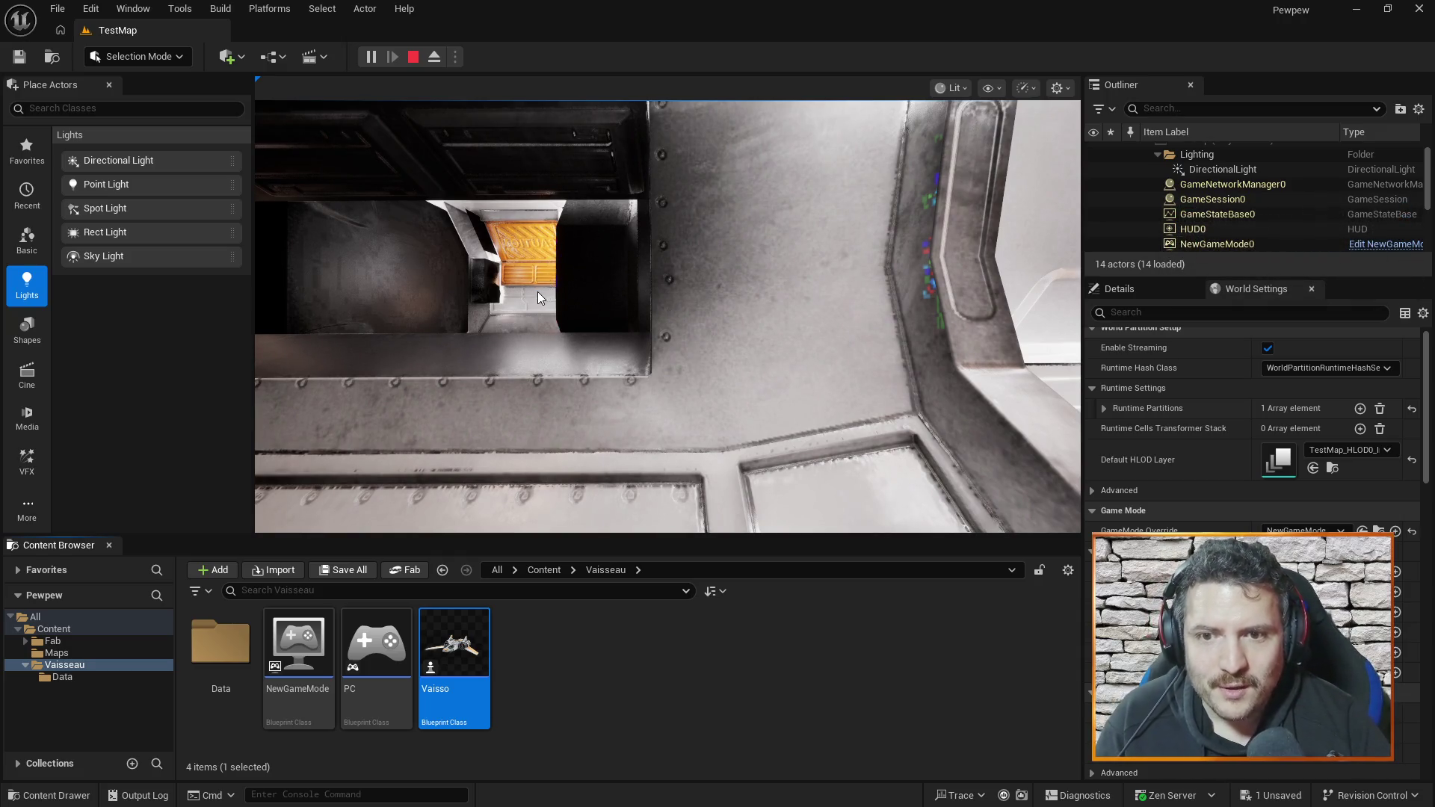
key(Escape)
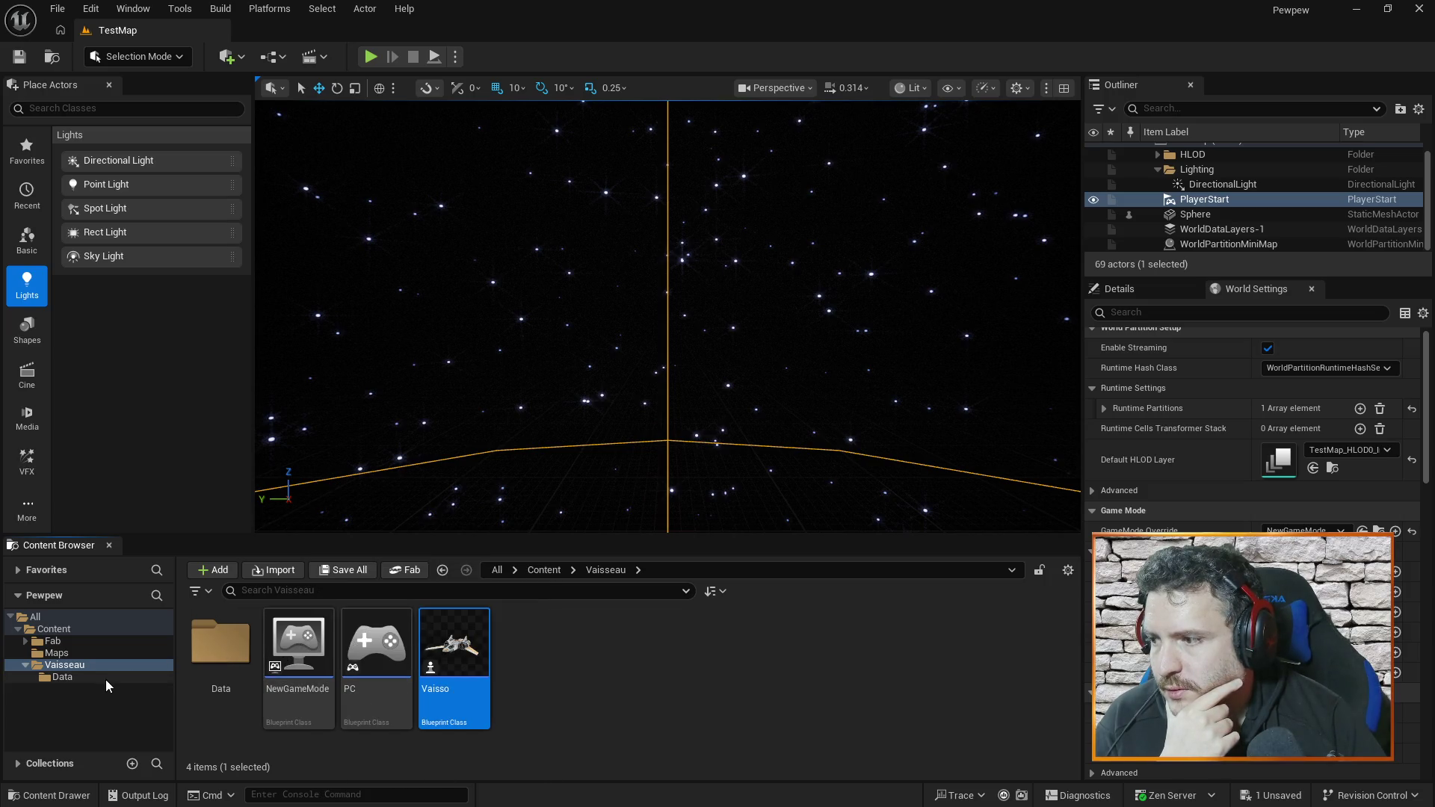
double_click(470, 629)
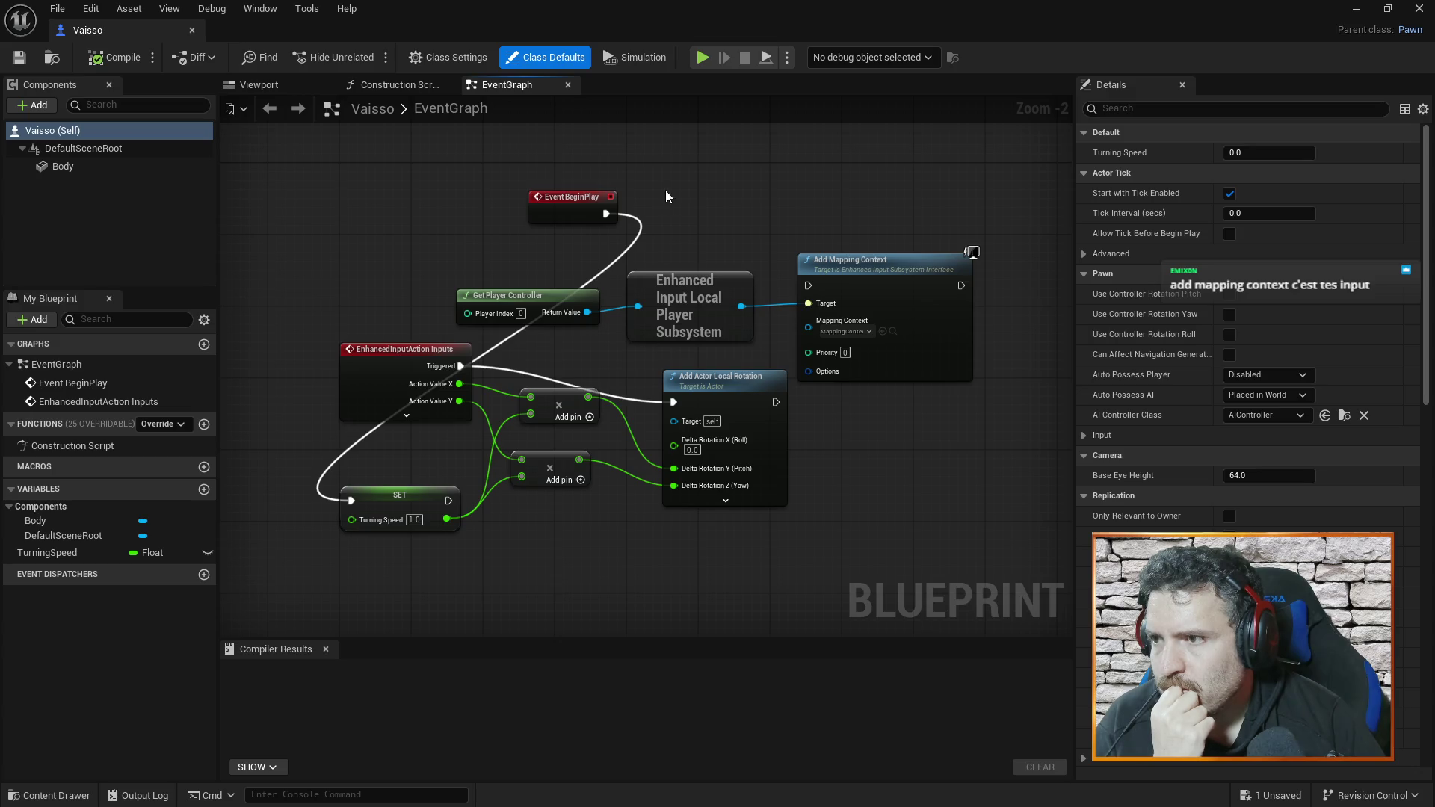
- Route Event BeginPlay's execution into SET Turning Speed, discarding a stray custom event node
drag(606, 214, 807, 286)
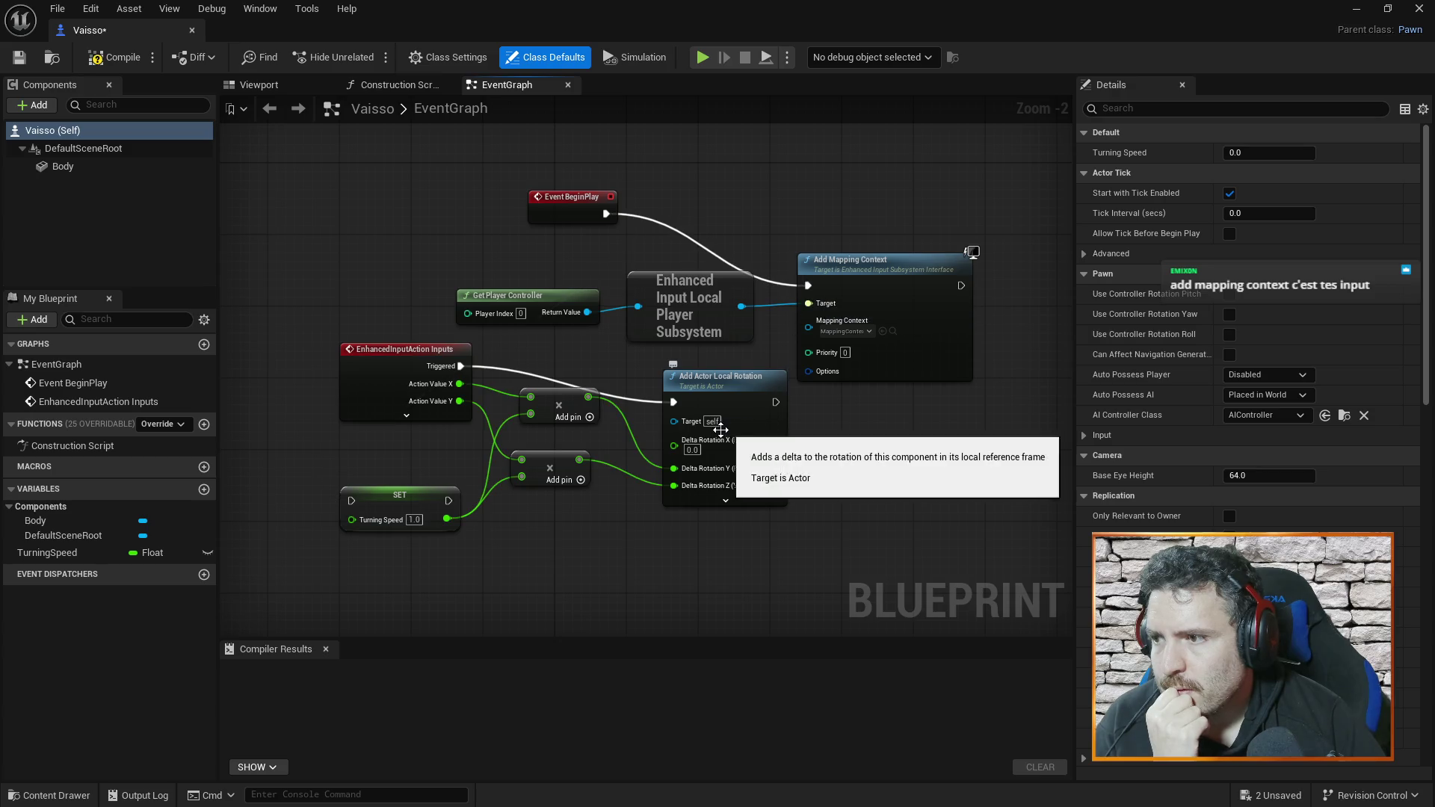
mouse_move(606, 214)
mouse_down()
mouse_move(404, 508)
mouse_move(352, 500)
mouse_up()
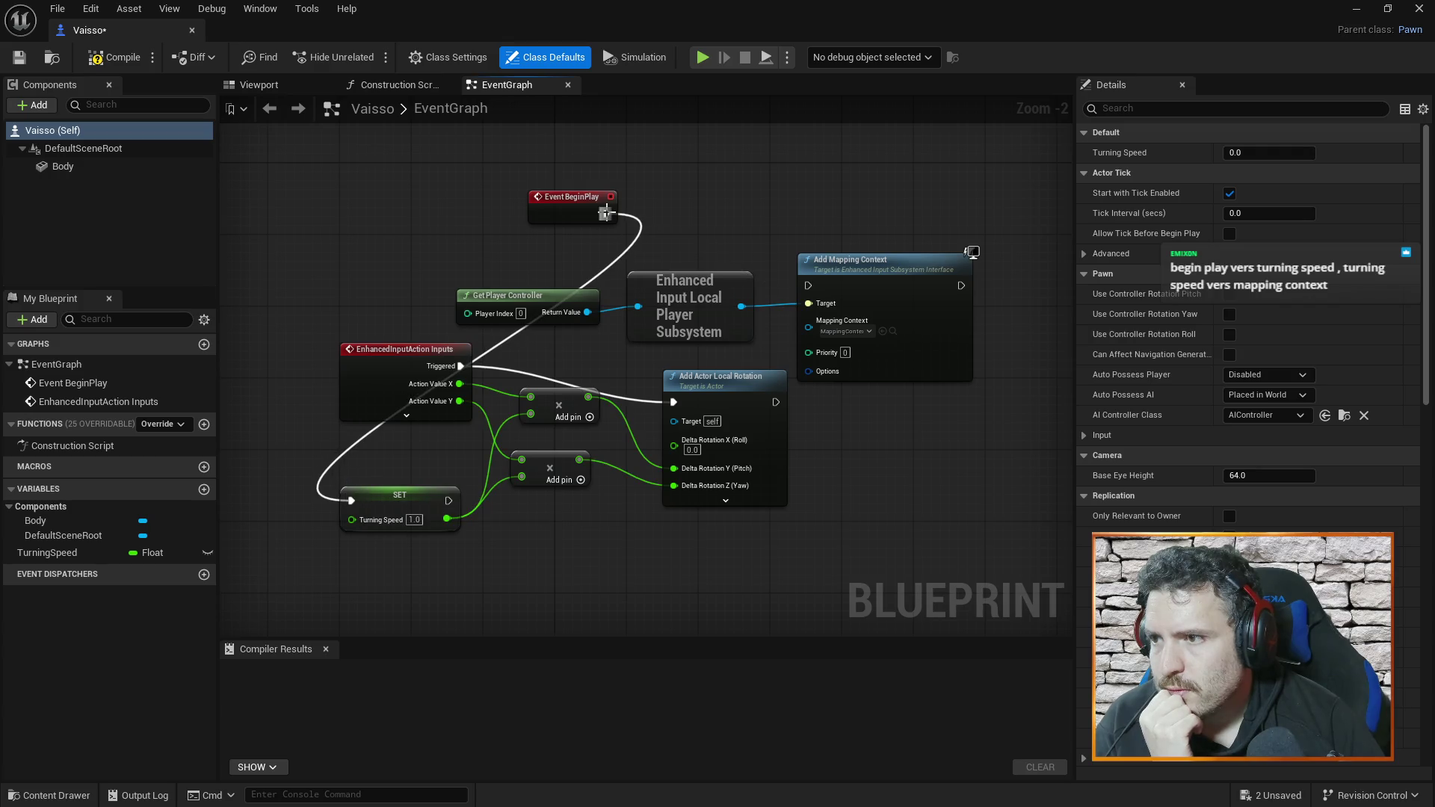
drag(580, 206, 257, 341)
click(702, 191)
drag(766, 222, 808, 285)
drag(745, 216, 601, 189)
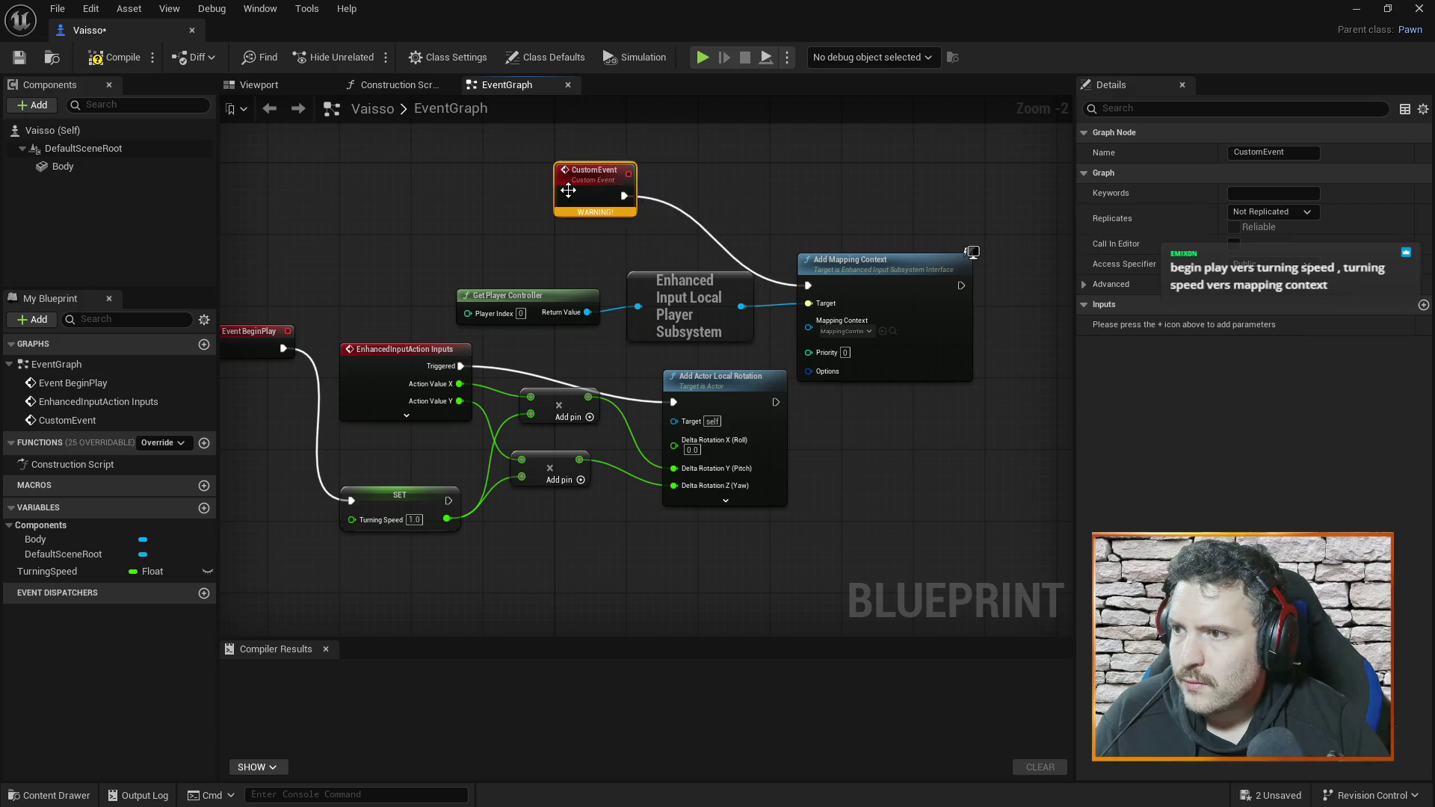
key(Delete)
mouse_move(262, 307)
mouse_down()
mouse_move(443, 402)
mouse_move(321, 351)
mouse_up()
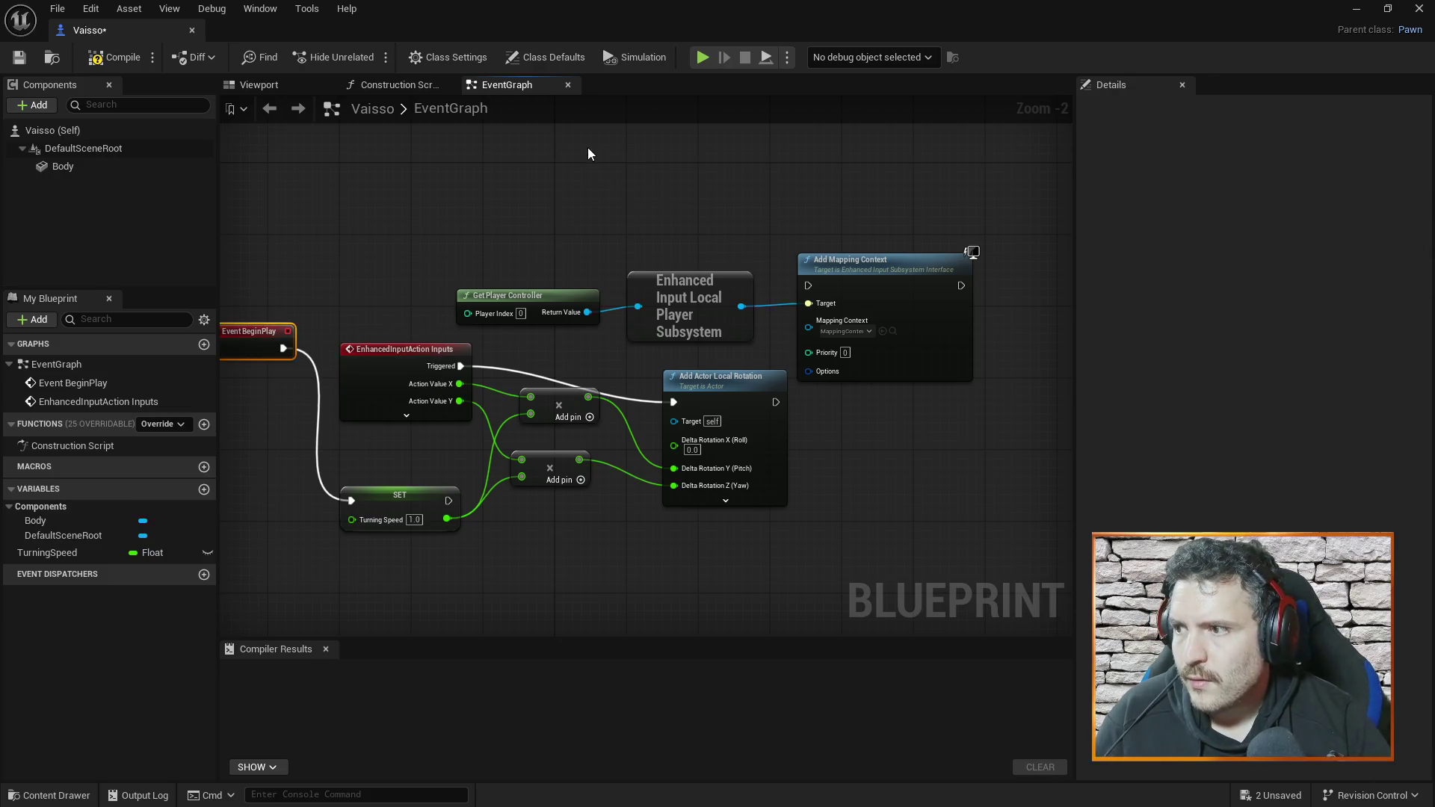
key(ctrl+z)
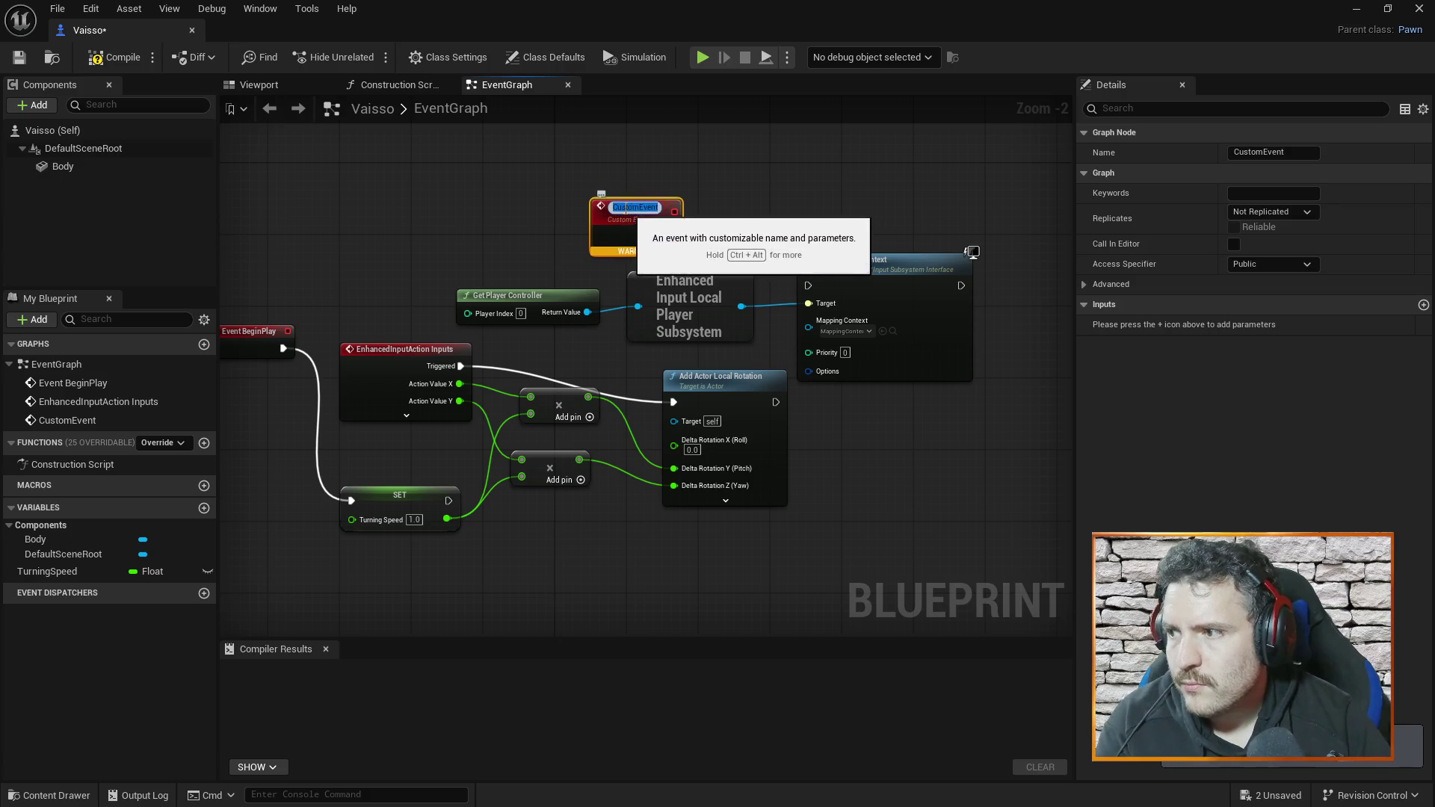
key(Return)
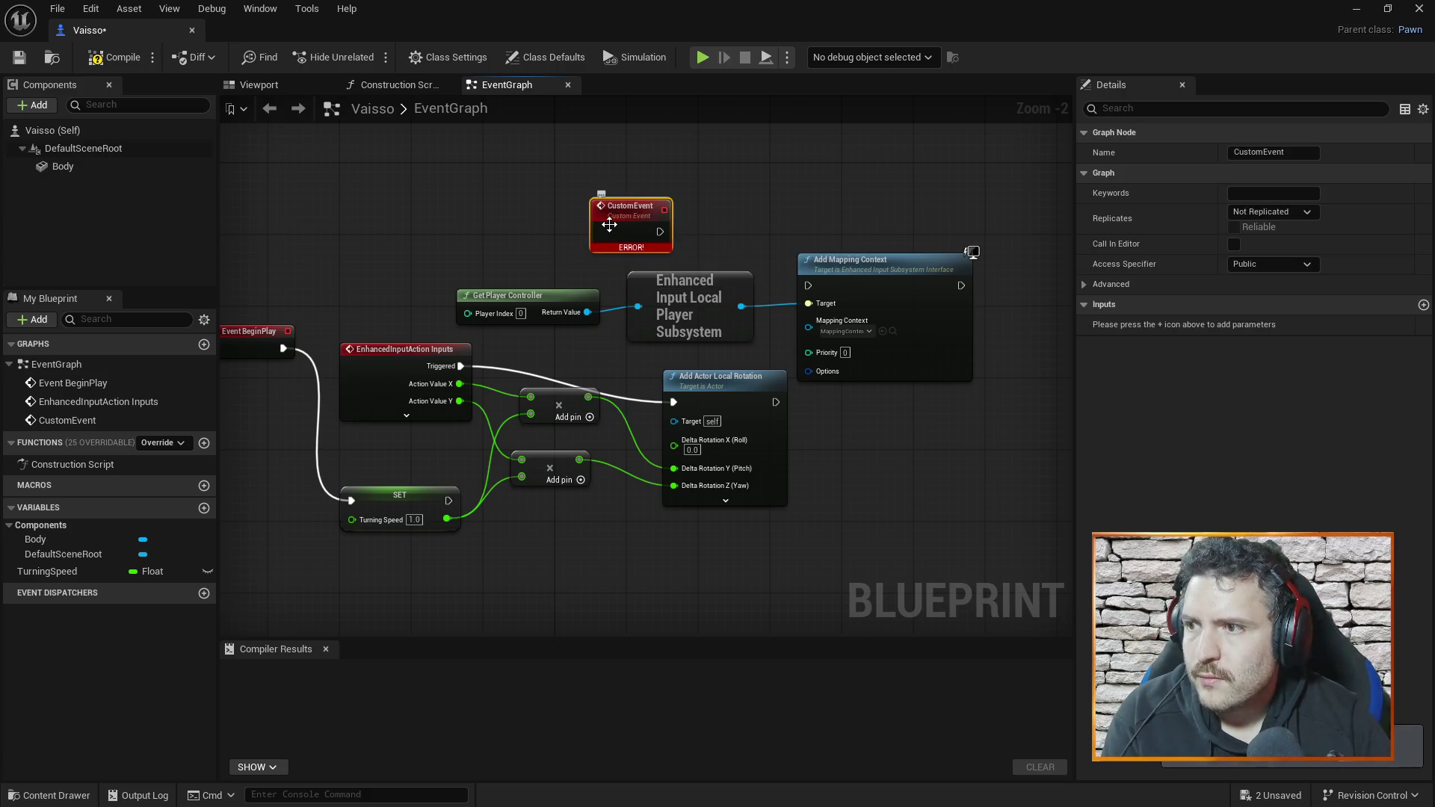
key(Delete)
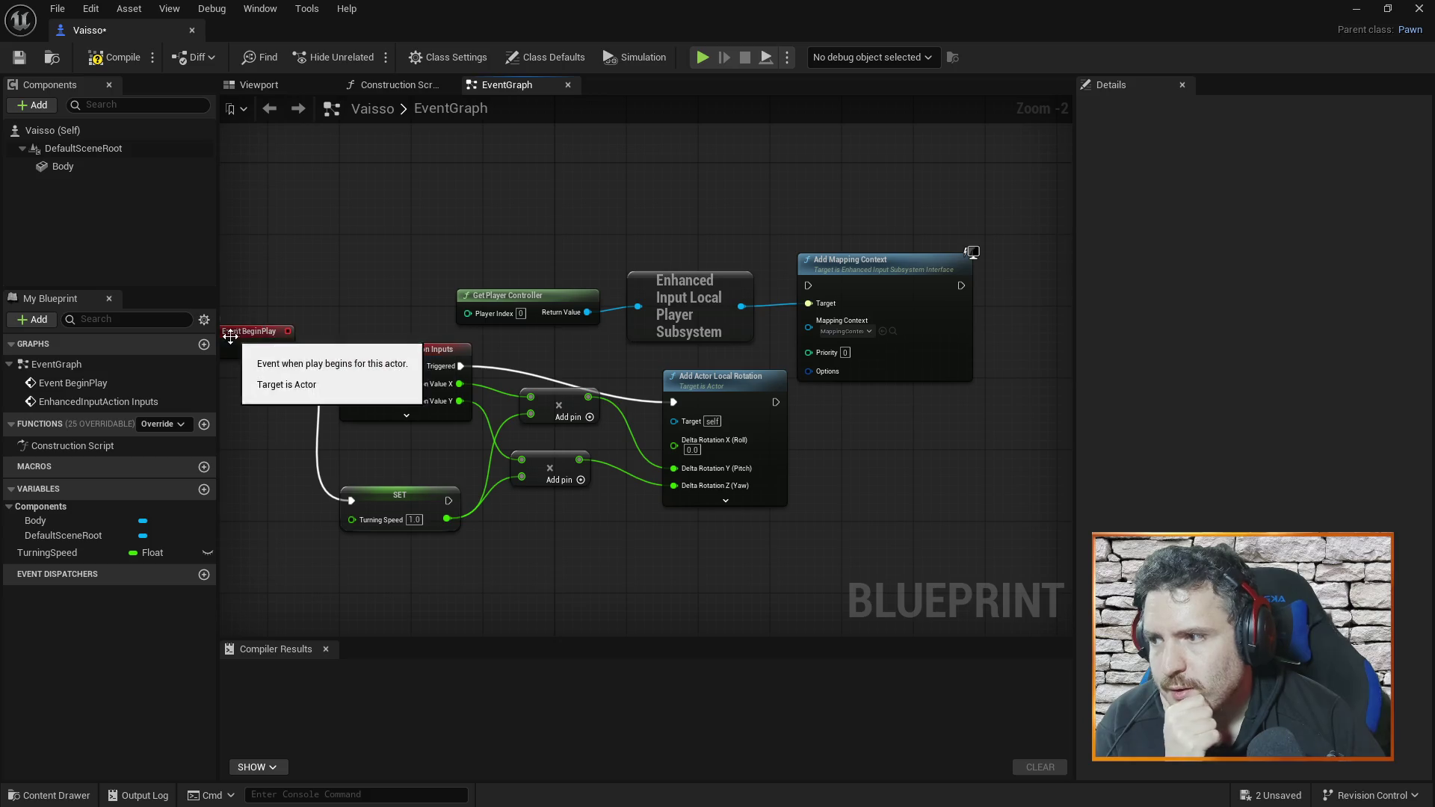
- Connect SET's execution output to Add Mapping Context and realign the nodes
drag(446, 499, 808, 284)
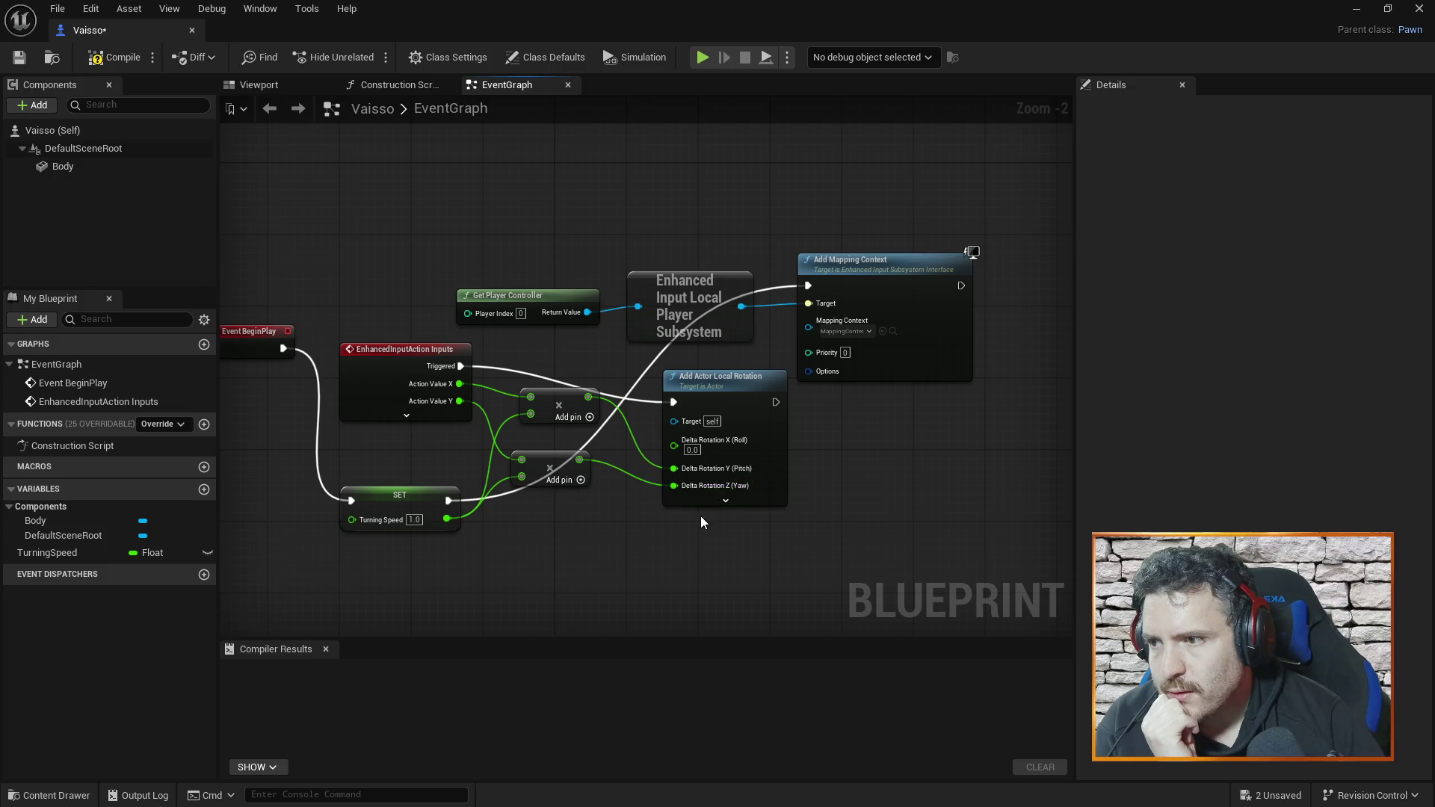
mouse_move(431, 506)
mouse_down()
mouse_move(522, 197)
mouse_move(431, 209)
mouse_up()
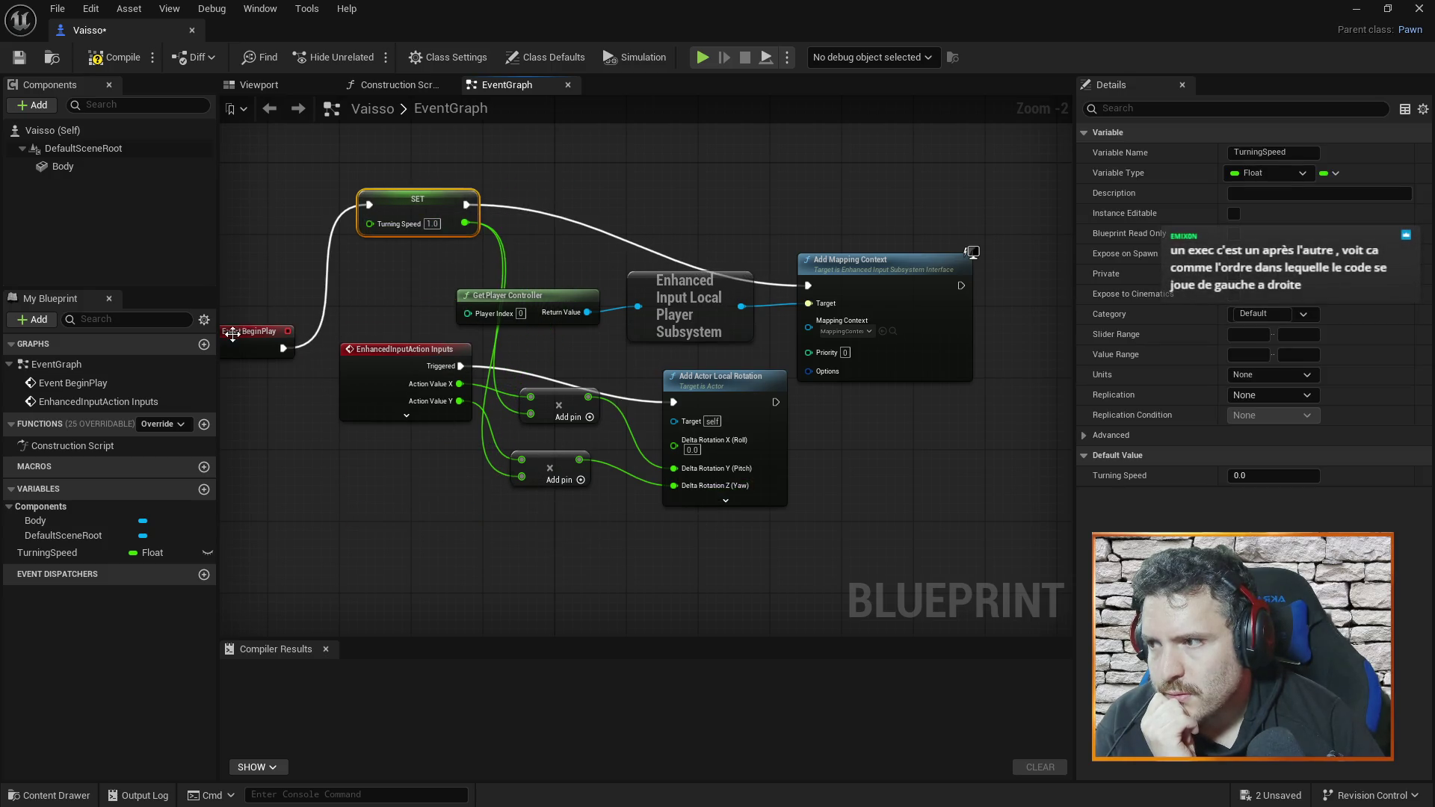
mouse_move(244, 333)
mouse_down()
mouse_move(336, 208)
mouse_move(289, 207)
mouse_up()
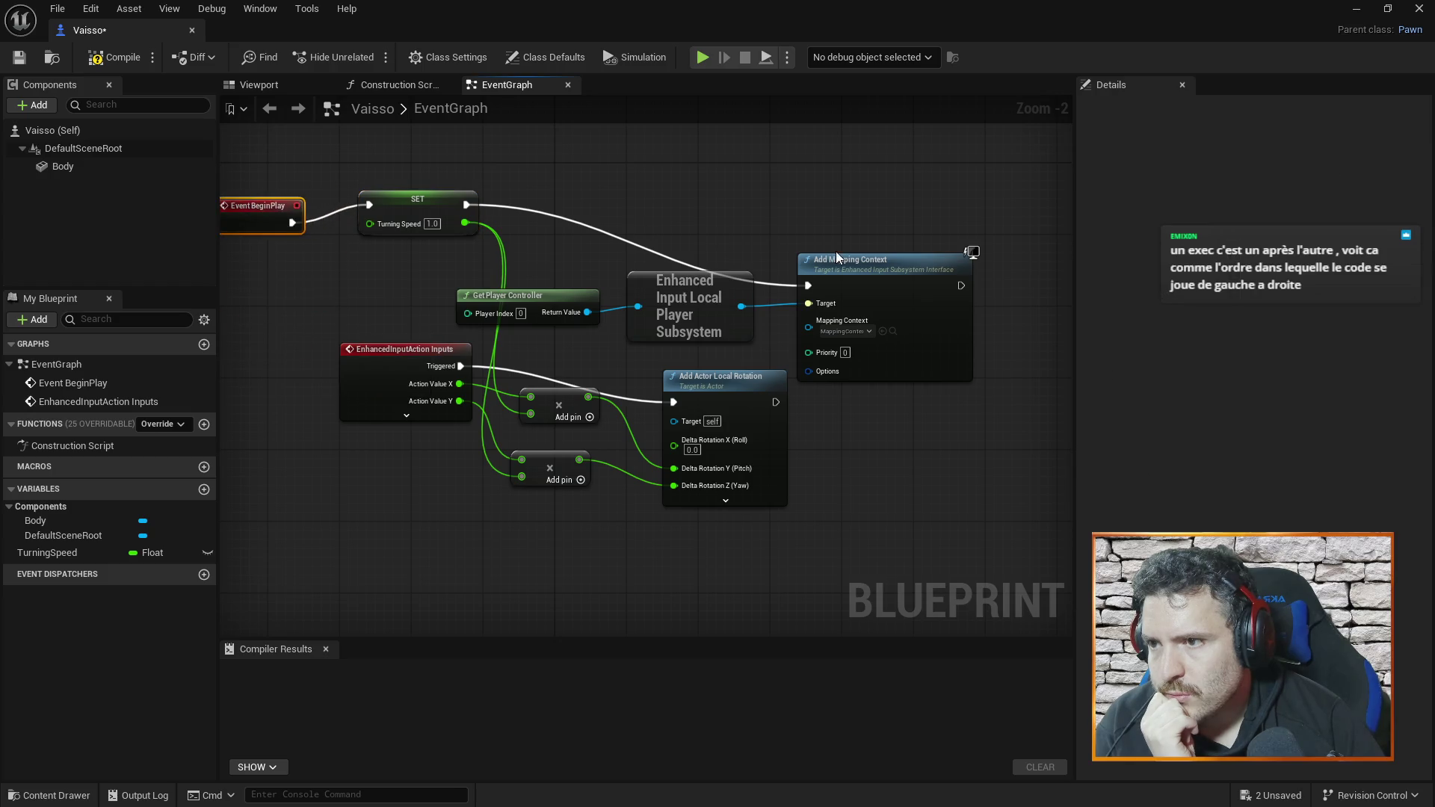
drag(847, 271, 837, 216)
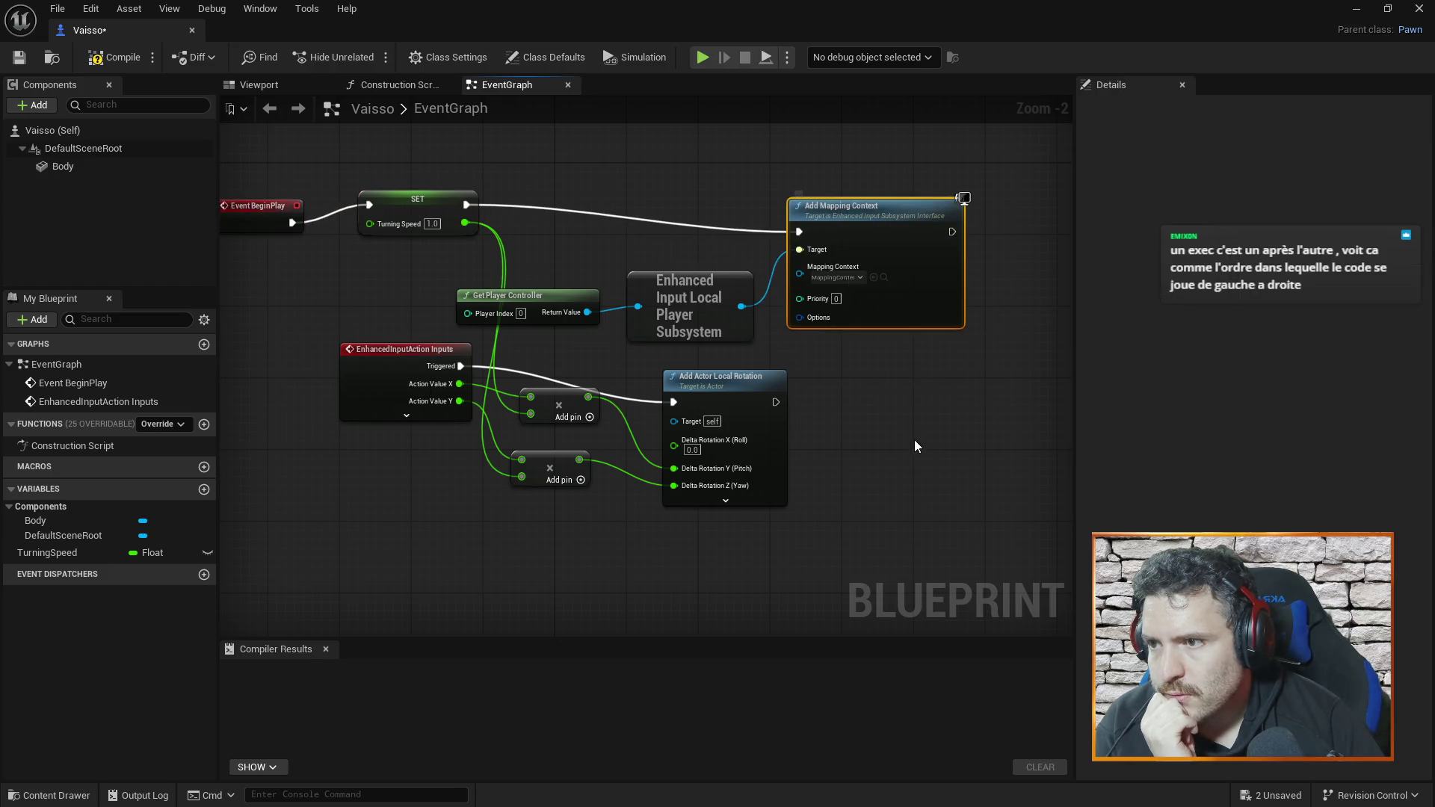
drag(783, 401, 943, 410)
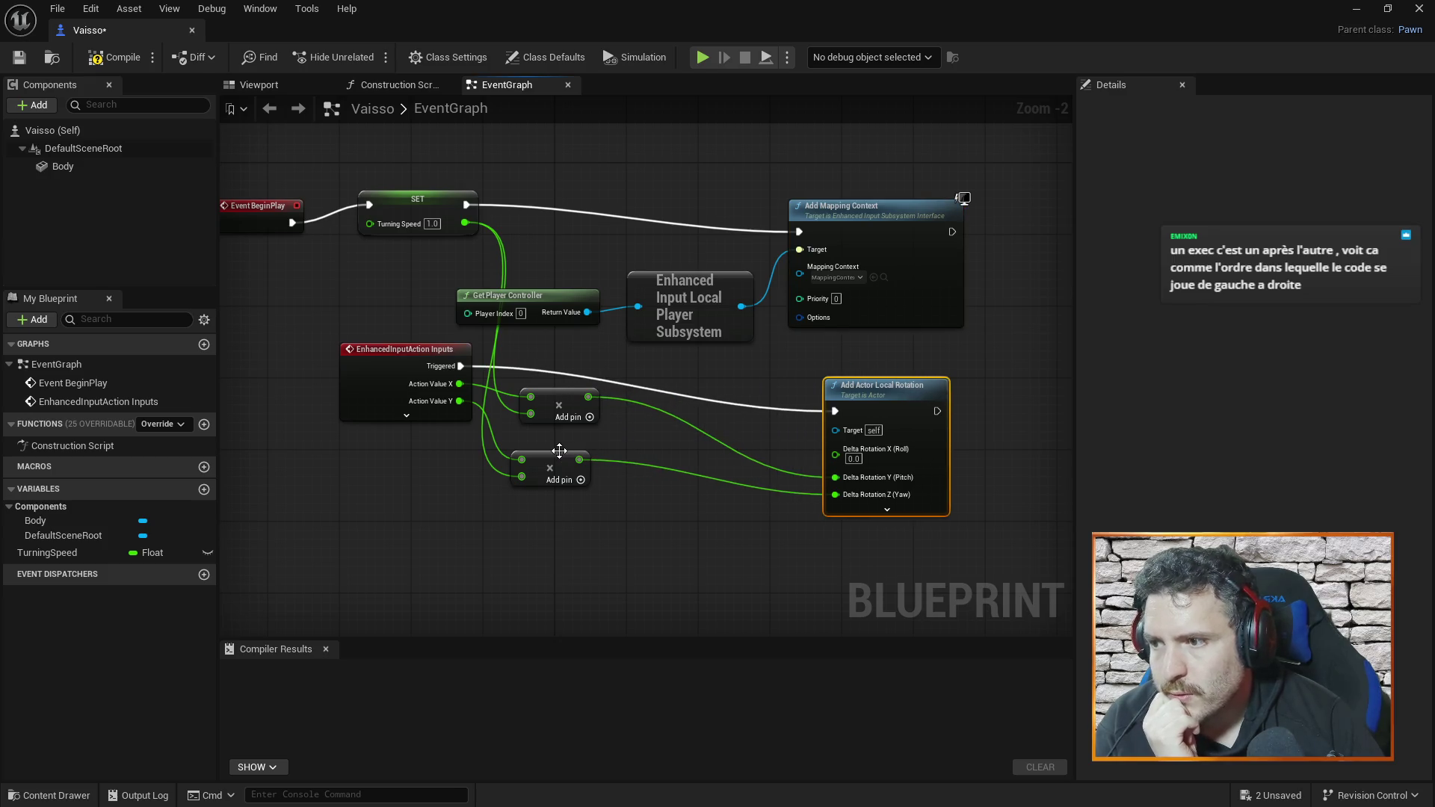
- Arrange the EnhancedInputAction, Get Player Controller and Input Subsystem nodes neatly
mouse_move(389, 348)
mouse_down()
mouse_move(378, 490)
mouse_move(317, 446)
mouse_up()
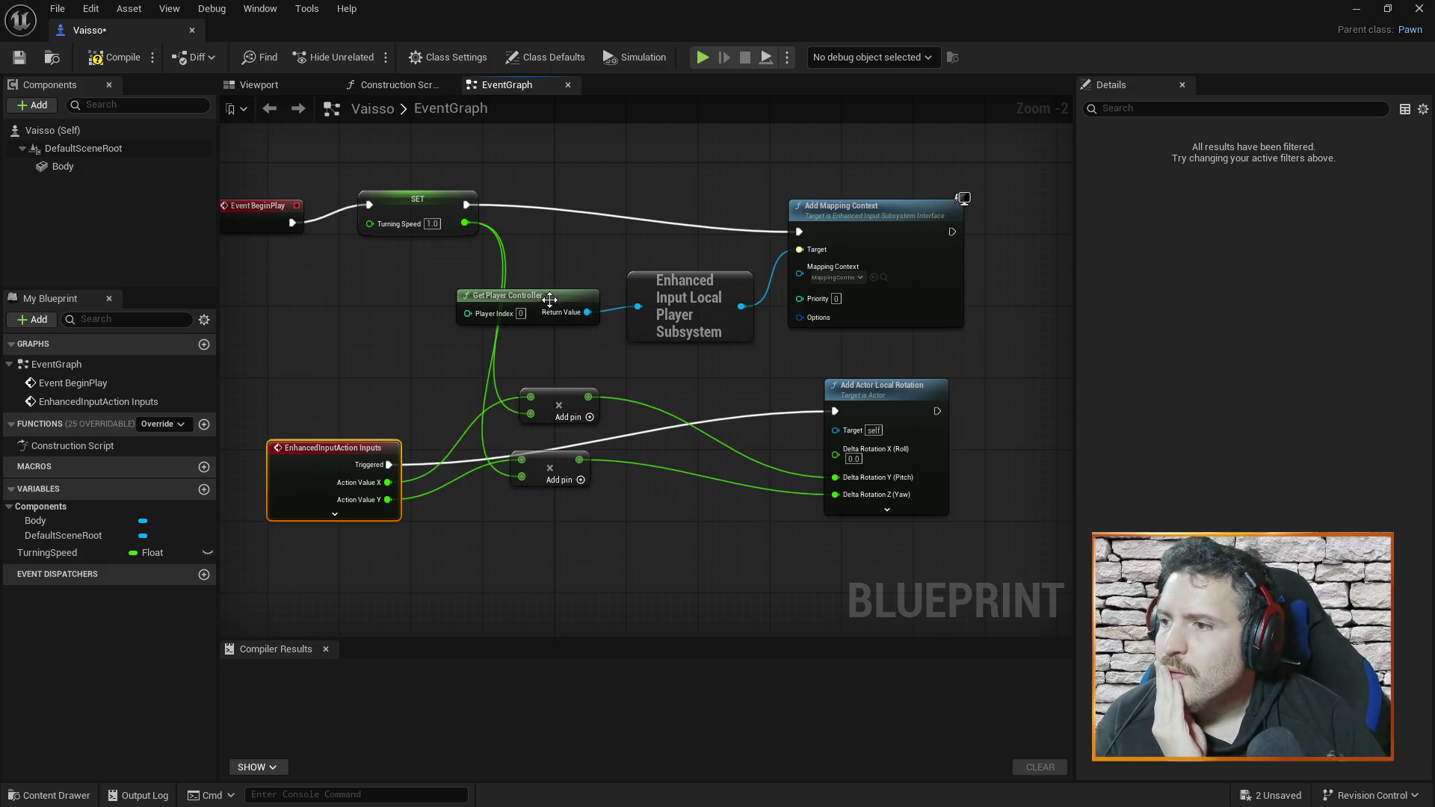
mouse_move(557, 295)
mouse_down()
mouse_move(594, 207)
mouse_move(594, 143)
mouse_up()
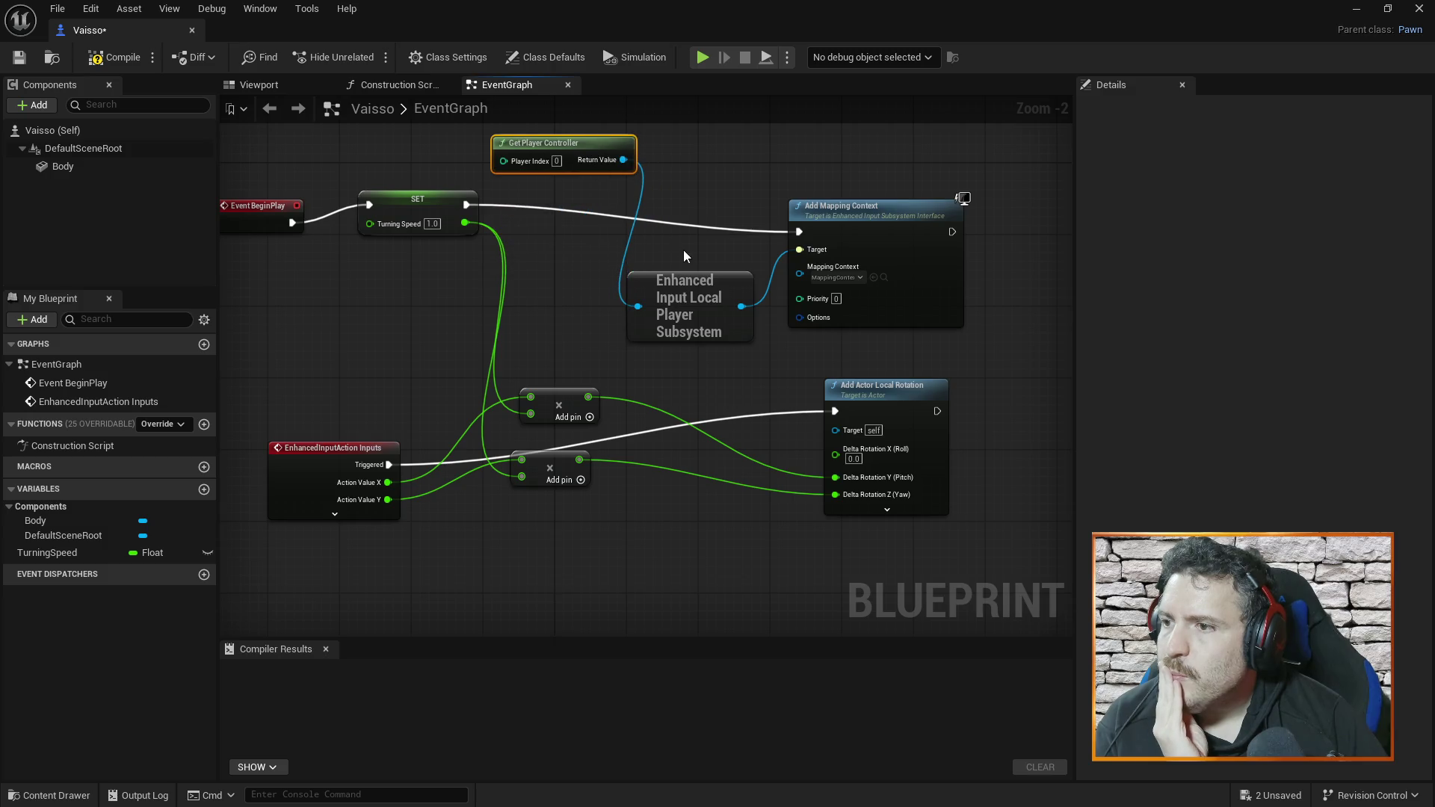
drag(693, 277, 691, 258)
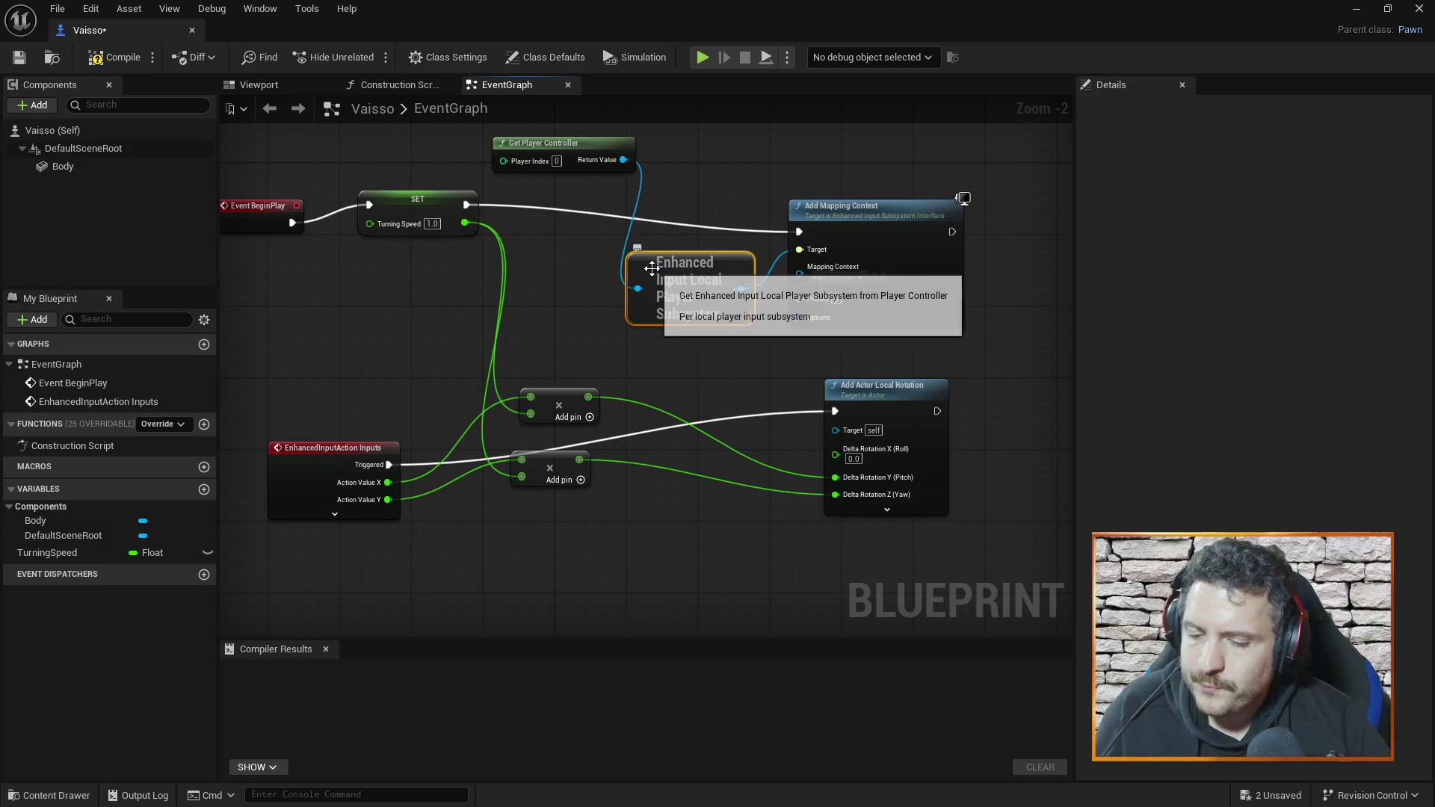
- Compile Vaisso successfully, close its editor, and switch to the browser
click(115, 58)
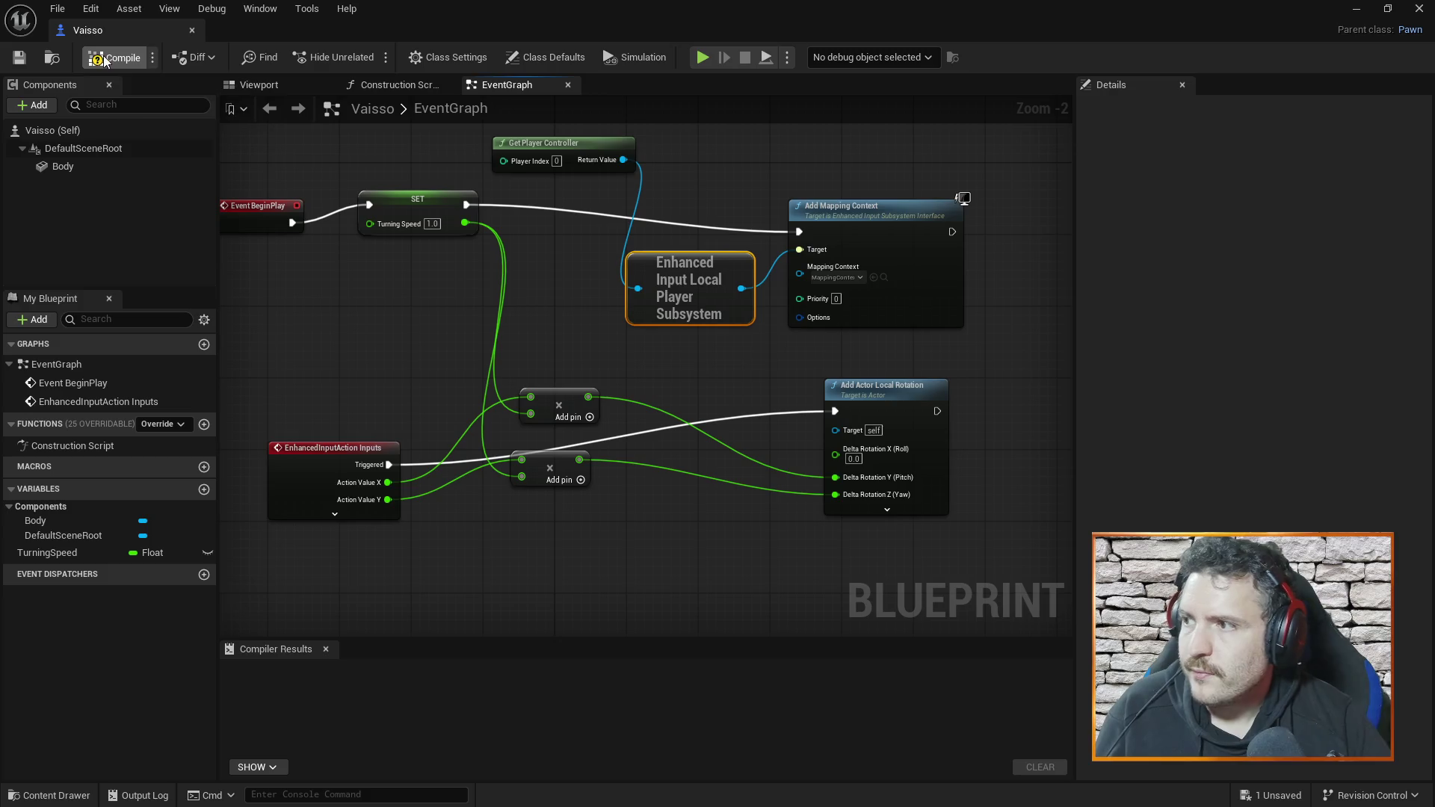
click(194, 29)
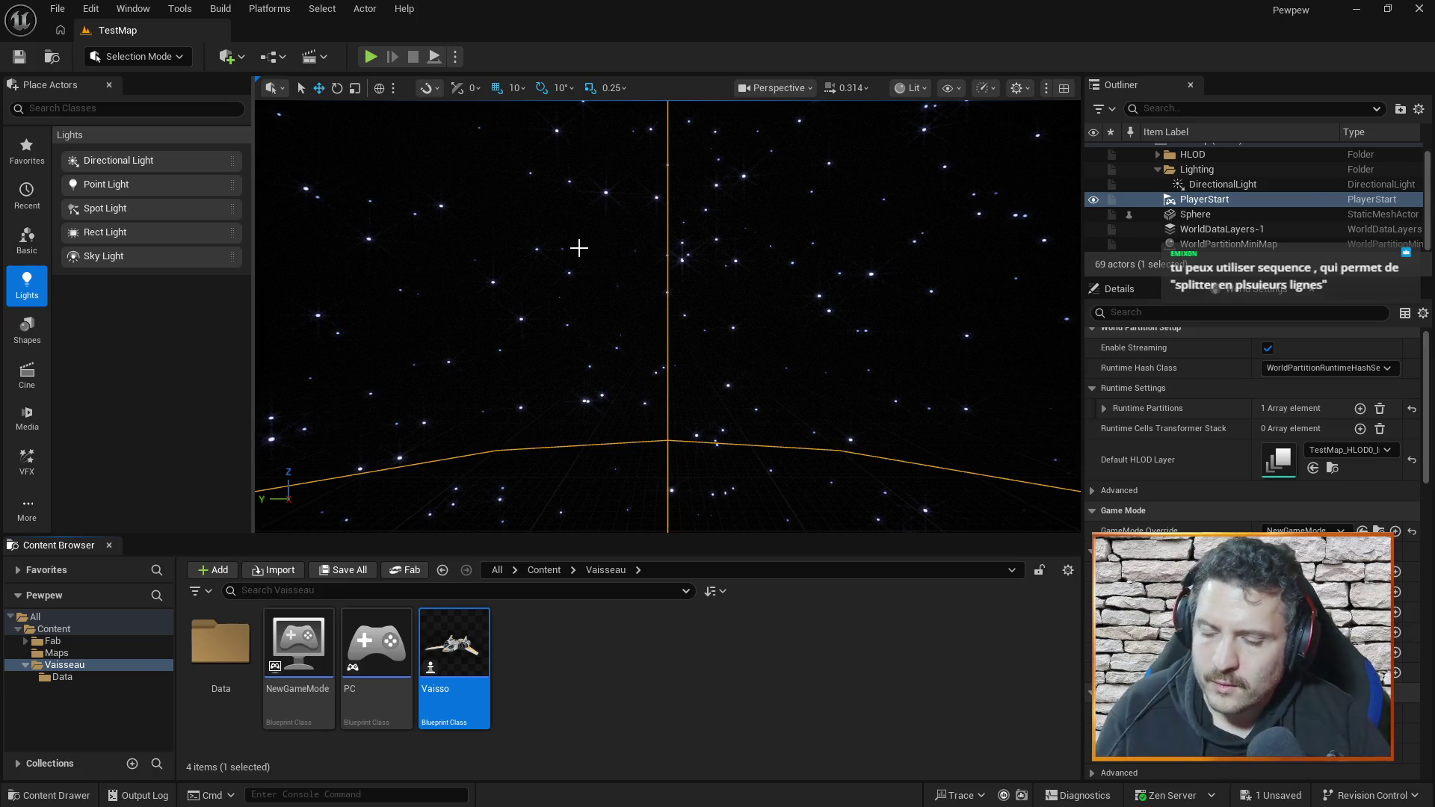
key(alt+Tab)
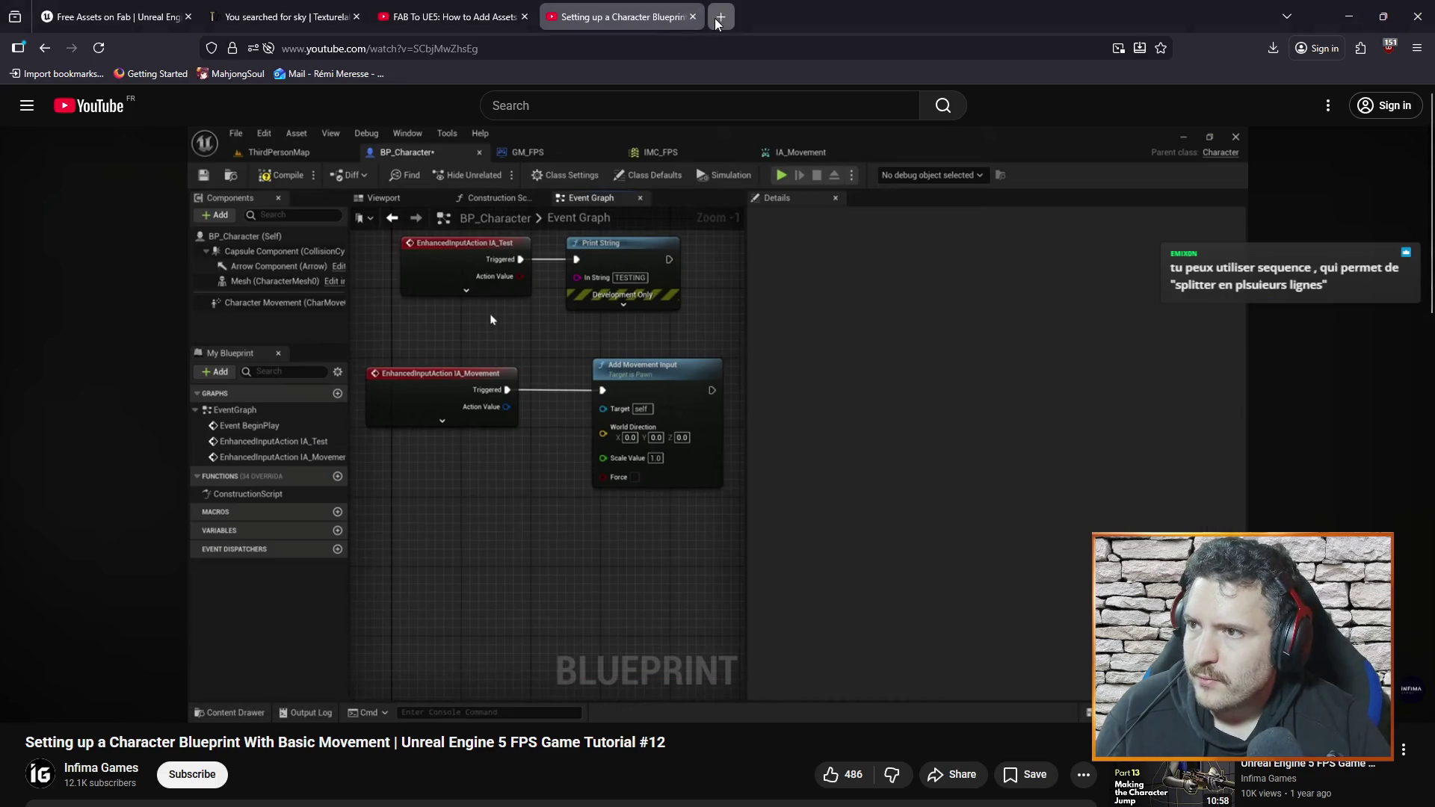
- Search Google for 'ue change camera' in a new tab
click(720, 16)
text(ue)
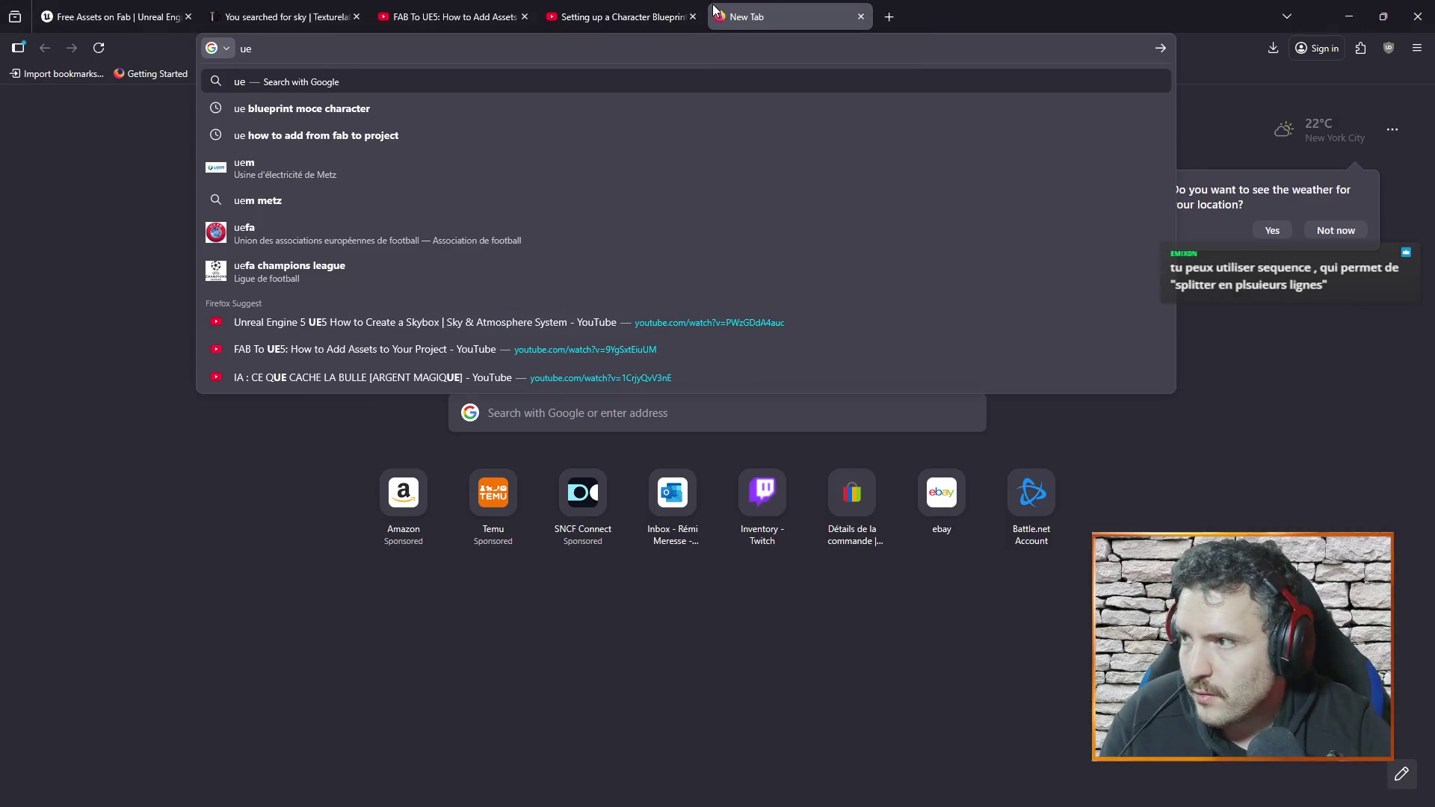
text(5)
key(BackSpace)
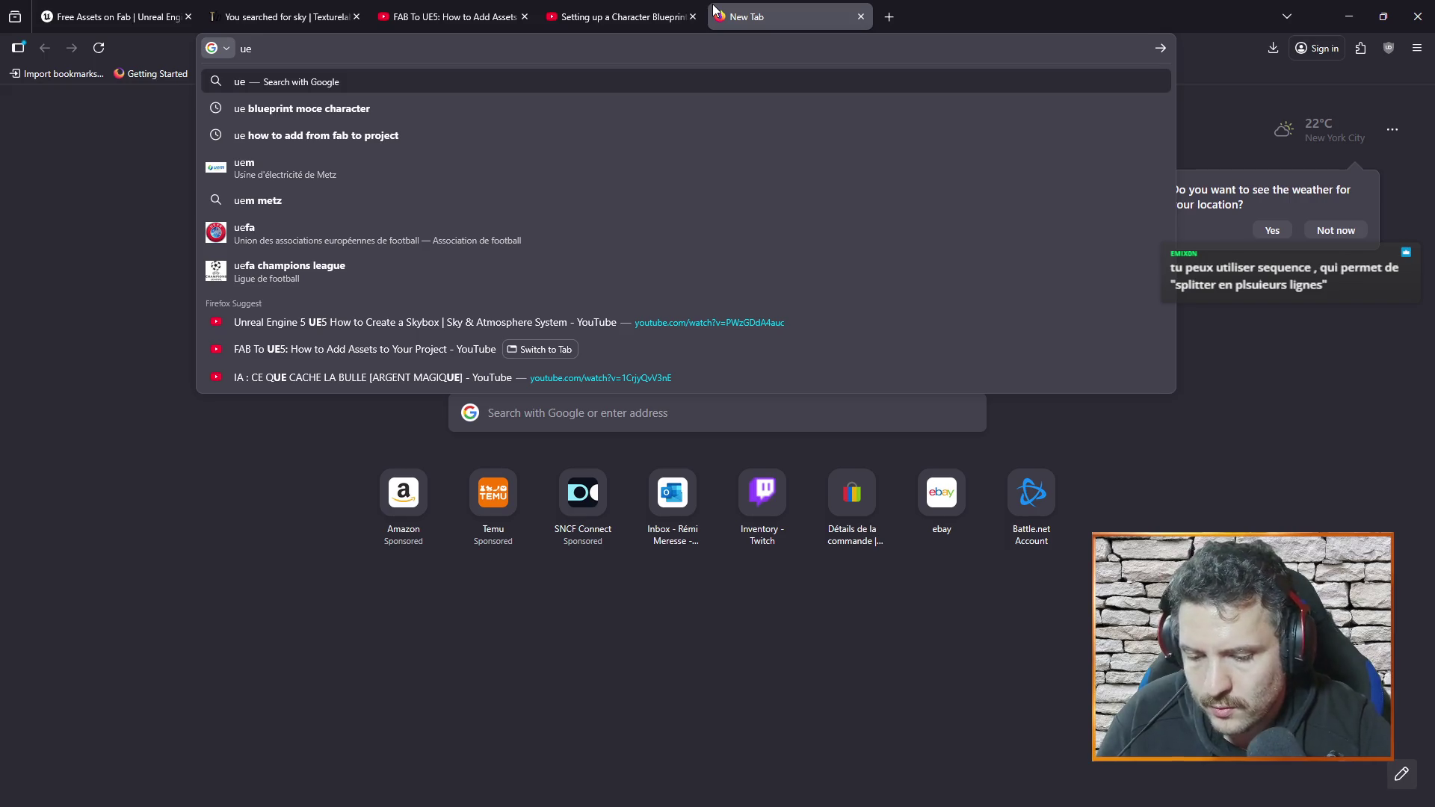
text(change camera)
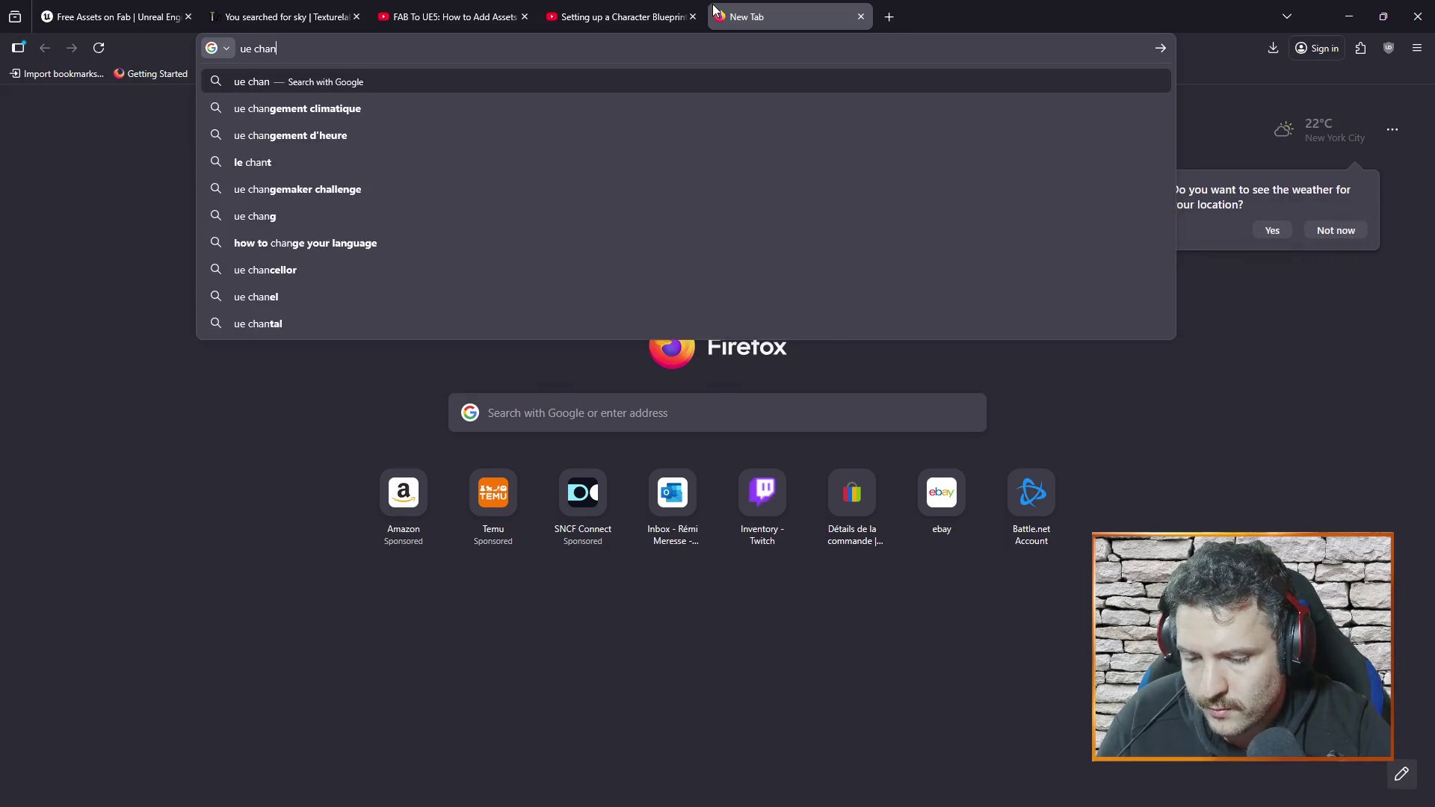
key(Return)
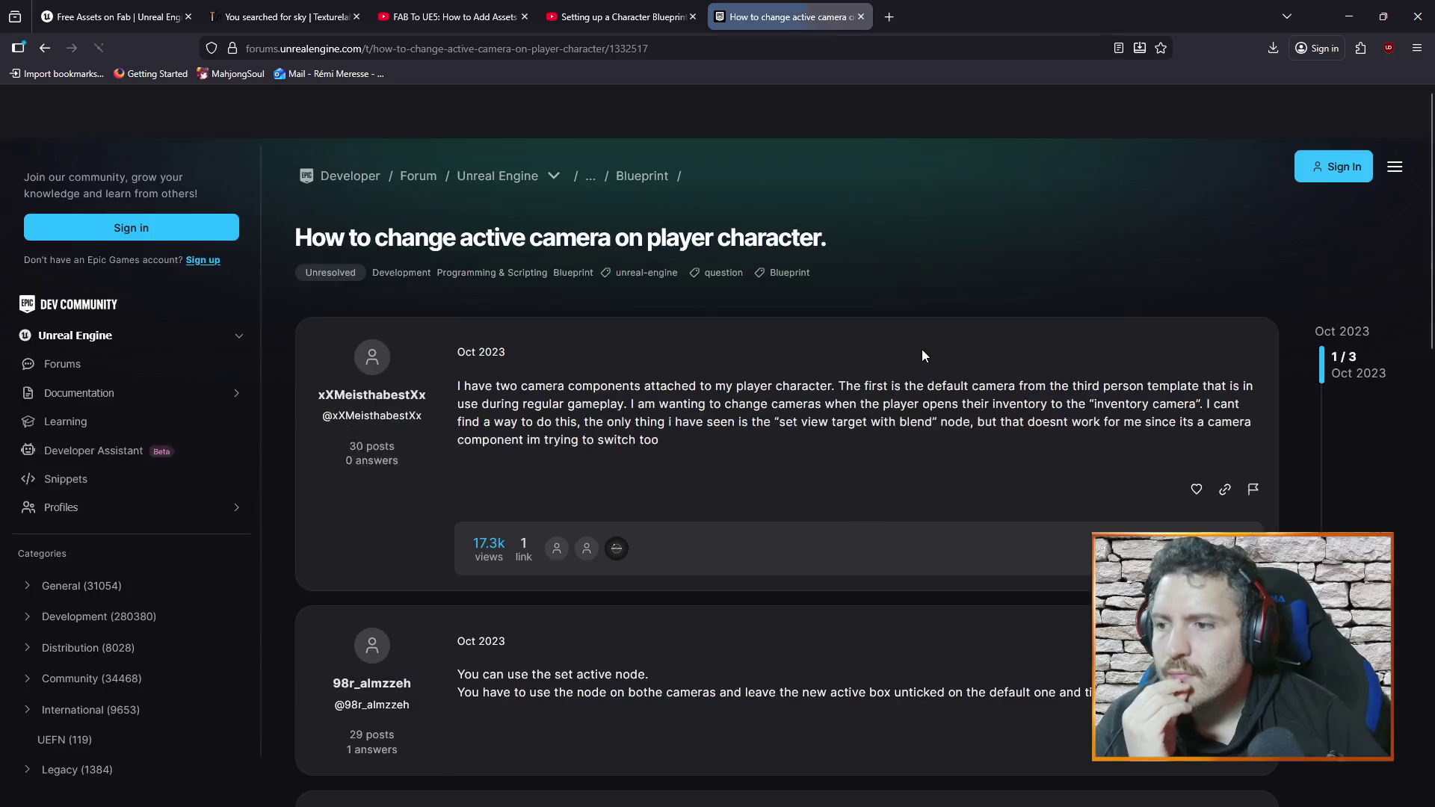
- Read the Unreal forum answer, scroll the remaining results, then return to Unreal
scroll(962, 341, down, 1)
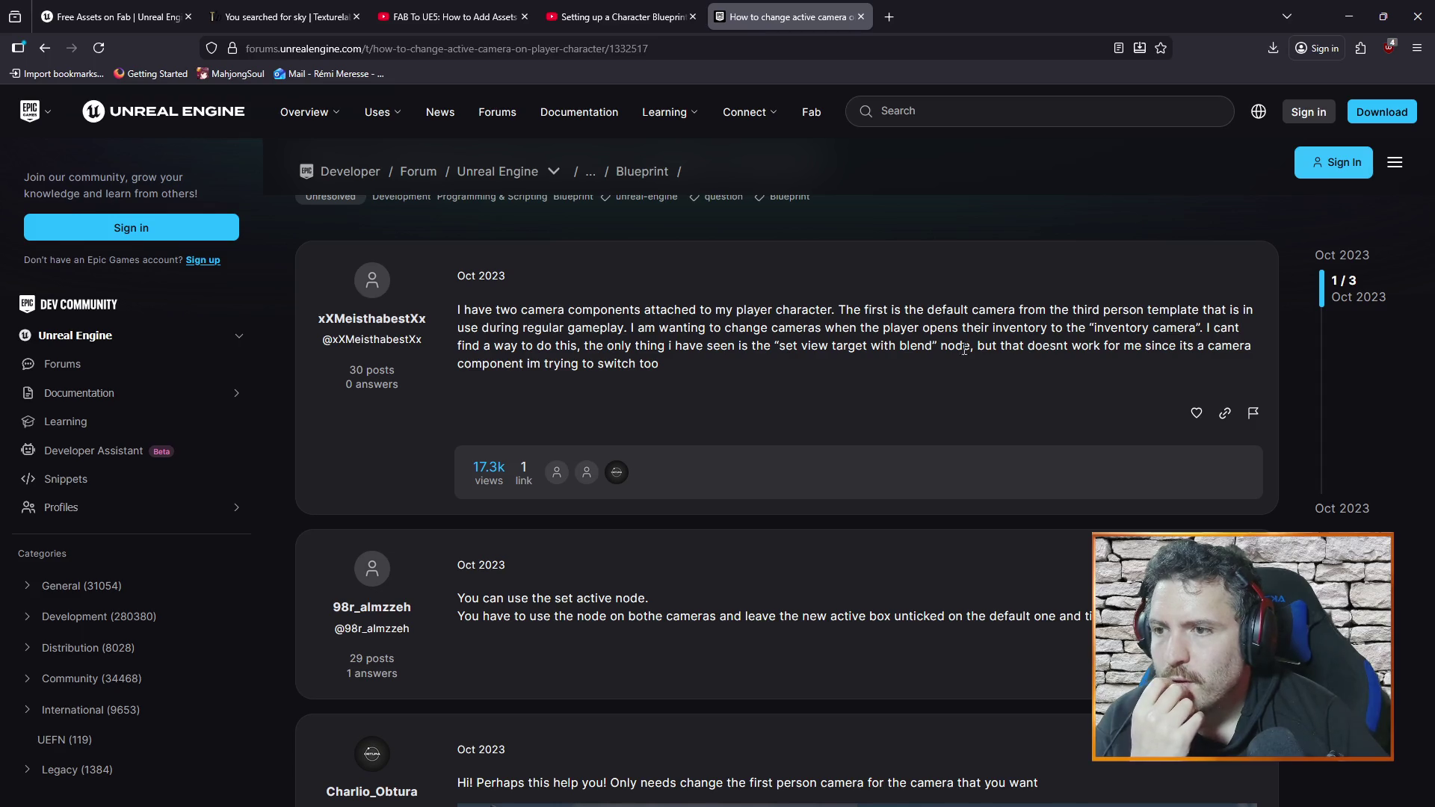
click(44, 47)
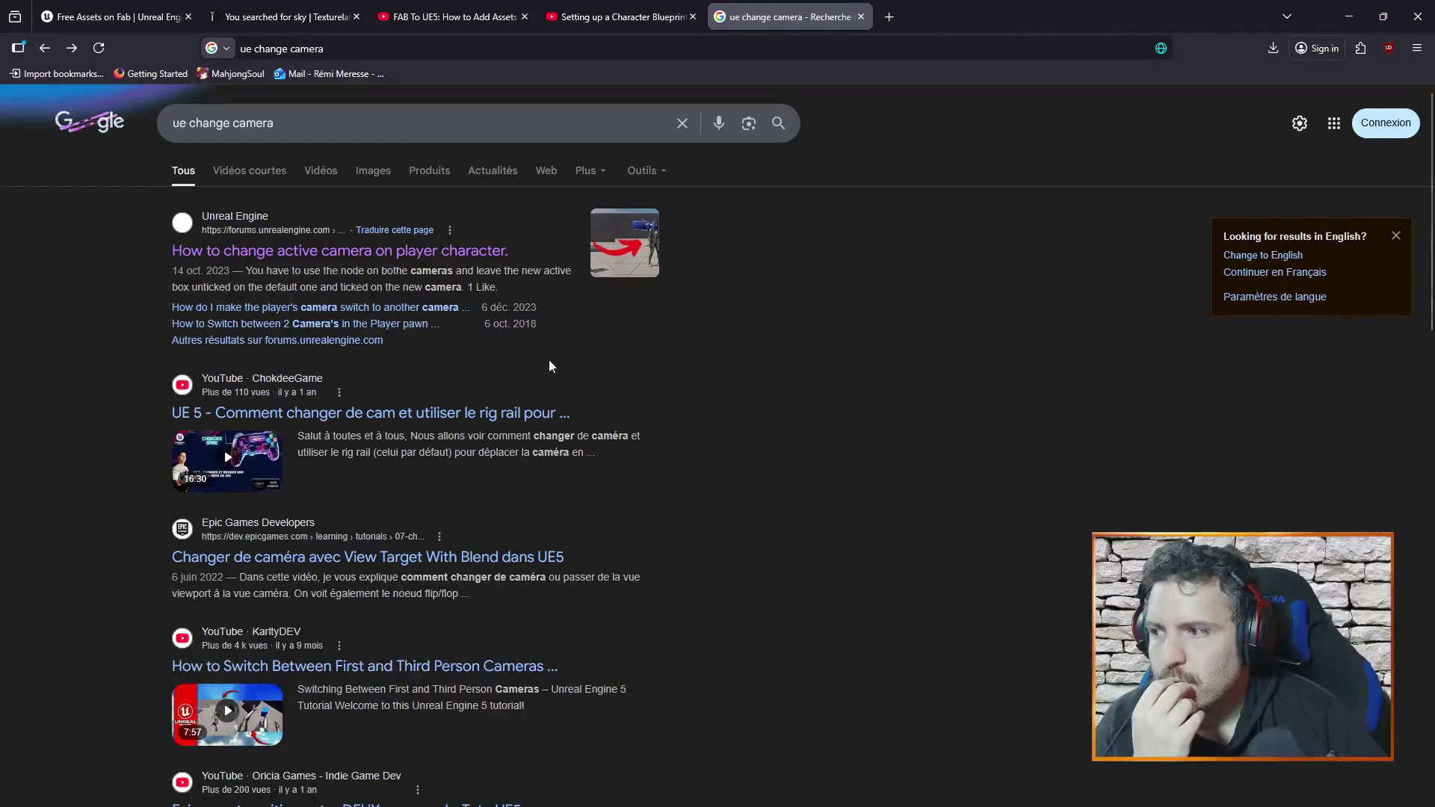
scroll(600, 387, down, 2)
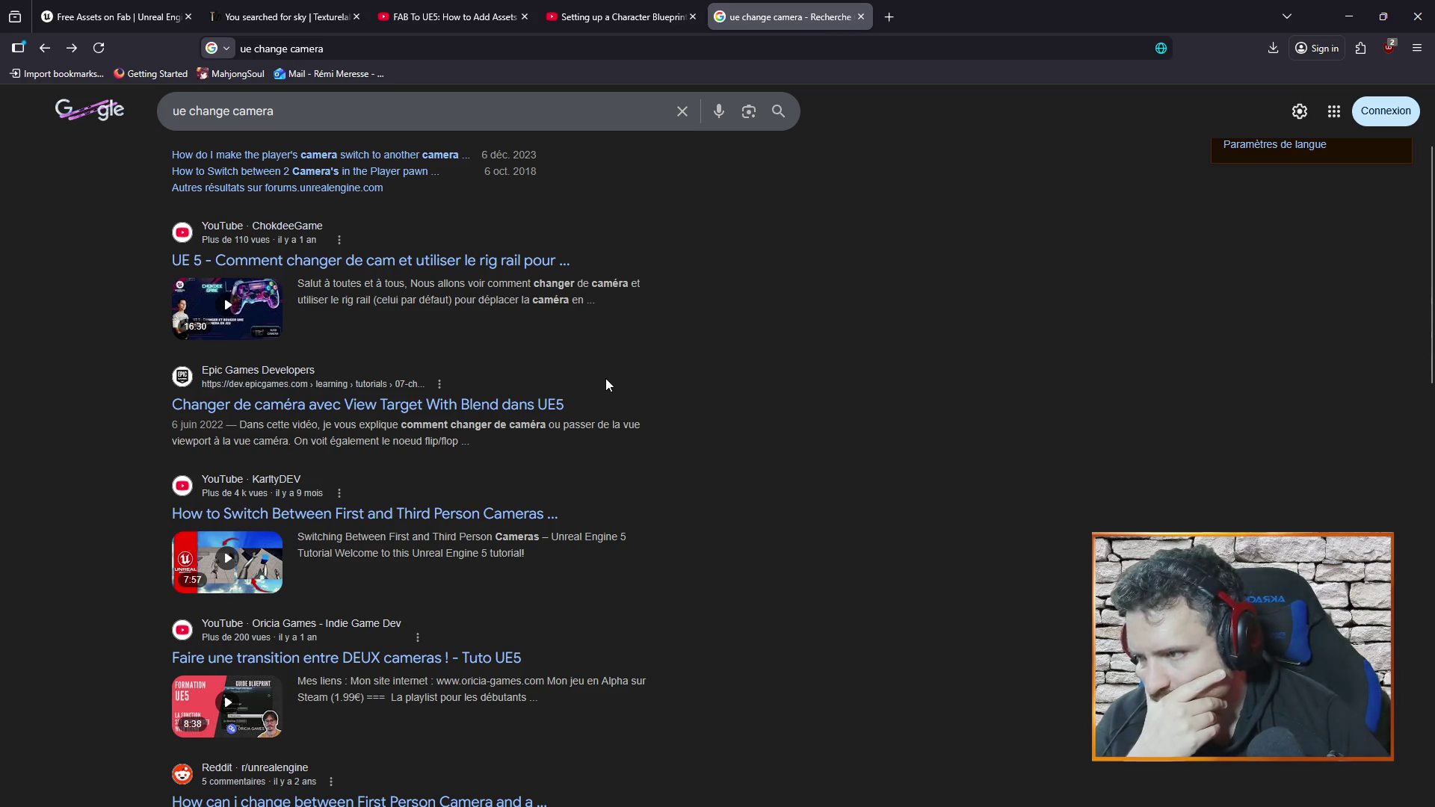
scroll(606, 386, down, 2)
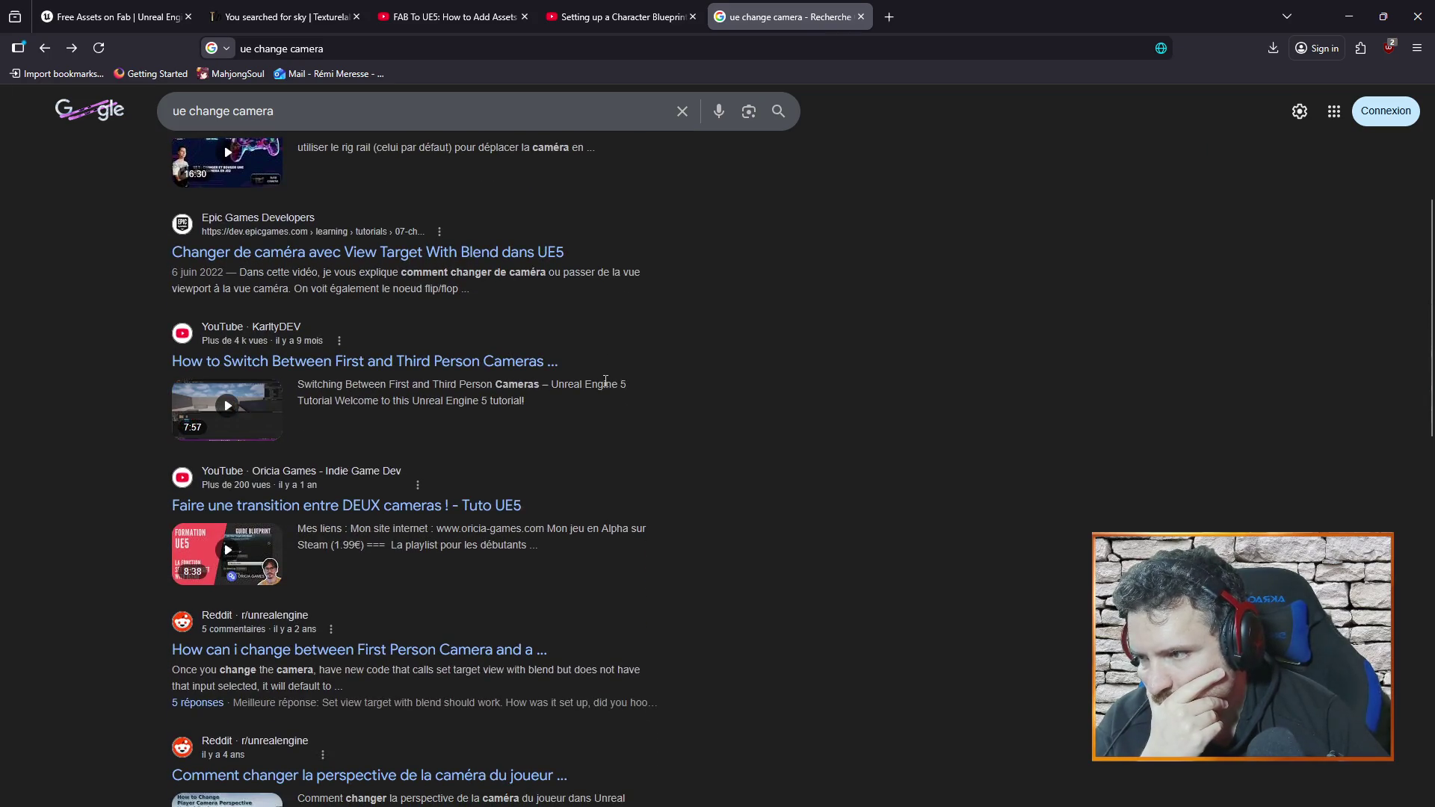
scroll(605, 389, down, 3)
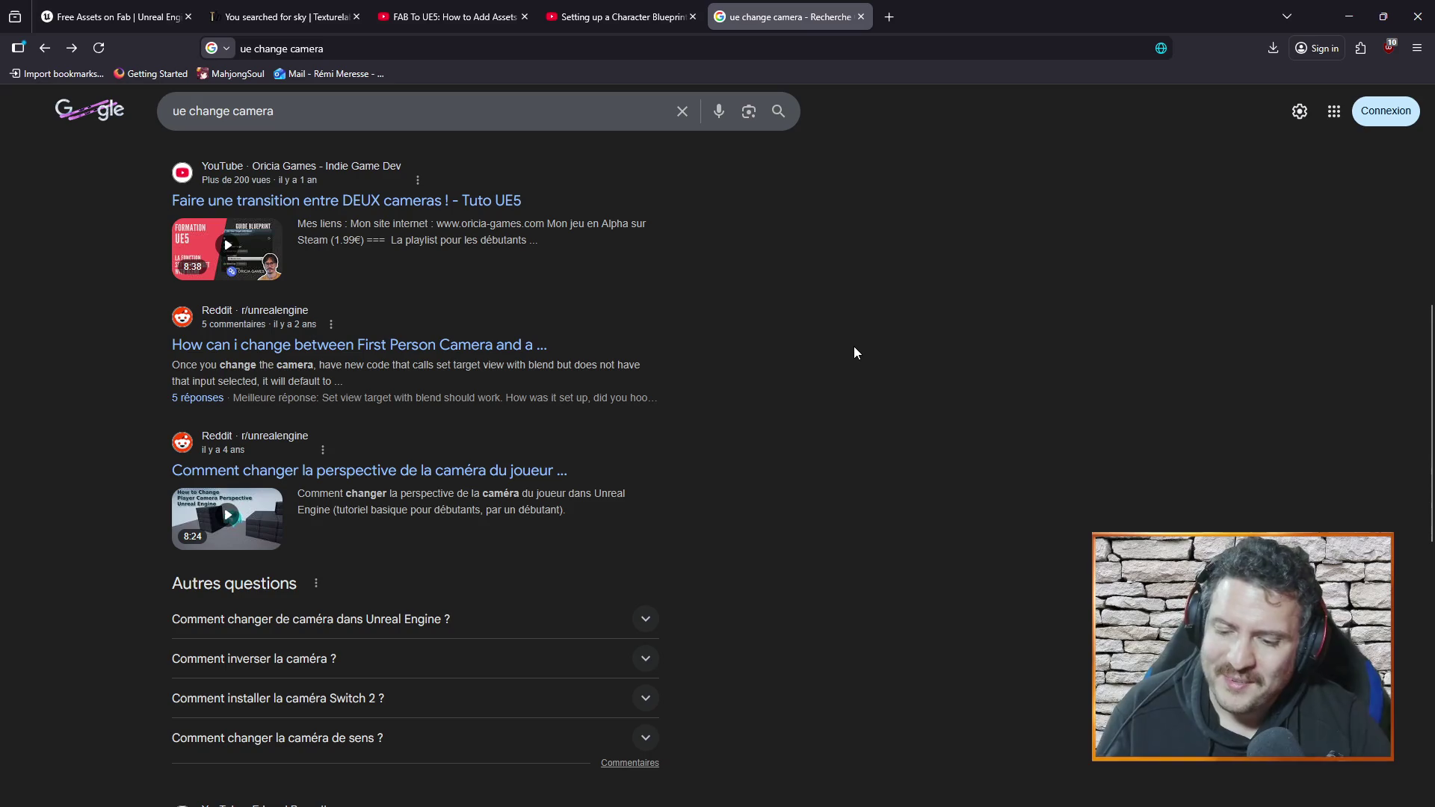
key(alt+Tab)
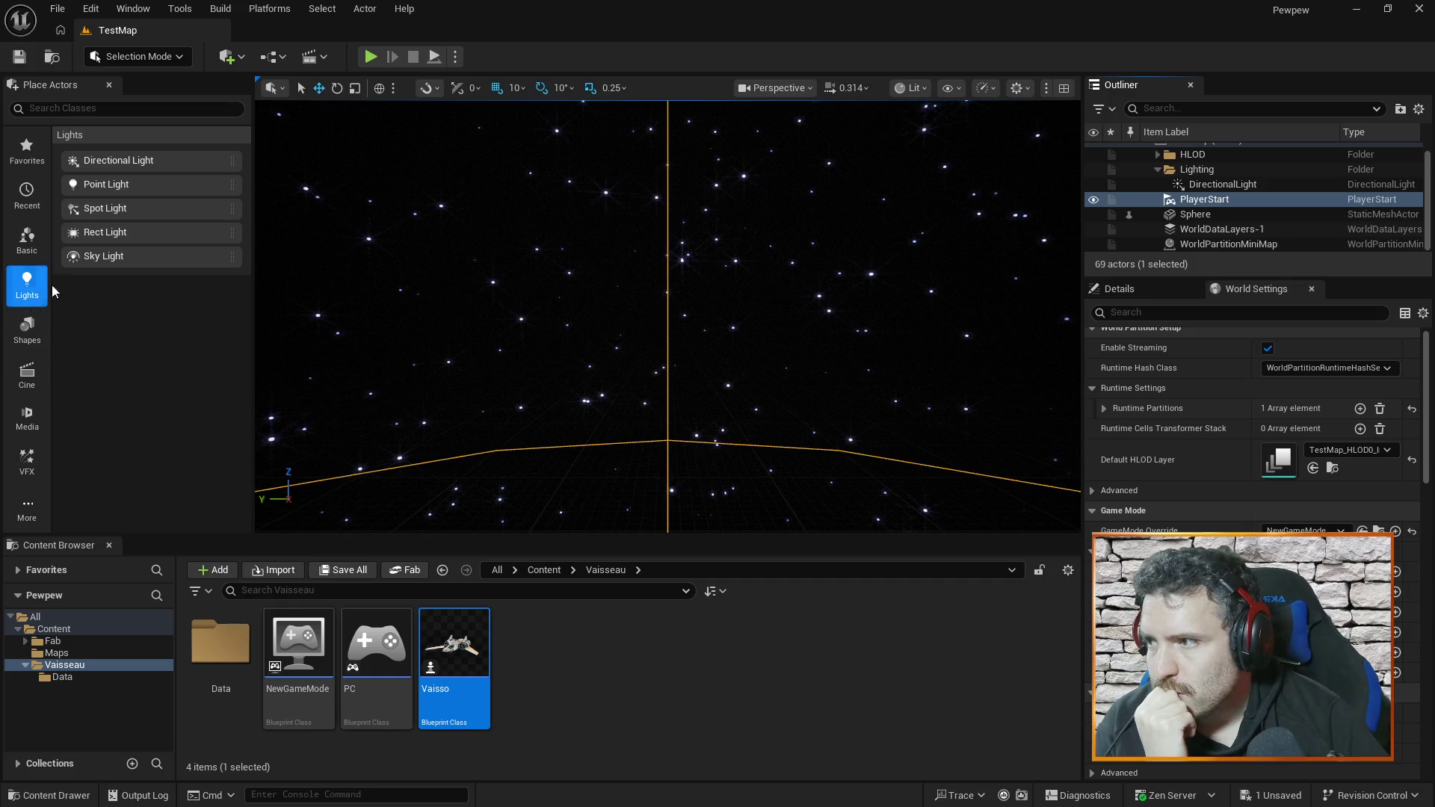
- Browse the Basic, Lights, Media and Cinematic categories in Place Actors
click(28, 239)
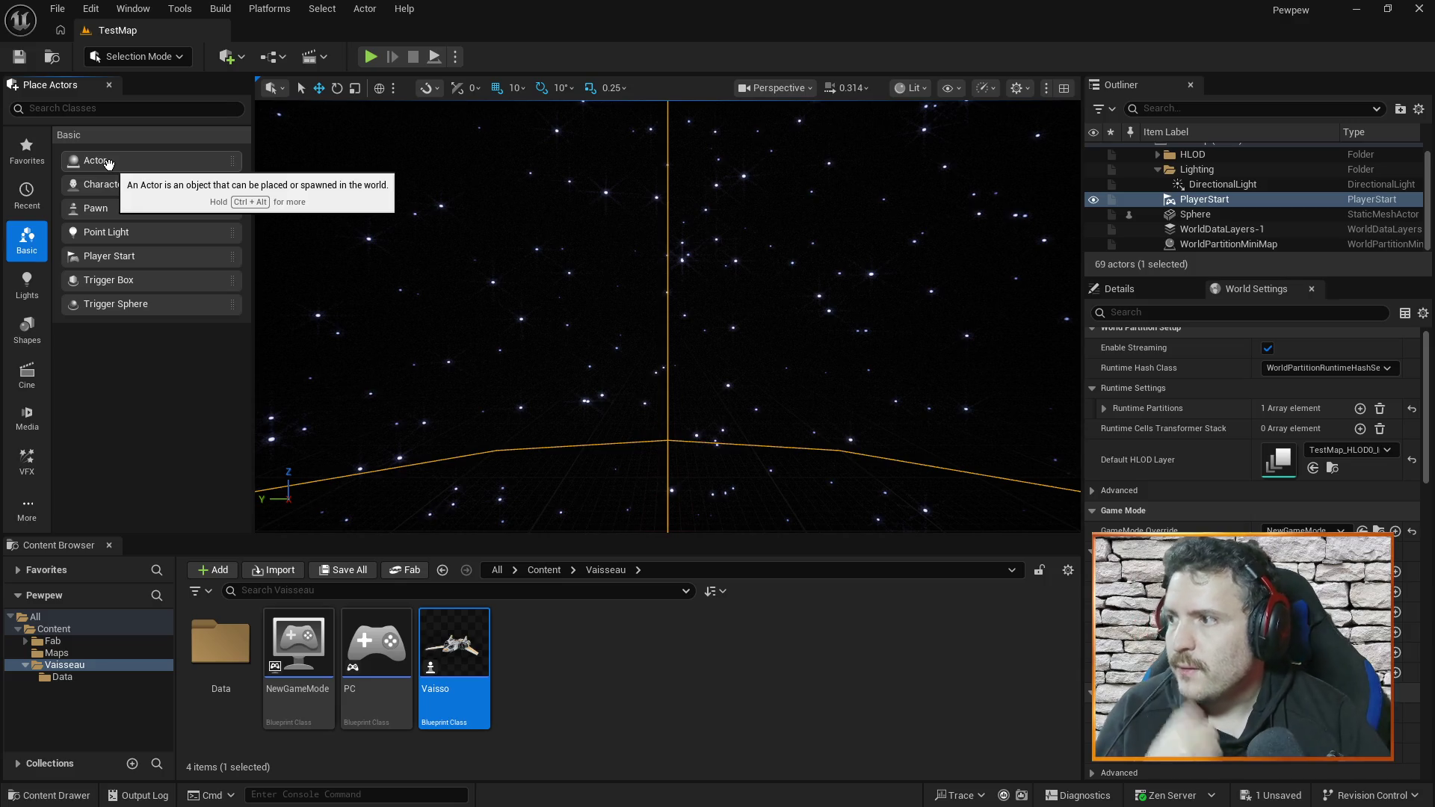
click(33, 279)
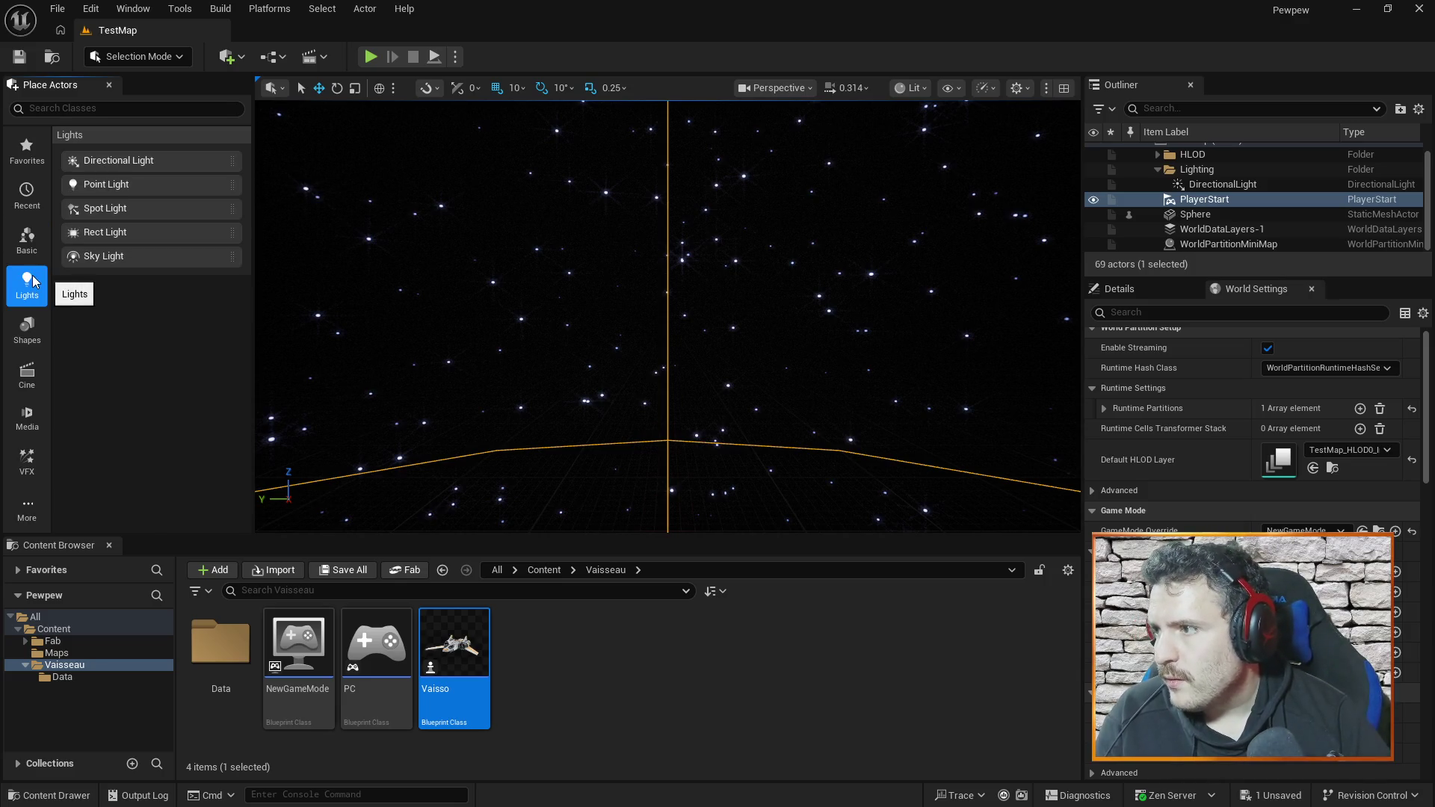
click(27, 418)
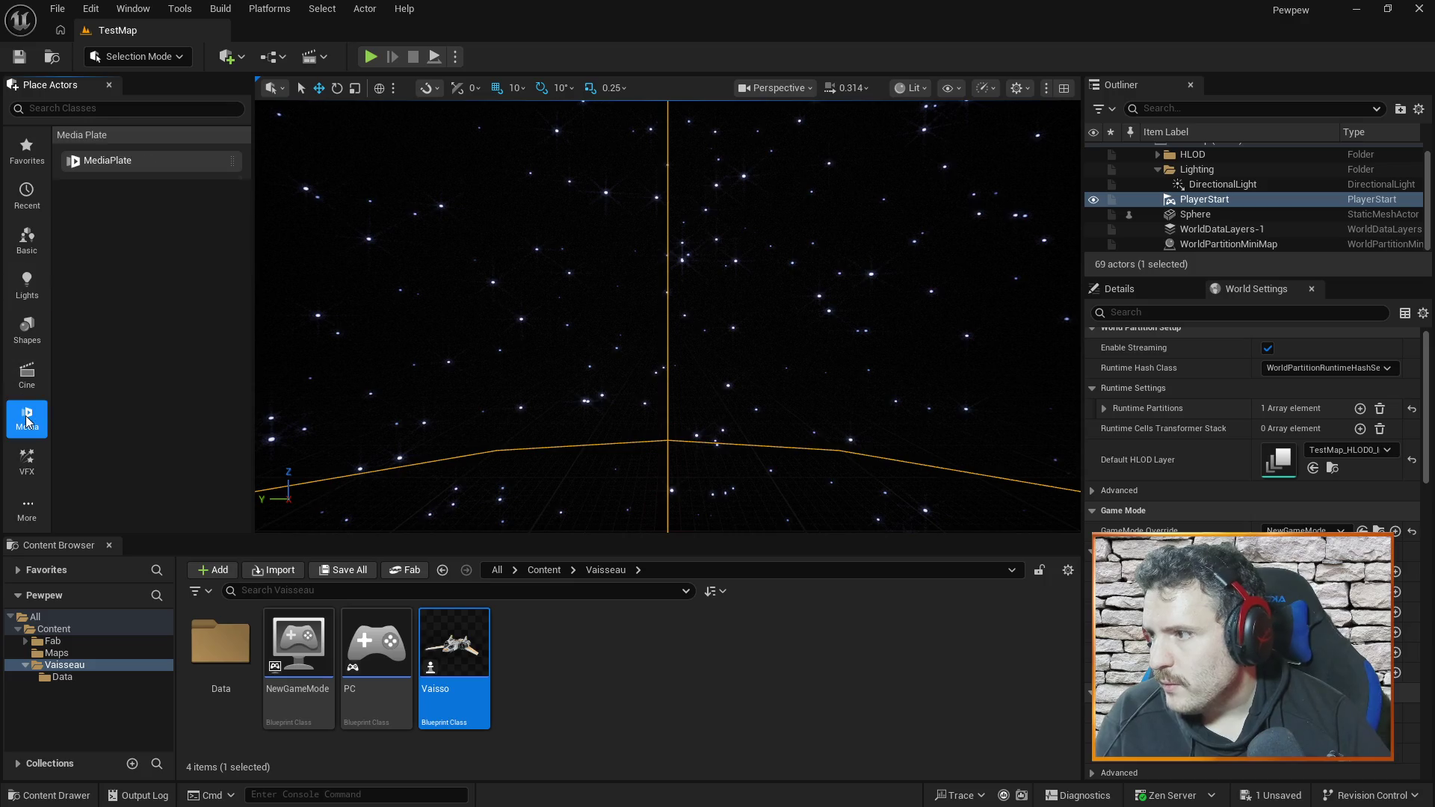
click(25, 373)
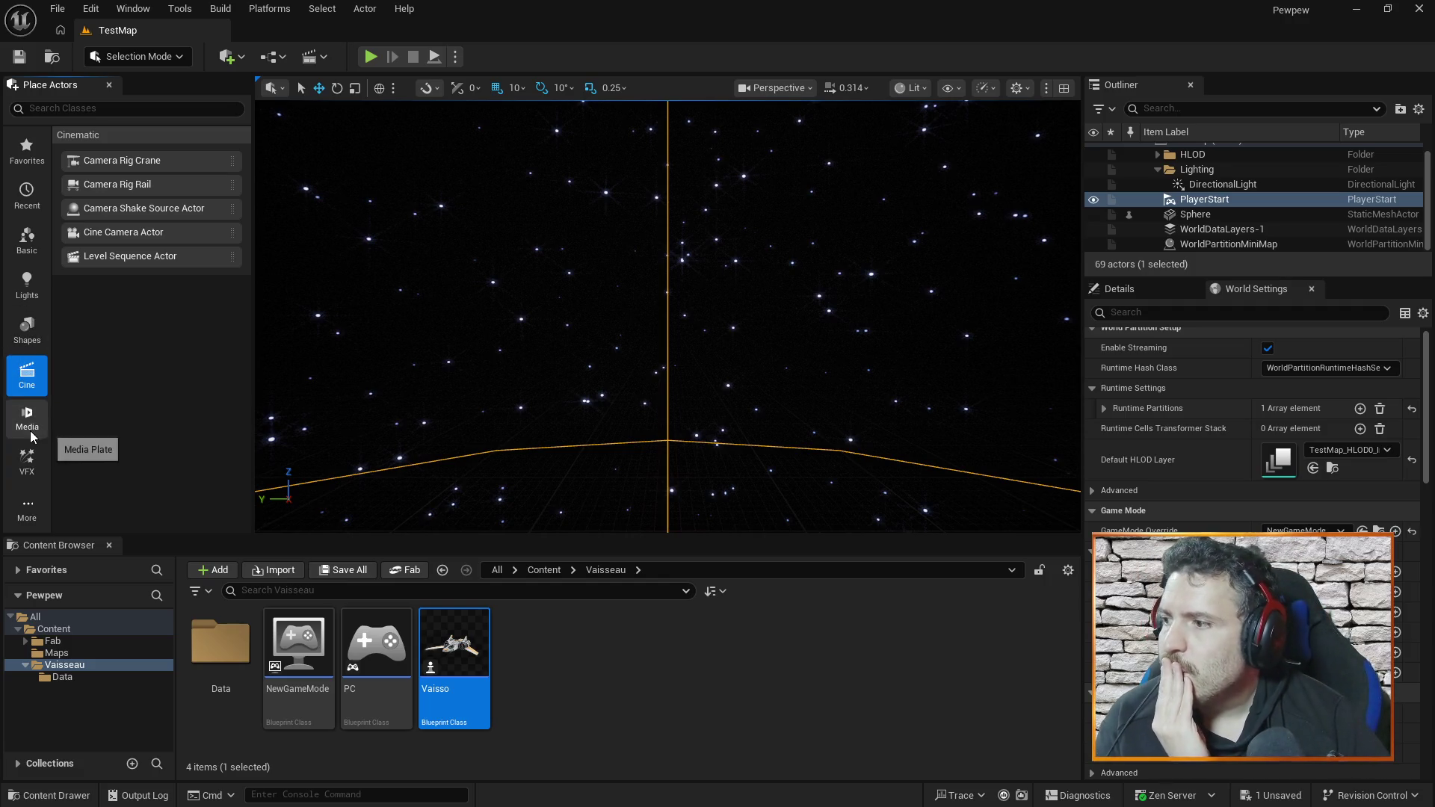
click(33, 512)
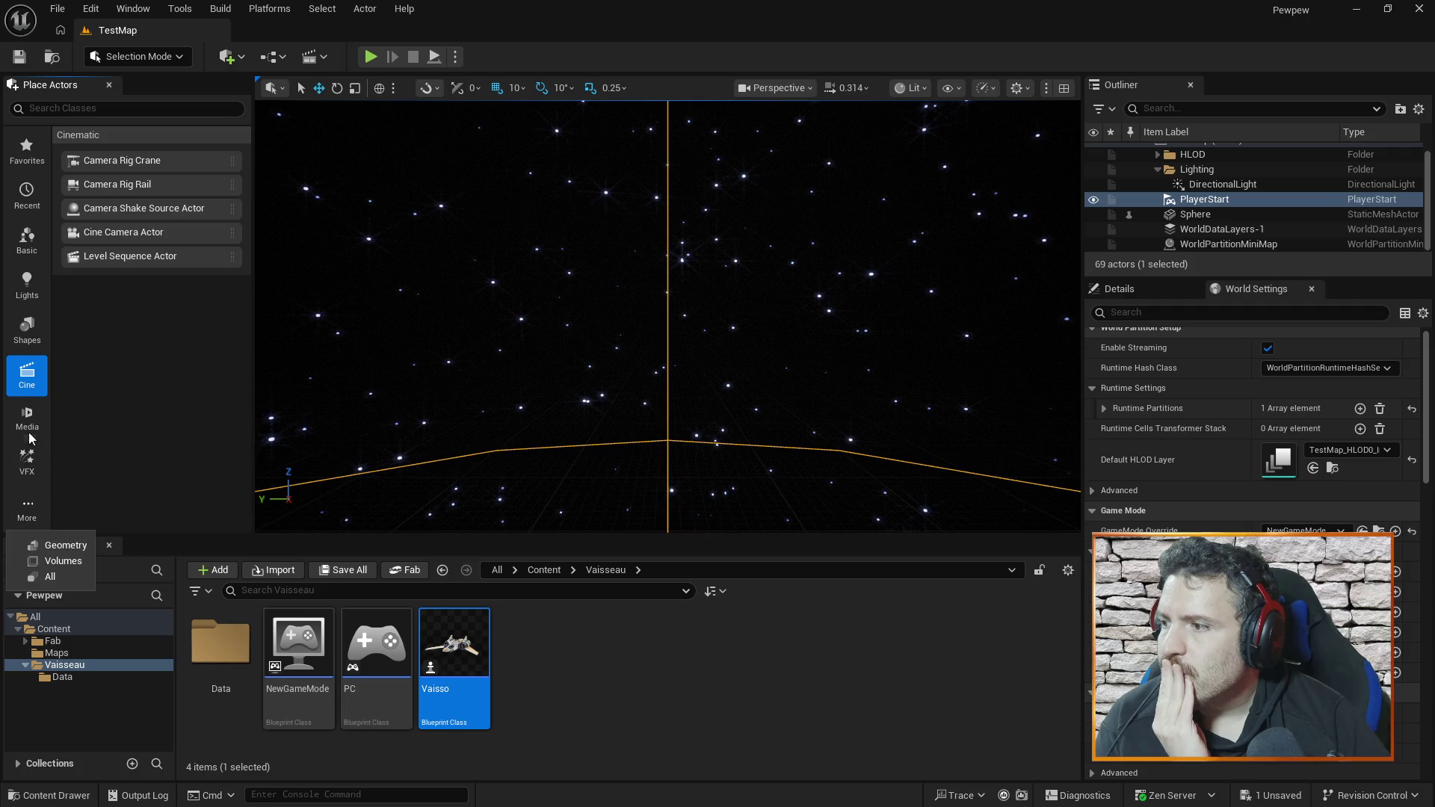
click(27, 239)
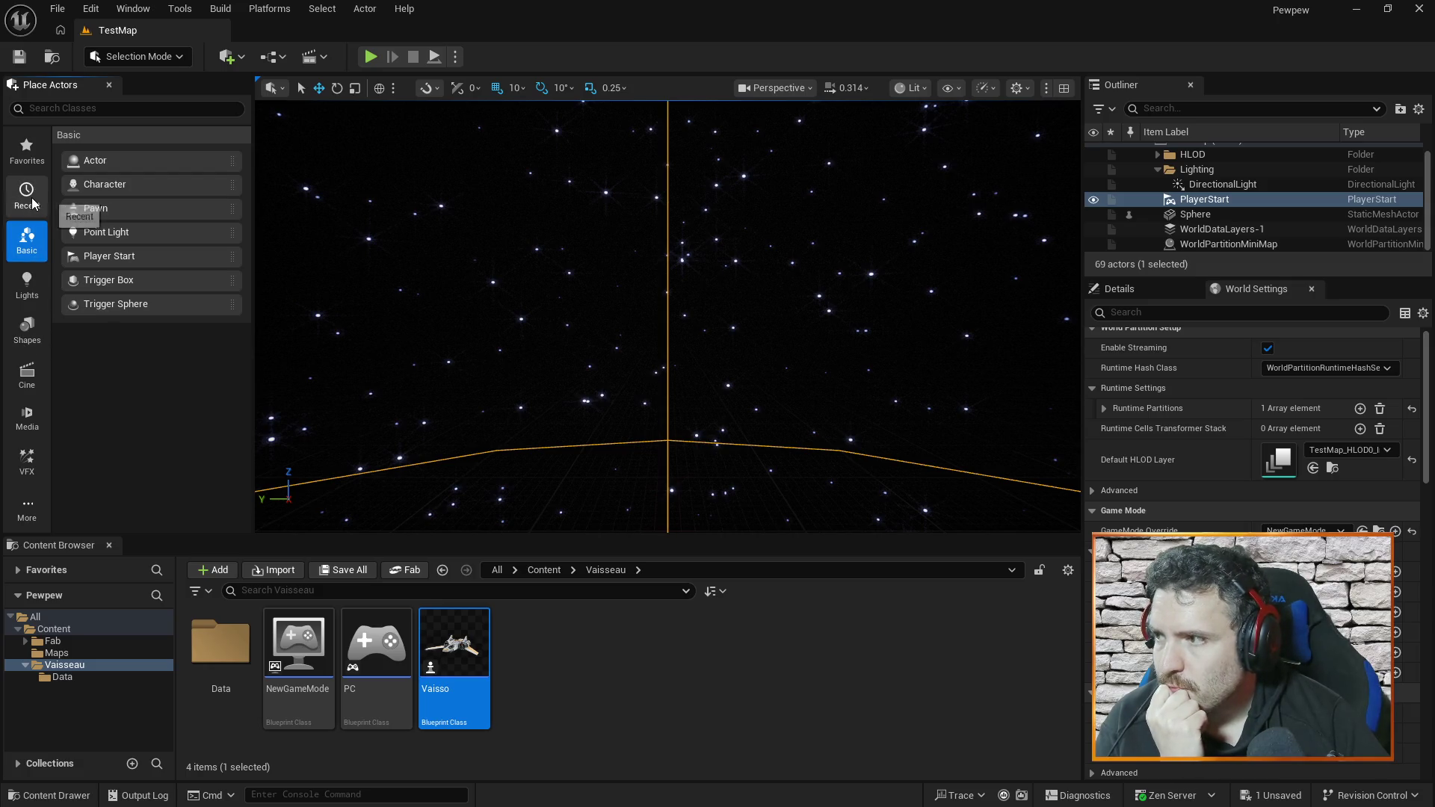
click(37, 416)
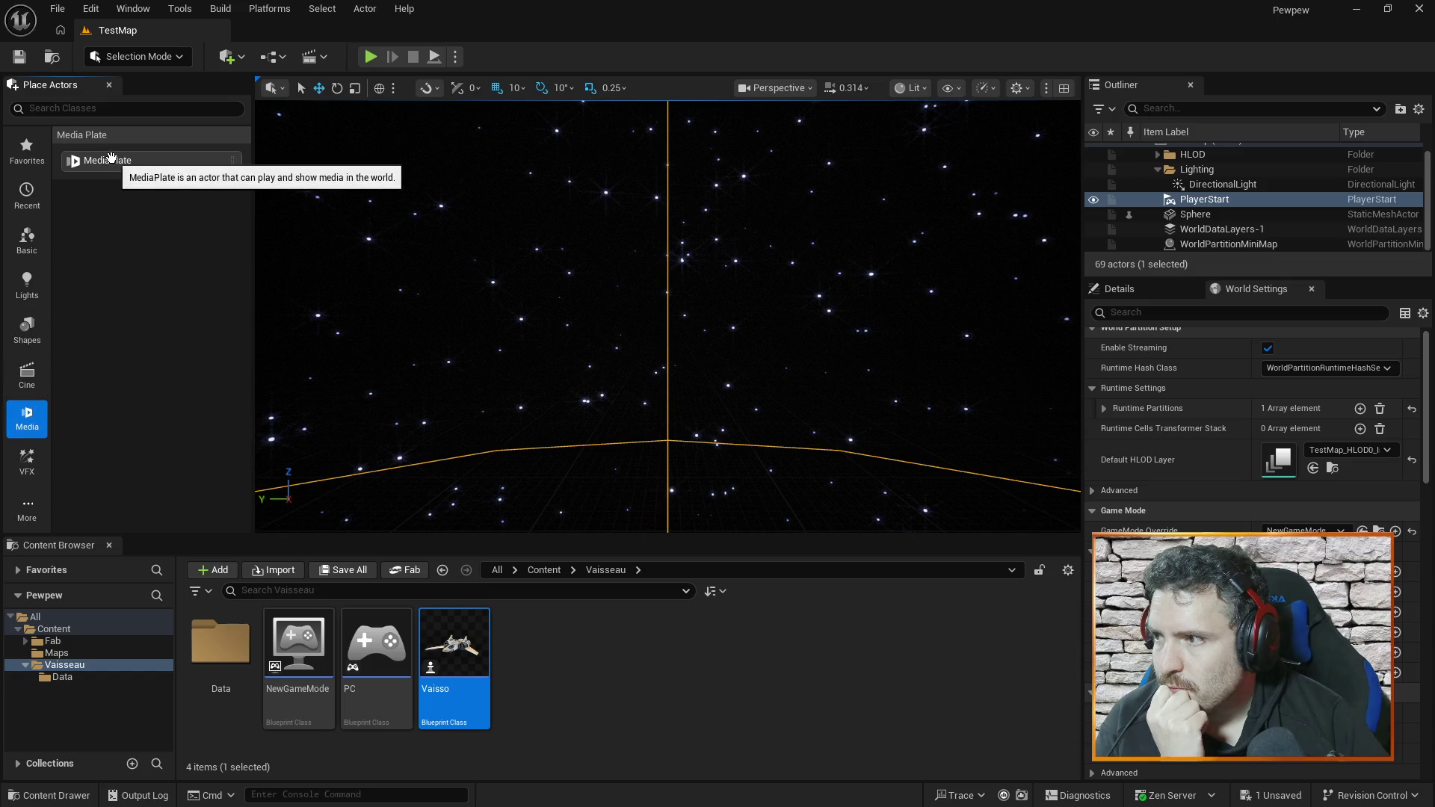
click(27, 371)
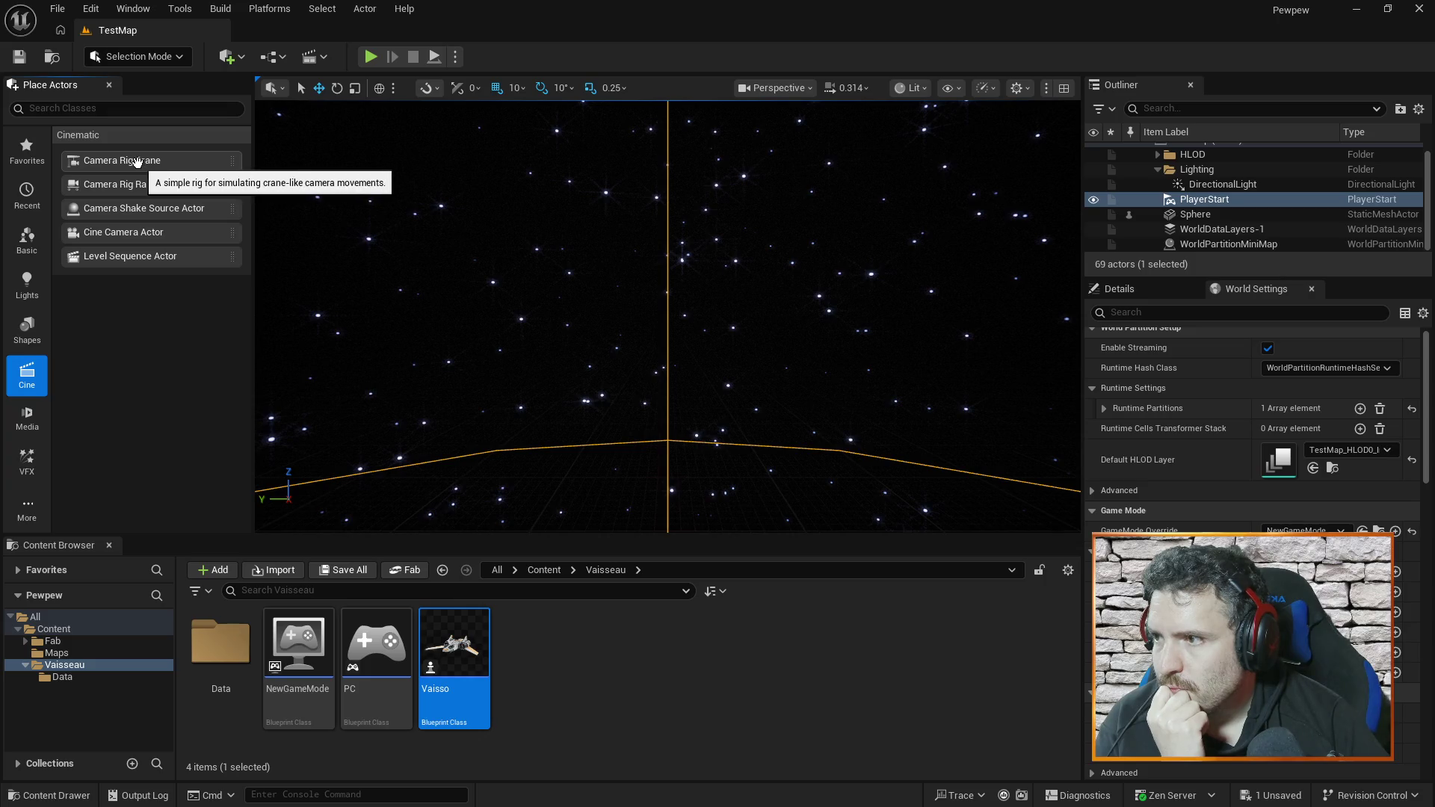
- Show every placeable actor class via More > All, after glancing at VFX and Favourites
click(27, 508)
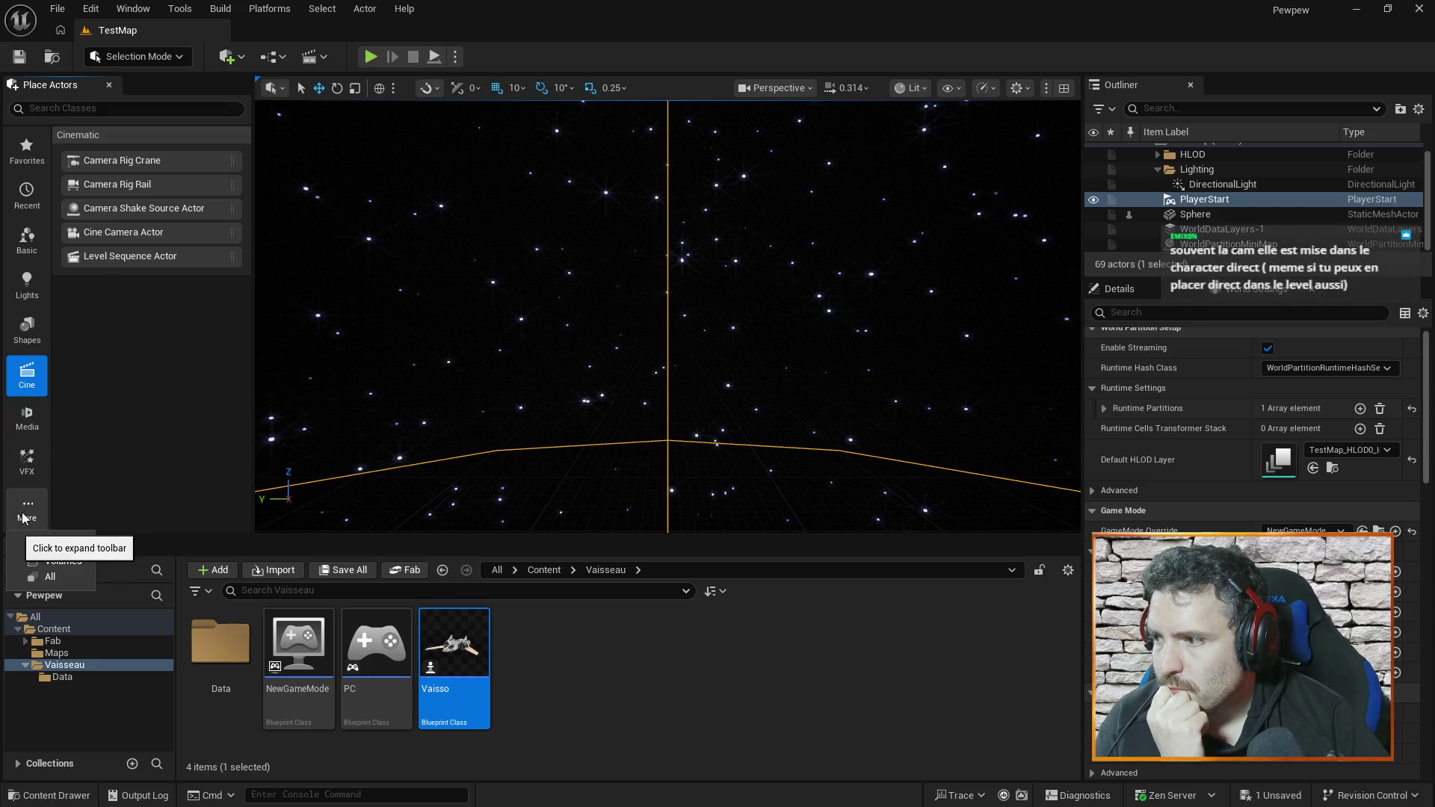
click(53, 579)
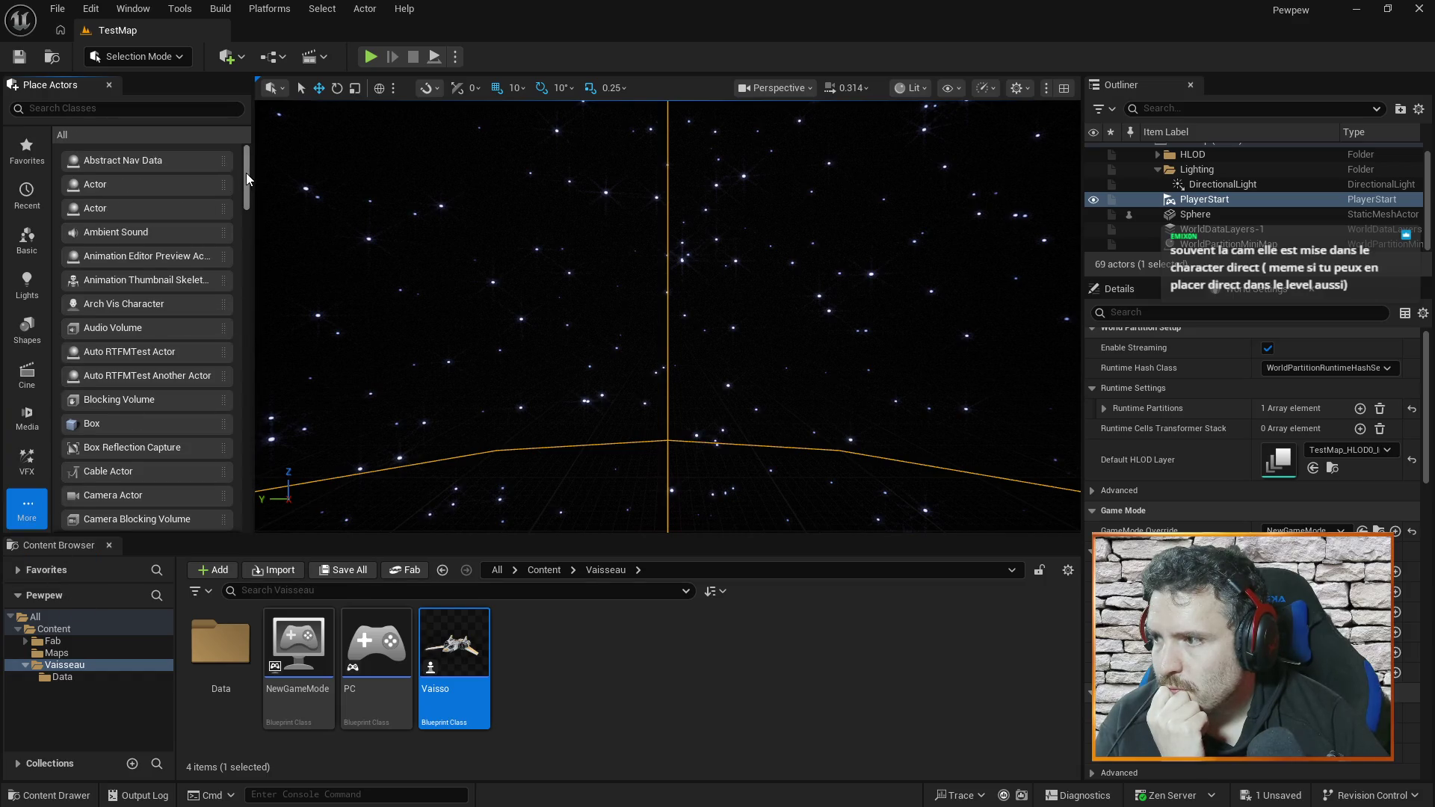
scroll(245, 173, down, 3)
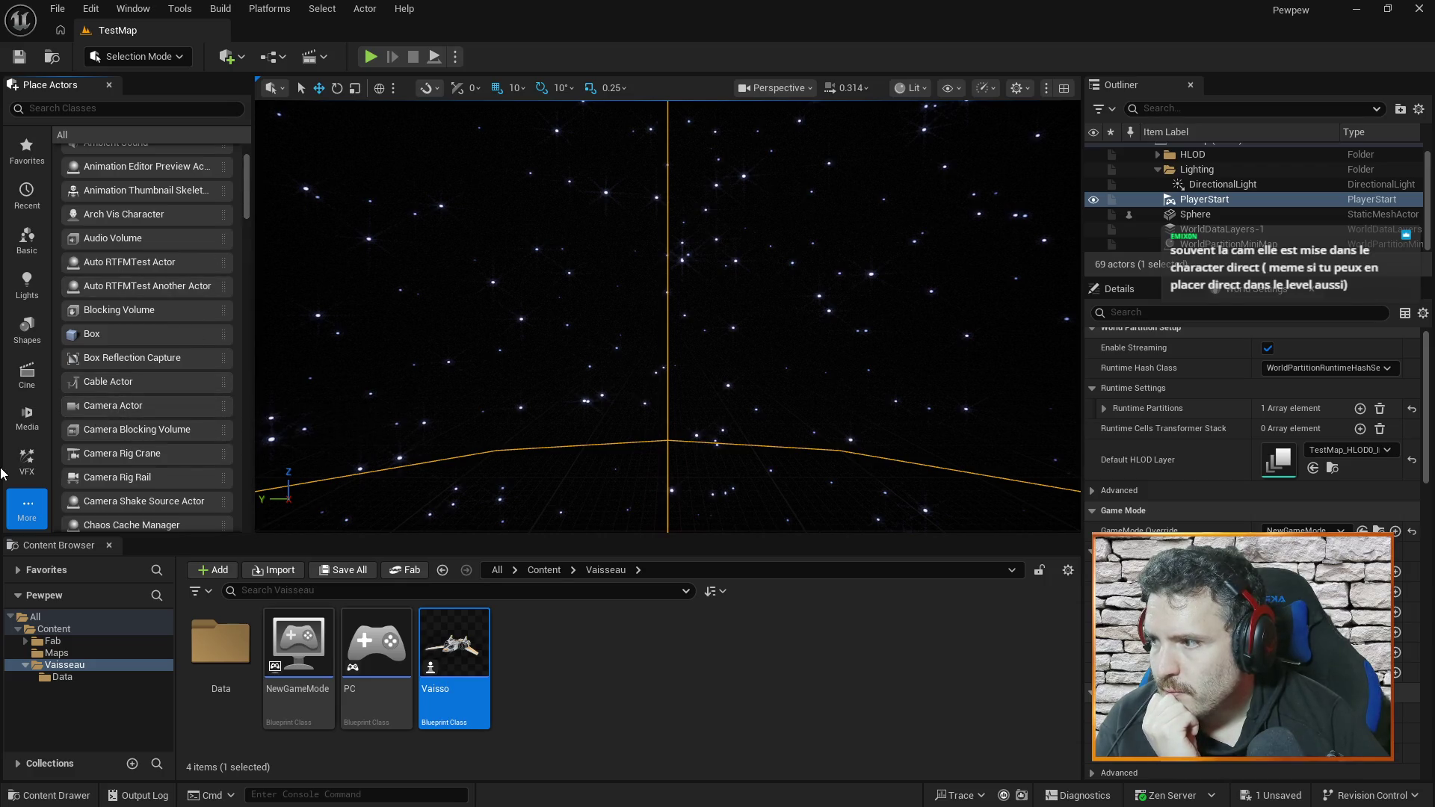
click(27, 467)
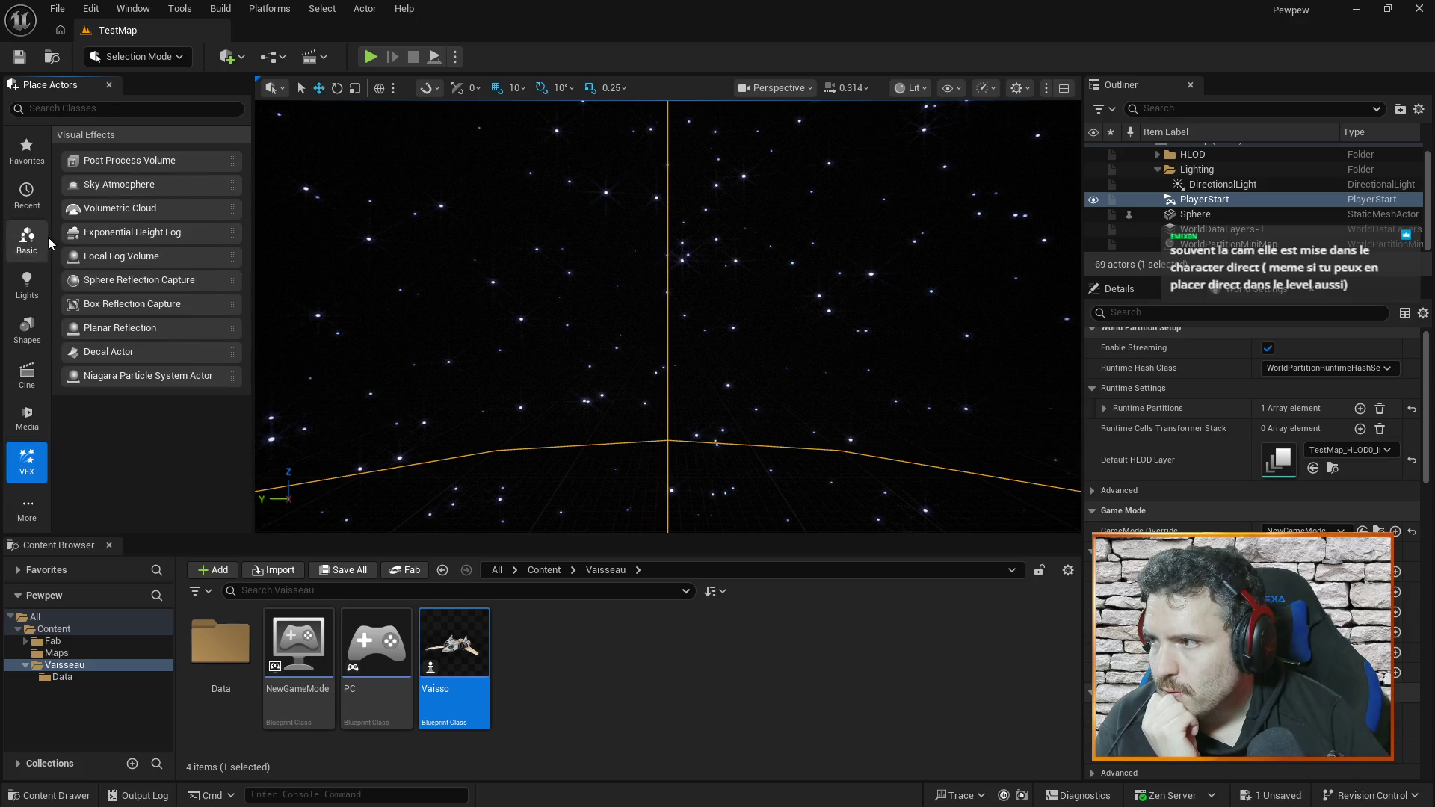
click(34, 164)
click(35, 509)
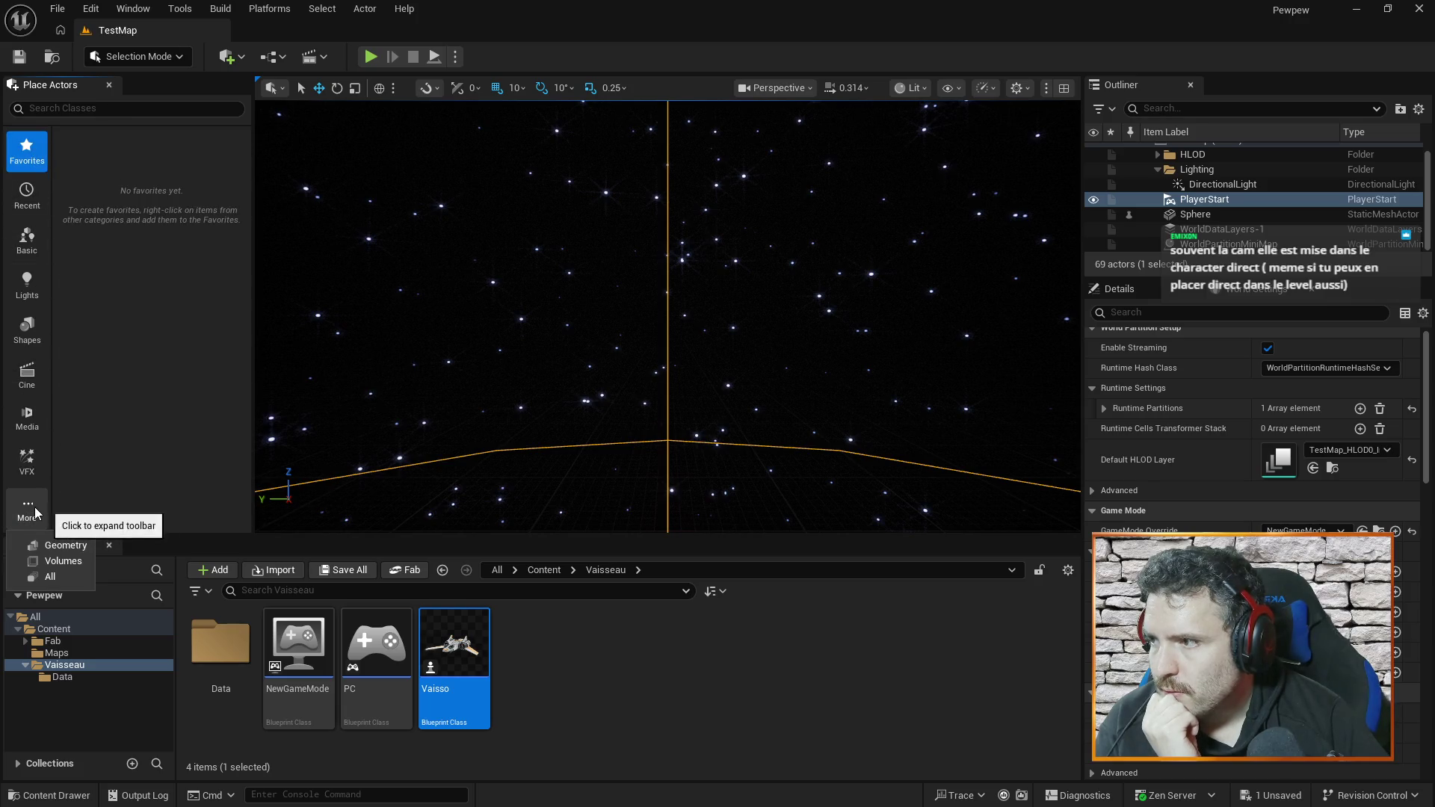
click(50, 576)
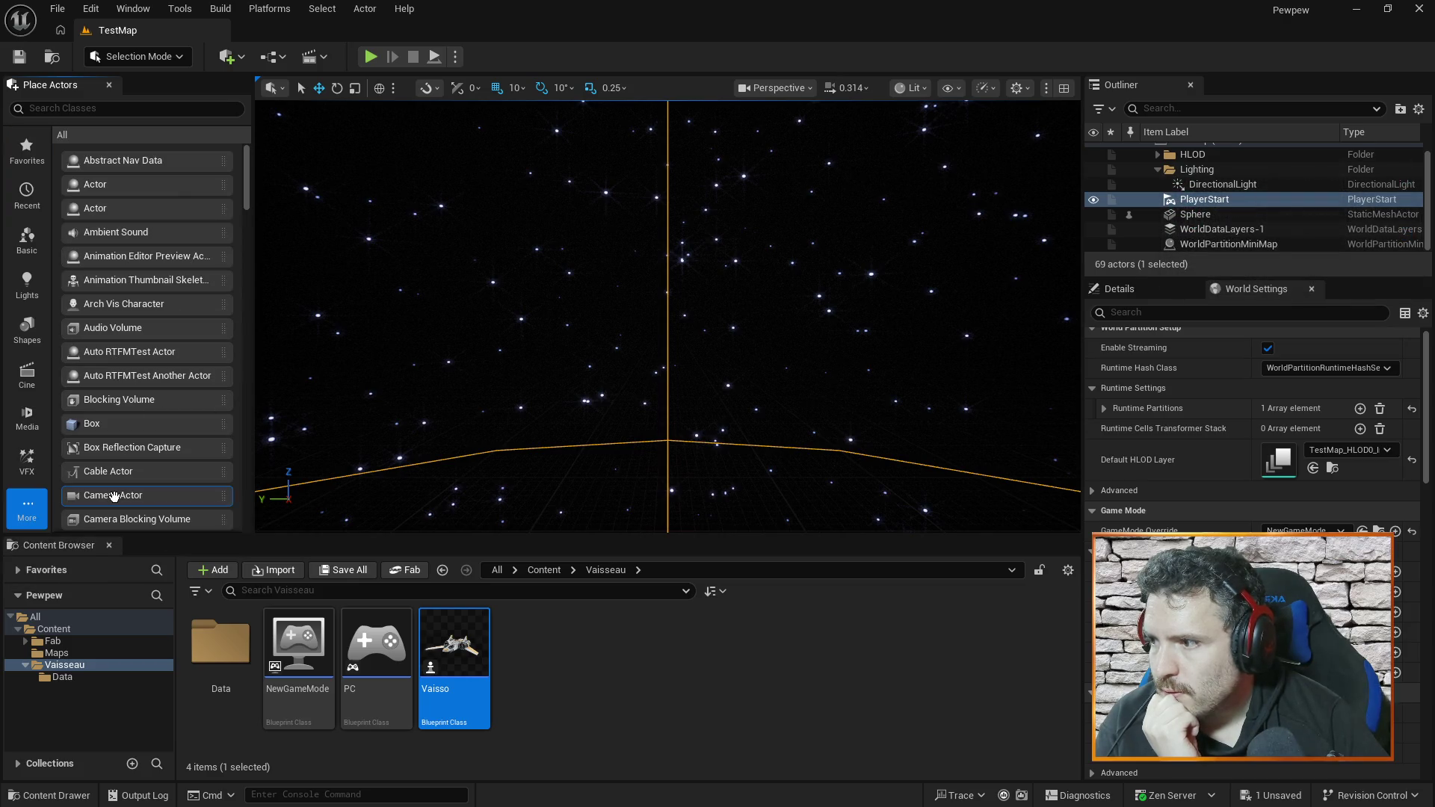
- Place a Camera Actor near the level centre, save the map, and run a quick play test
drag(101, 496, 578, 345)
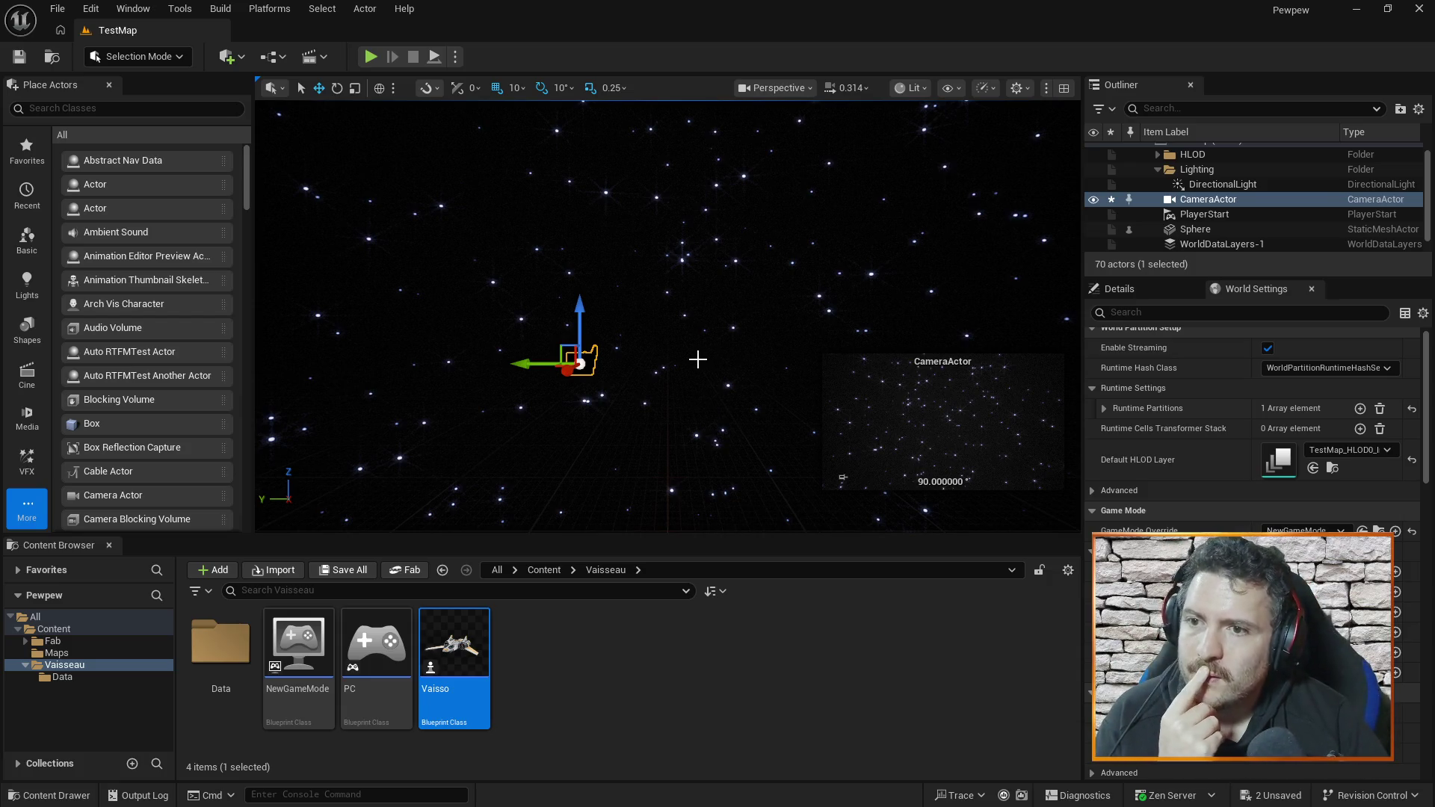
scroll(1231, 213, up, 1)
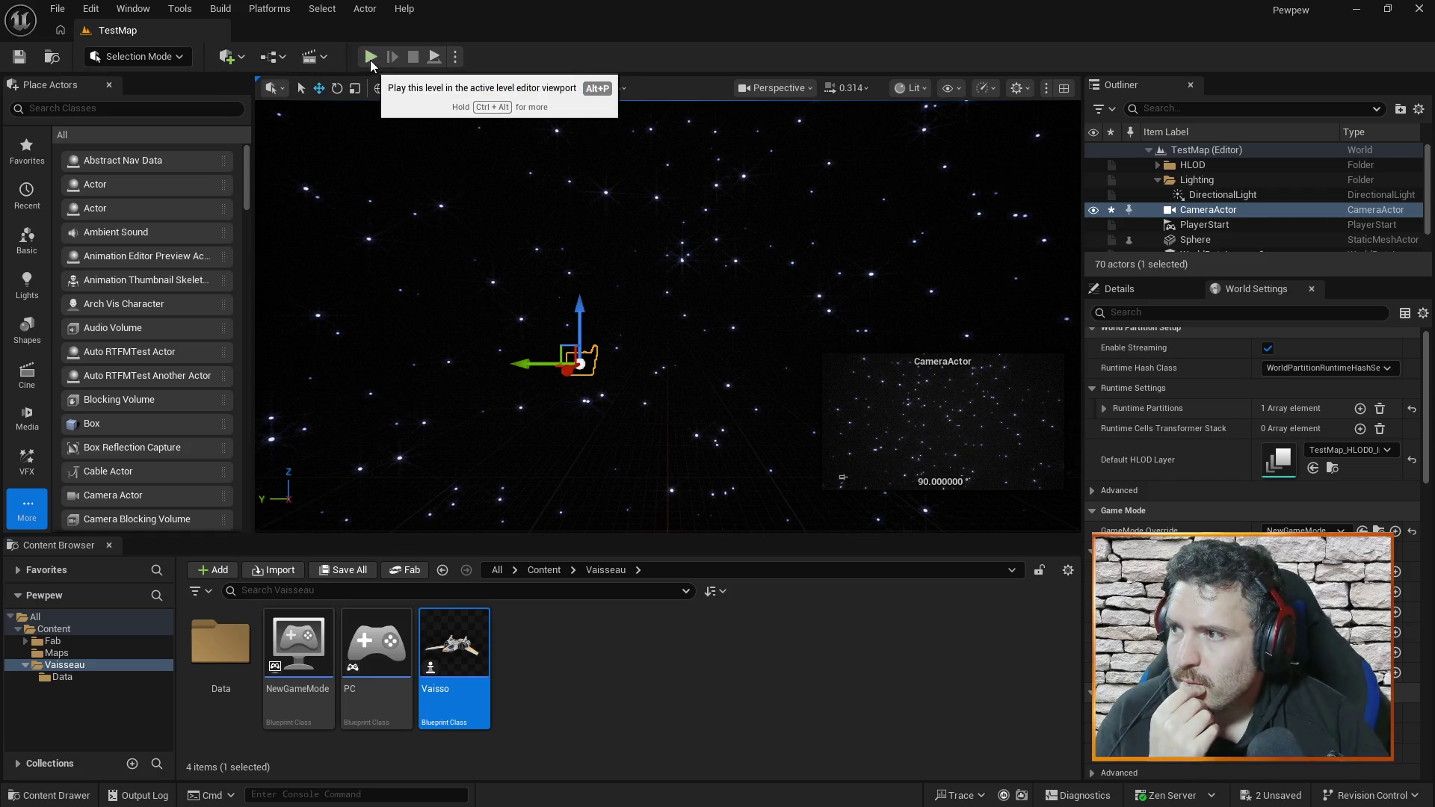
key(ctrl+s)
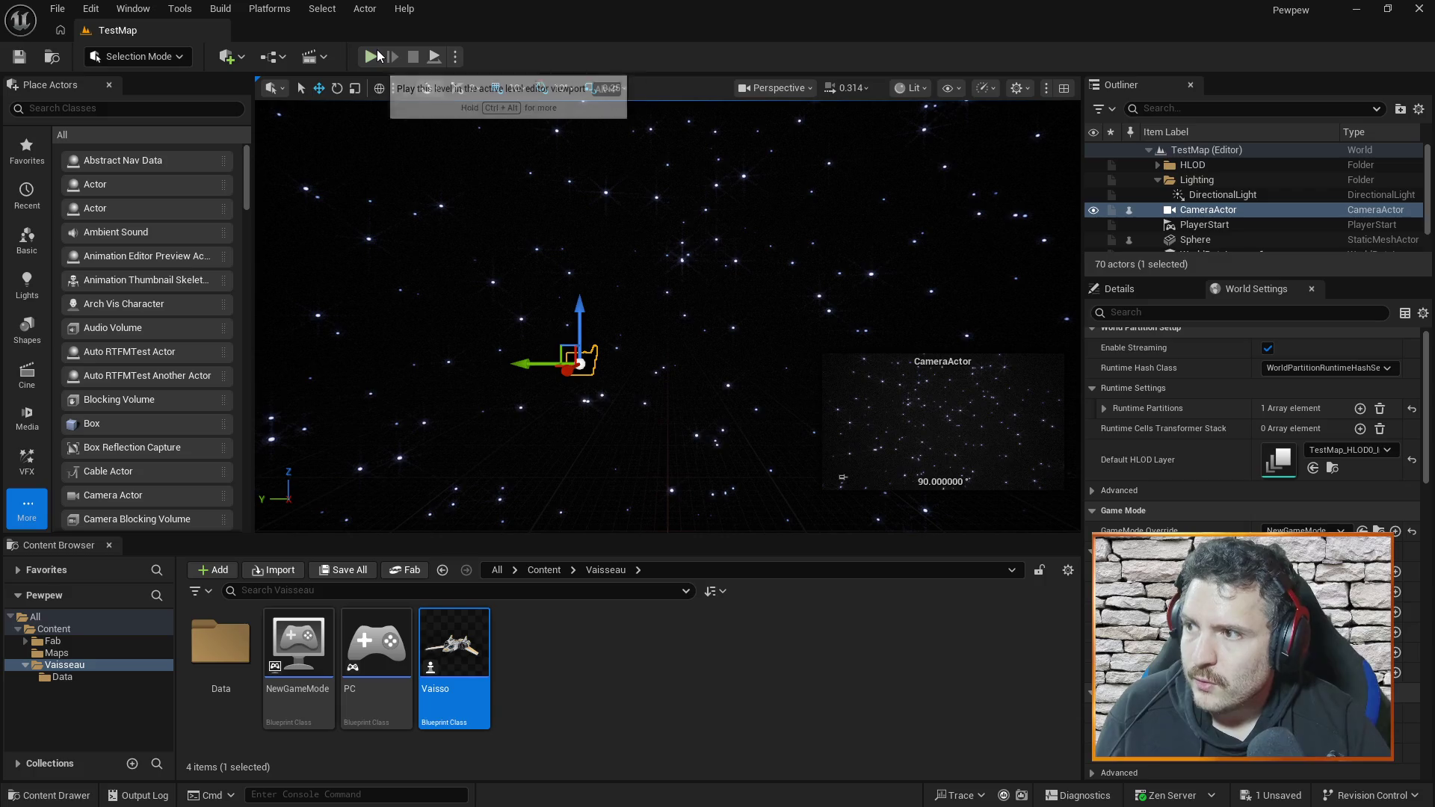
click(378, 58)
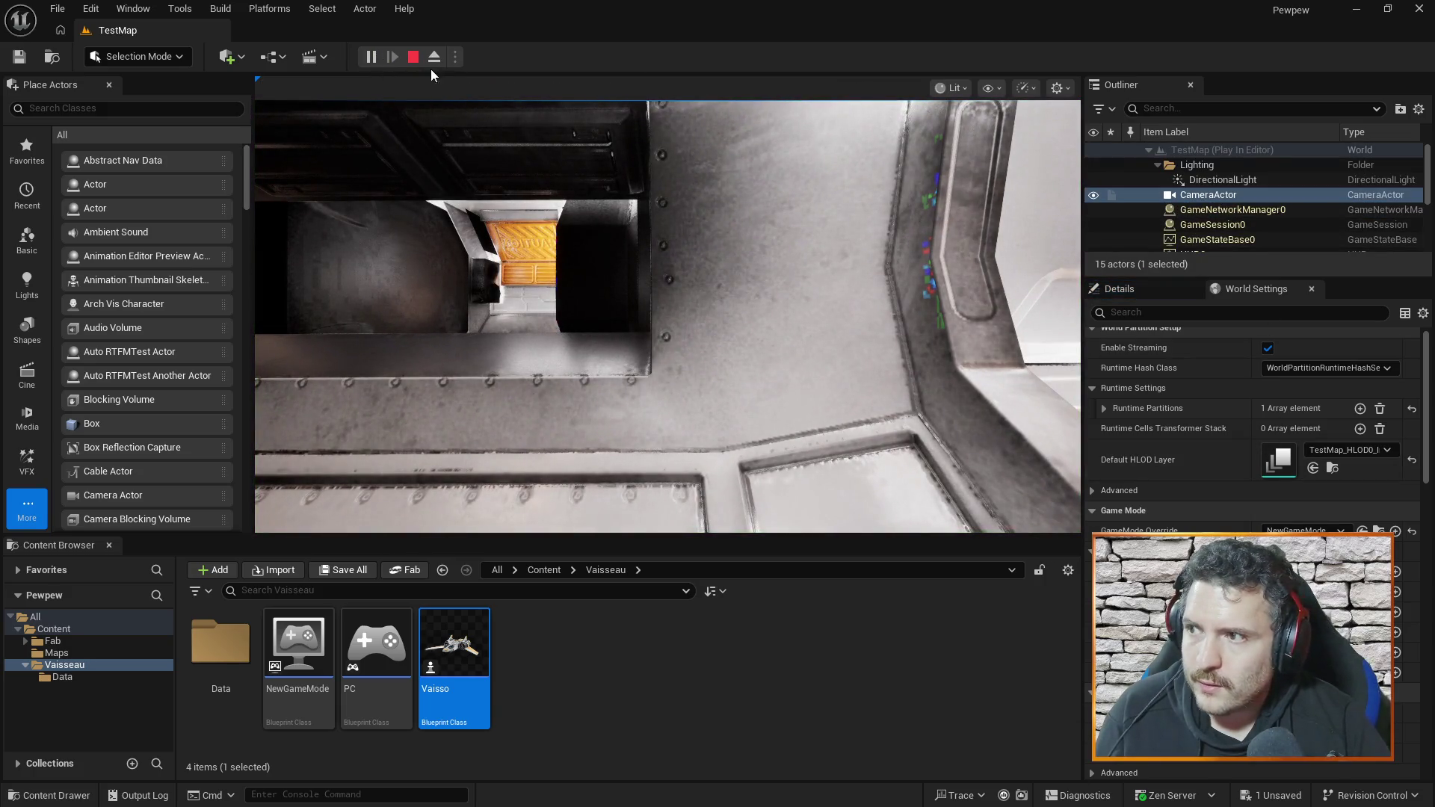
click(413, 57)
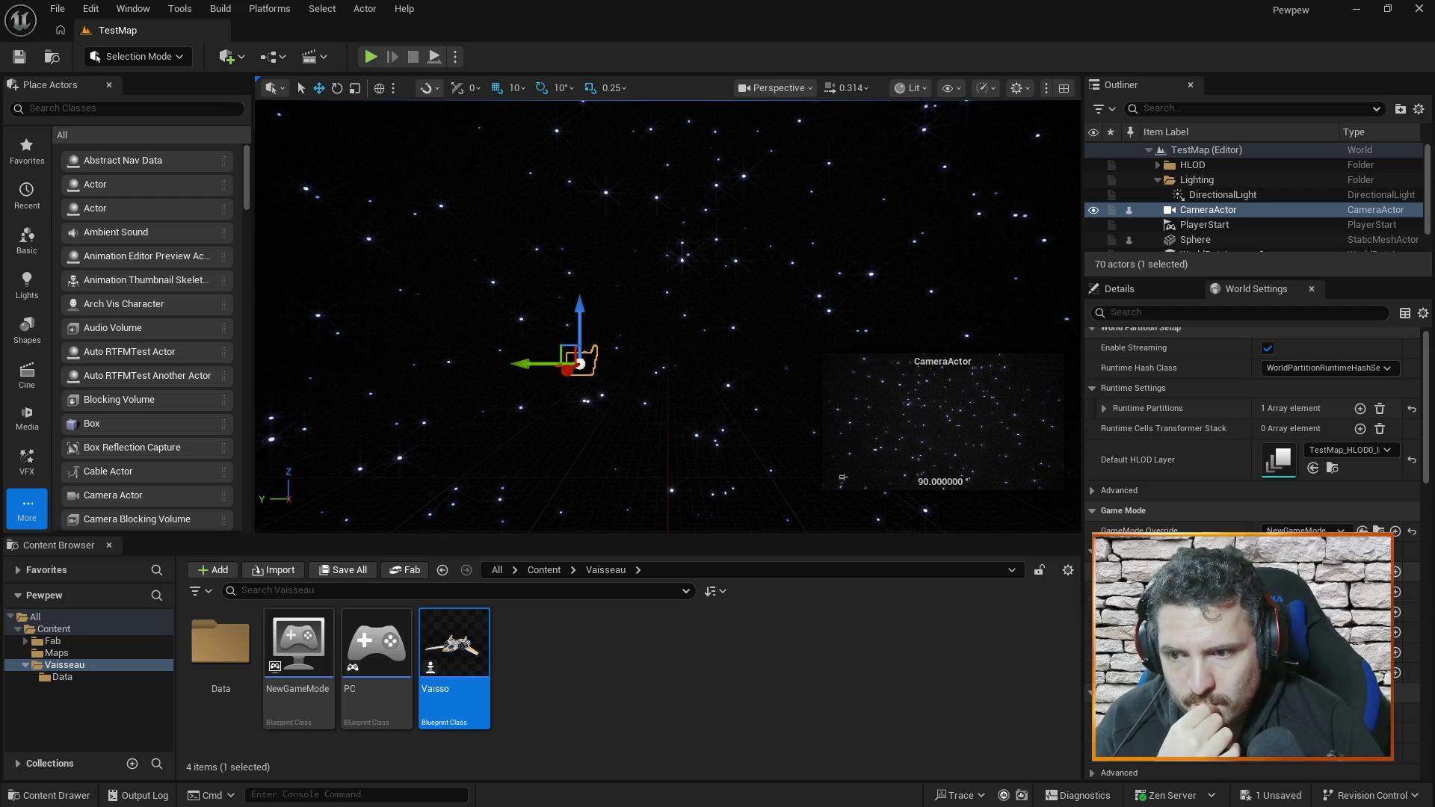
- Frame the placed CameraActor, then open the Vaisso Blueprint from the Vaisseau folder
double_click(1209, 210)
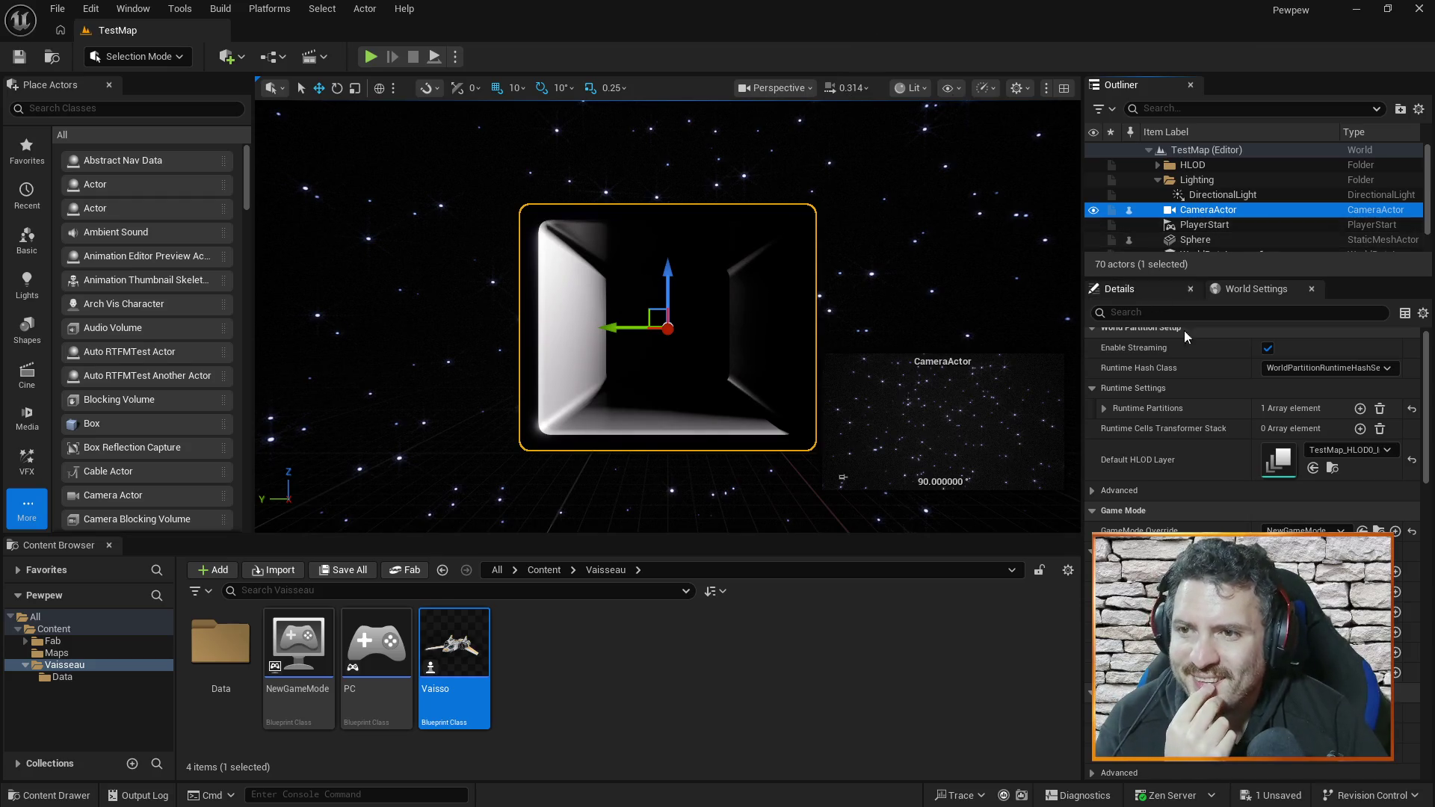
mouse_move(797, 272)
mouse_down()
mouse_move(792, 358)
mouse_move(859, 363)
mouse_move(762, 291)
mouse_move(630, 374)
mouse_up()
mouse_move(454, 658)
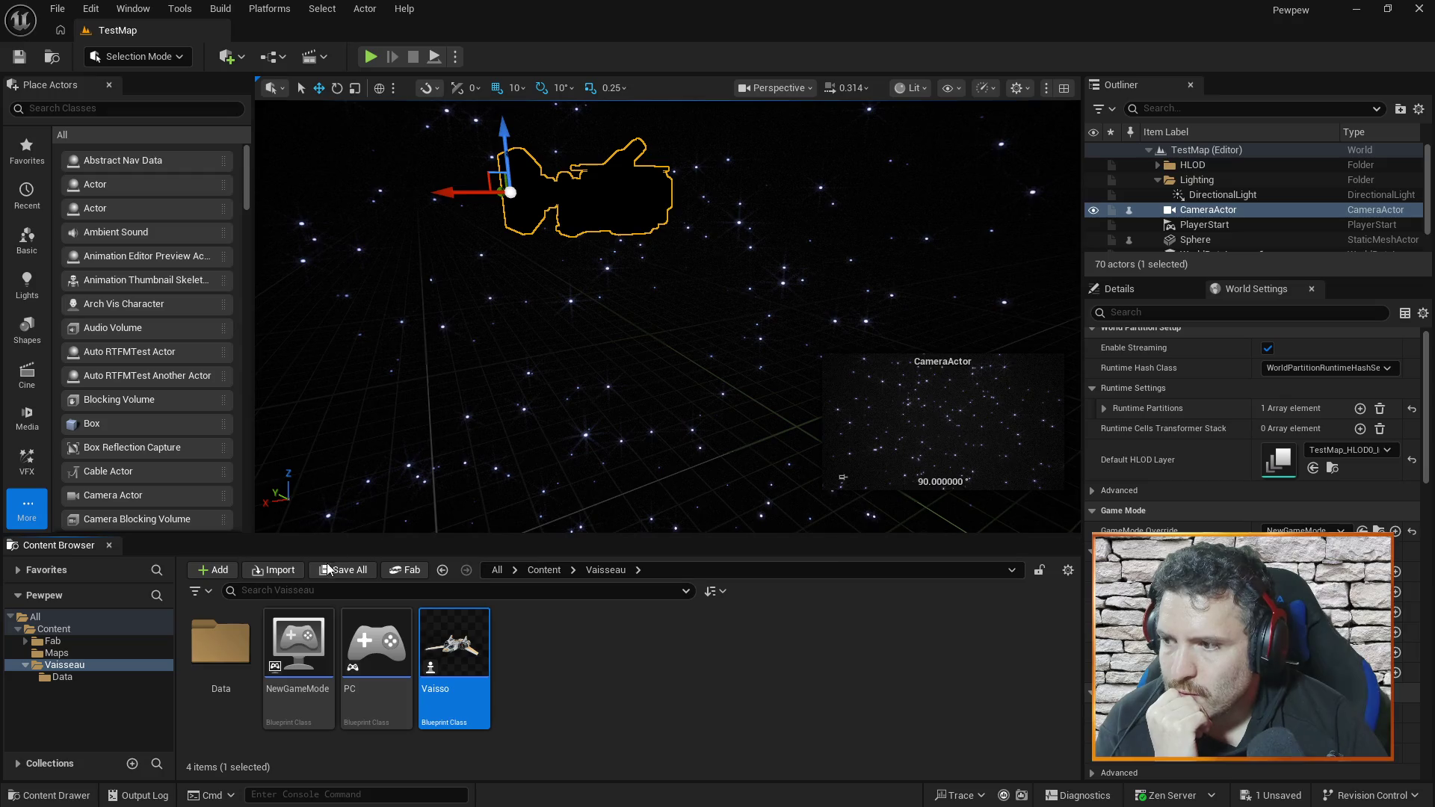
double_click(253, 665)
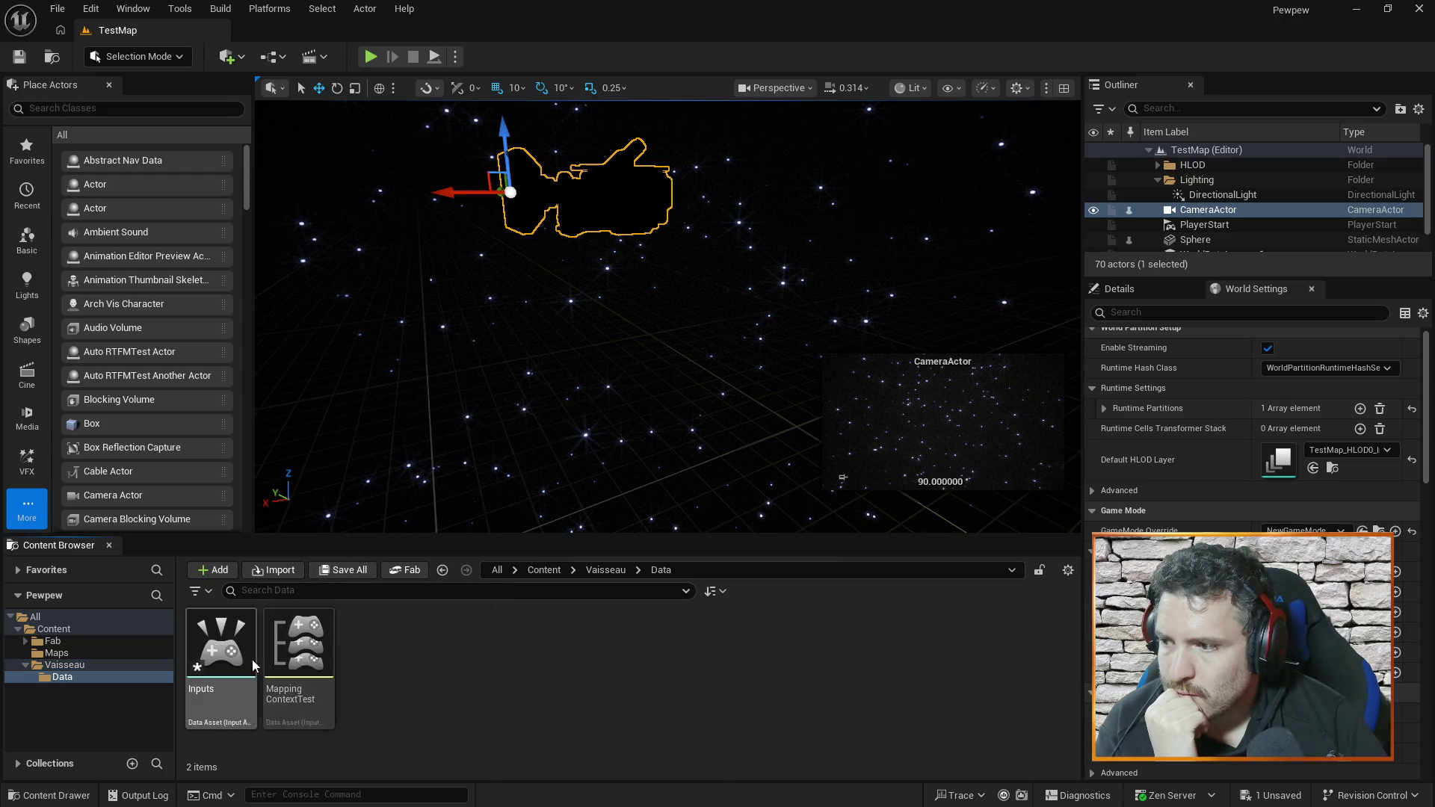
click(75, 669)
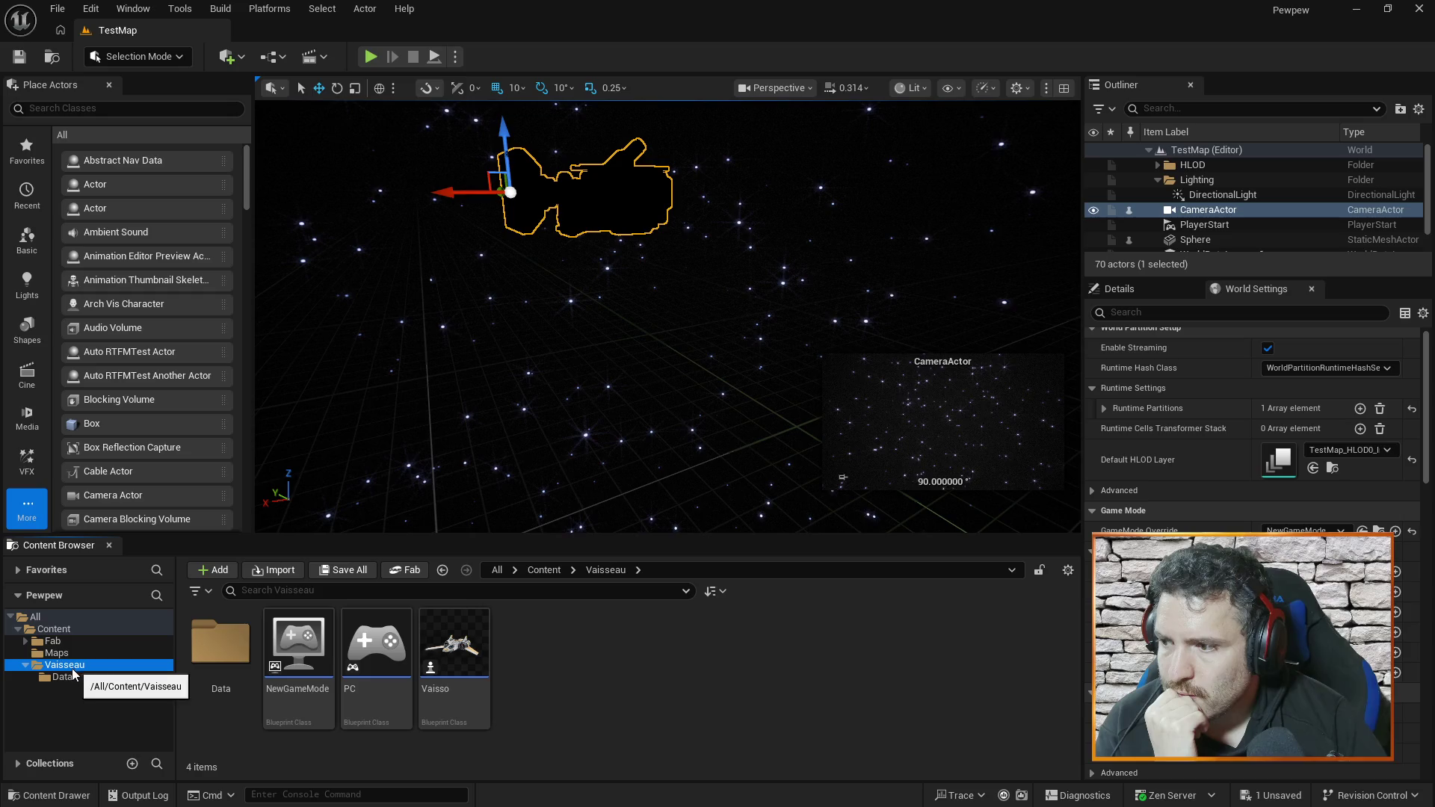
click(451, 644)
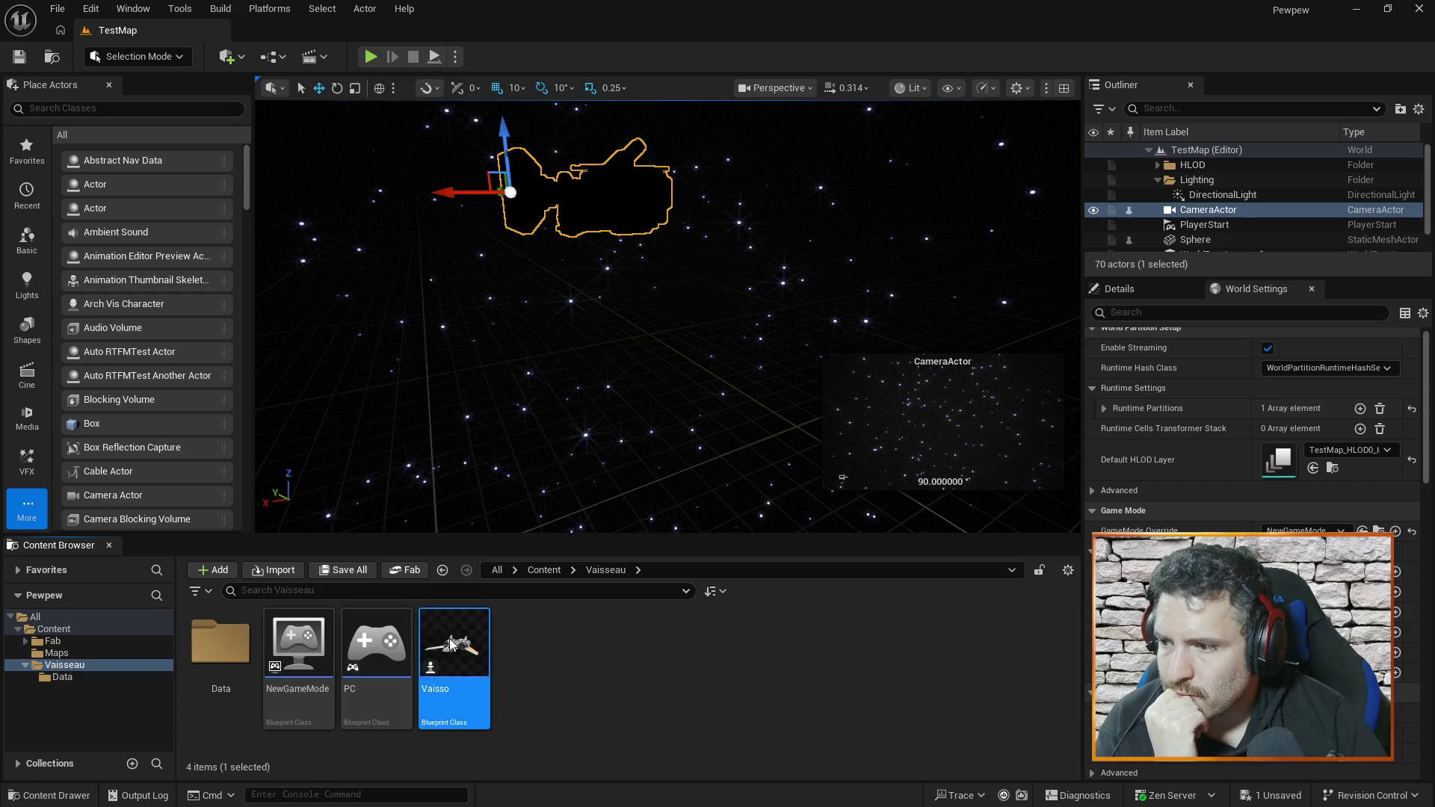
double_click(452, 644)
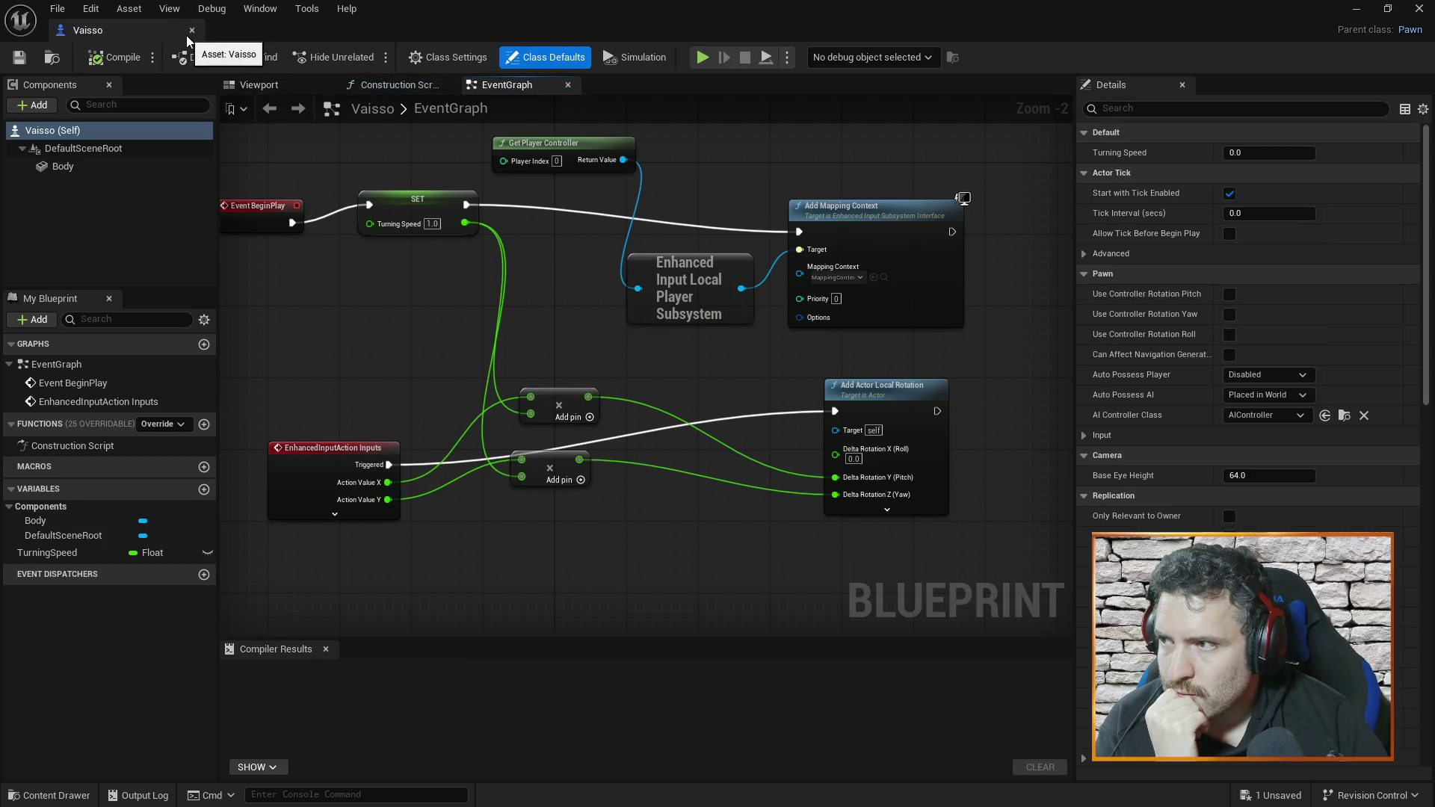
- Reopen Vaisso's Viewport and add a Camera component named Camera
click(192, 30)
double_click(451, 650)
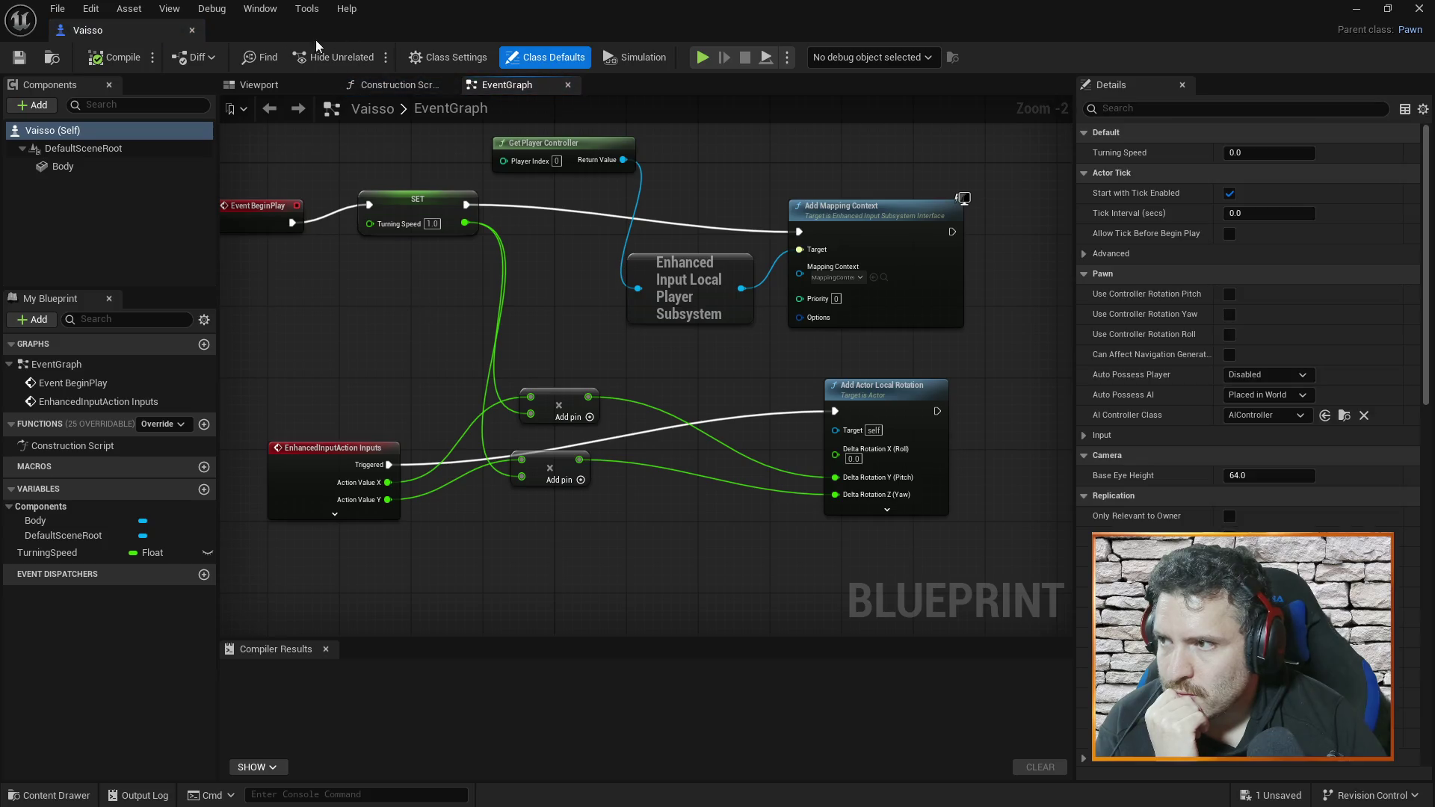
click(298, 86)
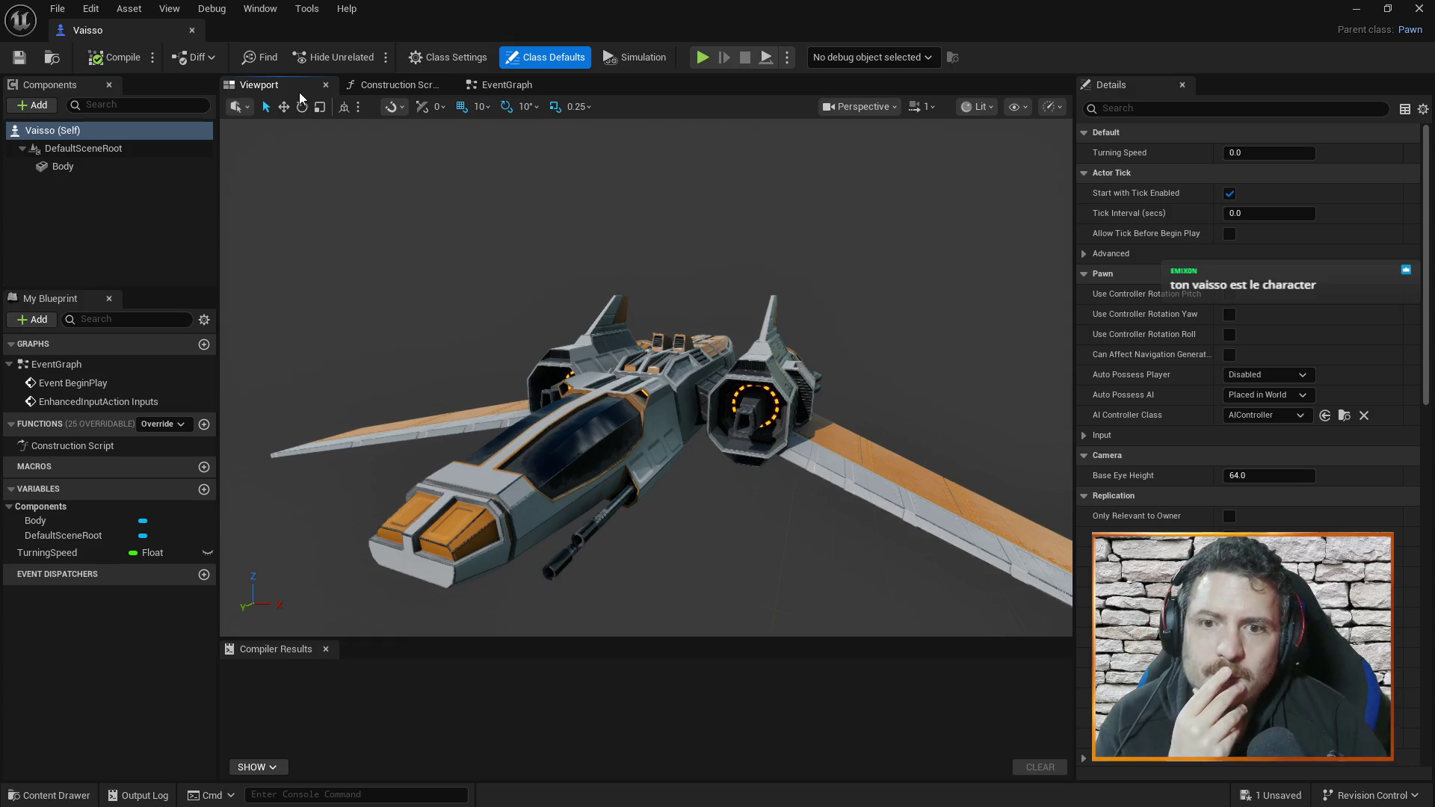
drag(826, 224, 904, 262)
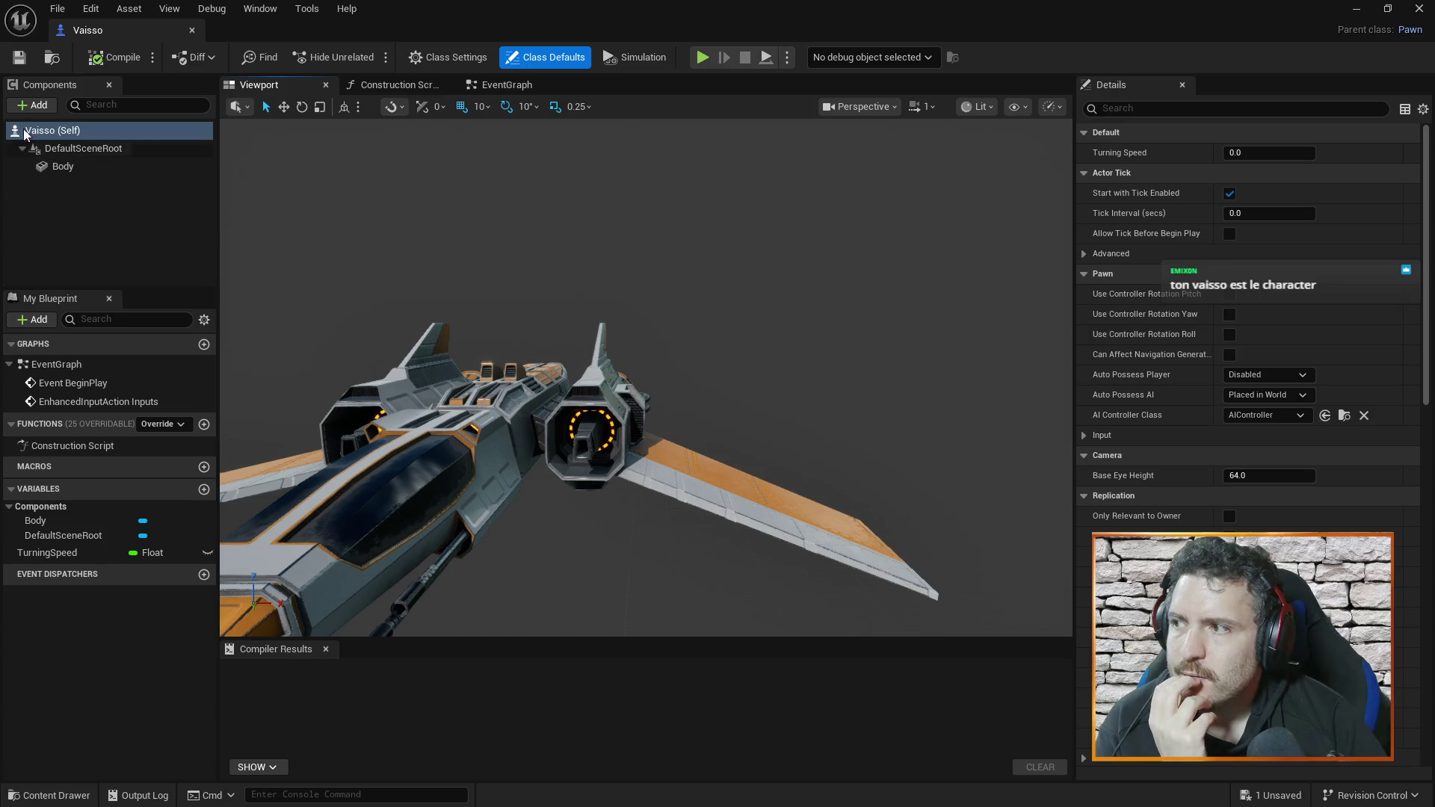
click(39, 106)
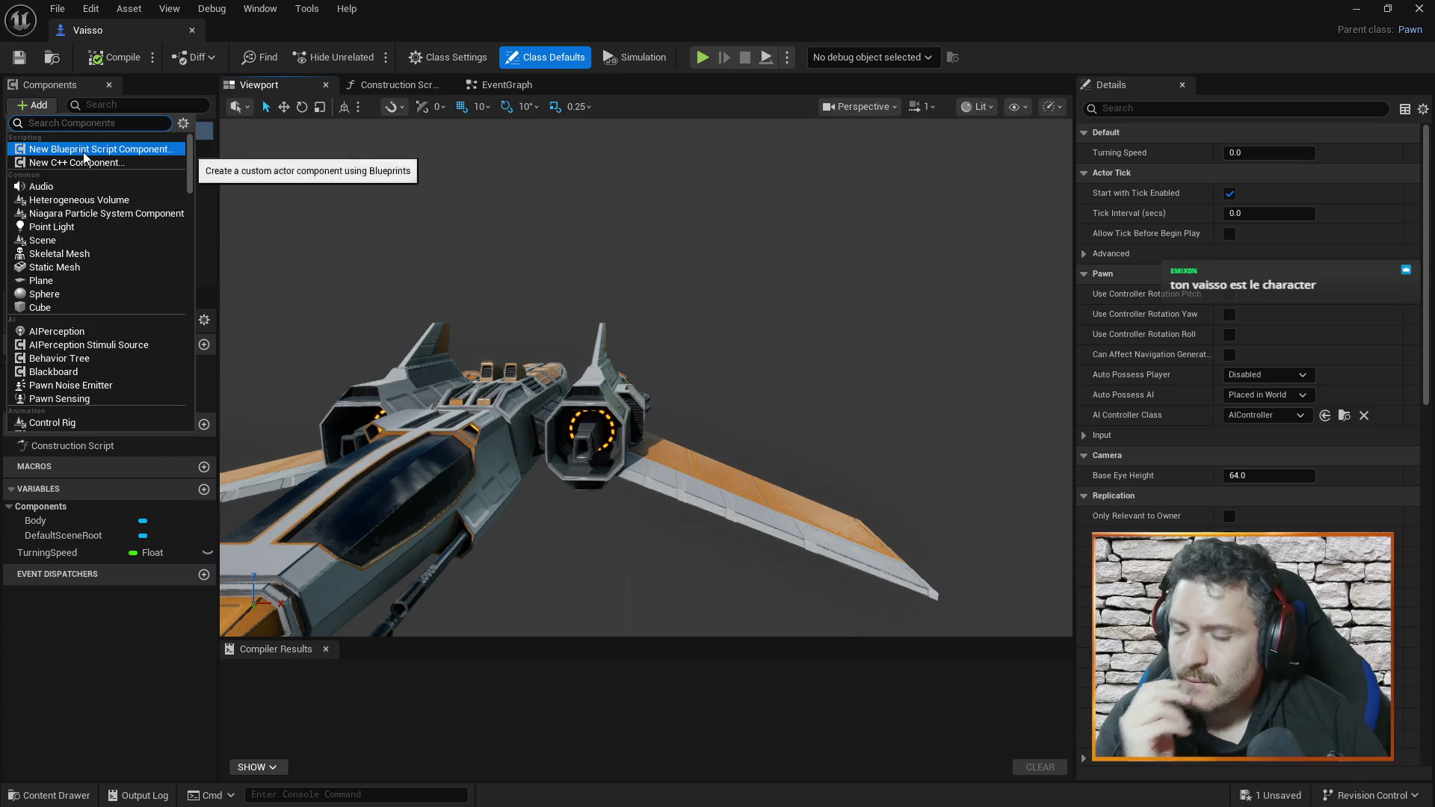
text(camera)
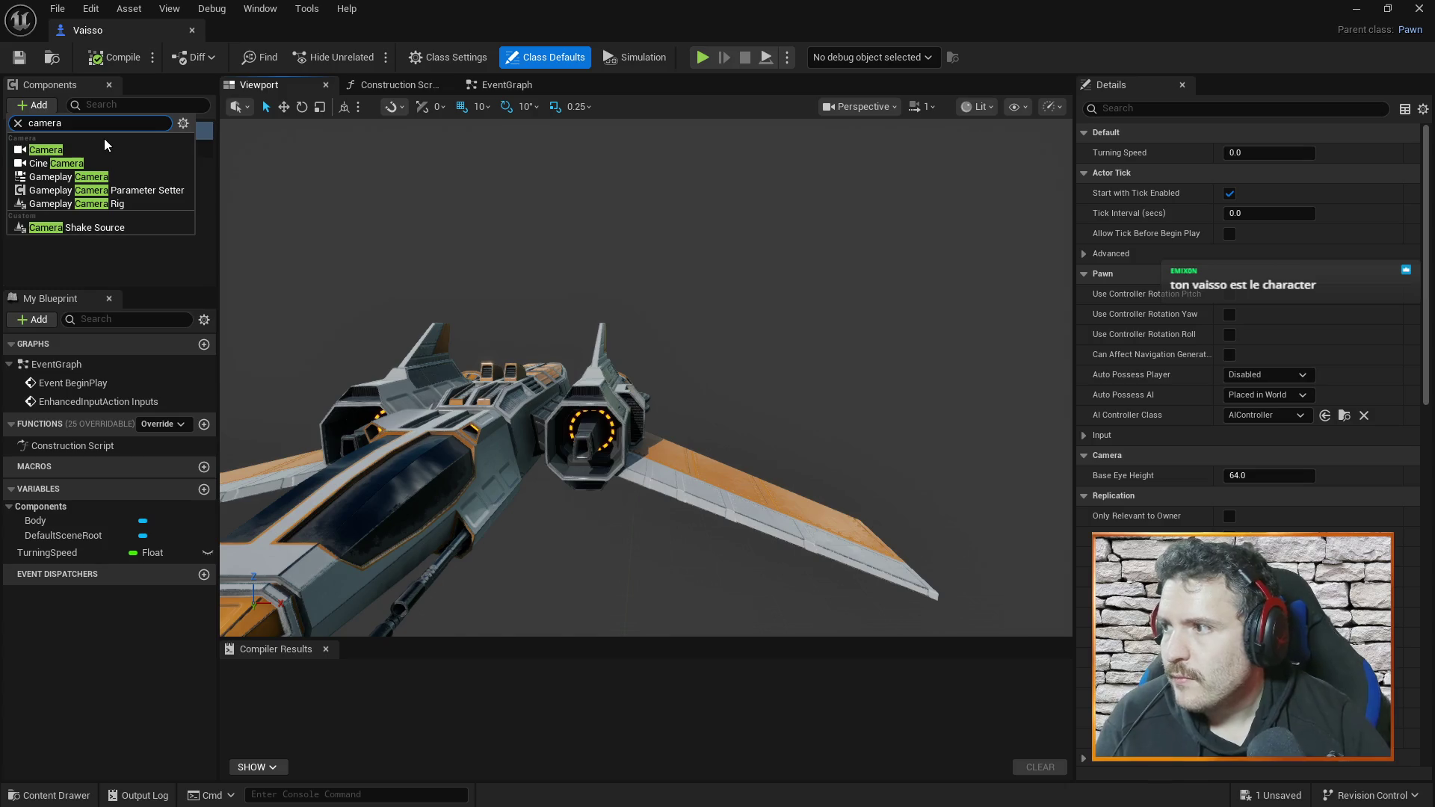
key(Escape)
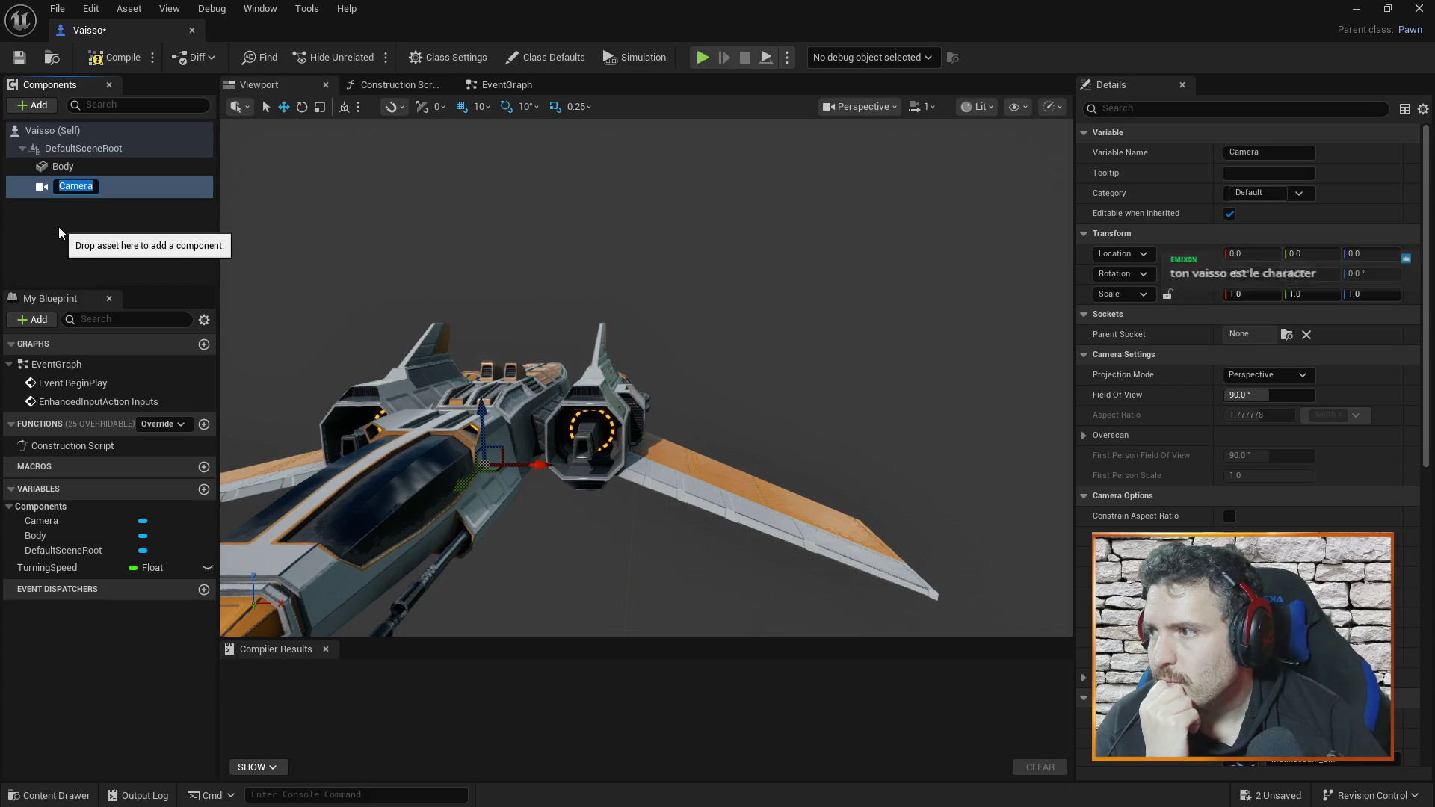
key(Return)
- Try camera Location Y values of -1000 and -1500 behind the ship
drag(598, 261, 623, 259)
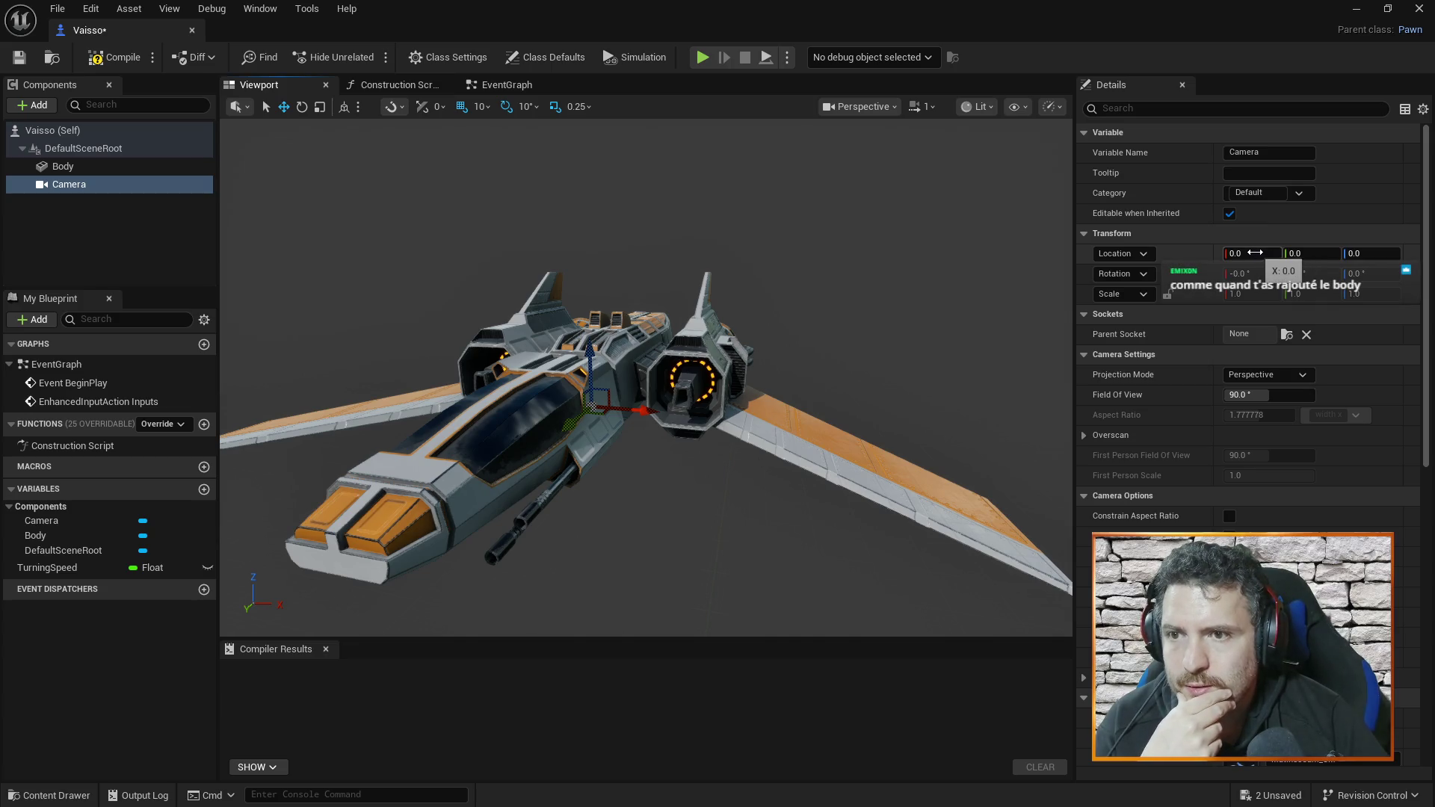
click(1250, 259)
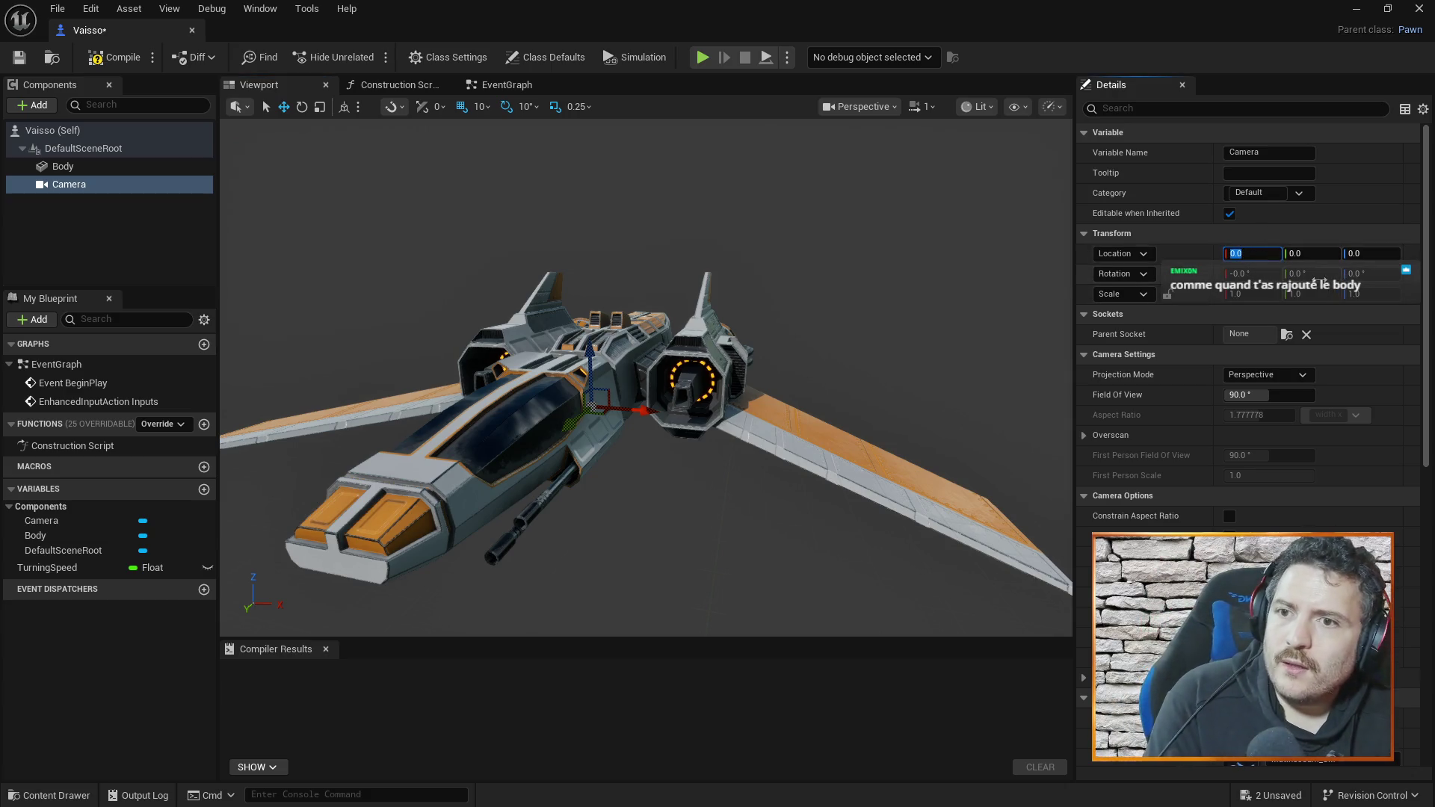
key(Return)
text(10)
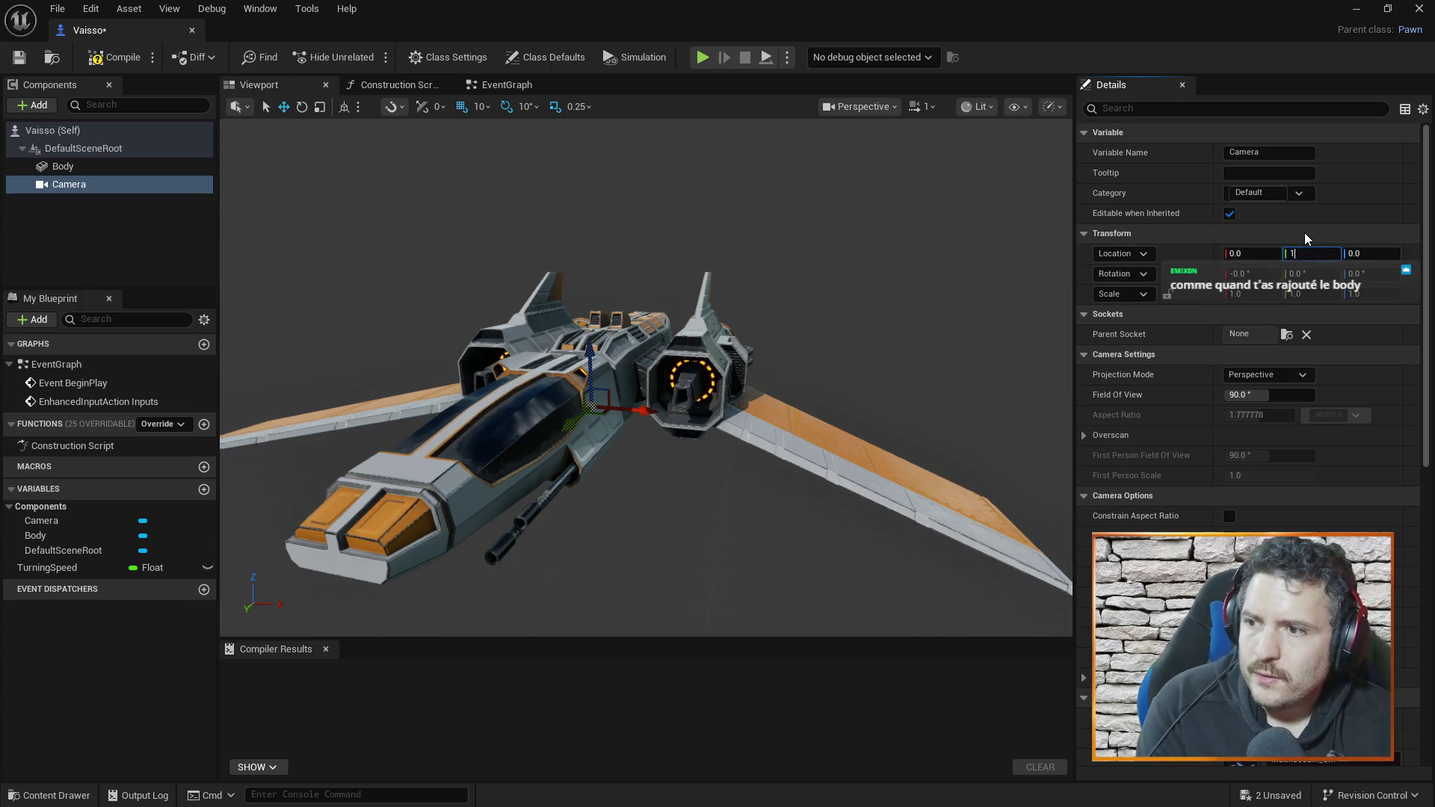
key(Return)
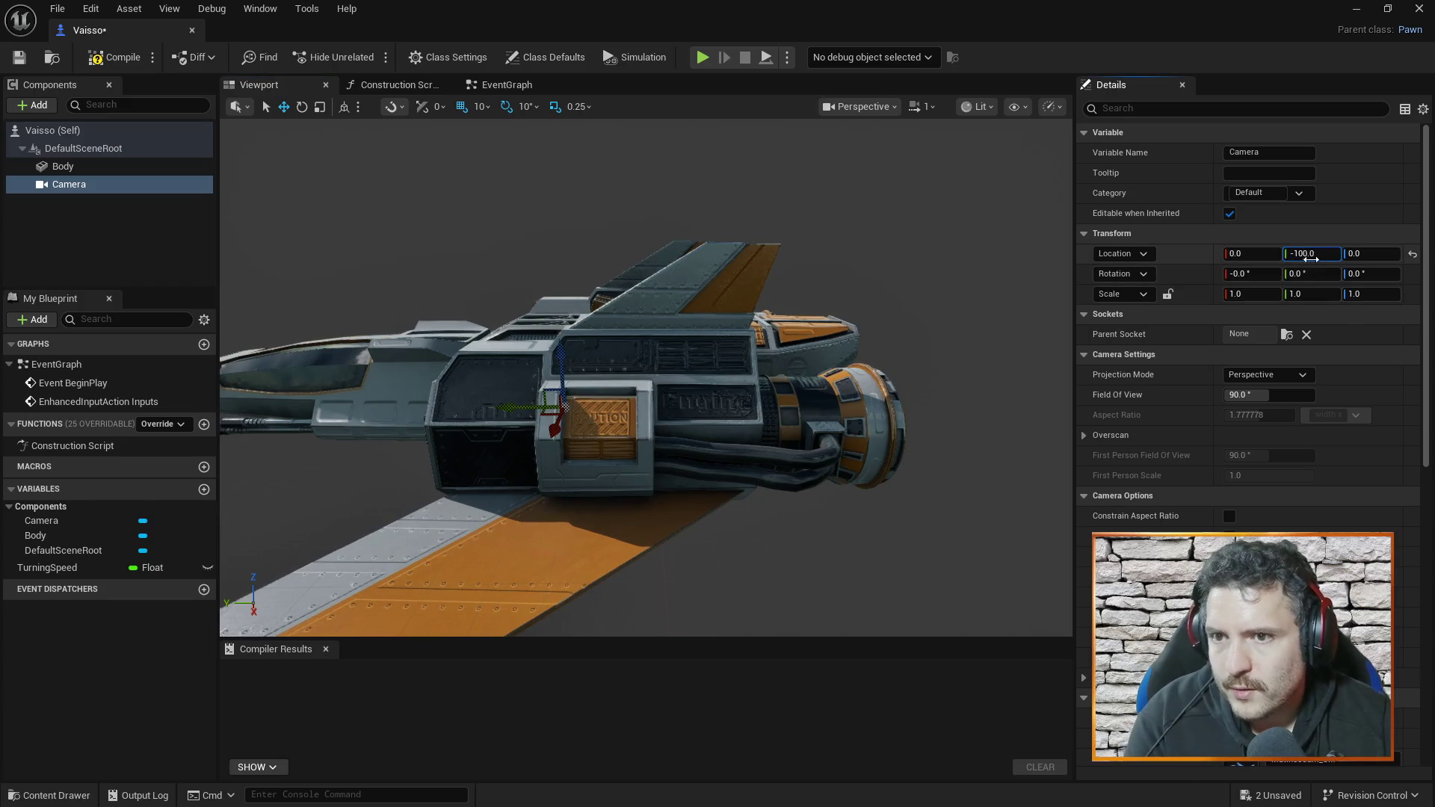
text(0)
key(Return)
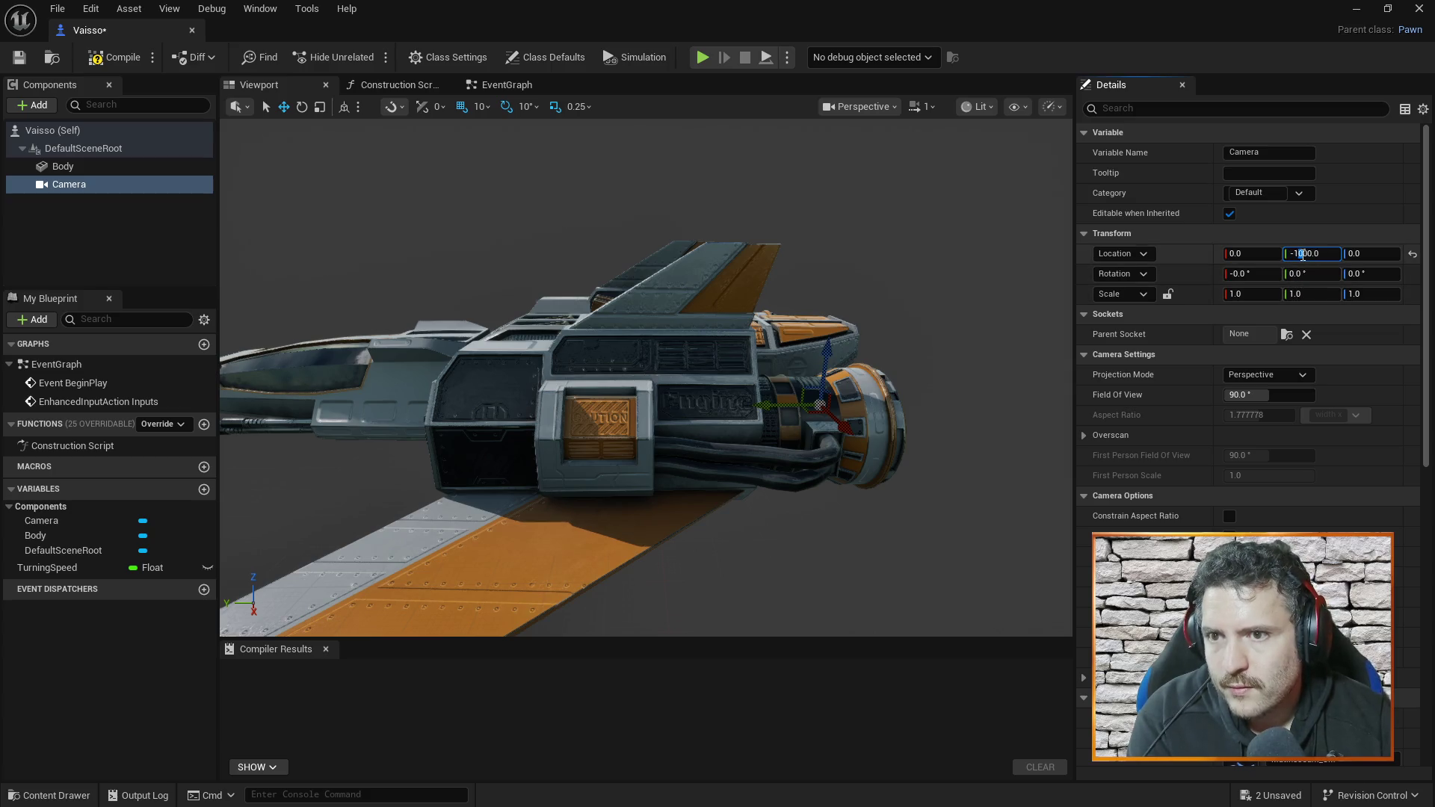
key(Return)
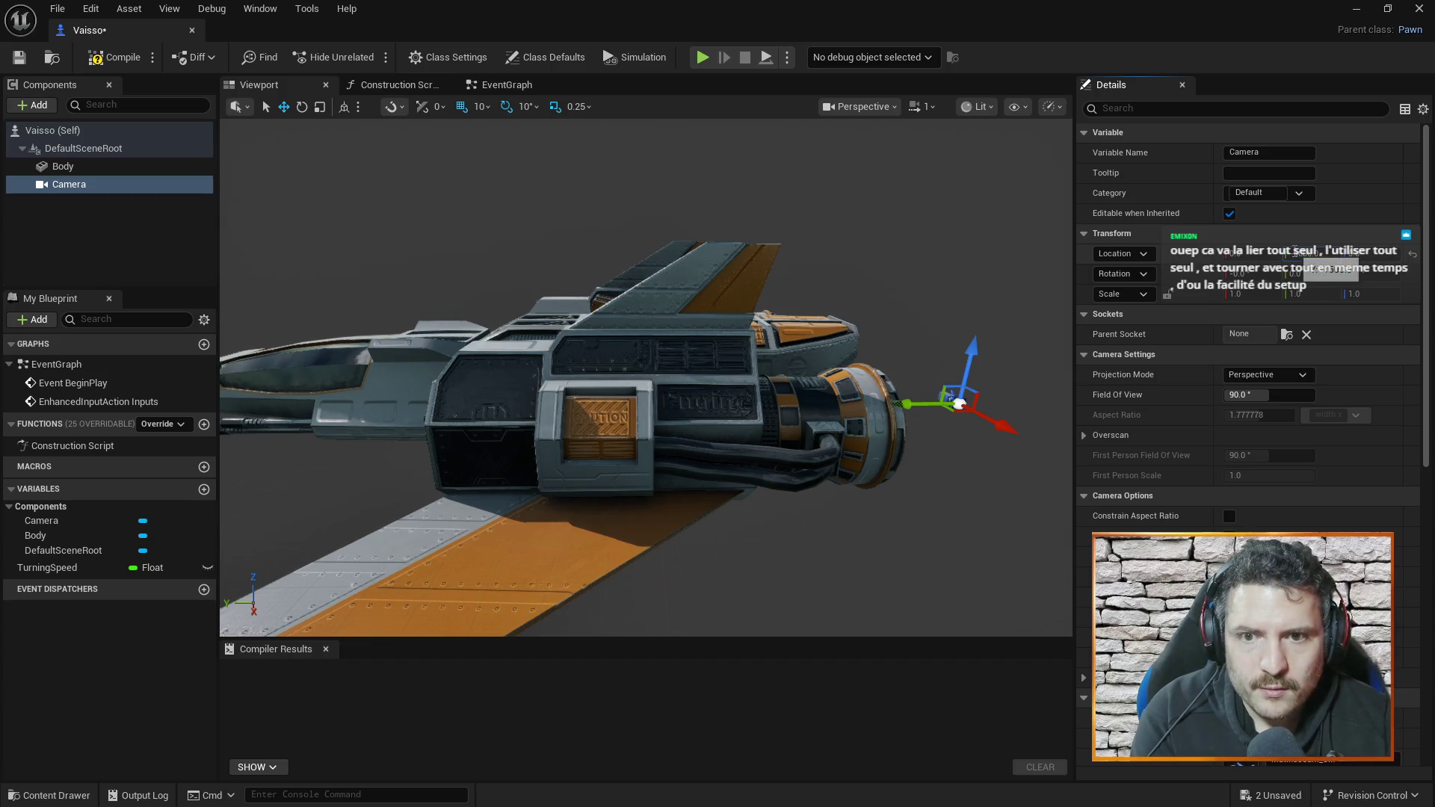
mouse_move(939, 362)
mouse_down()
mouse_move(1031, 344)
mouse_move(1046, 396)
mouse_move(494, 396)
mouse_up()
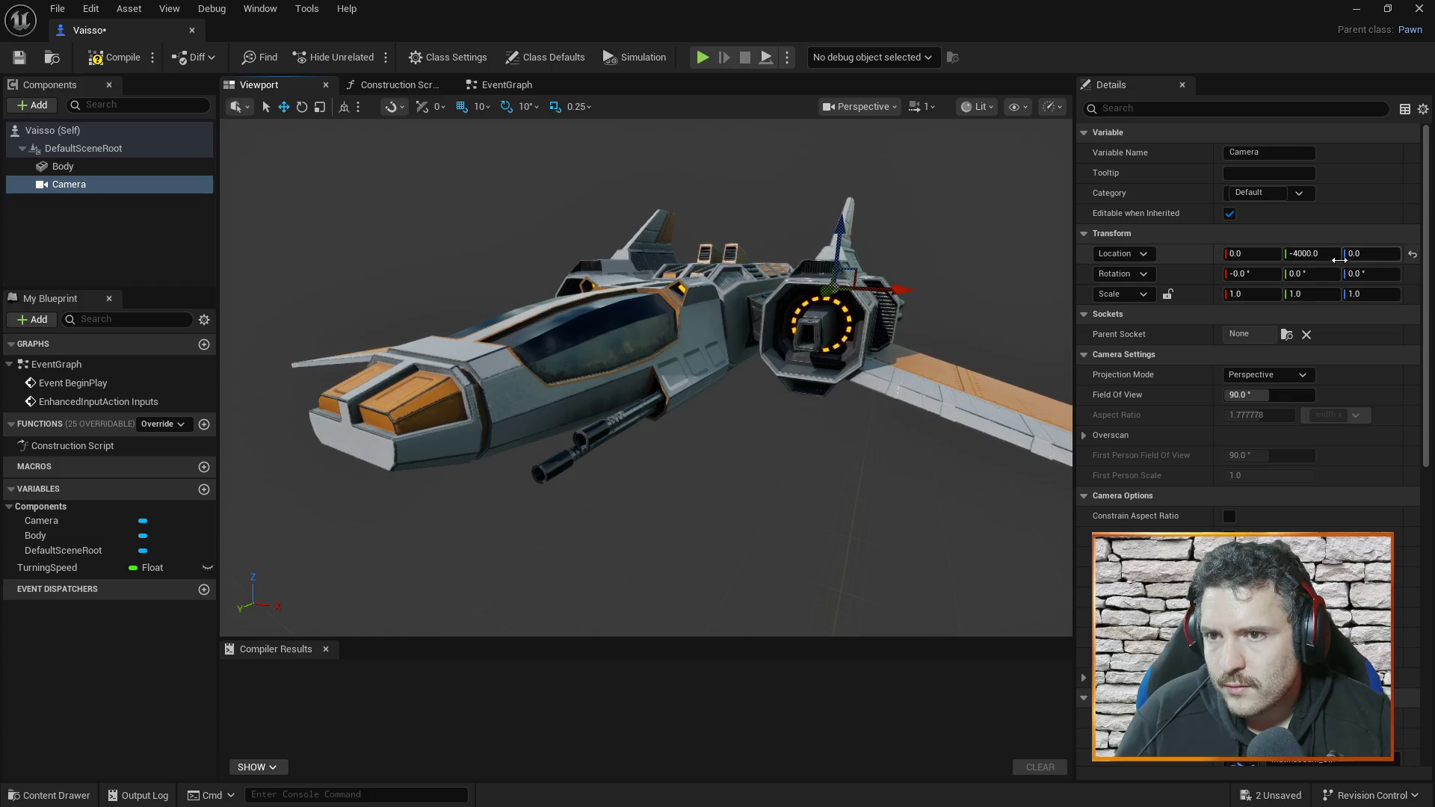
- Set the camera's Location Y to -4000, then compile and close the blueprint
click(1285, 254)
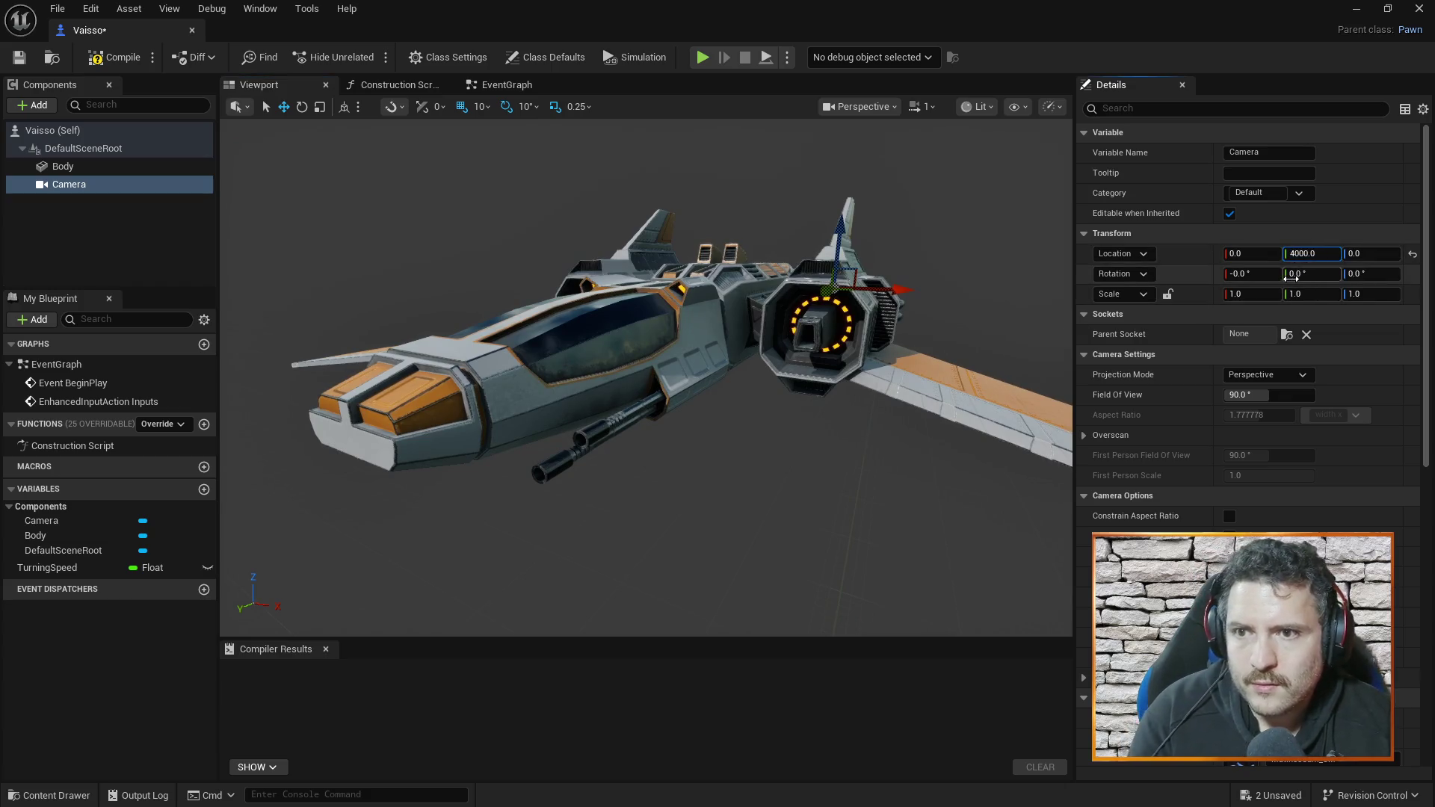
right_click(1291, 276)
click(1314, 257)
click(1316, 257)
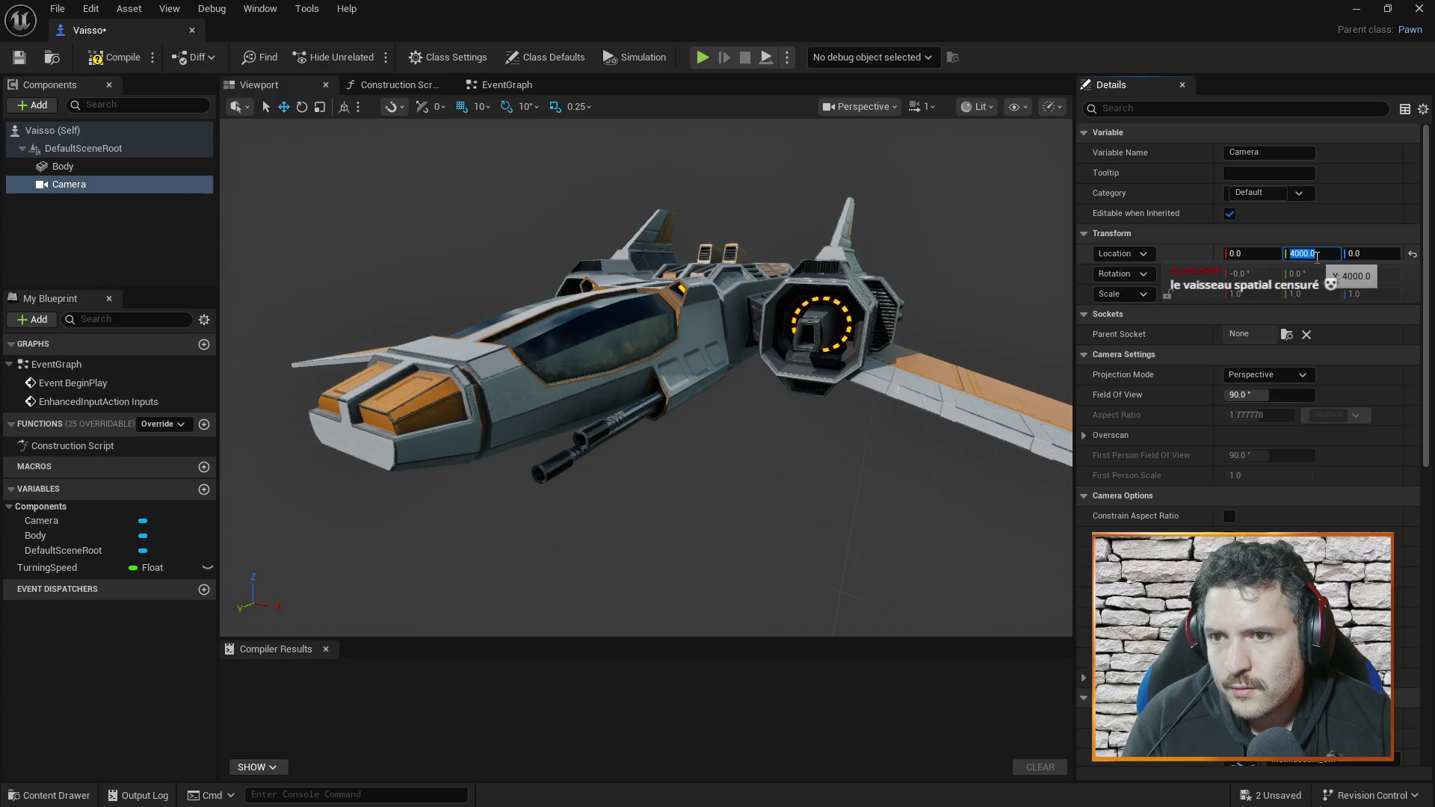
key(Return)
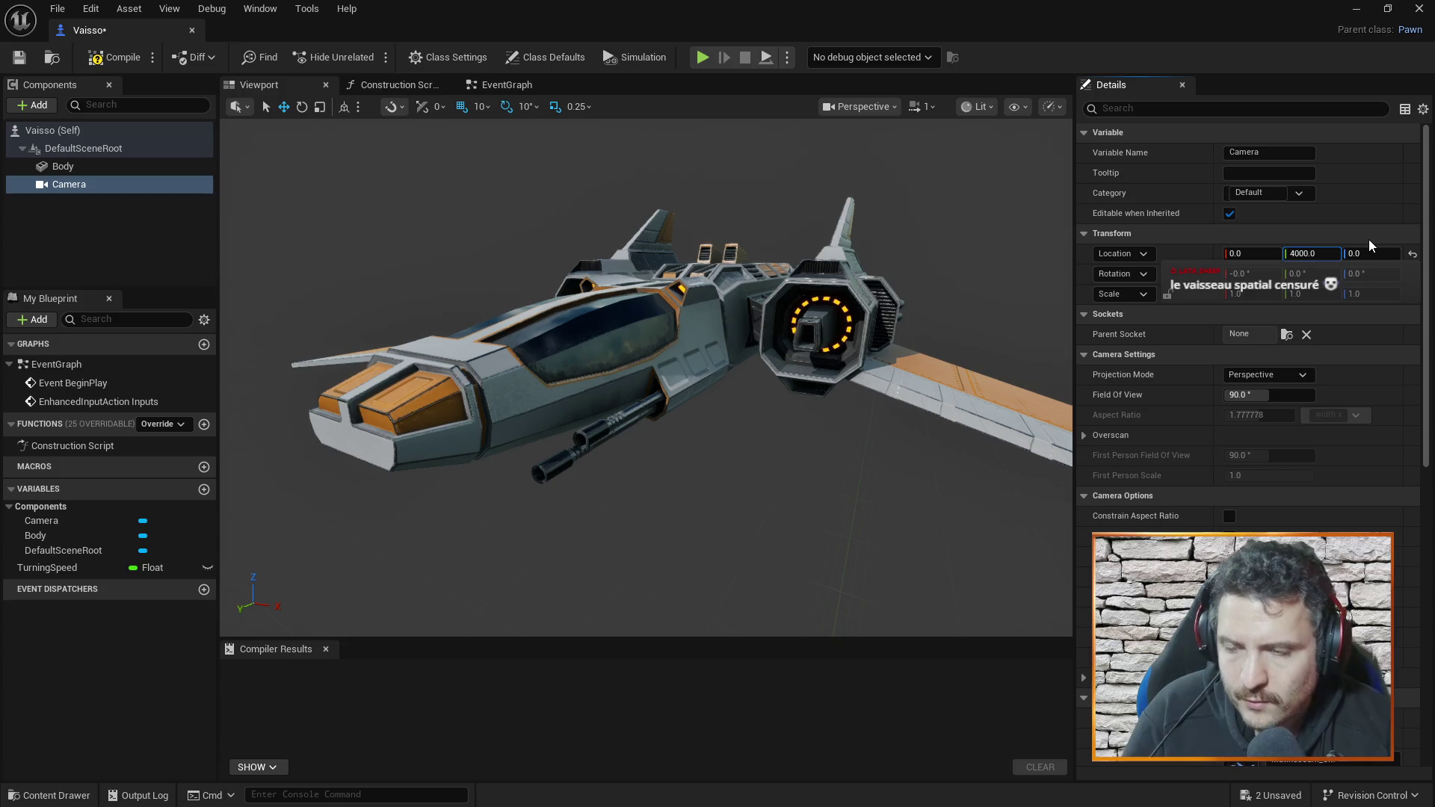
text(-)
key(Return)
drag(1008, 334, 1061, 318)
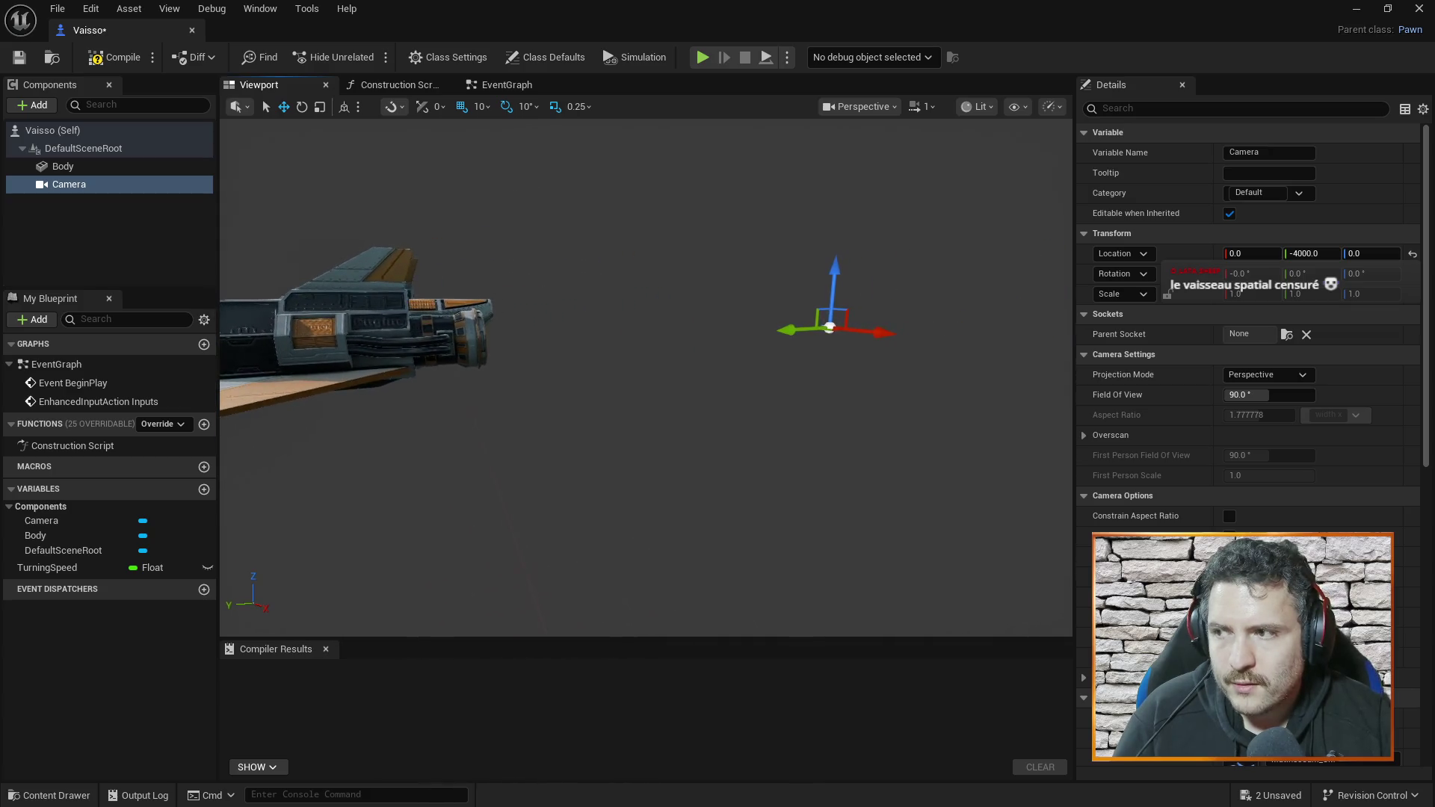
click(116, 57)
click(192, 29)
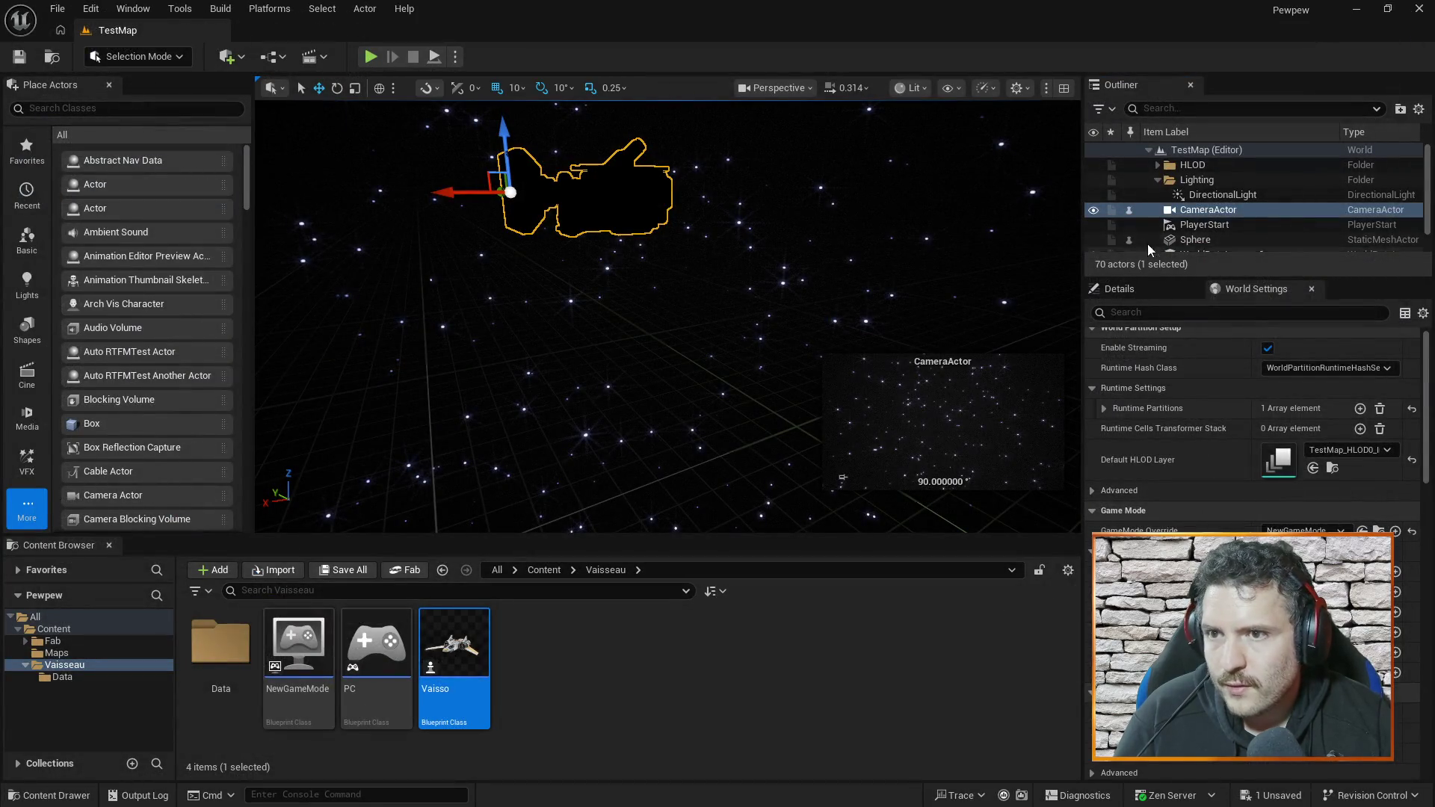
- Delete the separate CameraActor from the TestMap level
key(Delete)
key(ctrl+z)
key(Delete)
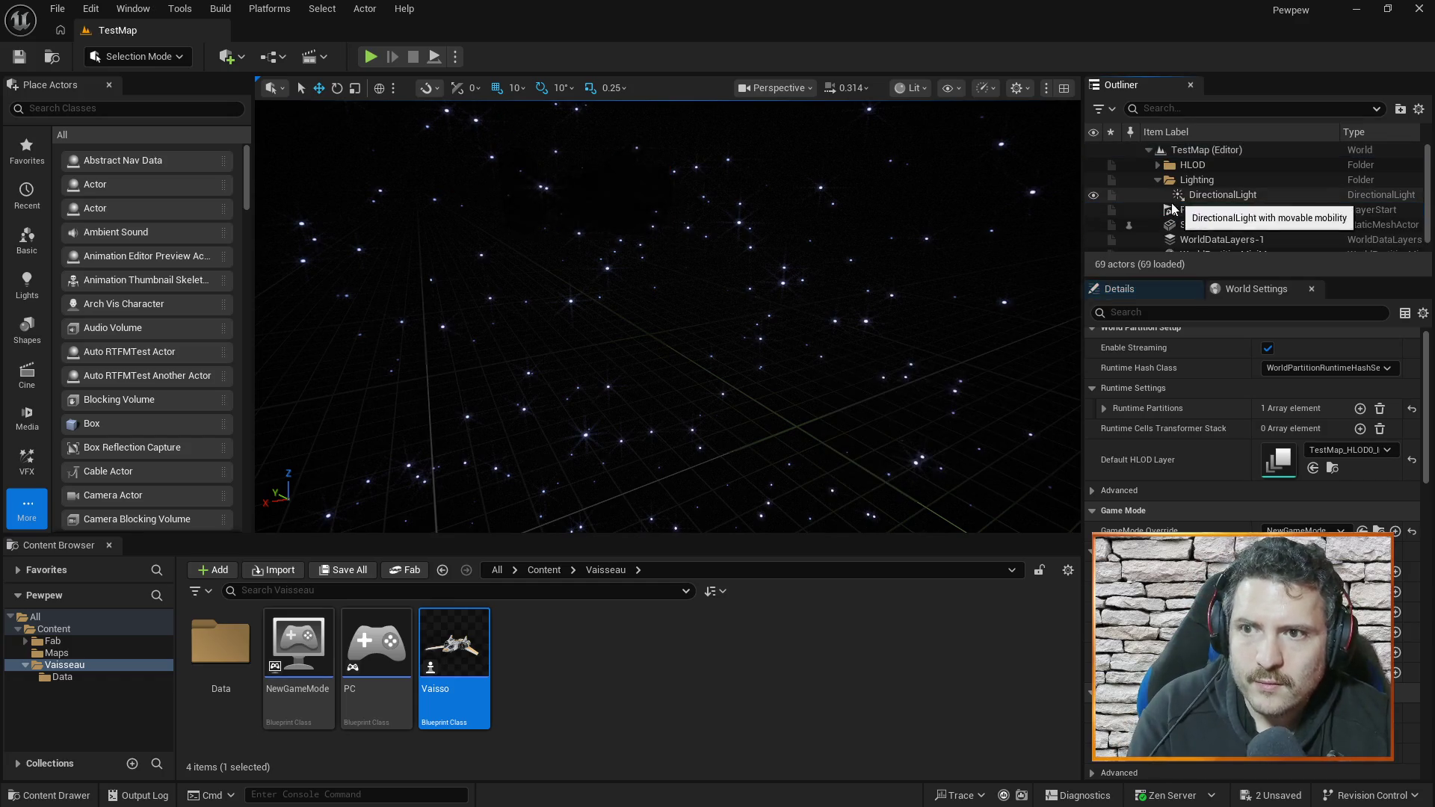
- Test-play the level twice, seeing only the starfield, then reopen the Vaisso blueprint
click(364, 57)
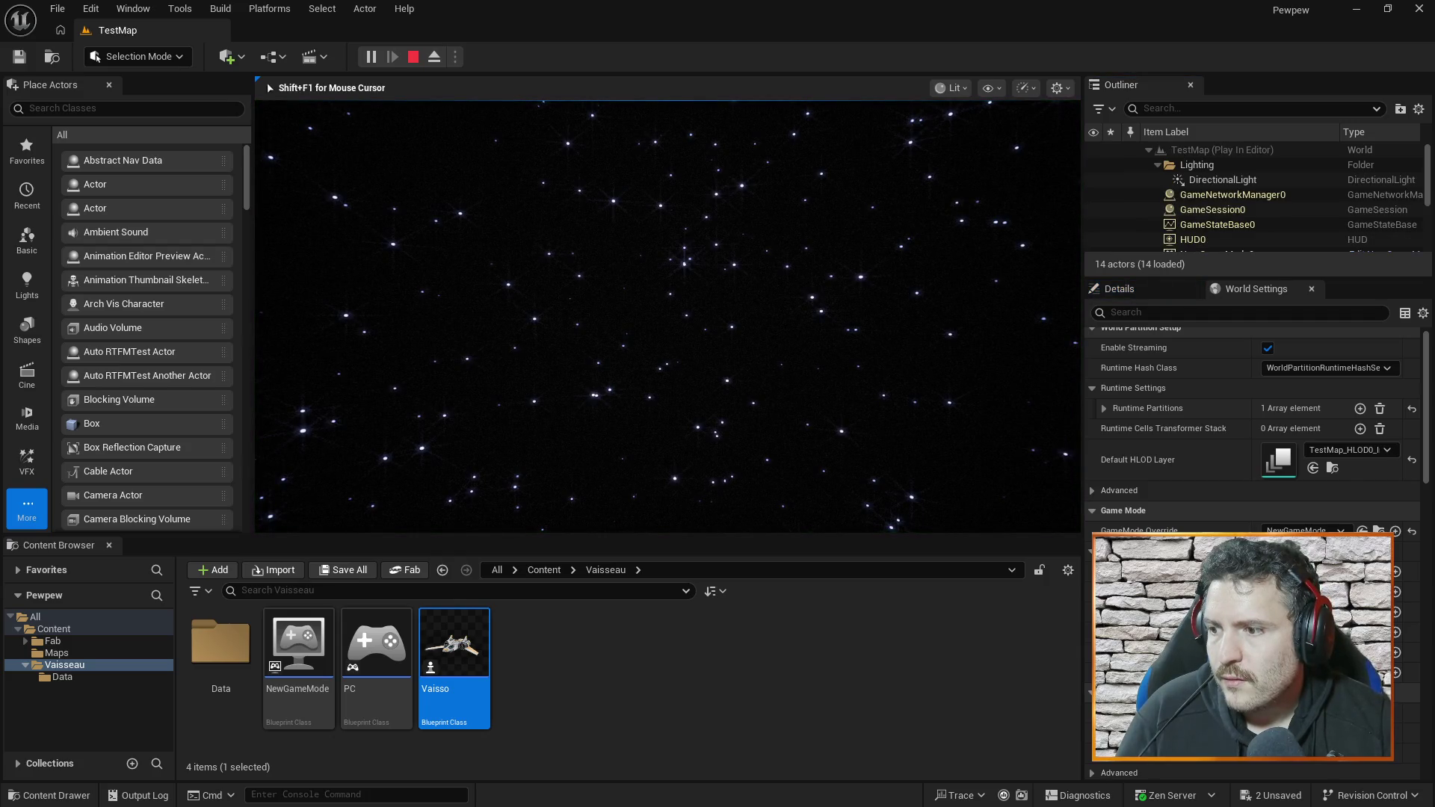
key(Escape)
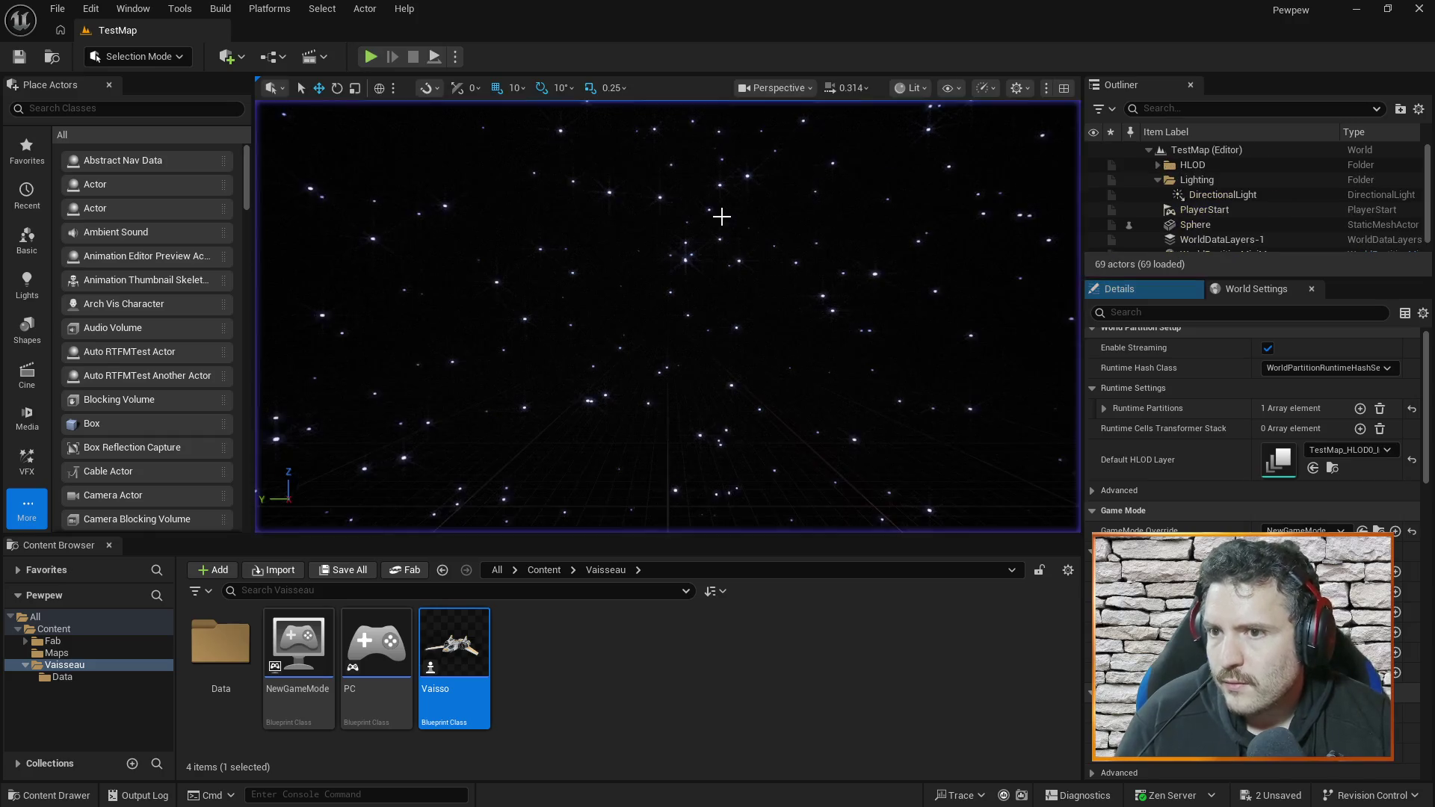
scroll(1279, 229, up, 1)
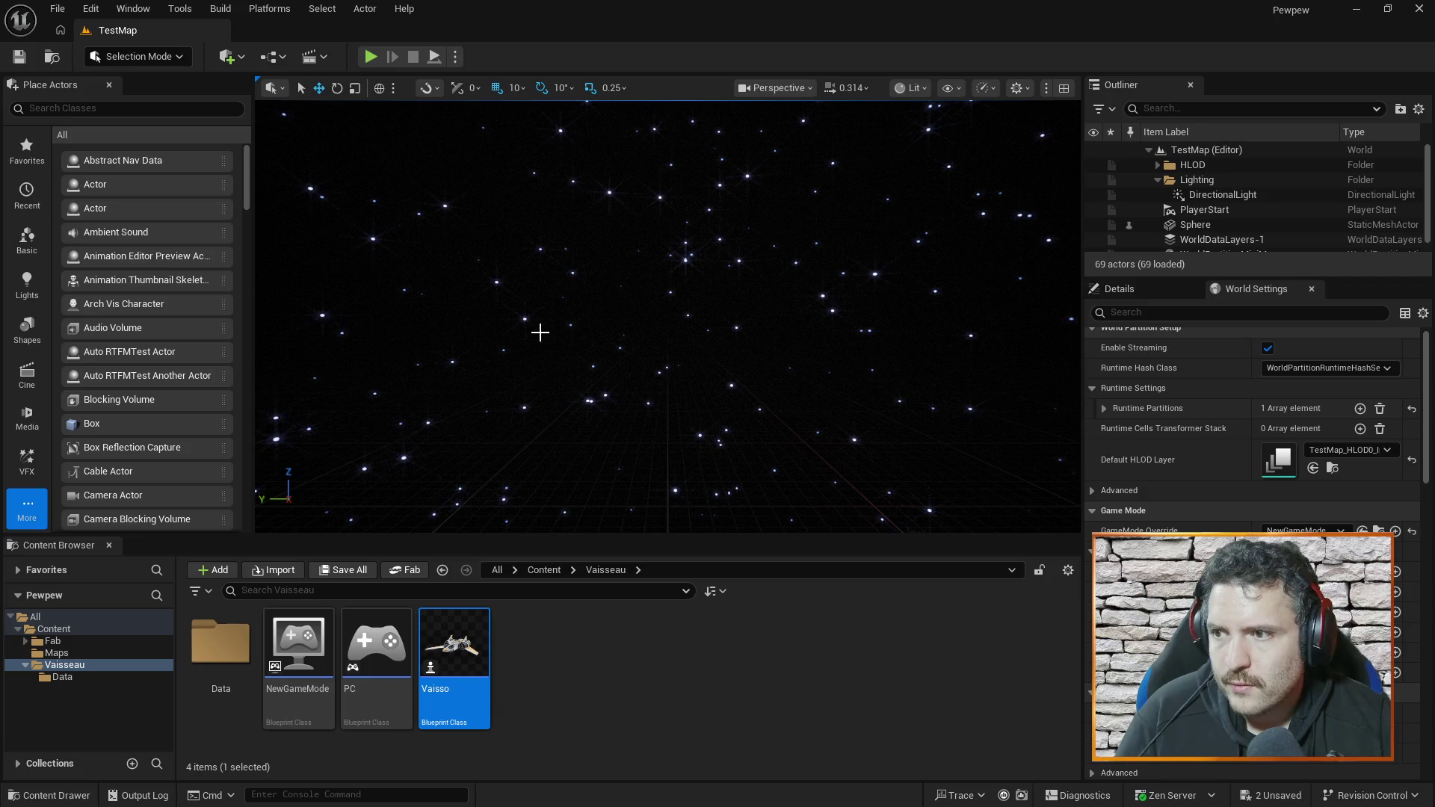
click(374, 60)
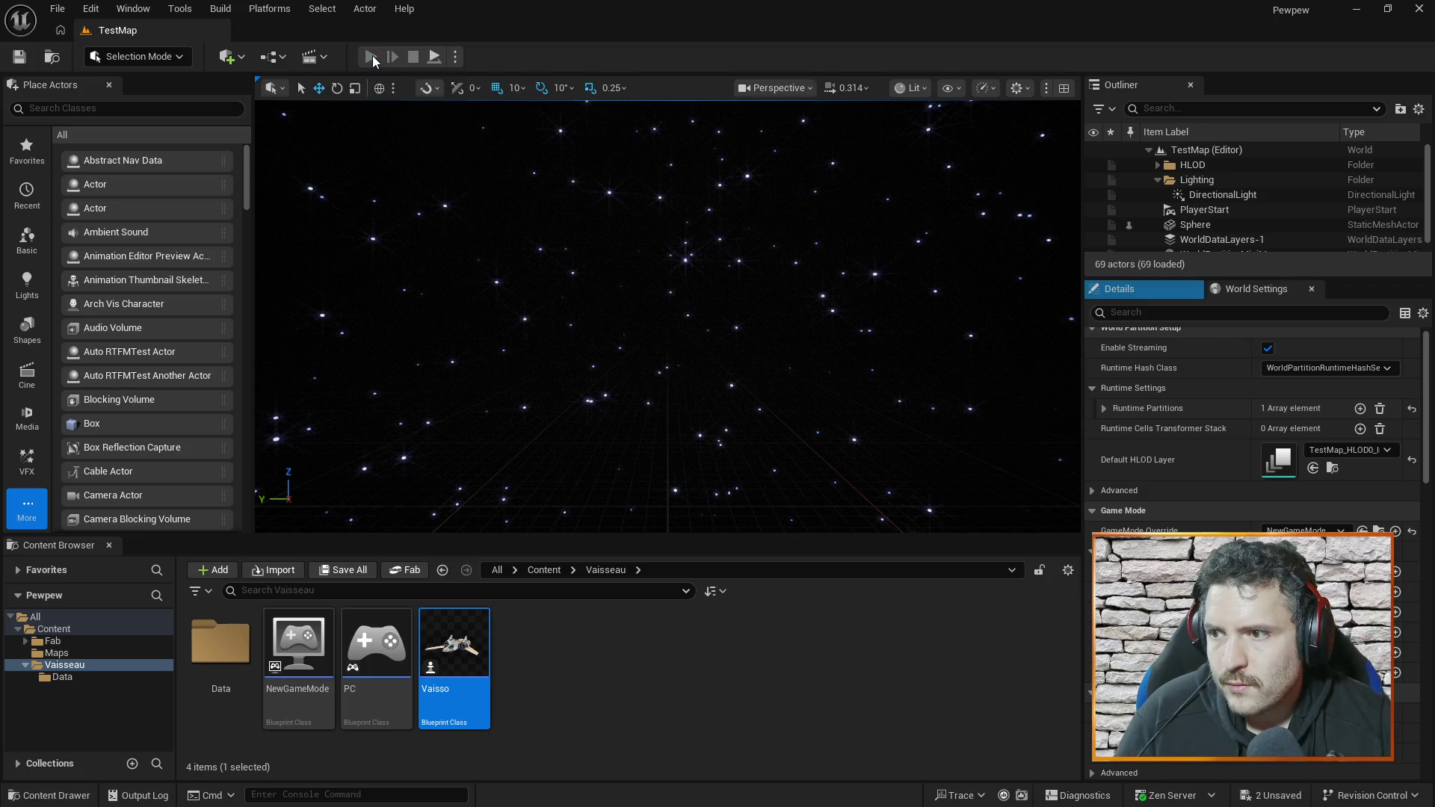
key(Escape)
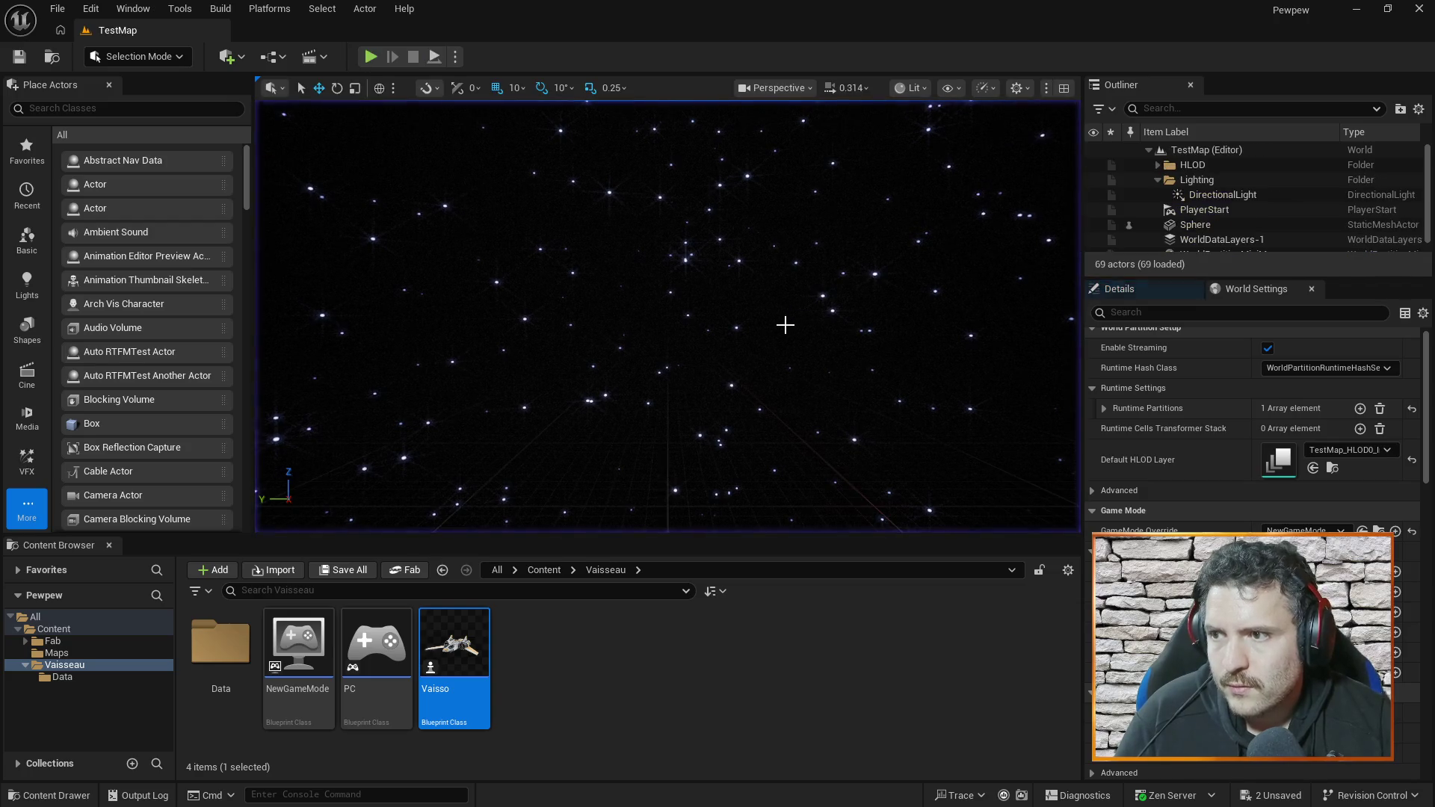
double_click(473, 635)
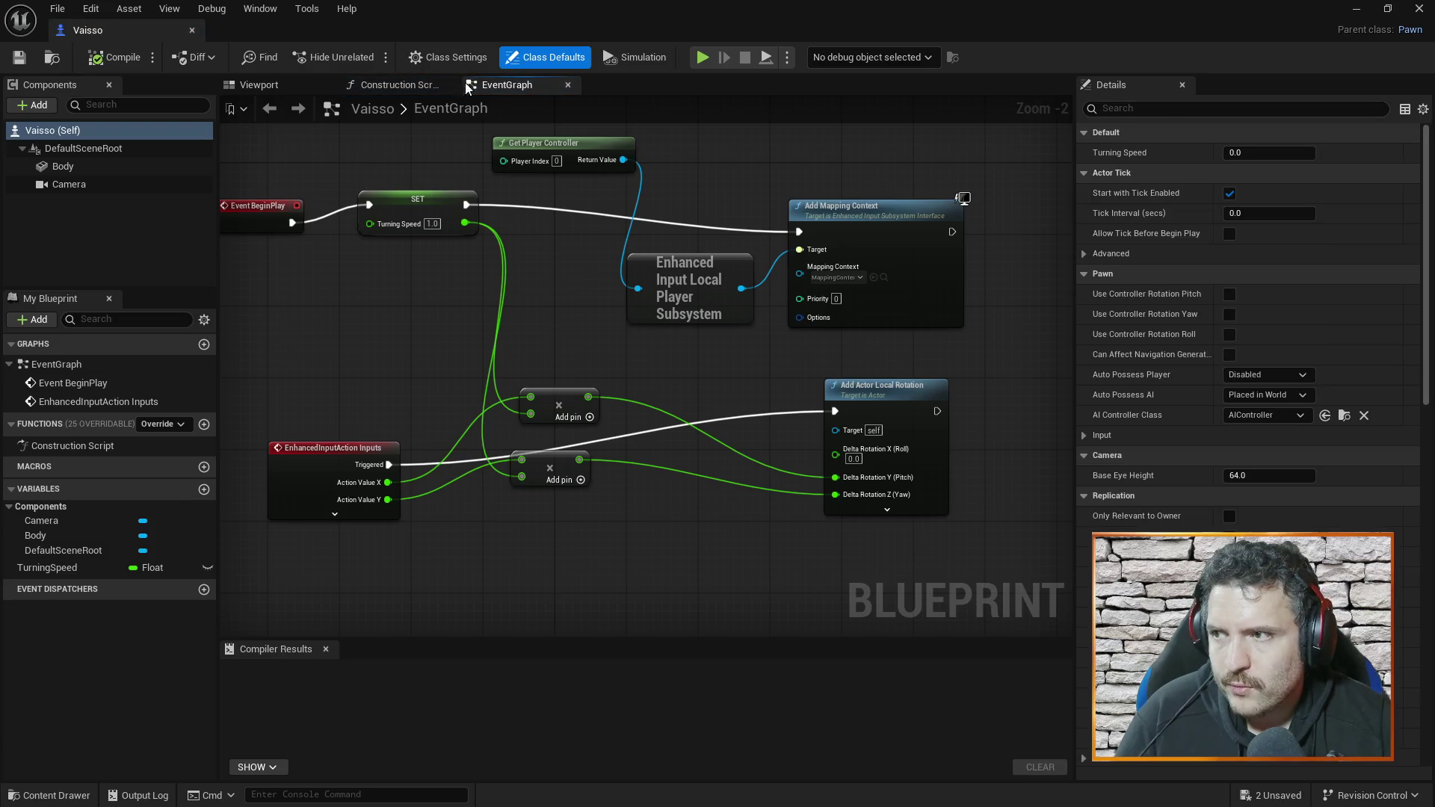
- In the Vaisso Viewport, give the Camera component a Z rotation (yaw) of 90° and close the blueprint
click(263, 84)
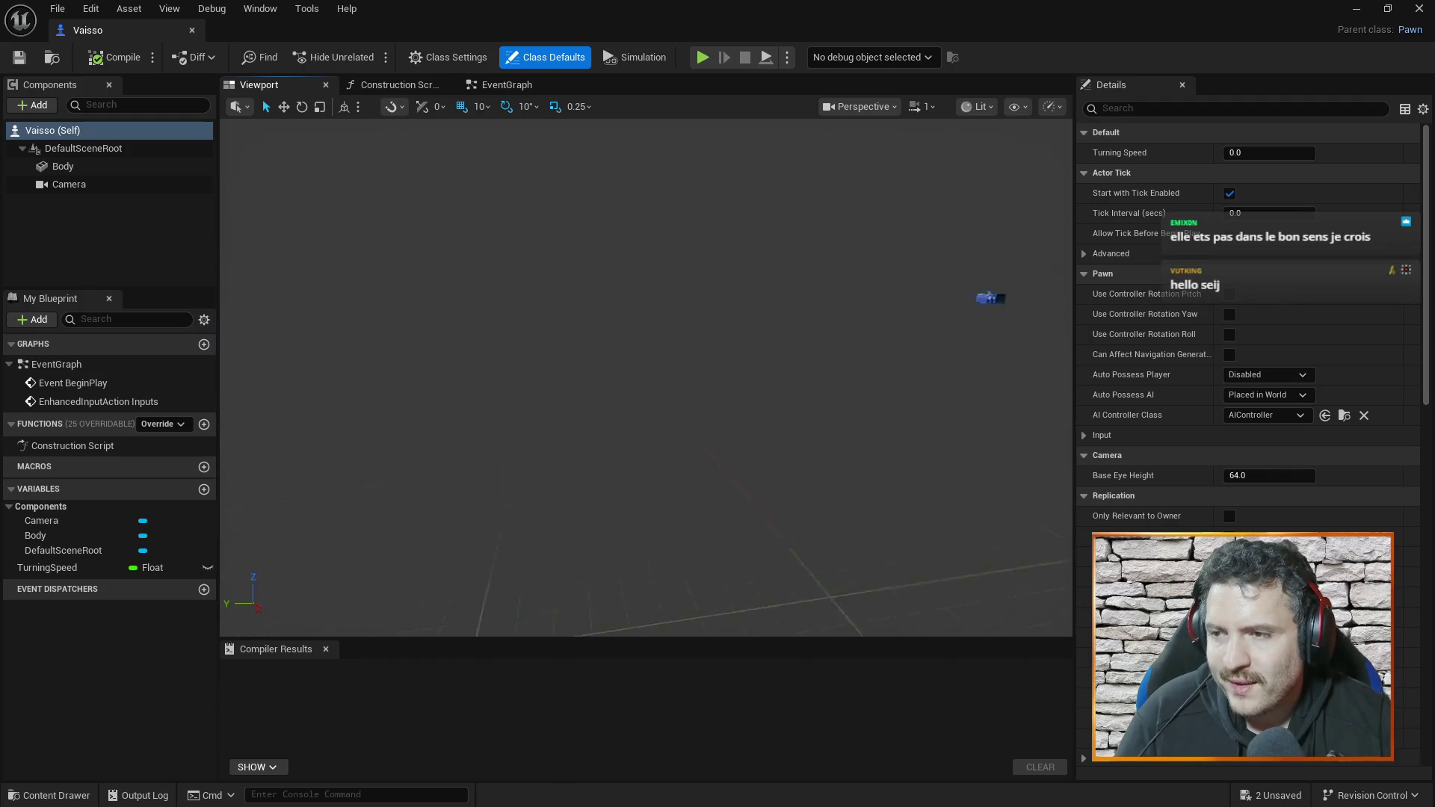
click(65, 183)
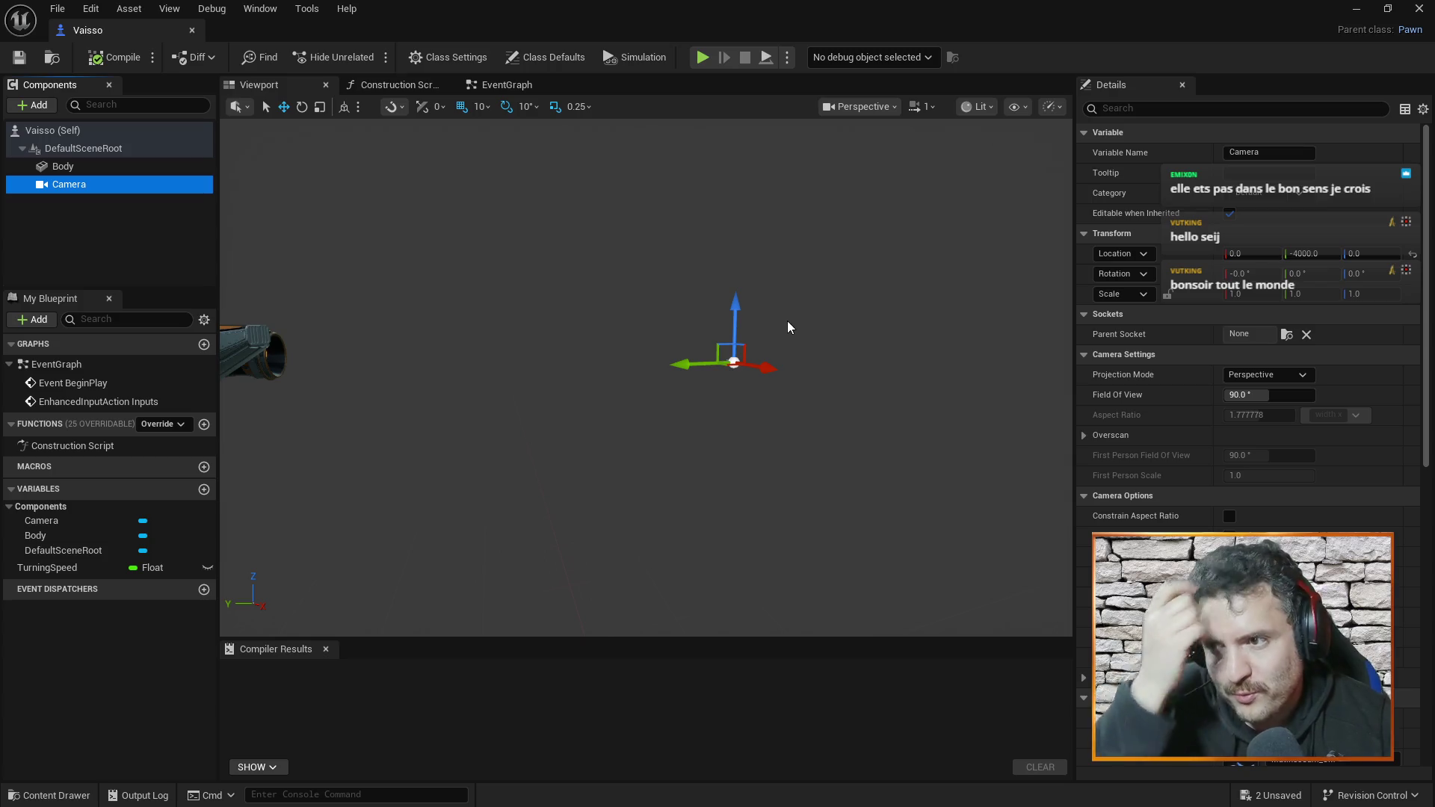
mouse_move(836, 337)
mouse_down()
mouse_move(695, 340)
mouse_move(866, 333)
mouse_move(822, 351)
mouse_move(817, 336)
mouse_up()
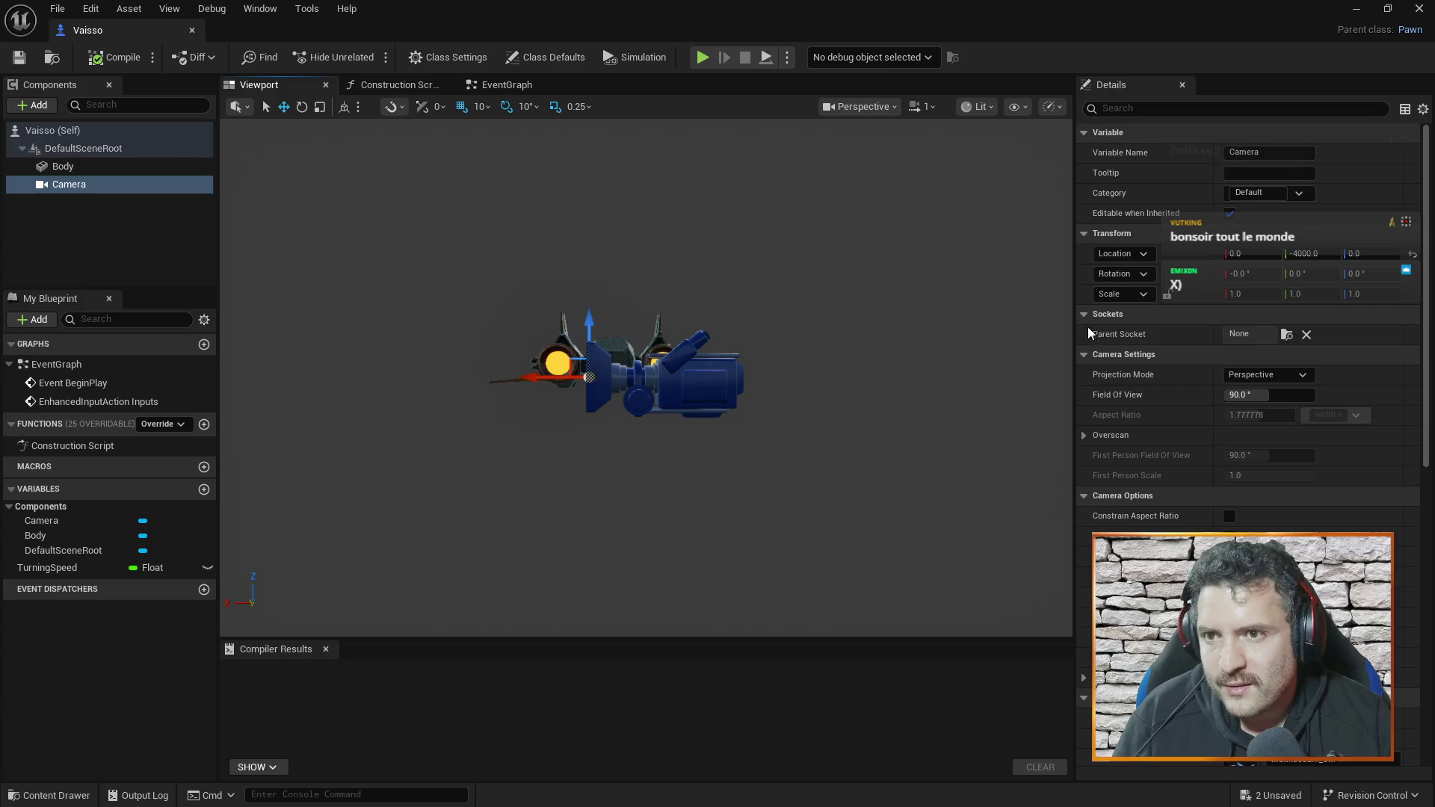
drag(951, 291, 1024, 292)
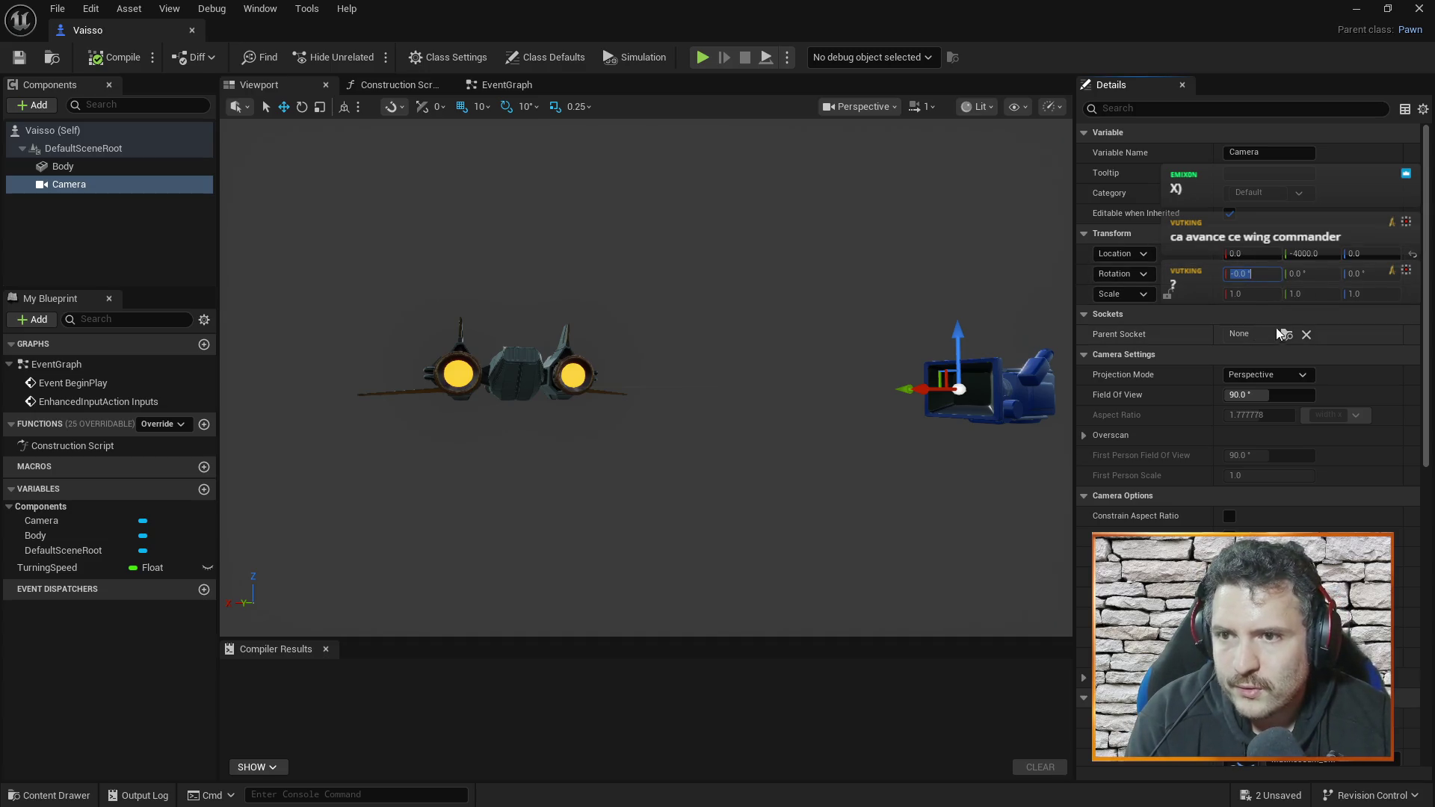
click(1353, 273)
text(90)
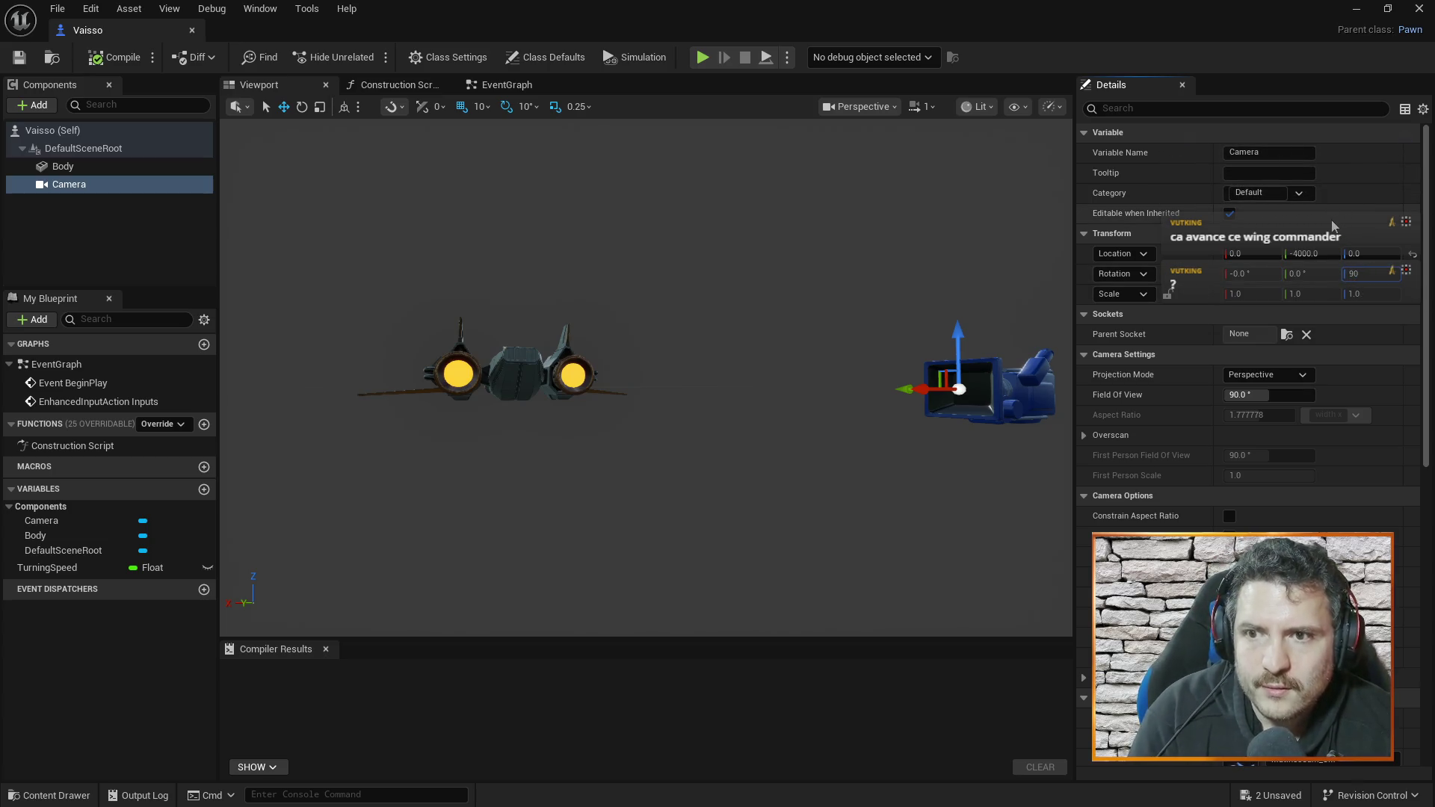
key(Return)
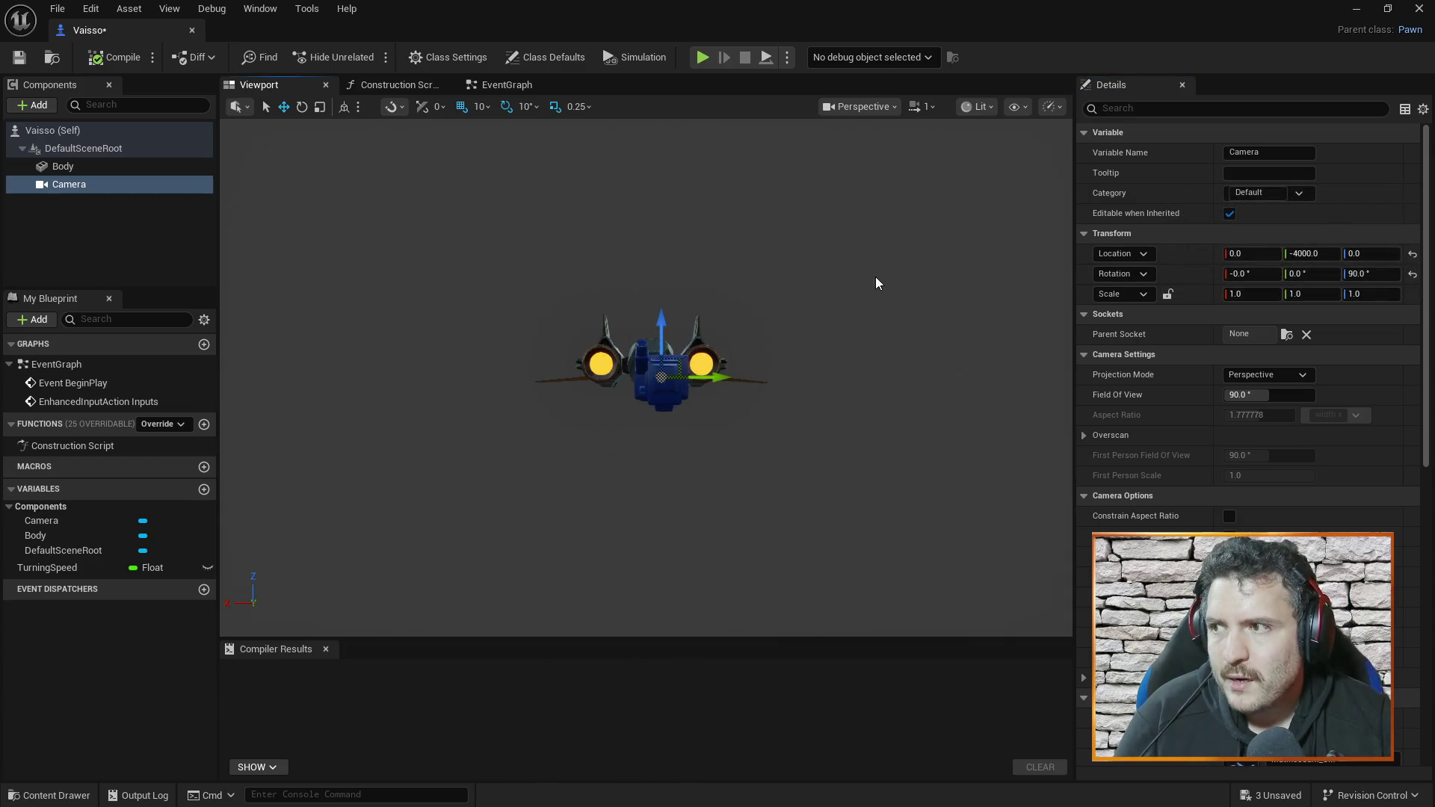
click(191, 30)
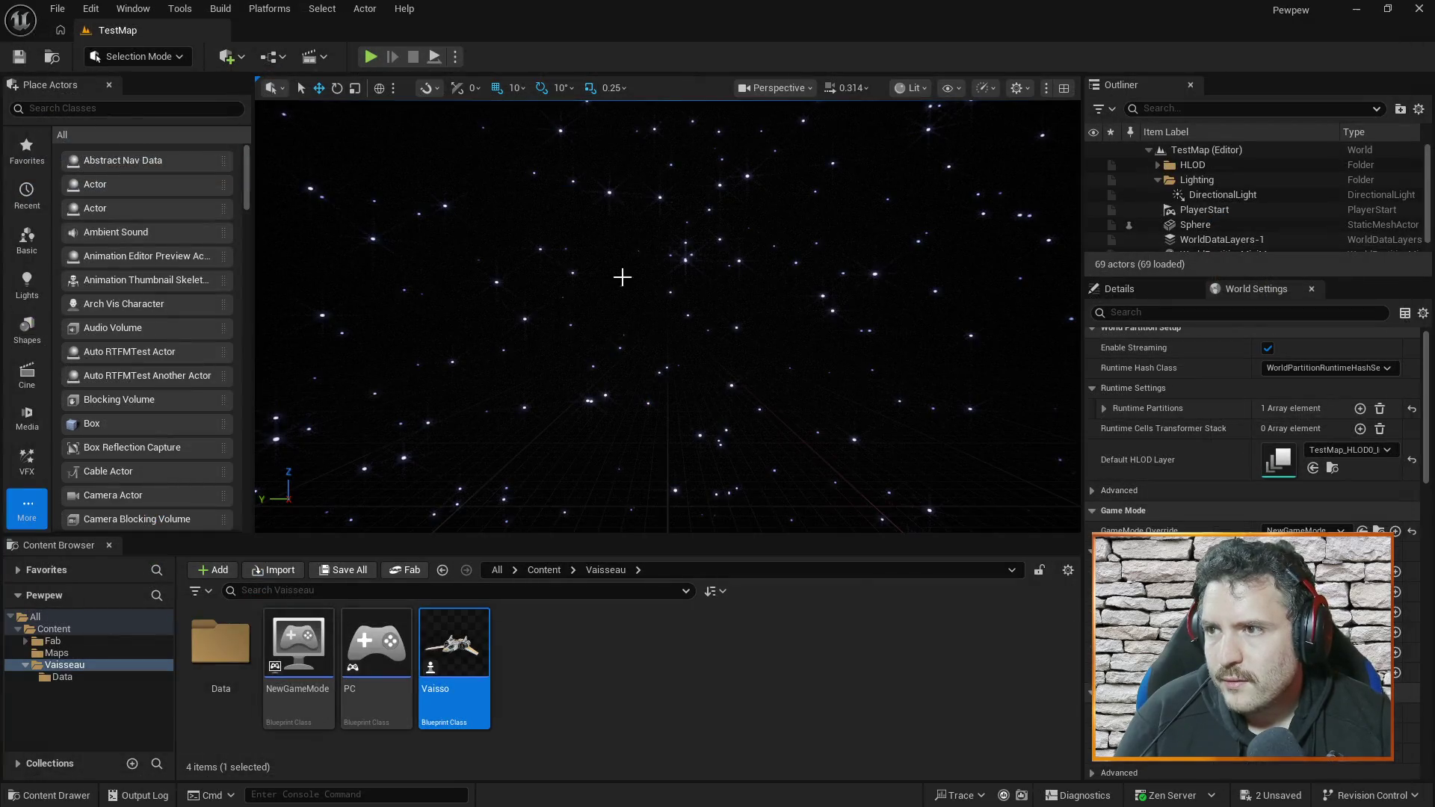
- Test-play the level, then reopen the Vaisso blueprint's Viewport
click(371, 57)
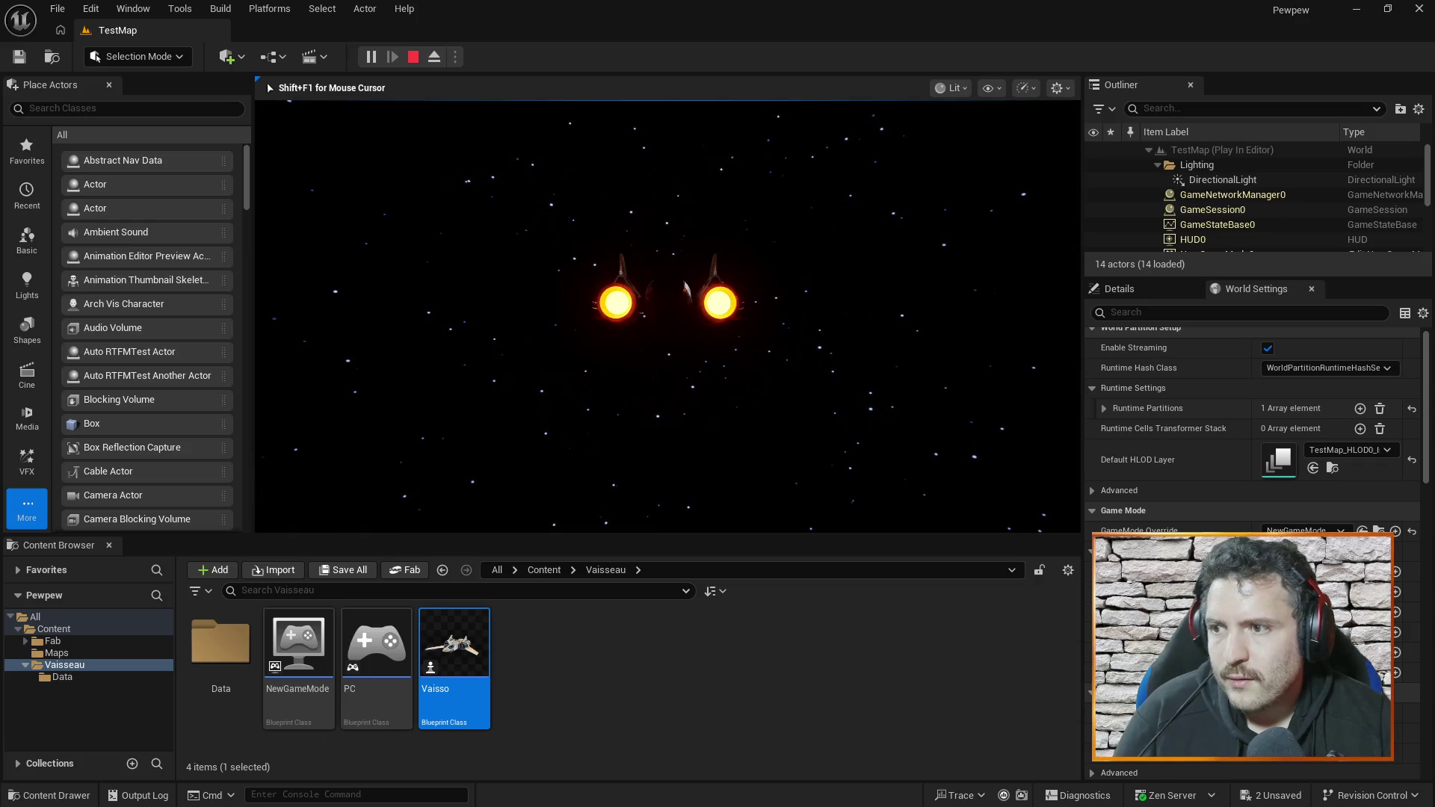
key(Escape)
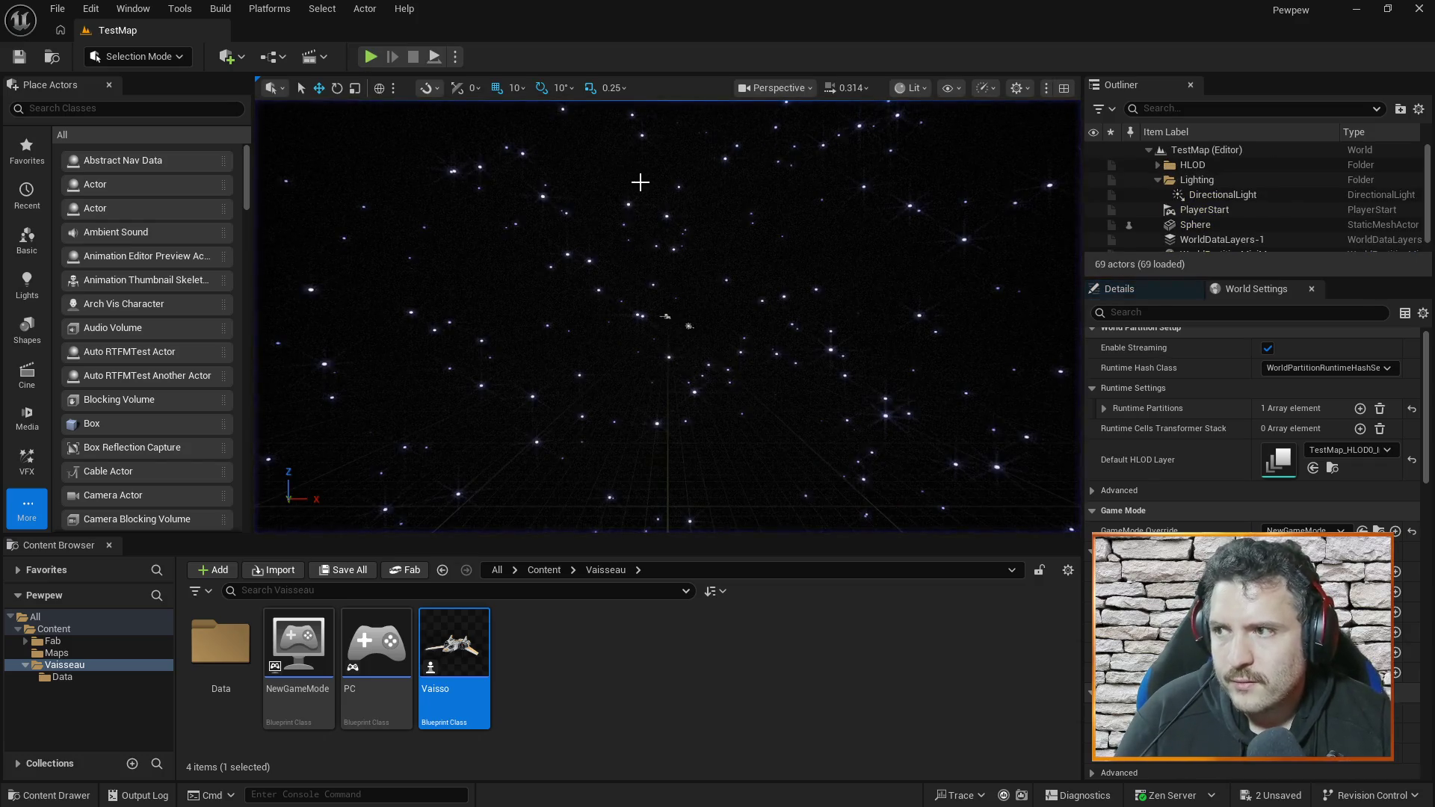
double_click(454, 646)
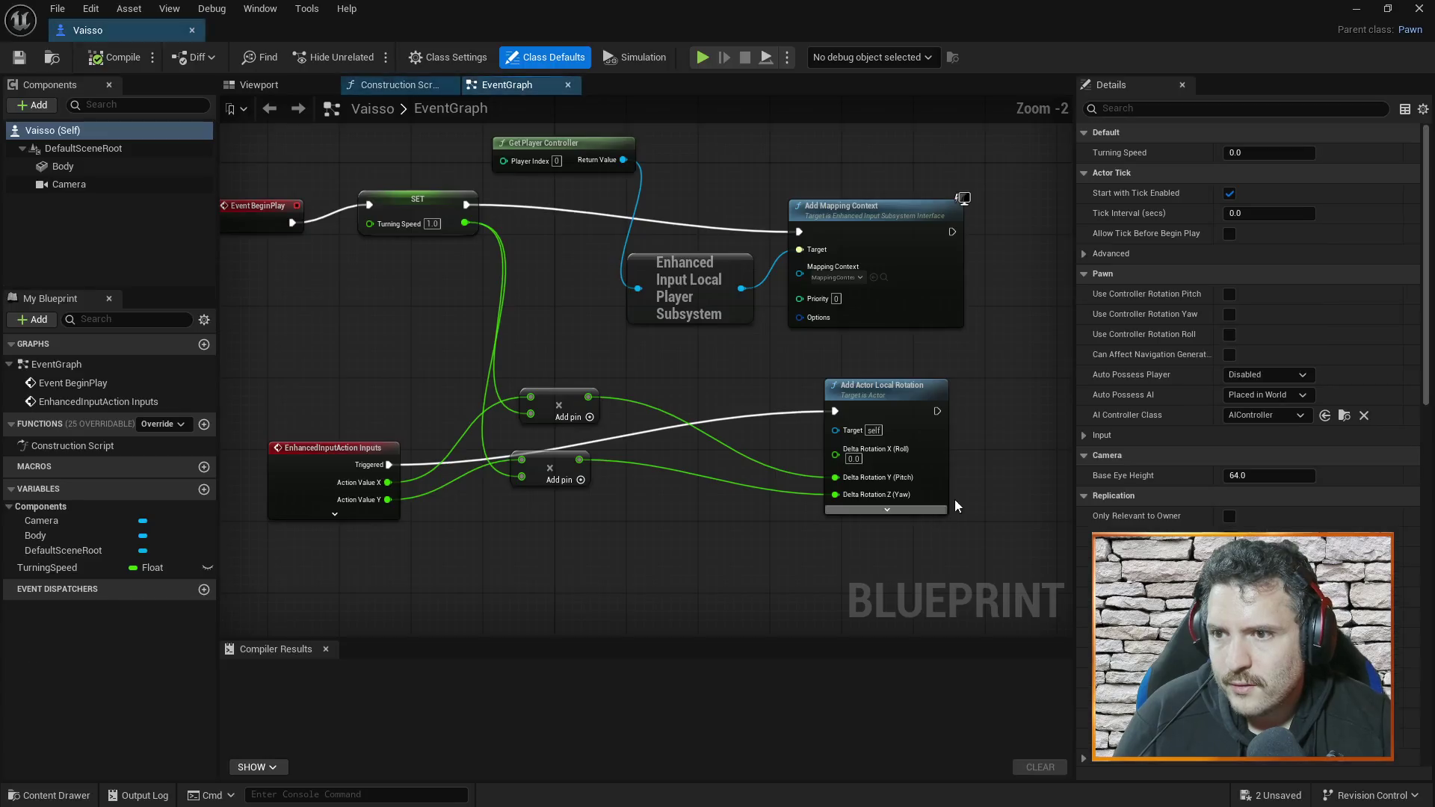
click(259, 85)
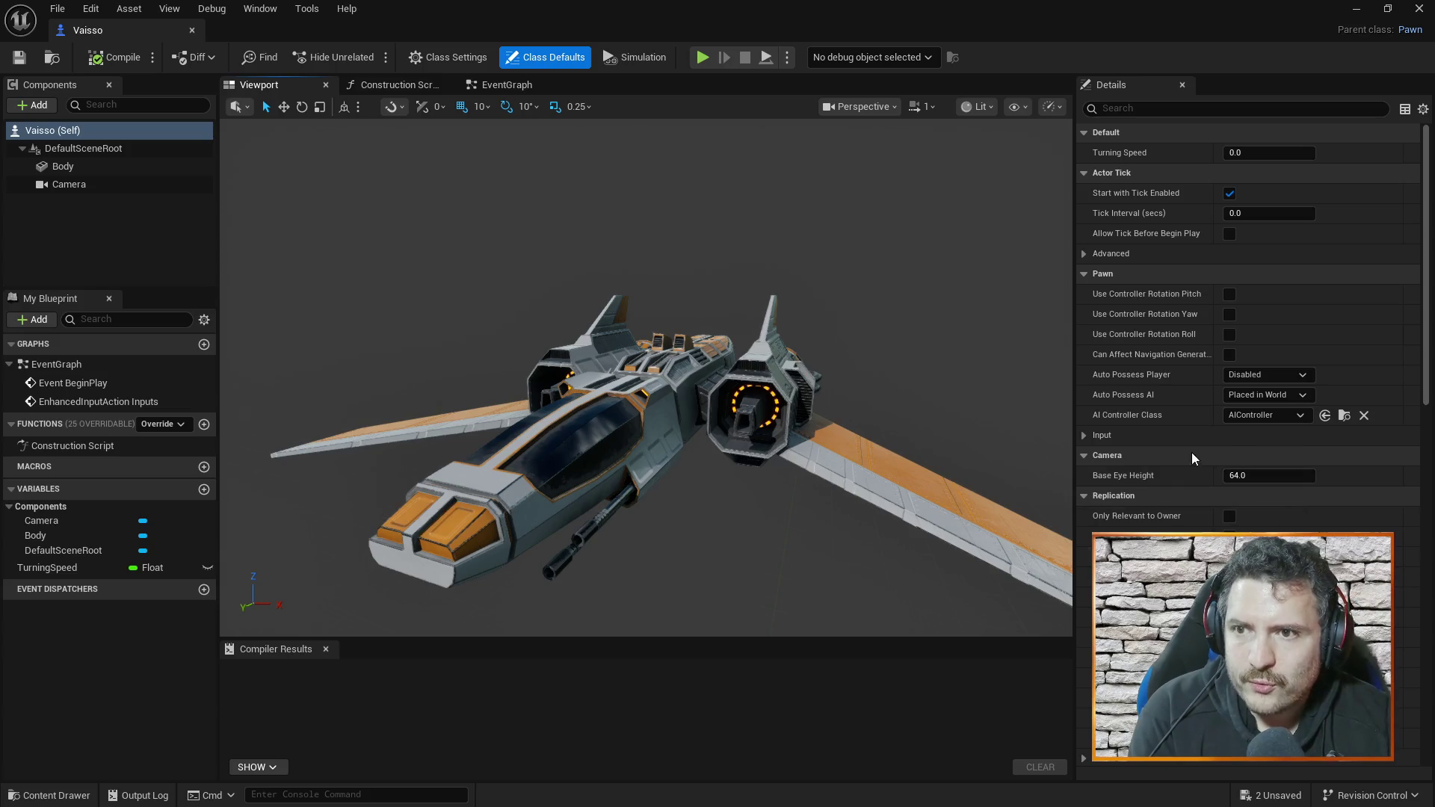
- Set the Camera's Location Z to 800 (after trying 500) and close the blueprint
click(104, 167)
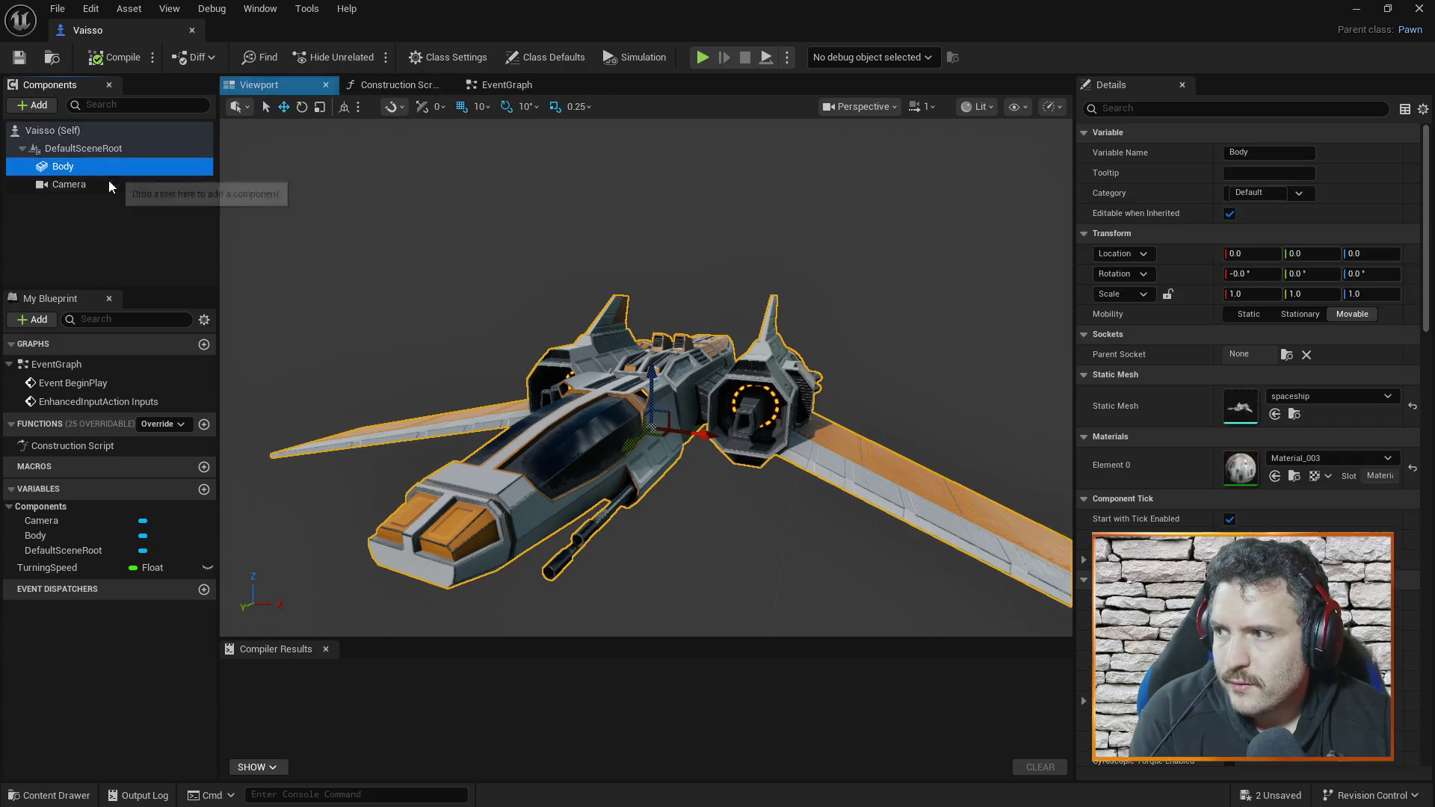
click(109, 185)
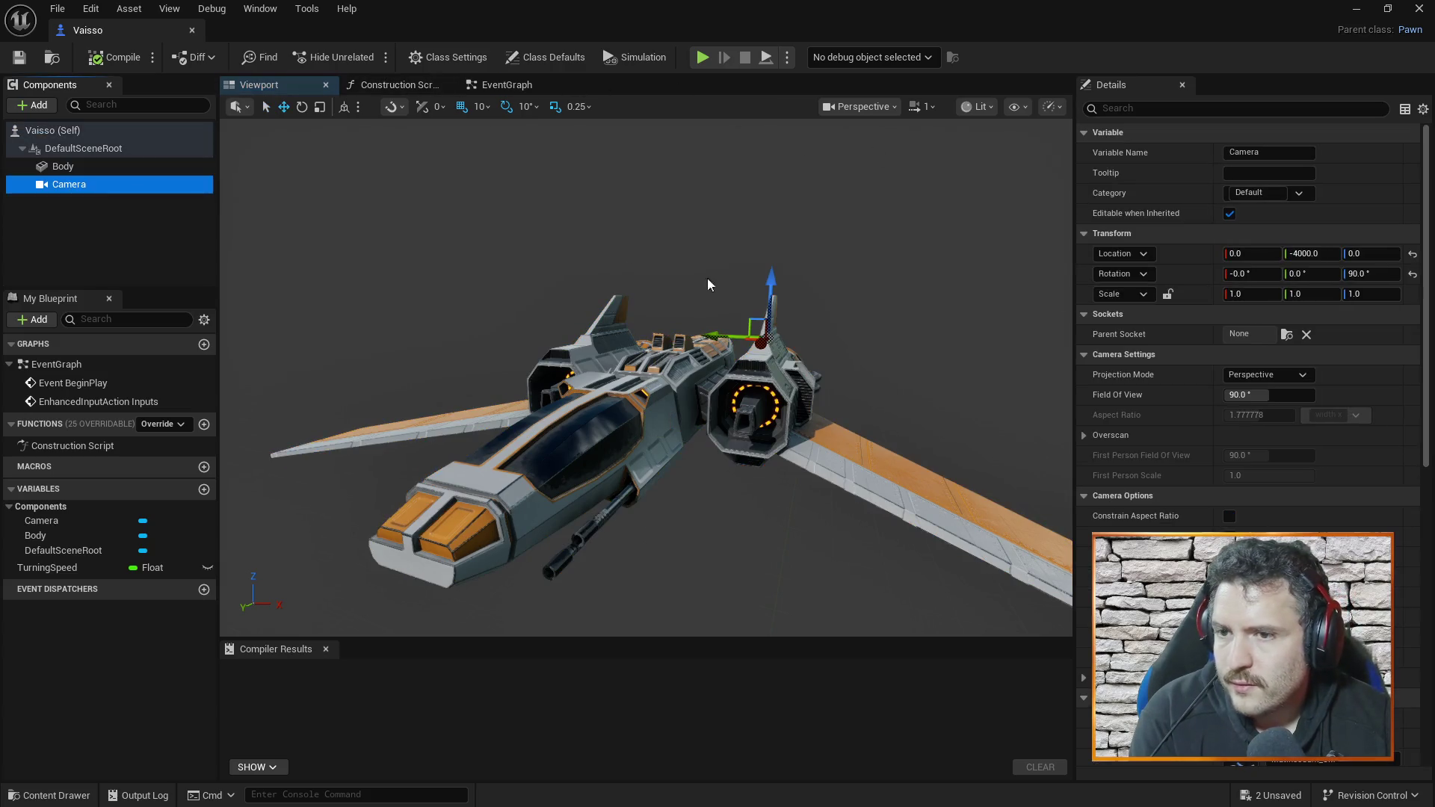
click(1368, 255)
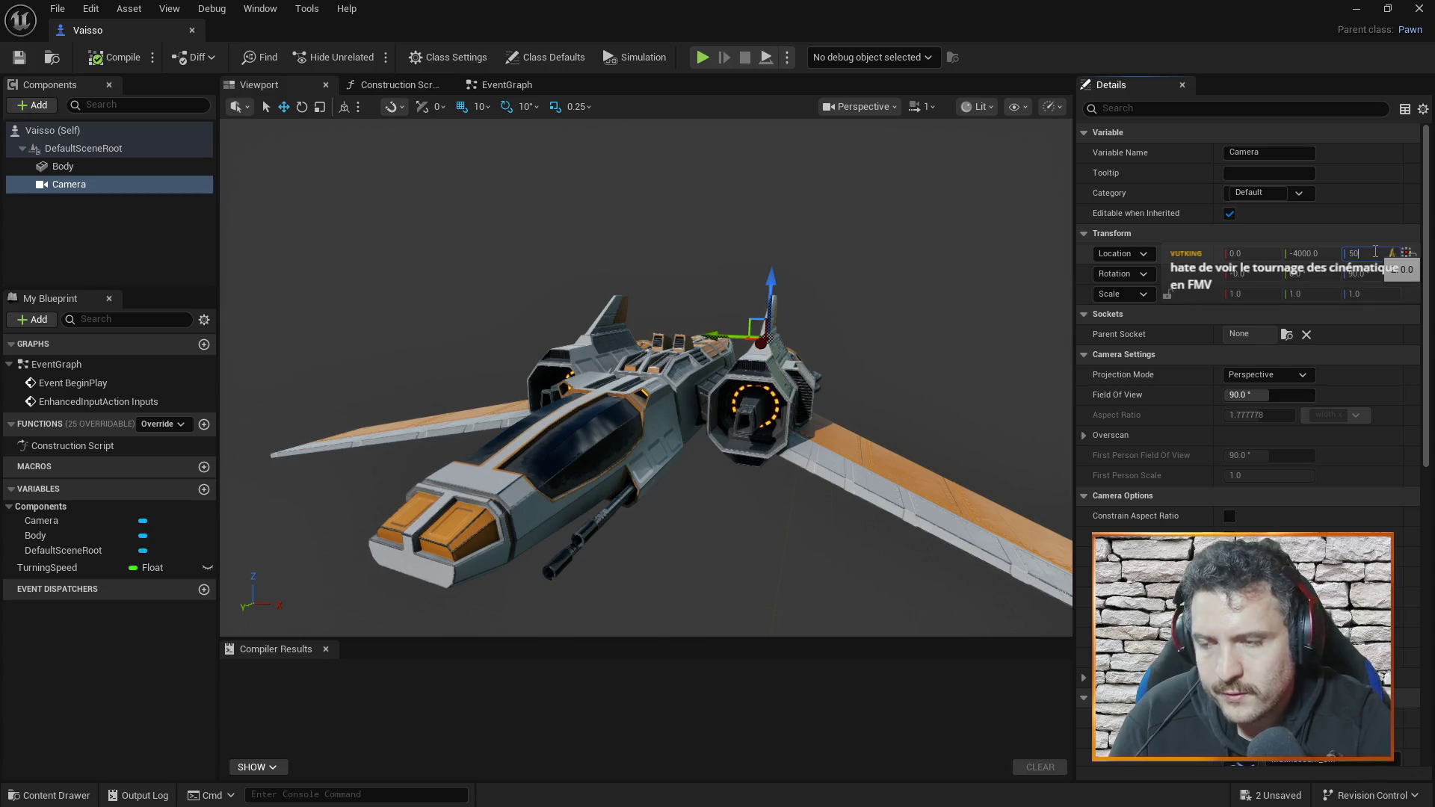
text(0.0)
key(Return)
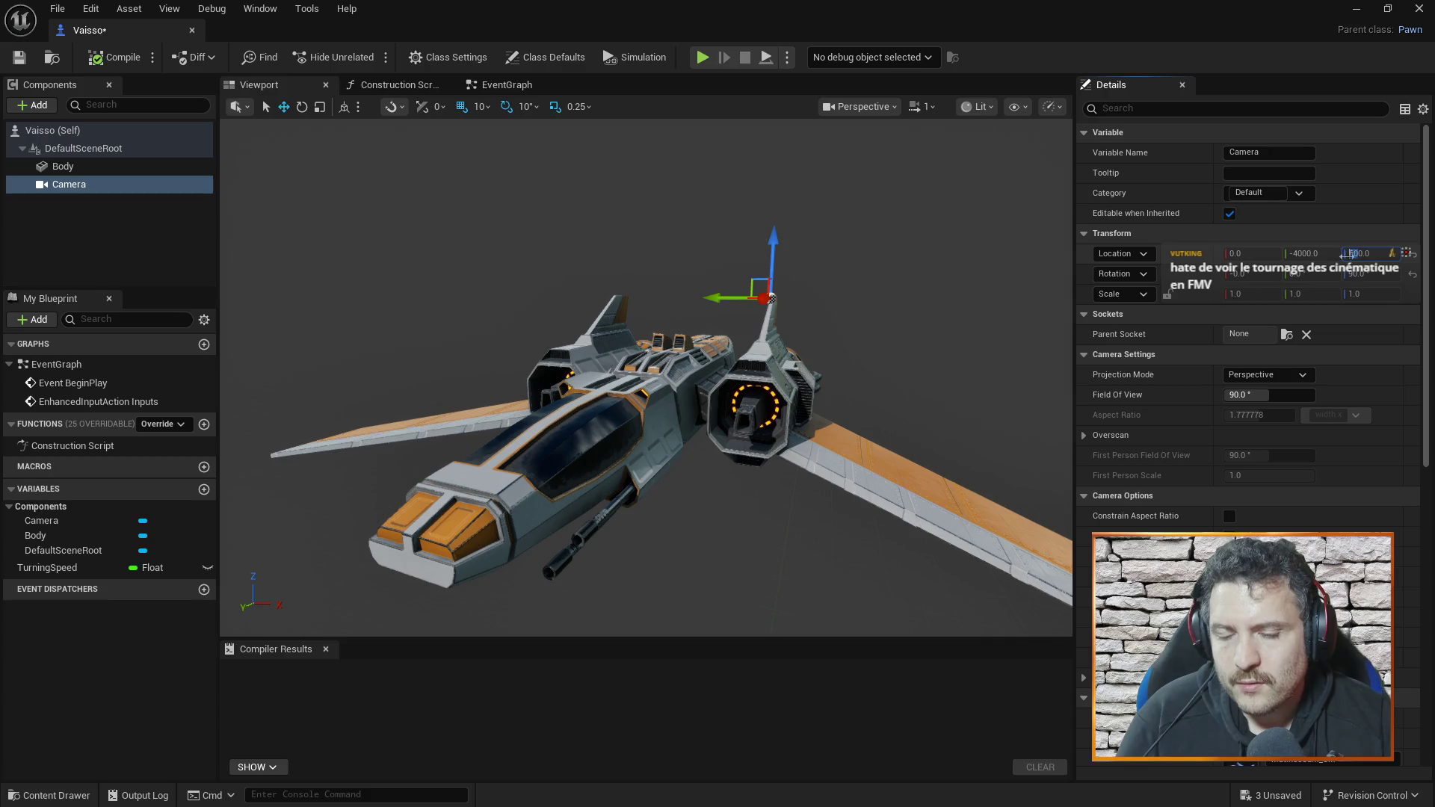
click(1345, 253)
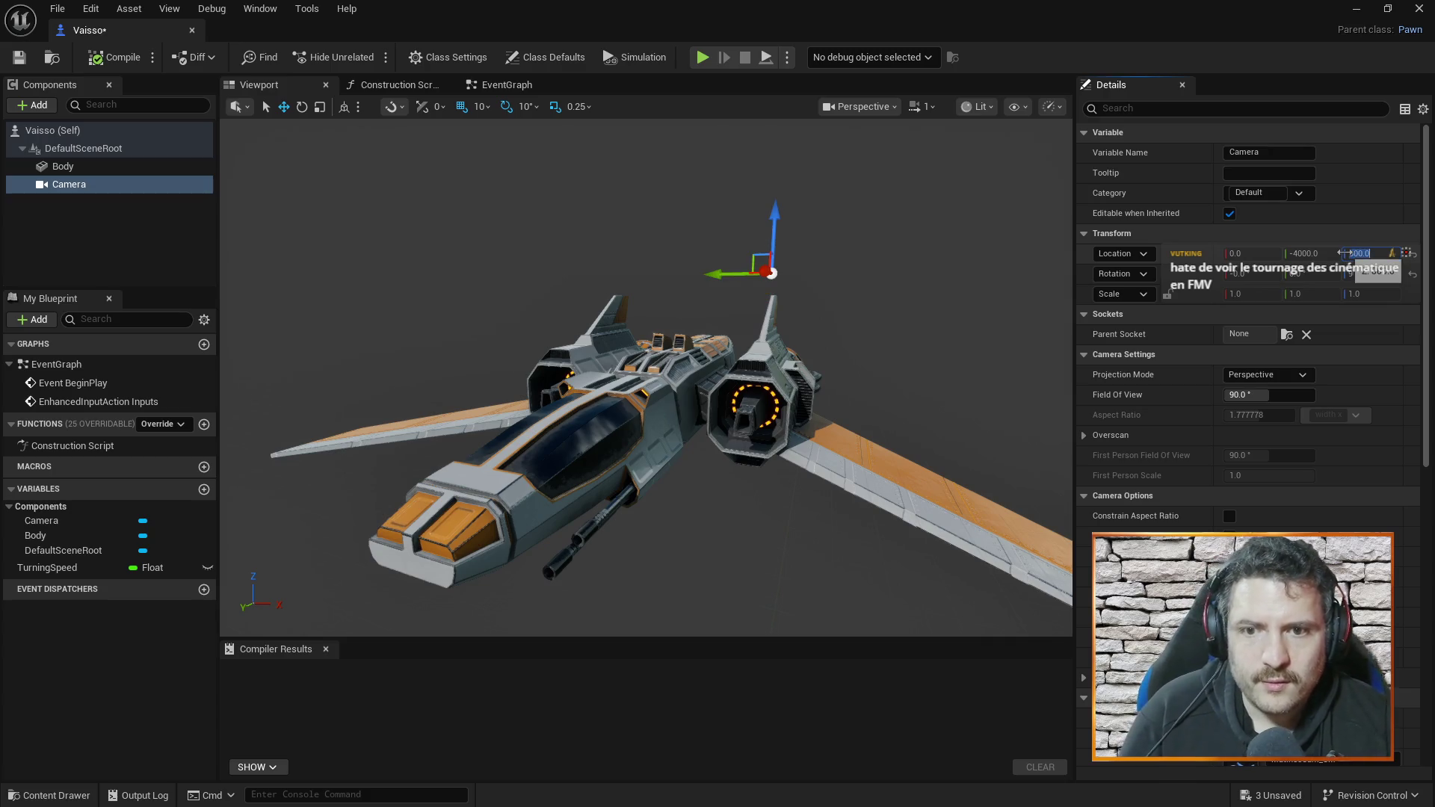
text(800)
key(Return)
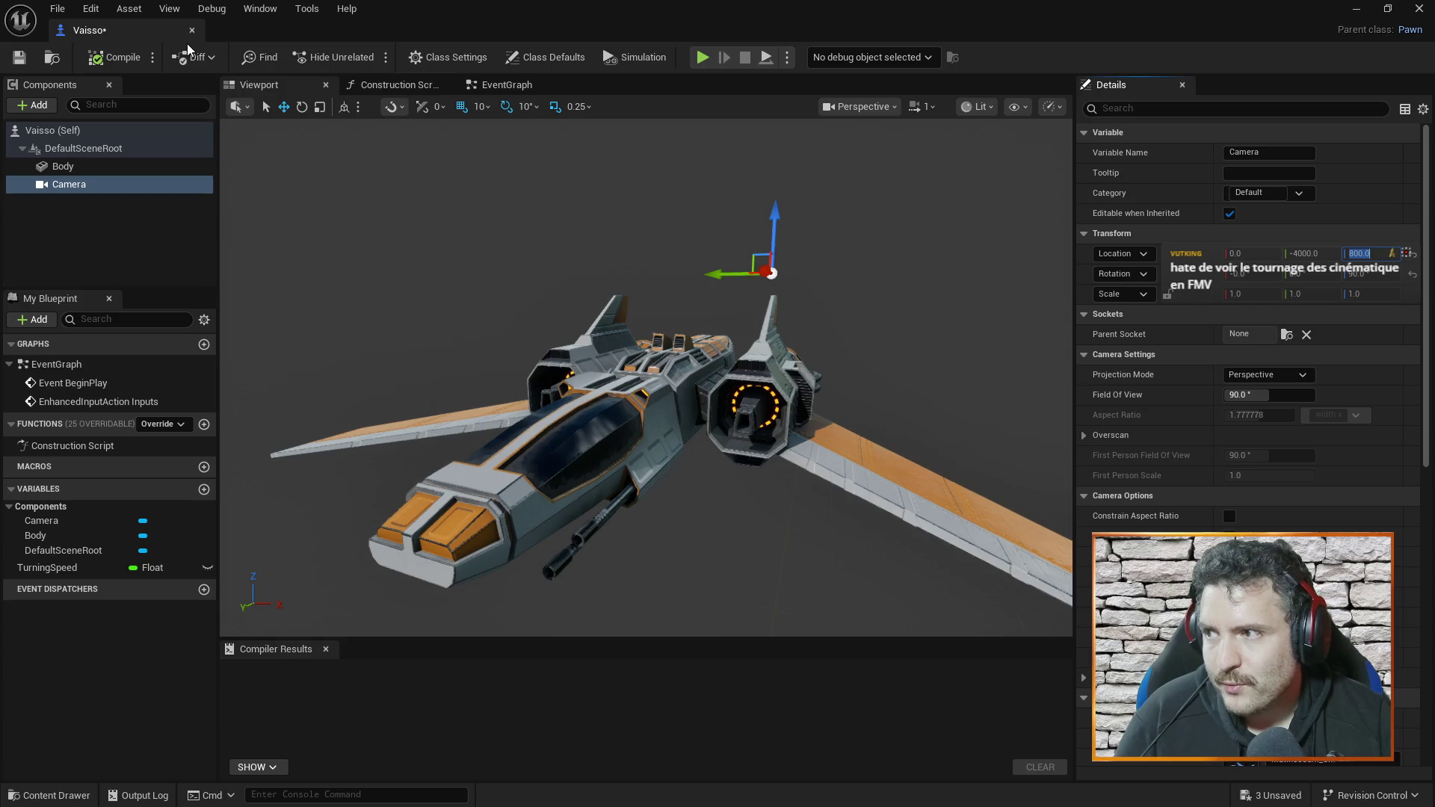
click(193, 32)
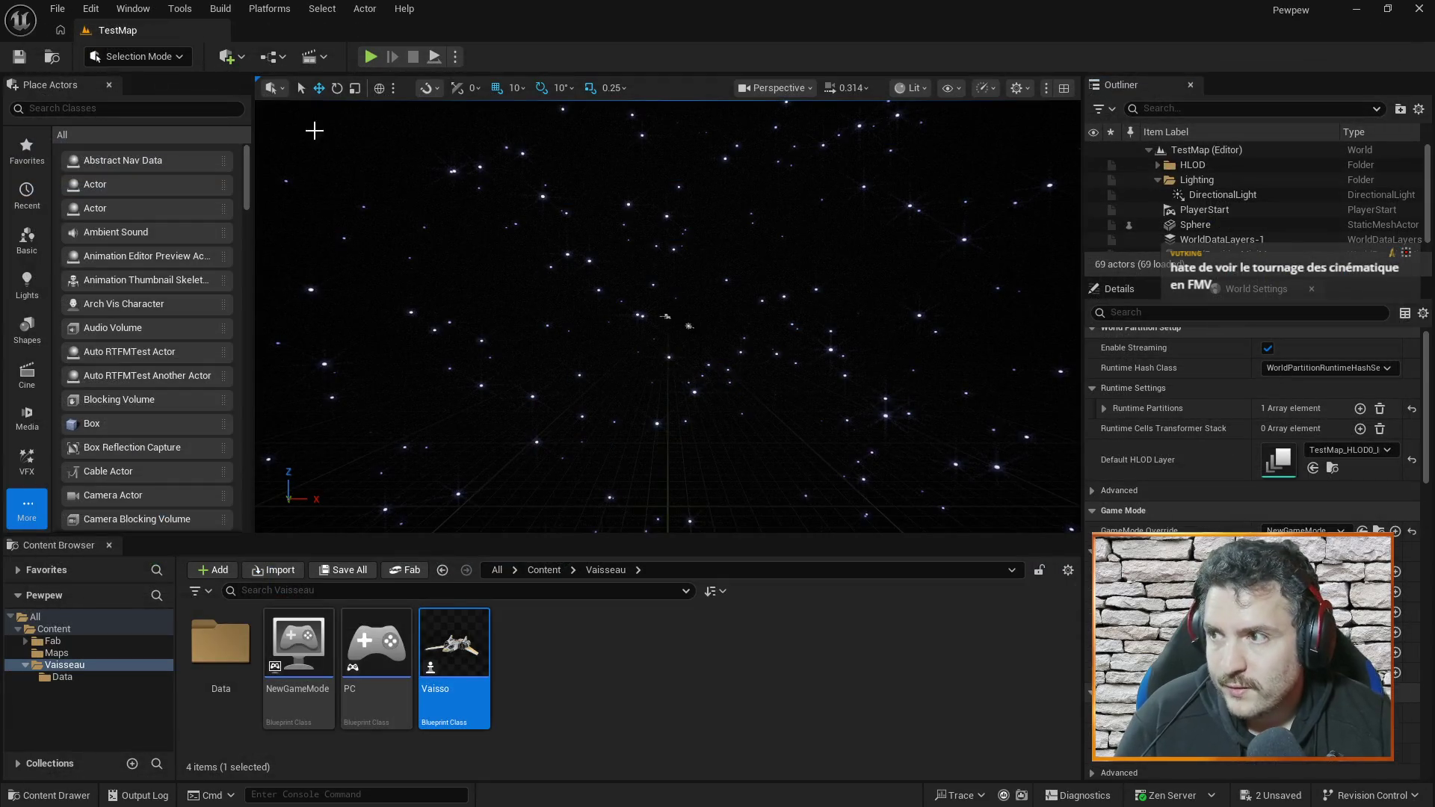
click(377, 61)
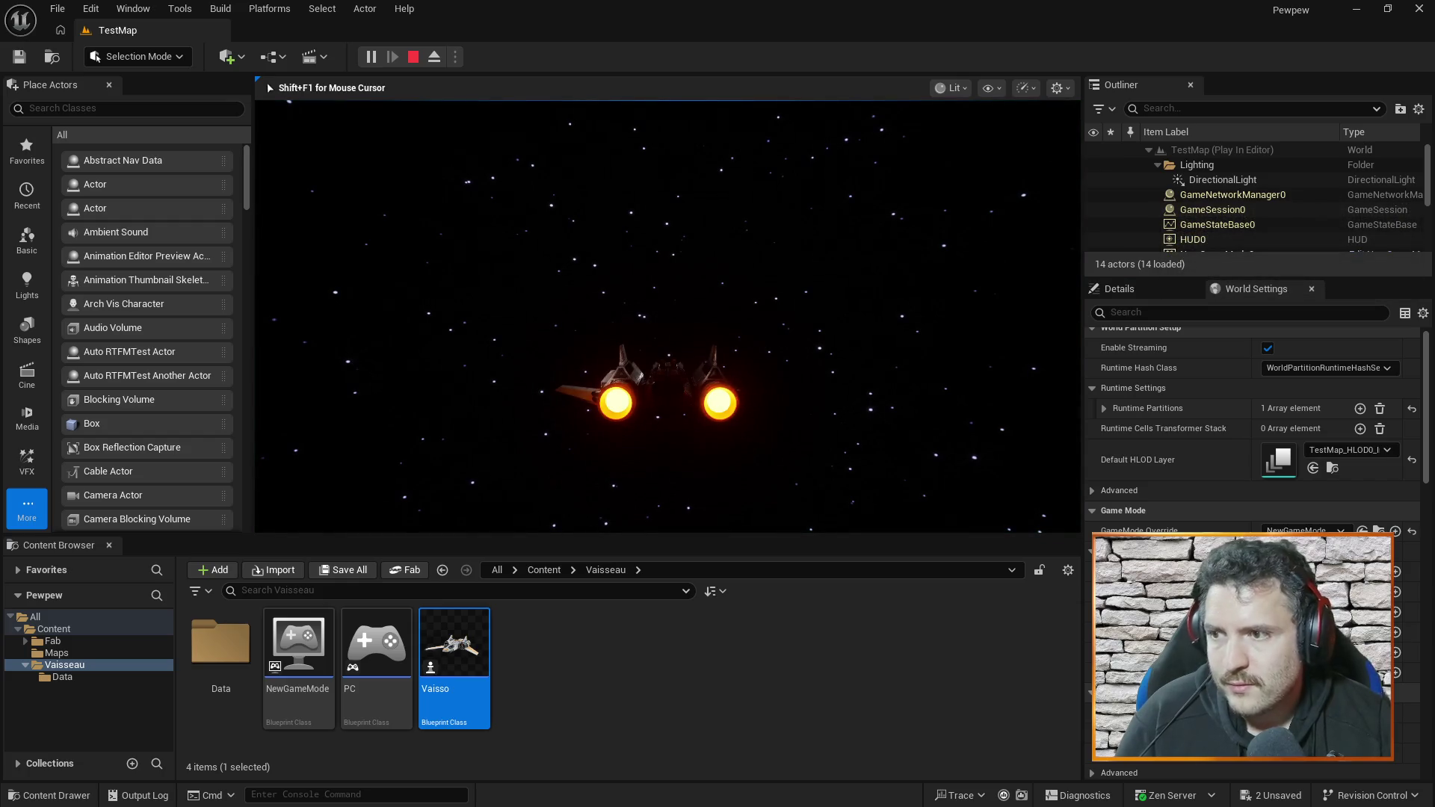
key(Escape)
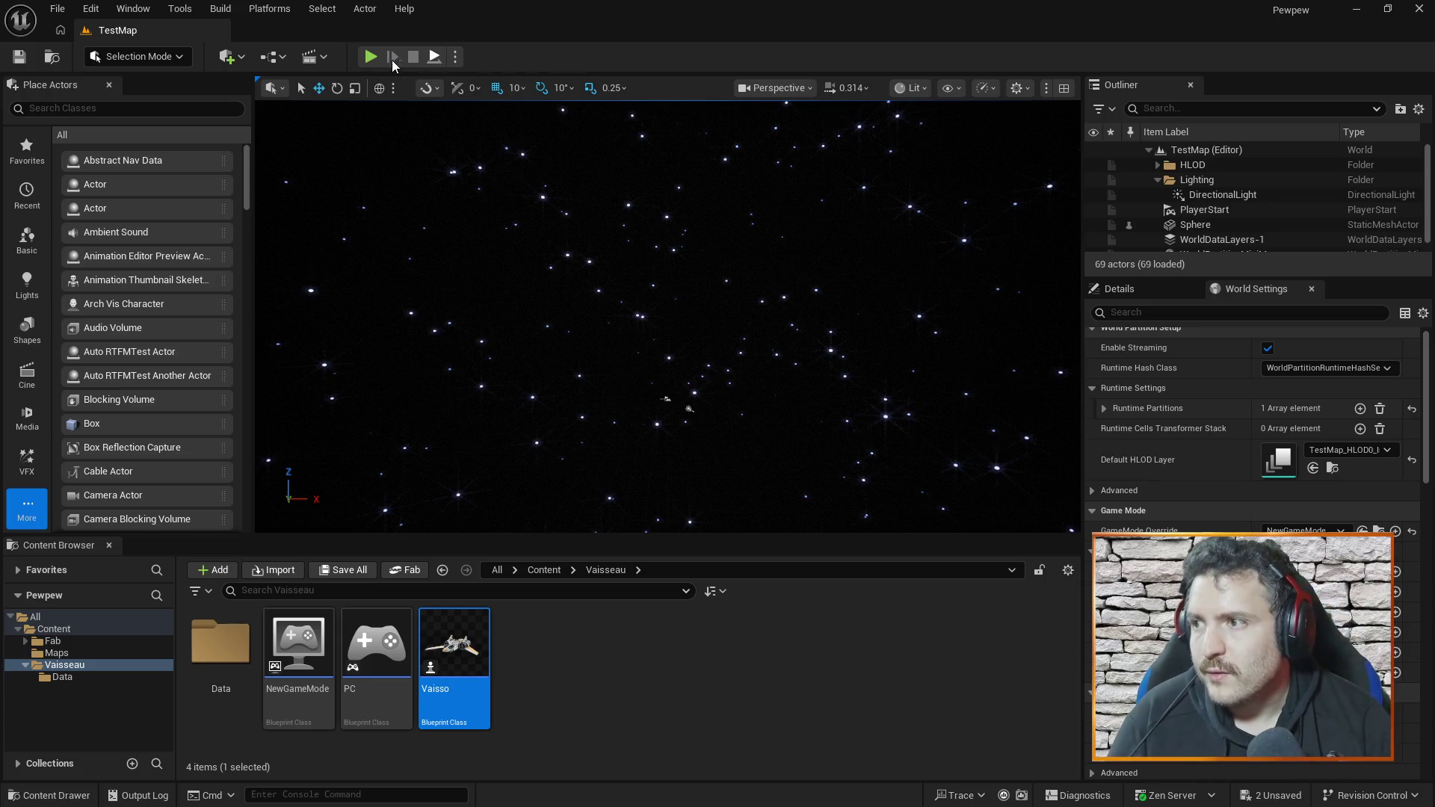
click(370, 57)
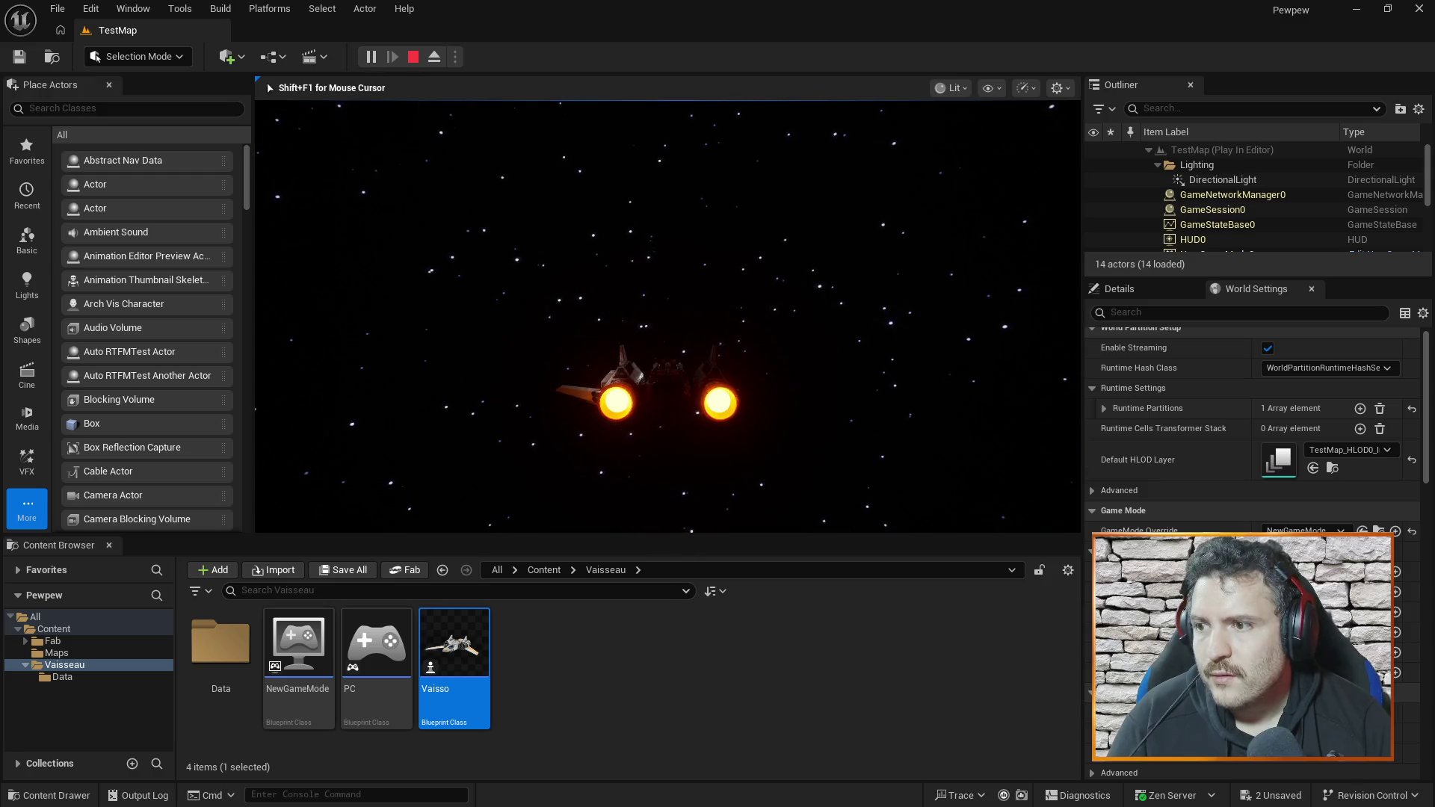
key(w)
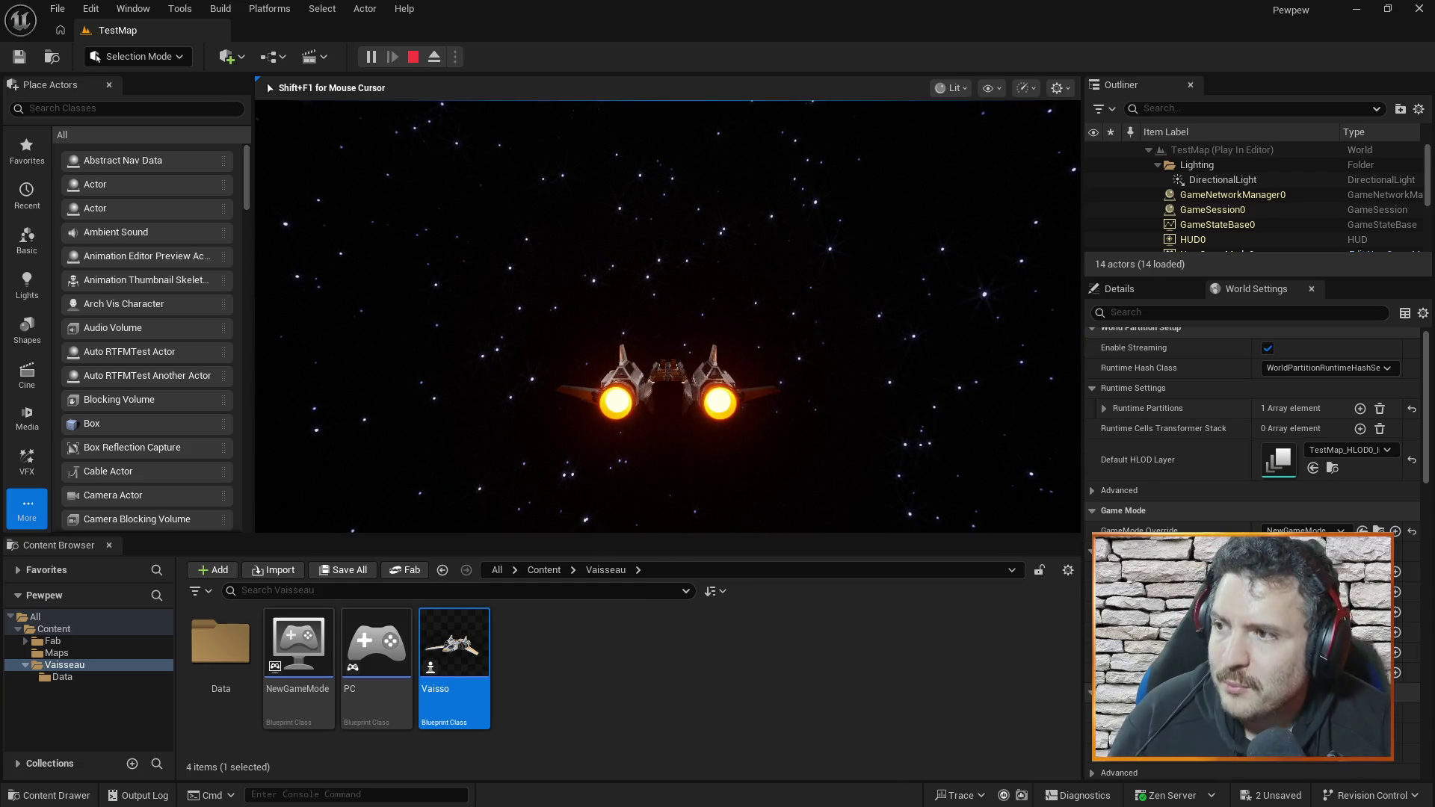
key(Escape)
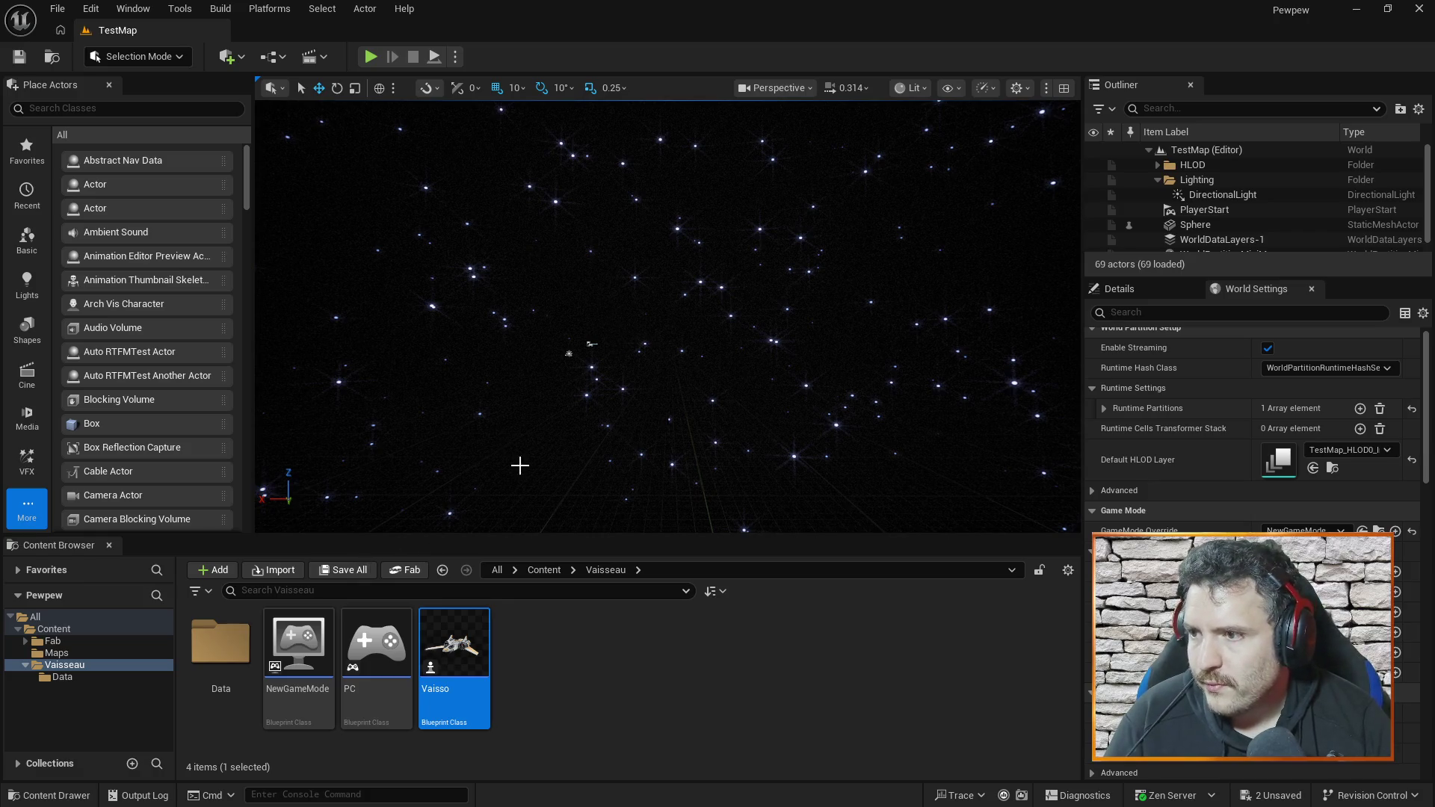
- Close World Settings and focus the PlayerStart to show its location and rotation
drag(699, 379, 699, 380)
click(376, 642)
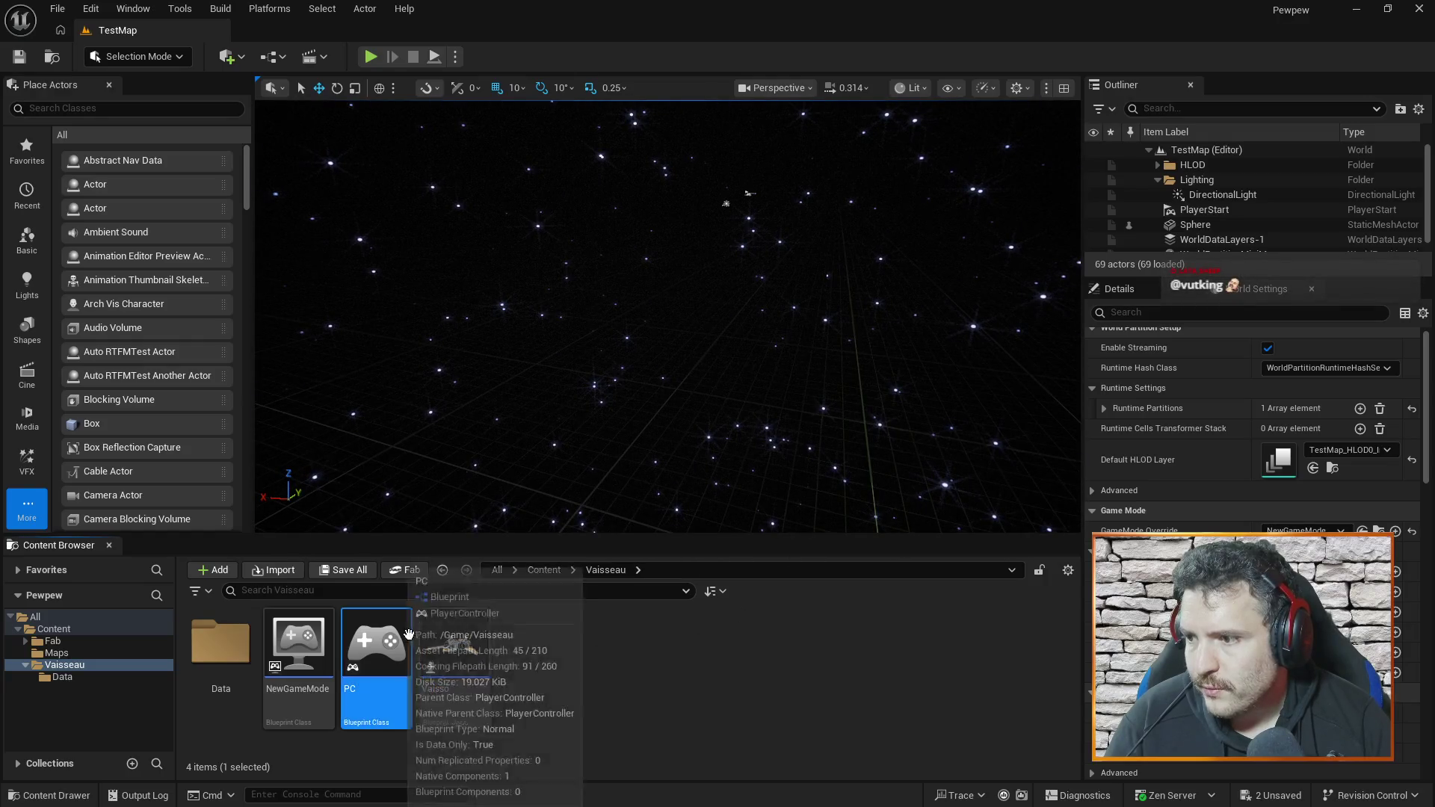
click(437, 636)
drag(813, 365, 813, 364)
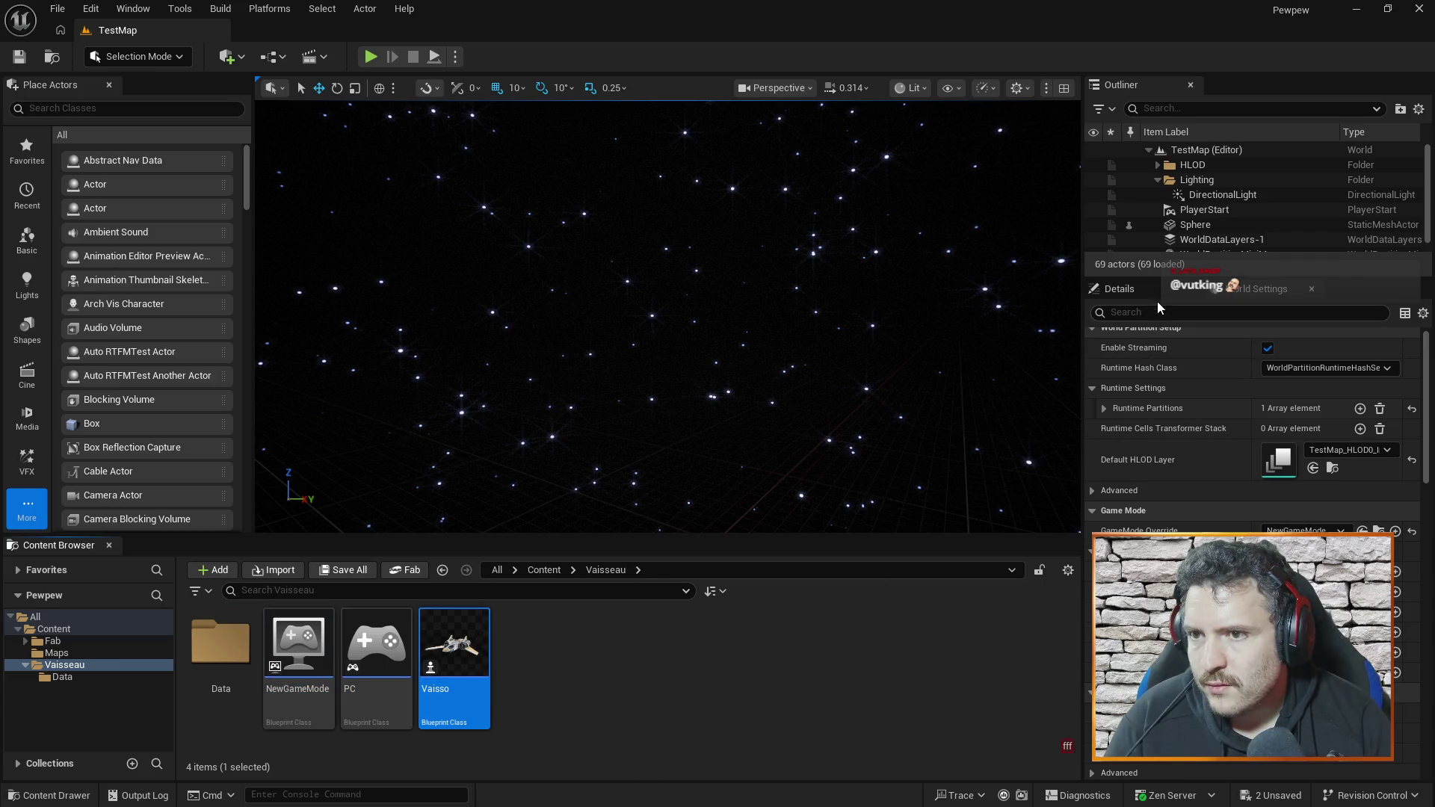
click(1310, 288)
double_click(1205, 210)
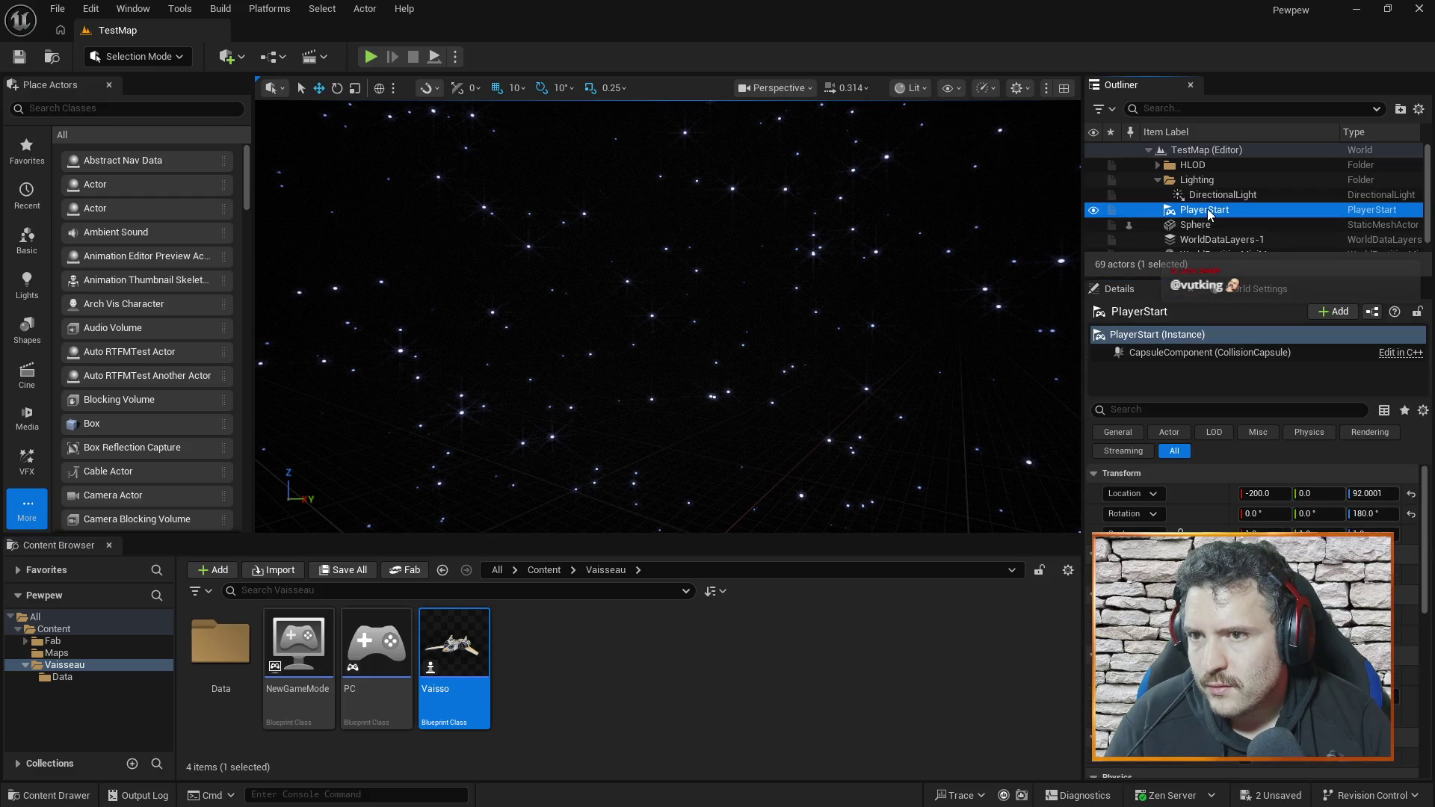
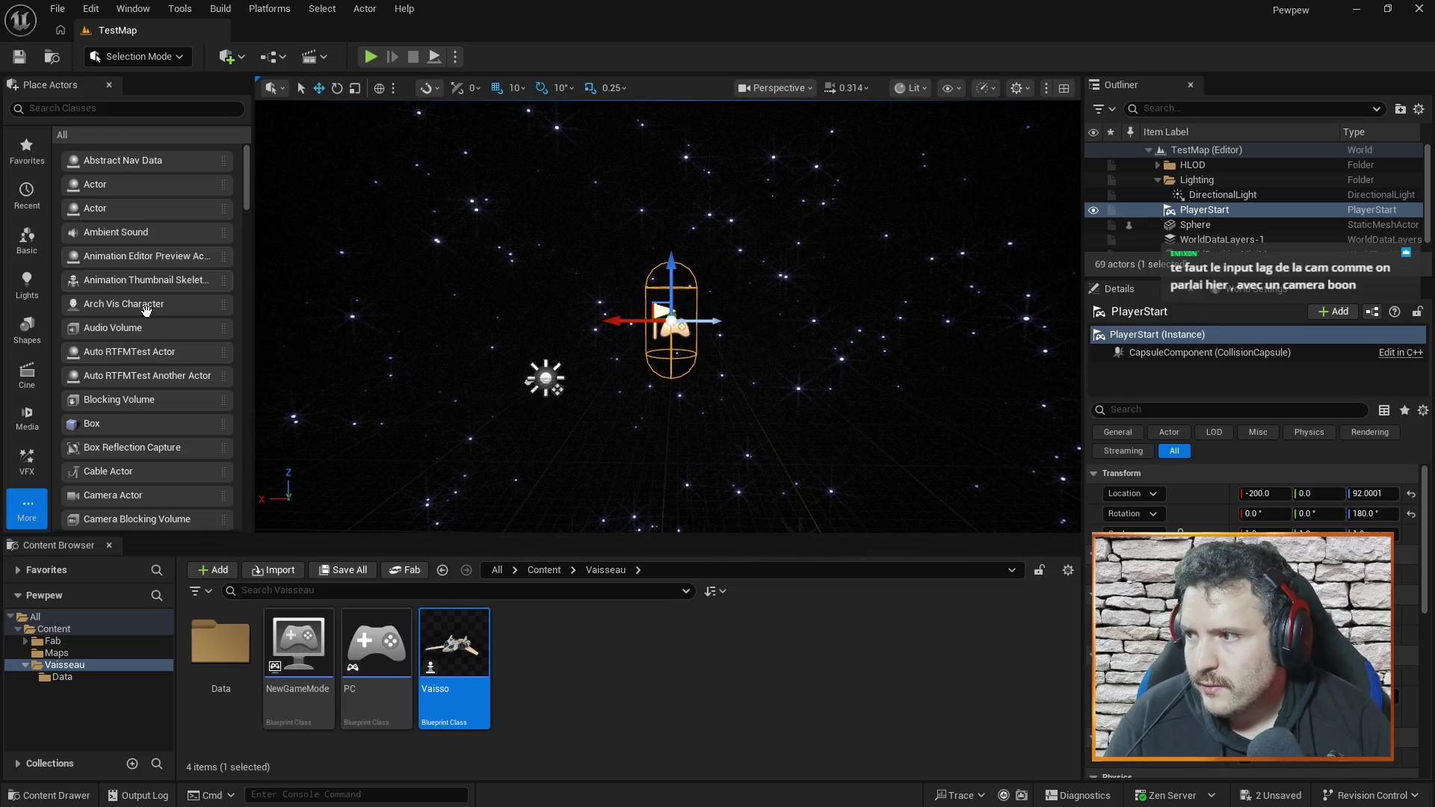
- Select the PlayerStart and set its X and Z location to 0, placing it at the origin
scroll(129, 493, down, 1)
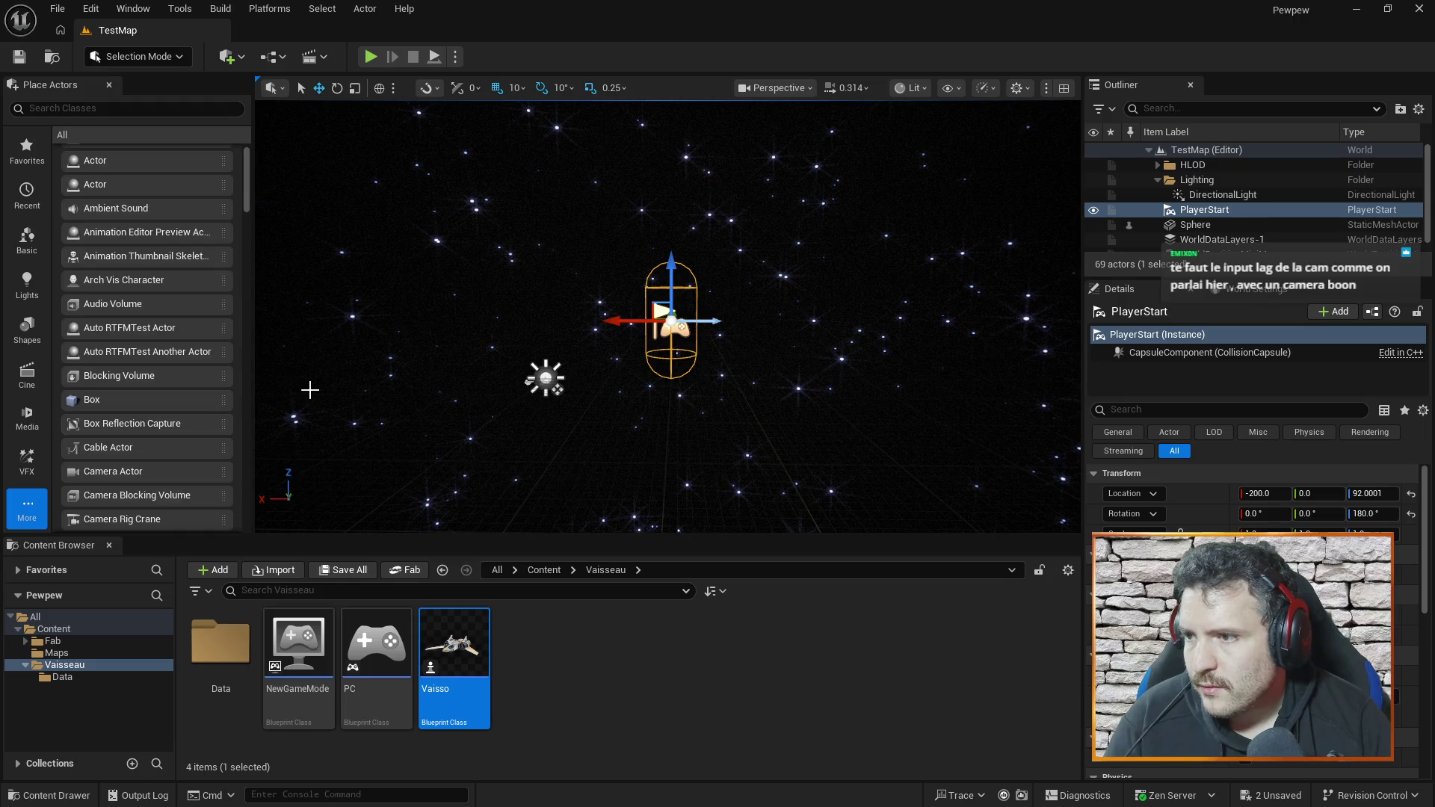
click(1227, 210)
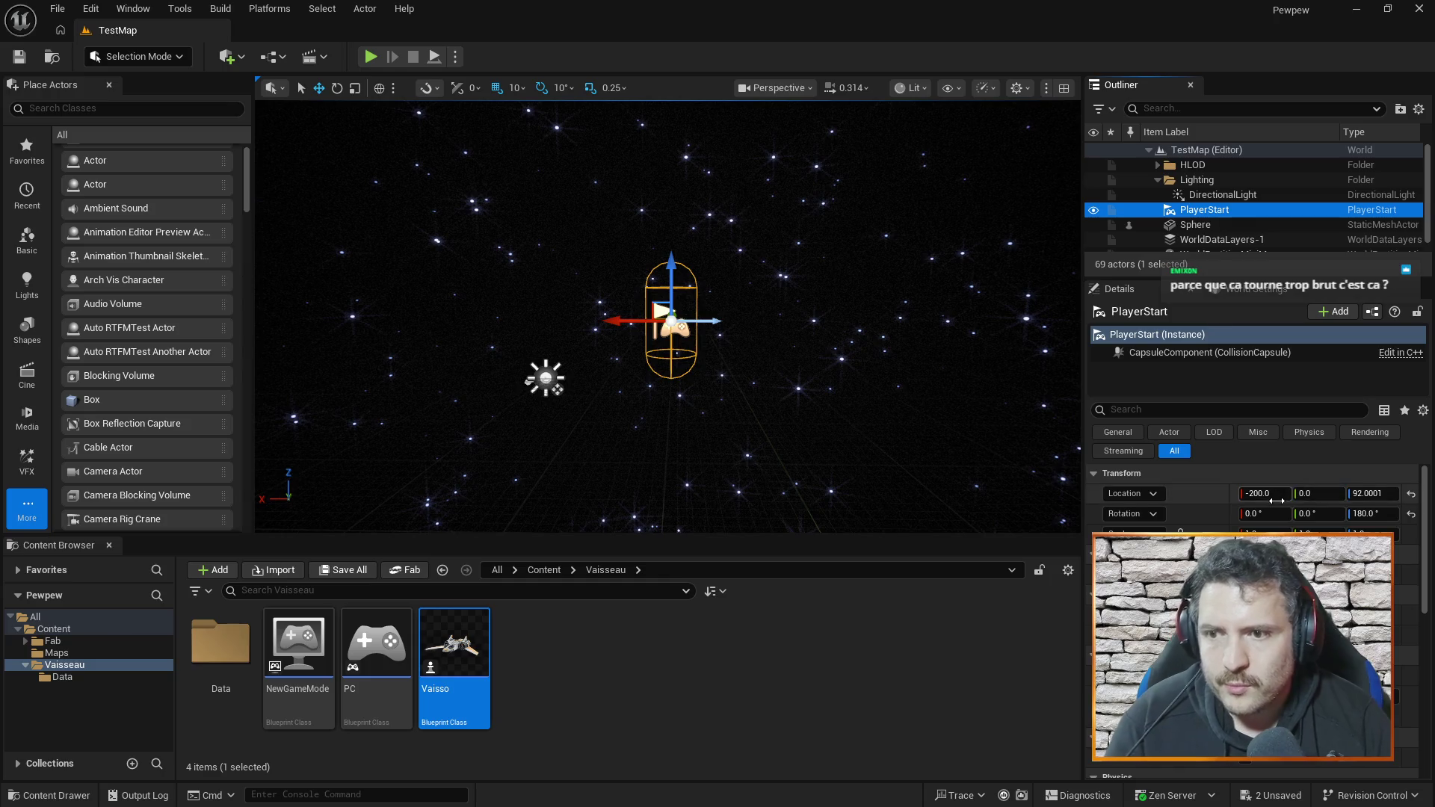
double_click(1233, 212)
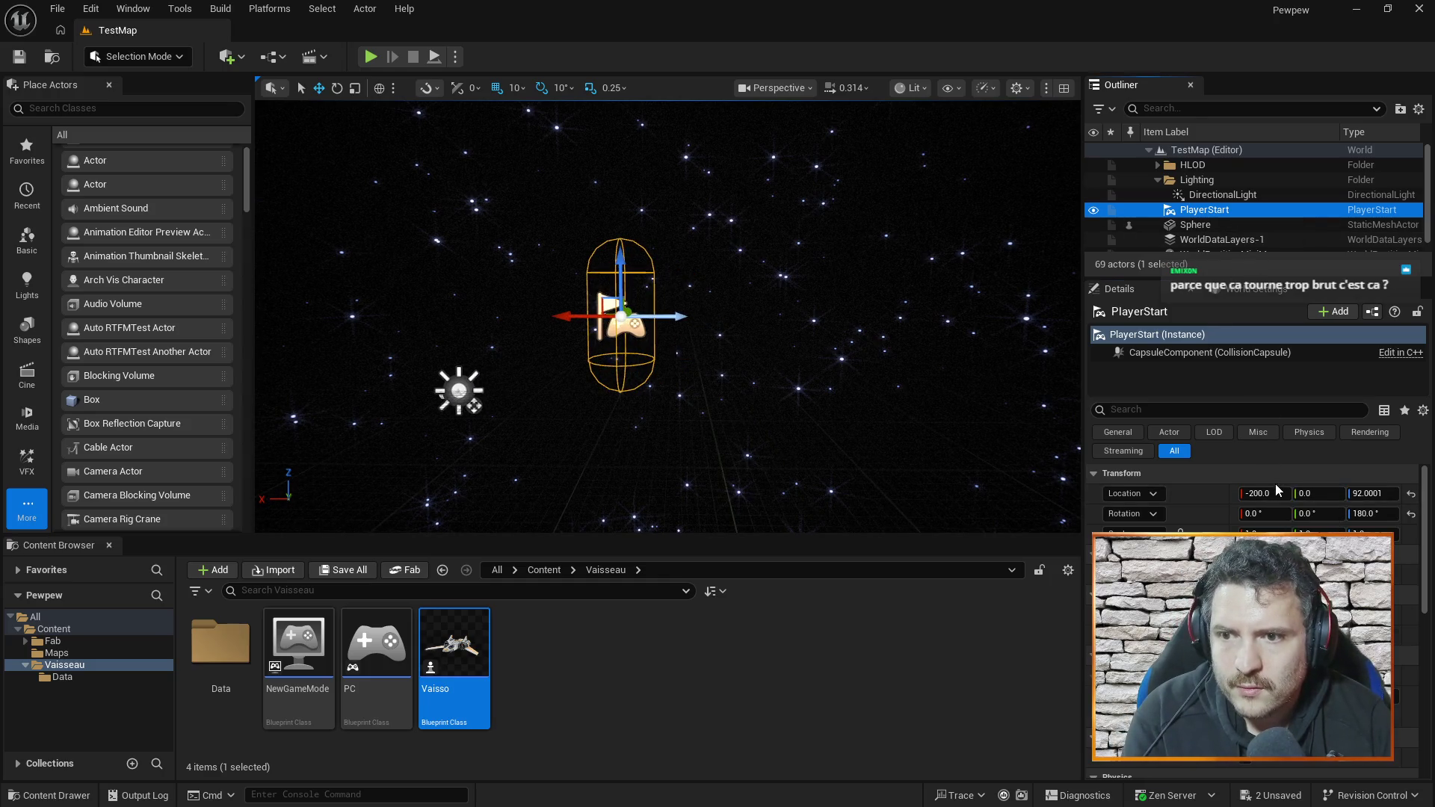
click(1270, 474)
click(1216, 473)
click(1275, 495)
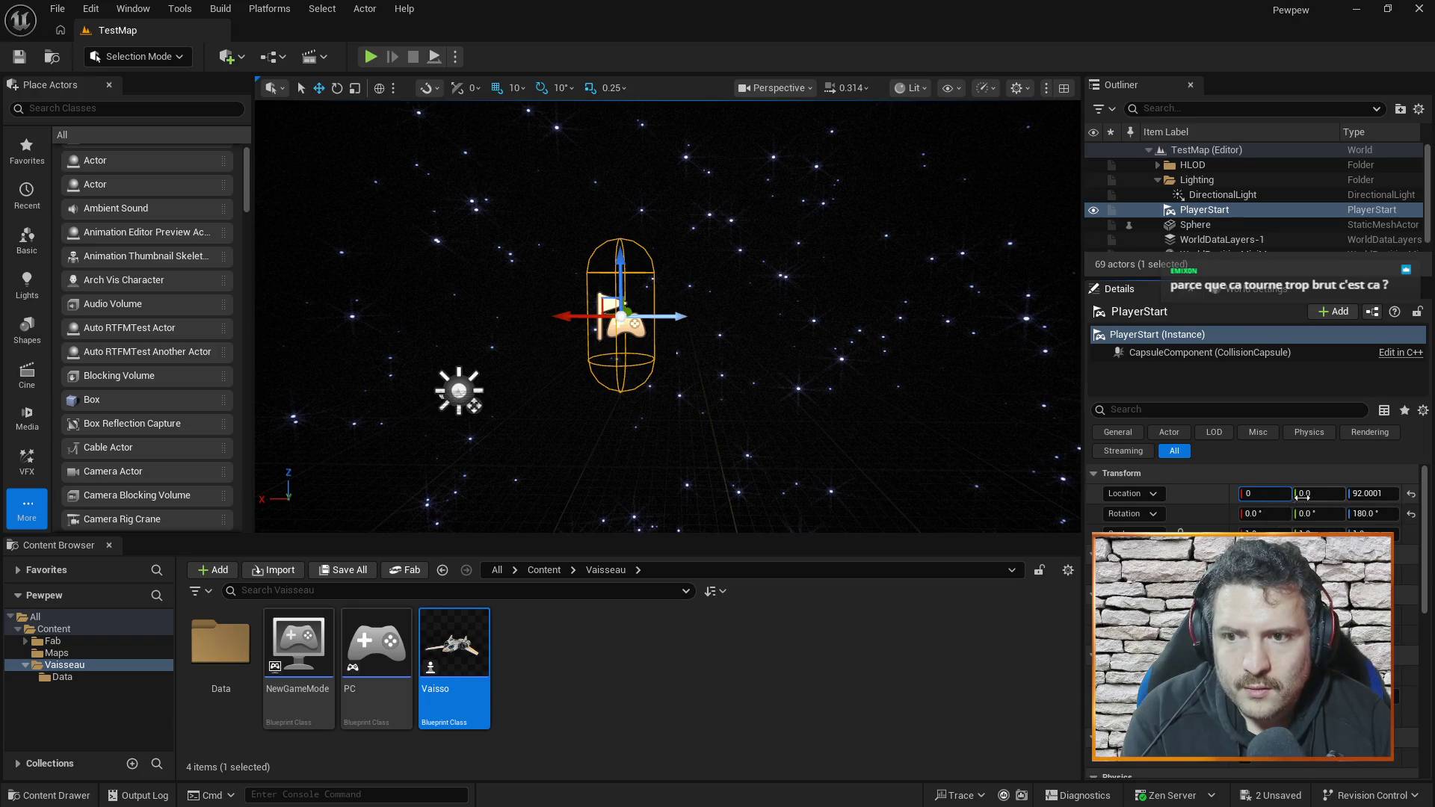
key(Return)
text(0)
key(Return)
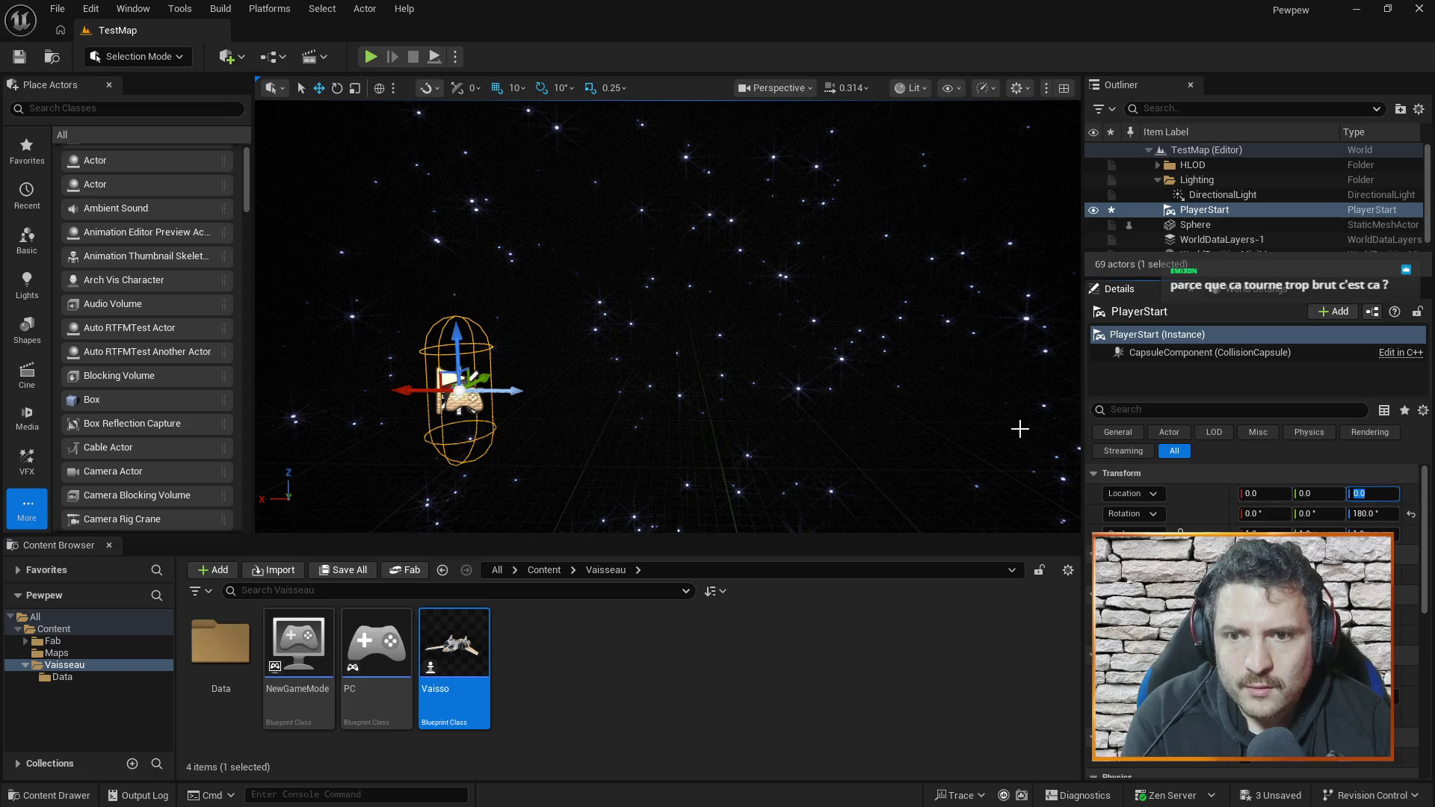
- Orbit and zoom the viewport to inspect the PlayerStart at 0, 0, 0
mouse_move(905, 408)
mouse_down()
mouse_move(807, 437)
mouse_move(837, 445)
mouse_move(796, 468)
mouse_move(903, 410)
mouse_up()
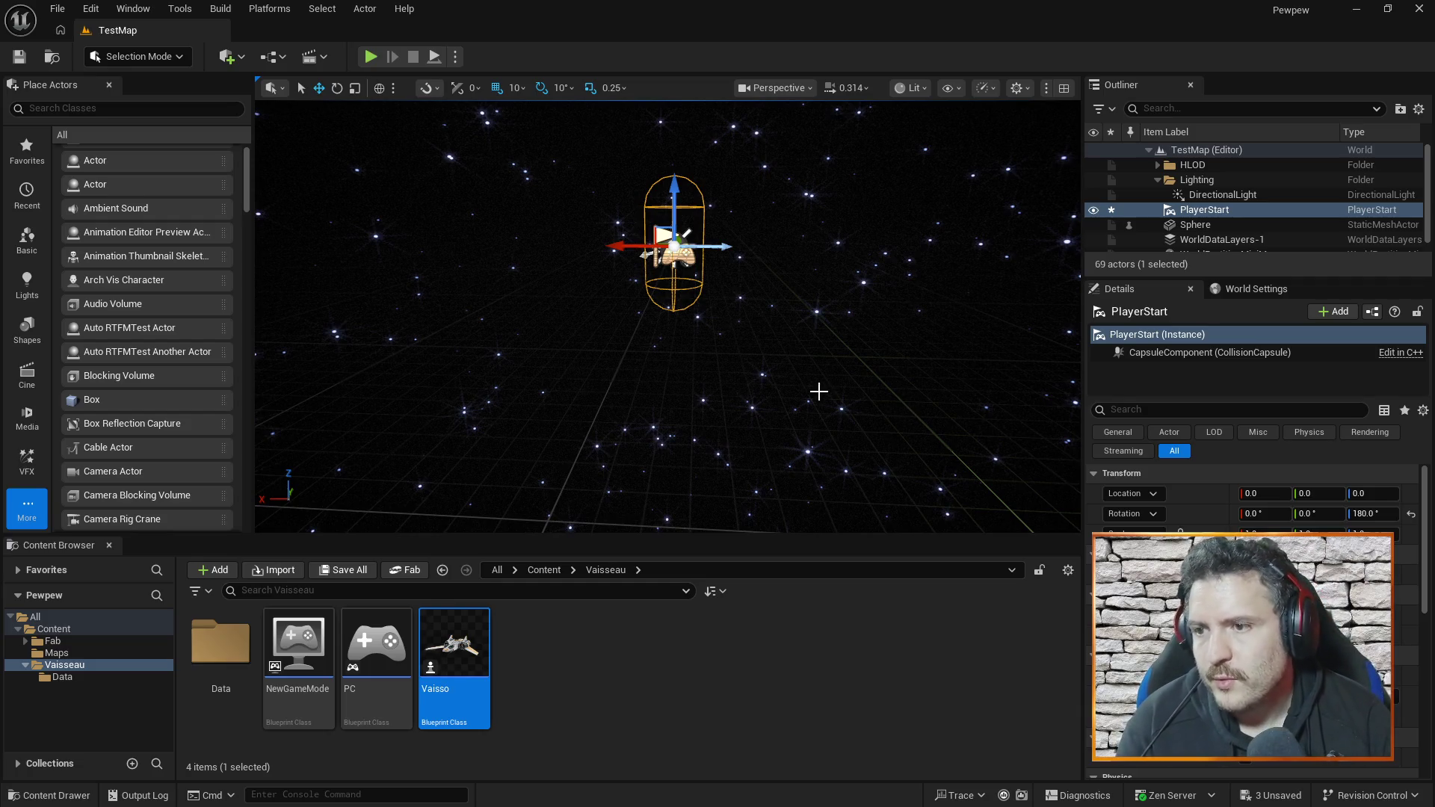
mouse_move(842, 365)
mouse_down()
mouse_move(842, 321)
mouse_move(820, 323)
mouse_move(858, 313)
mouse_up()
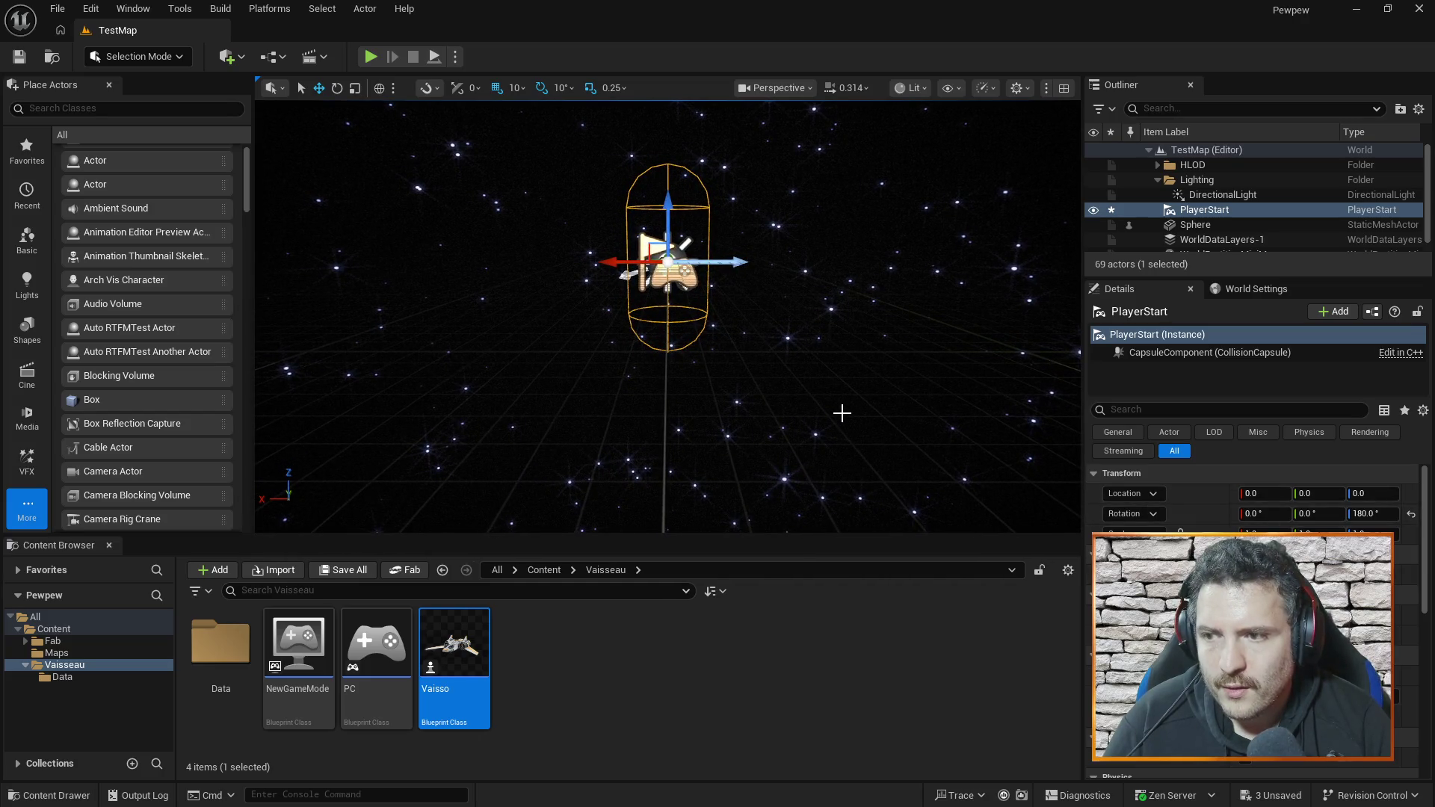
drag(818, 424, 773, 415)
drag(611, 415, 610, 416)
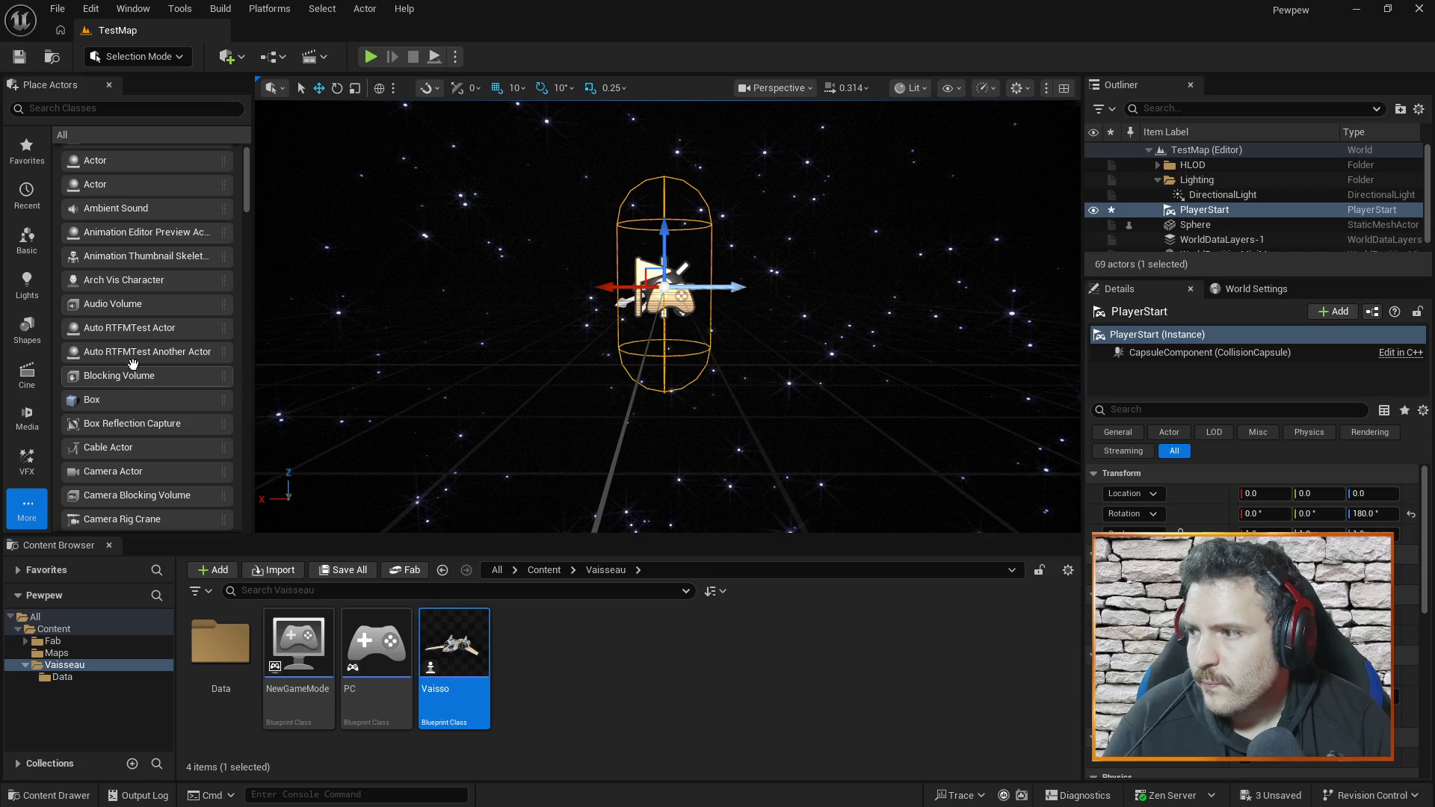
scroll(112, 371, down, 1)
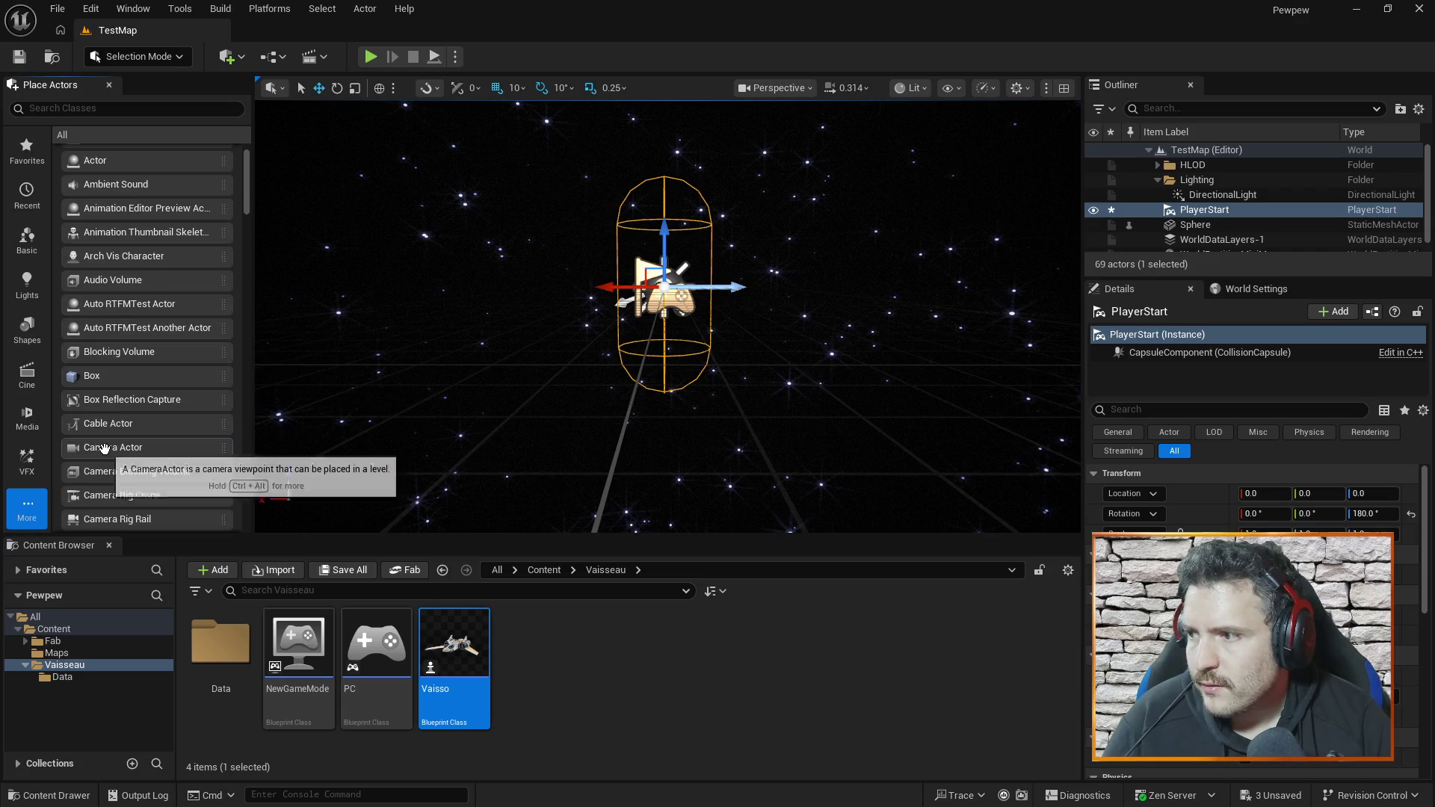
- Place a Camera Actor in the level with X and Z location set to 0
mouse_move(106, 447)
mouse_down()
mouse_move(269, 430)
mouse_move(480, 463)
mouse_up()
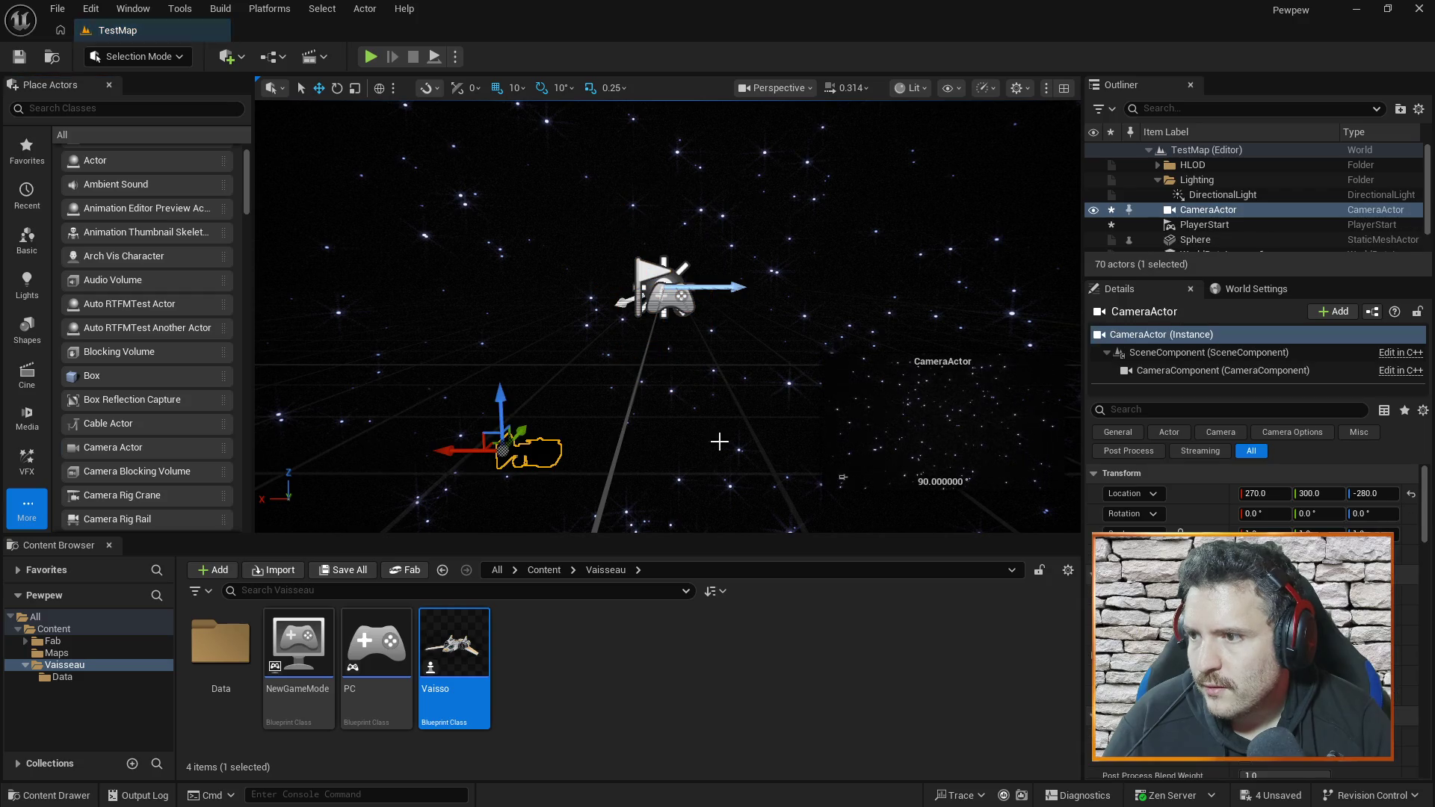
click(1275, 494)
text(0)
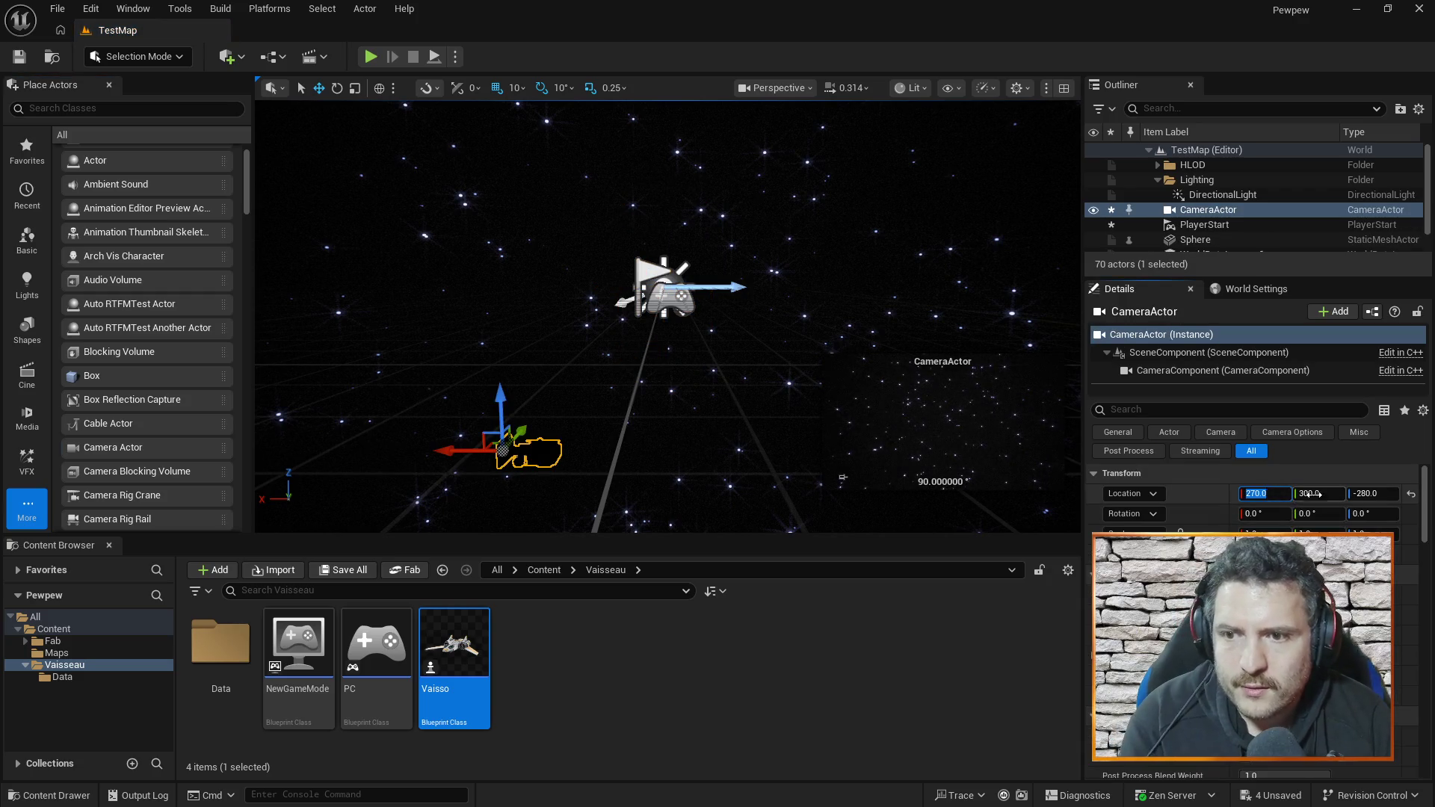
click(1338, 497)
key(Return)
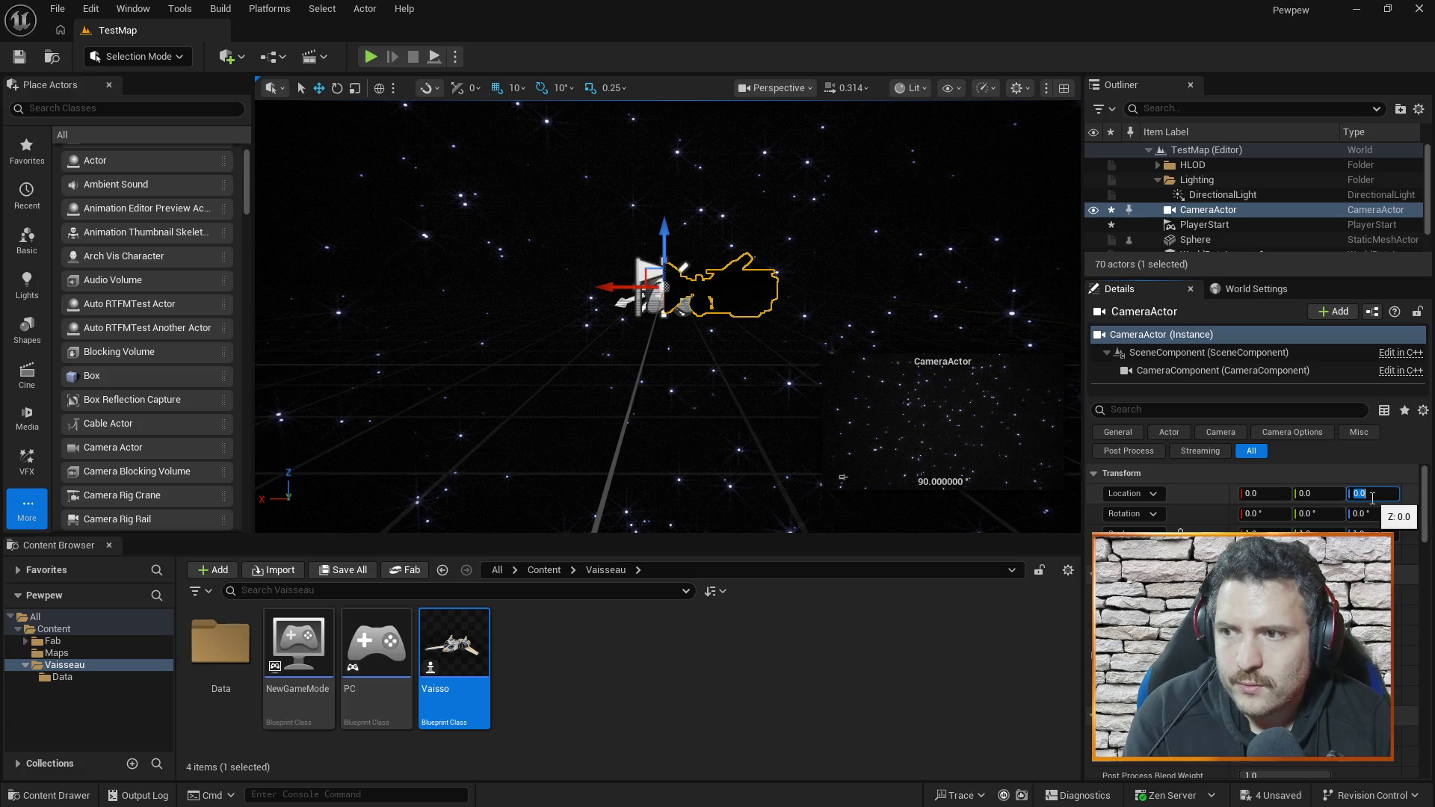
- Set the camera's yaw rotation to 90°
click(1365, 515)
text(180)
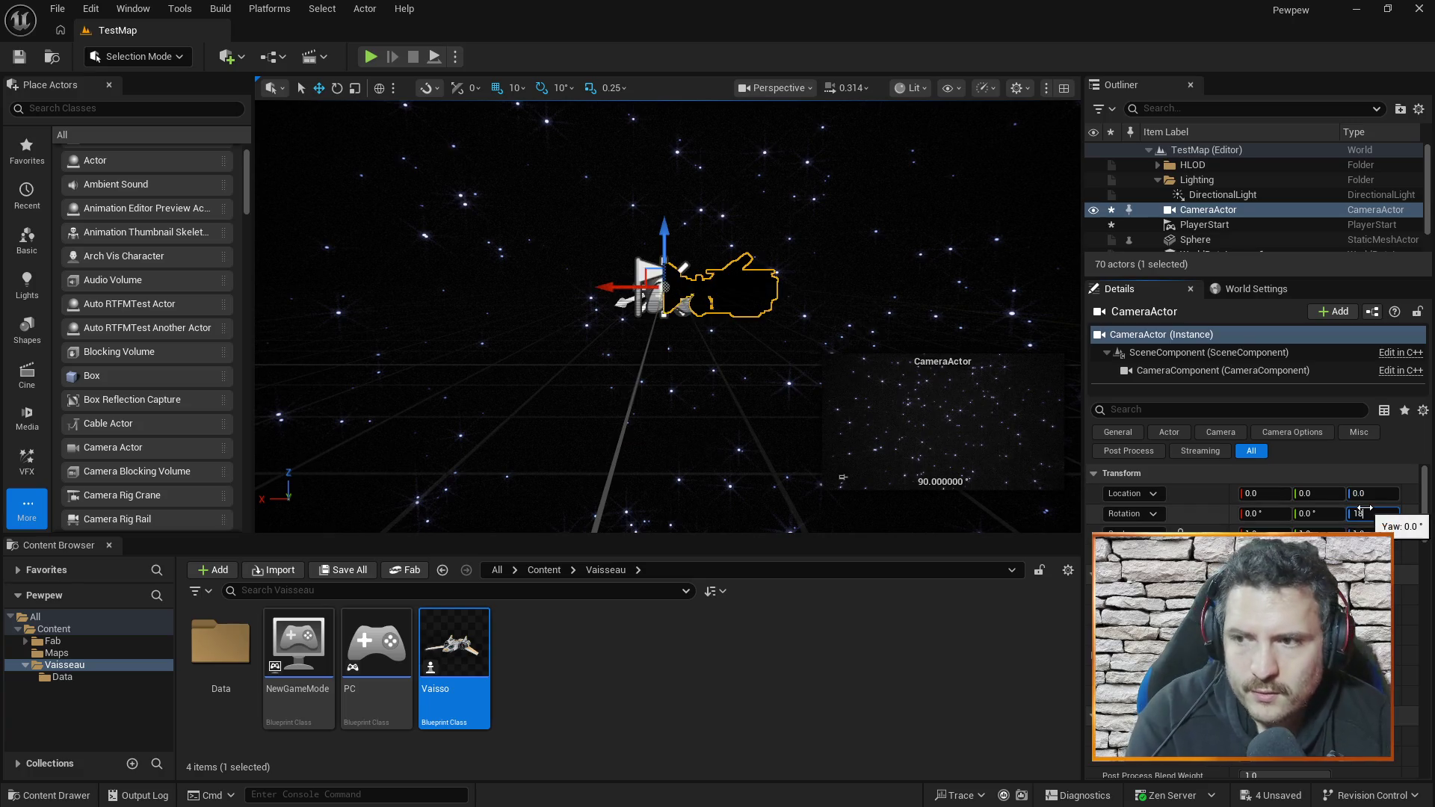
key(Return)
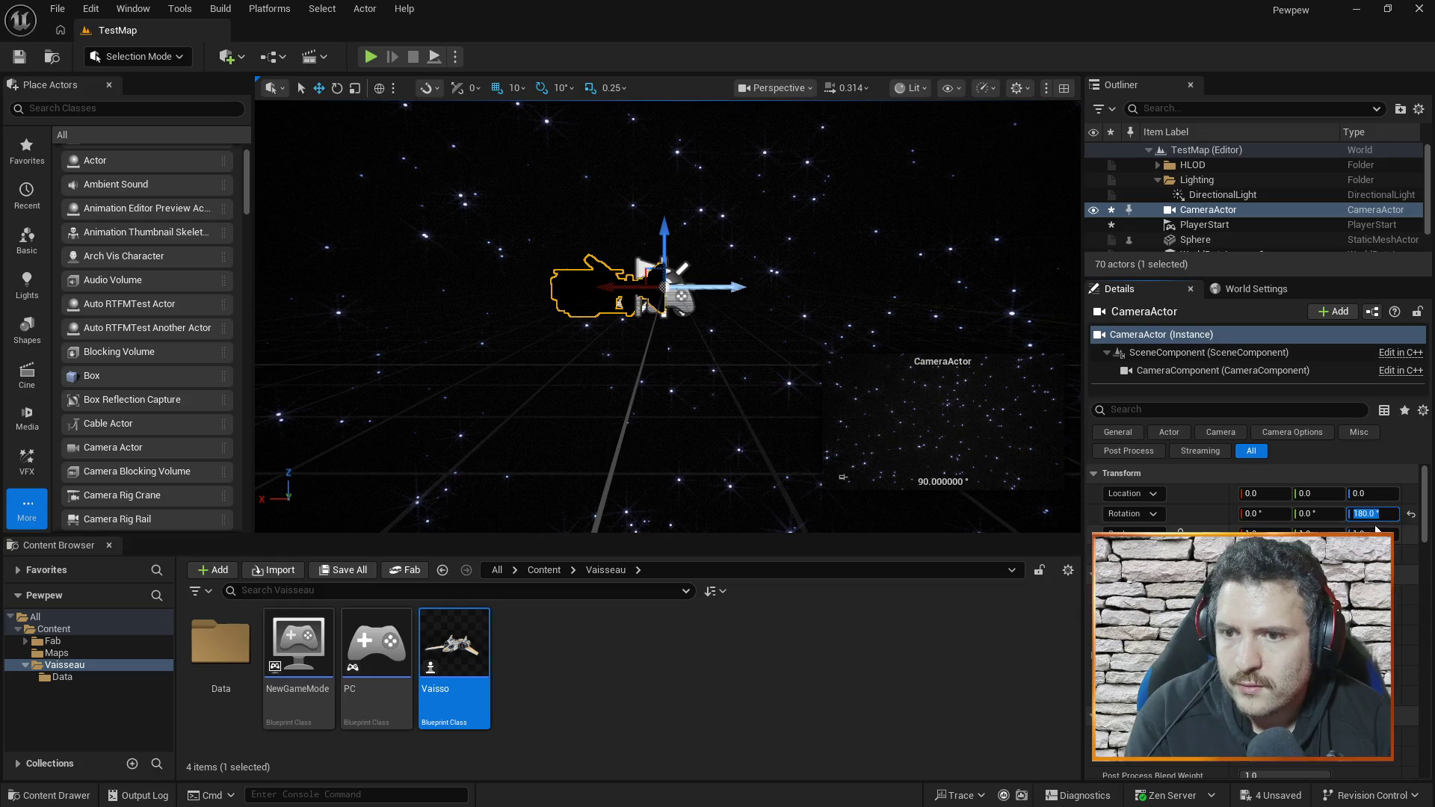
text(90)
key(Return)
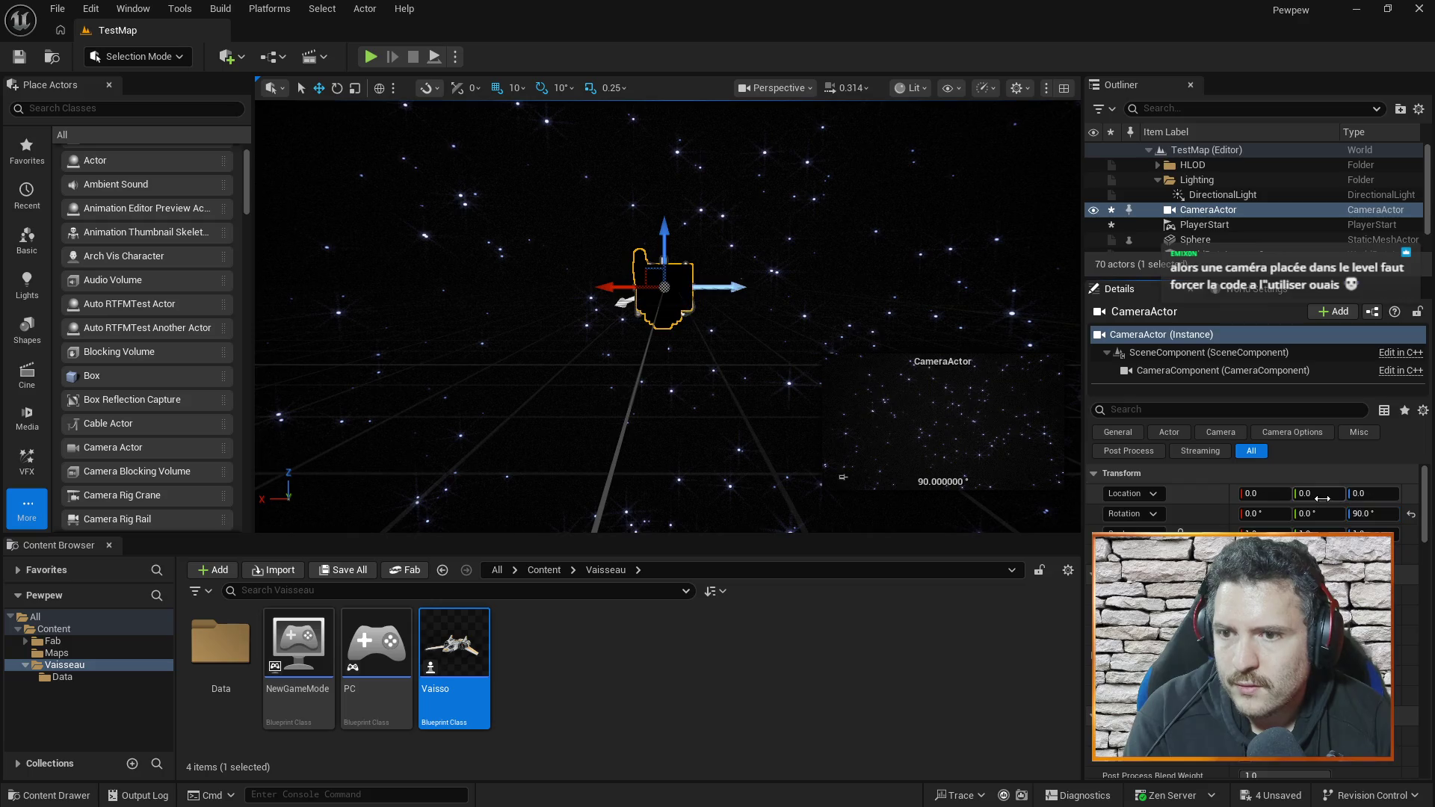
- Try camera Y locations of 500, 5, 50 and -50 while pulling the view back
text(500)
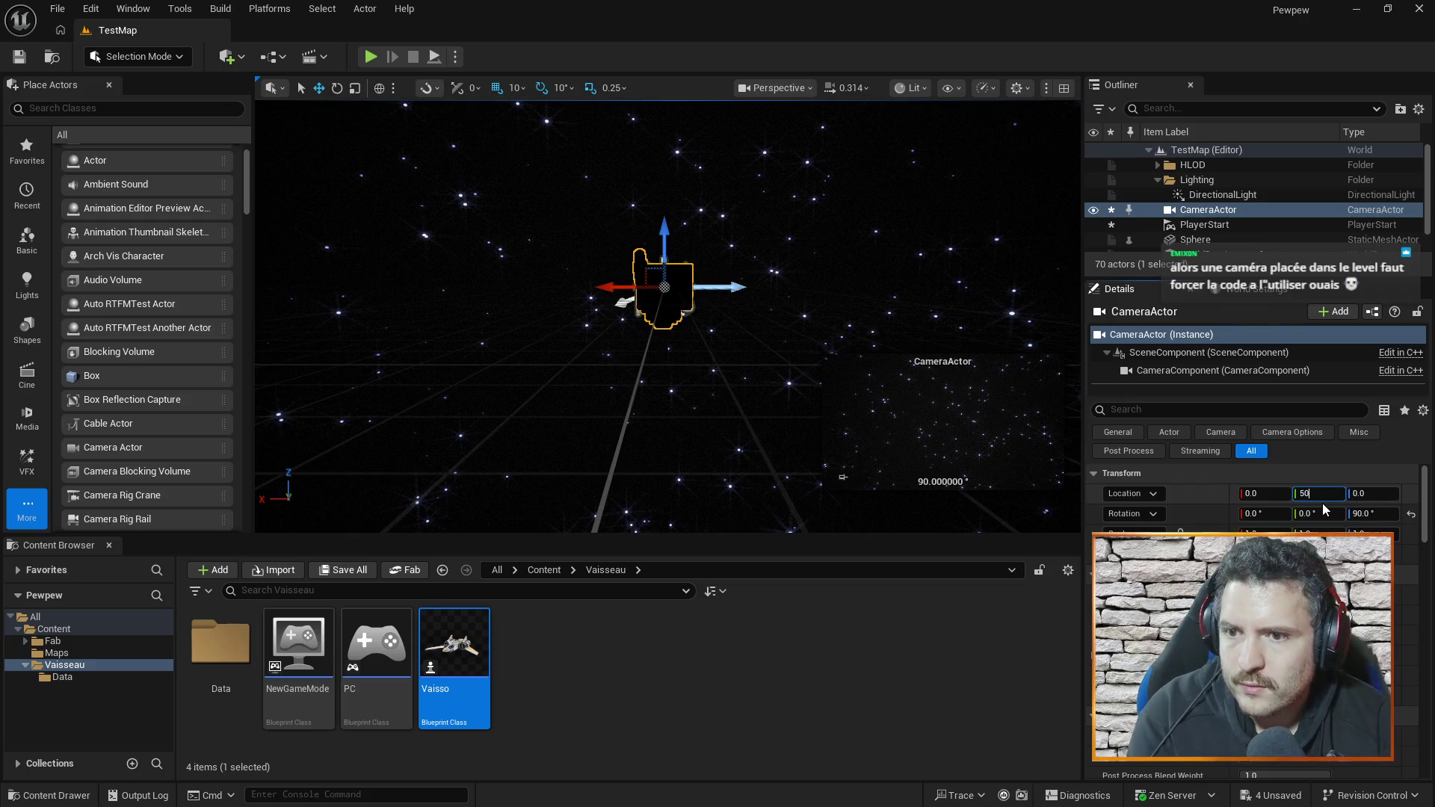
key(Return)
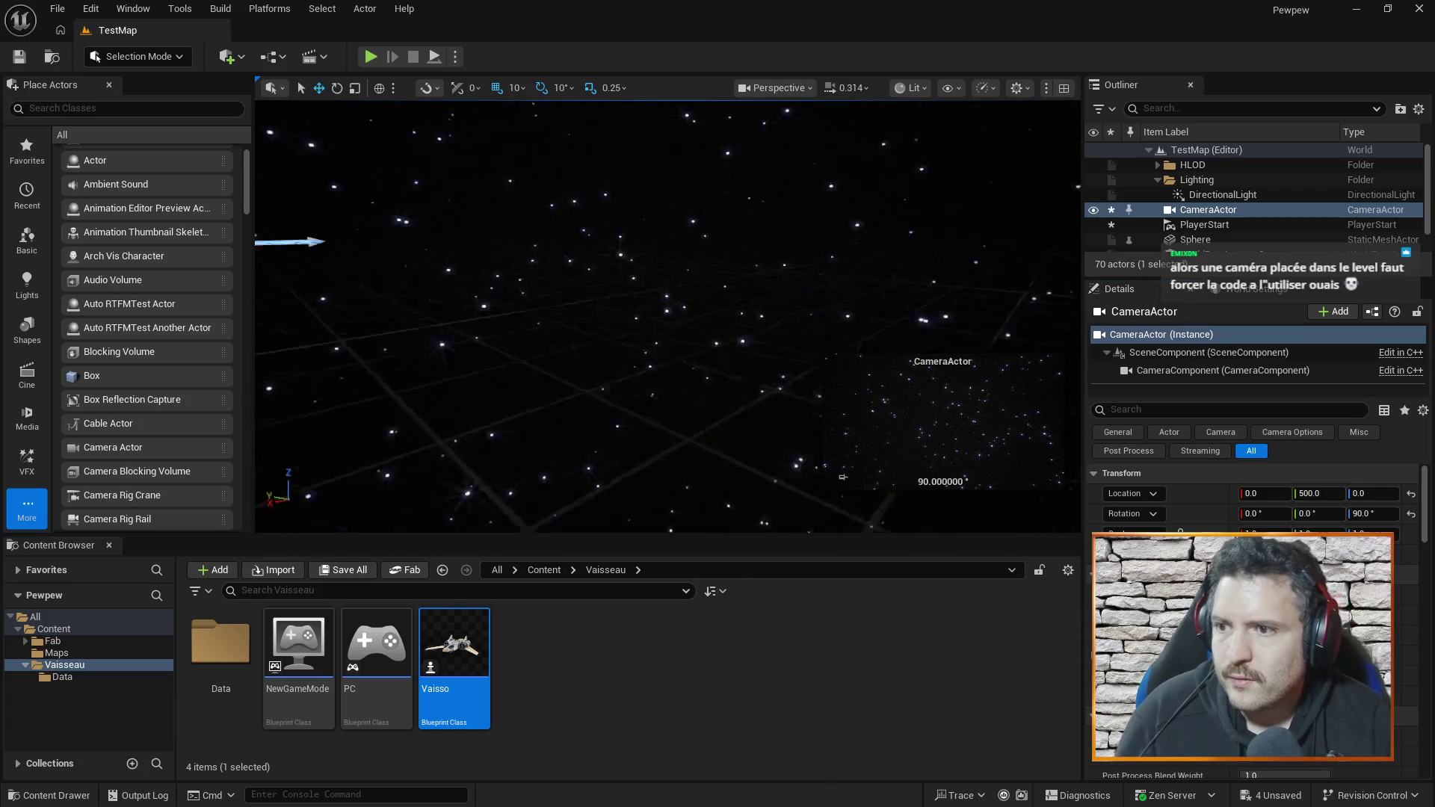
key(s)
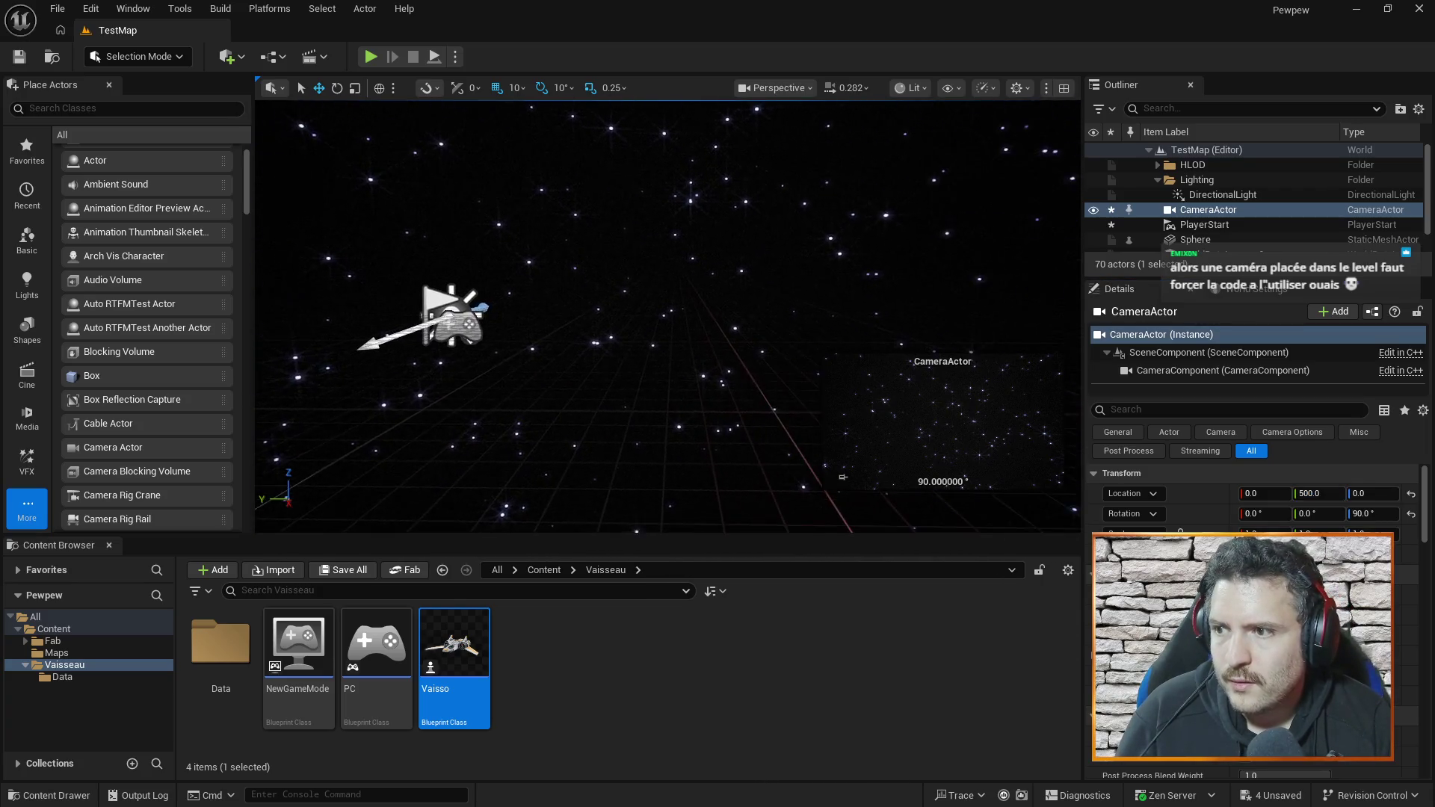
key(s)
click(1314, 496)
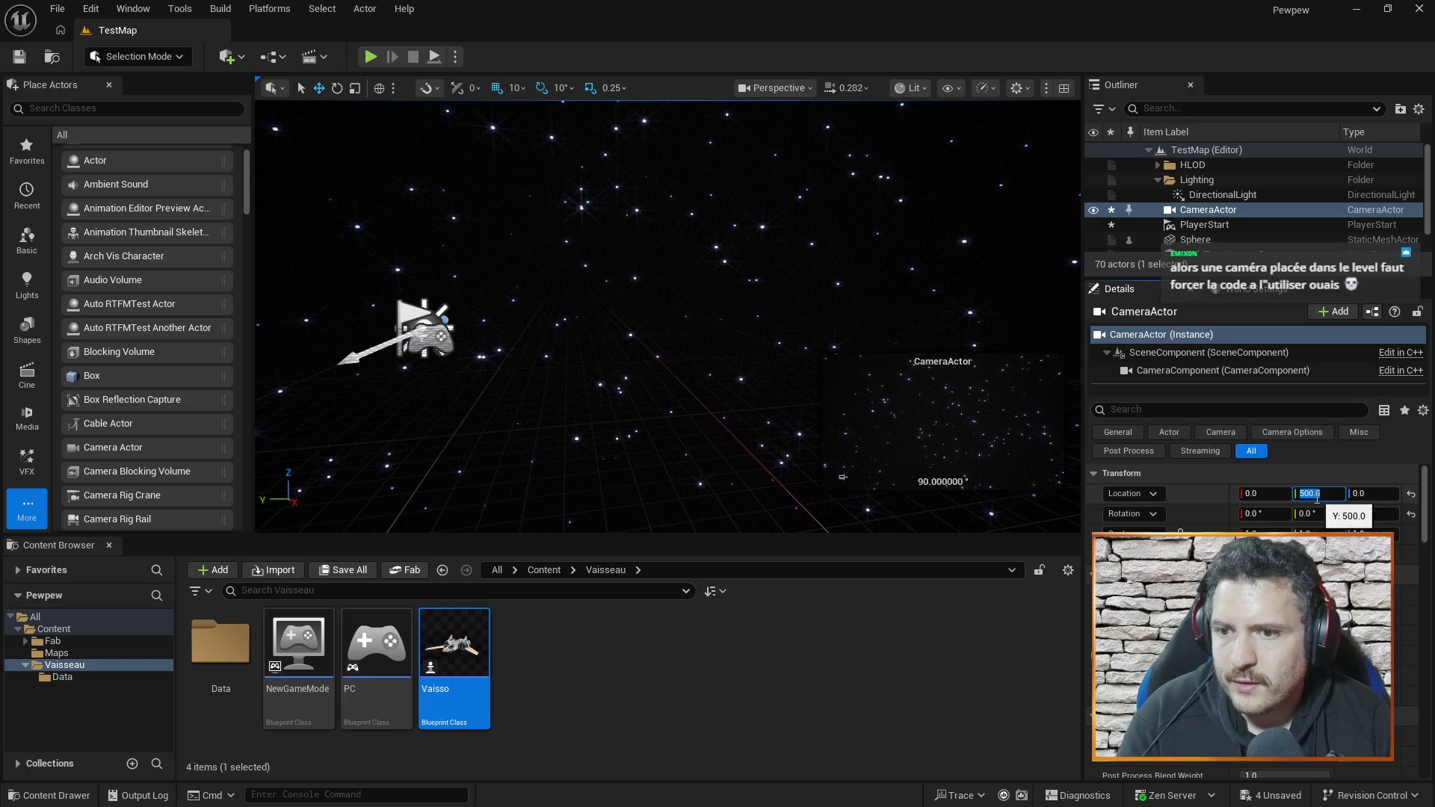
text(5)
key(Return)
text(50)
key(Return)
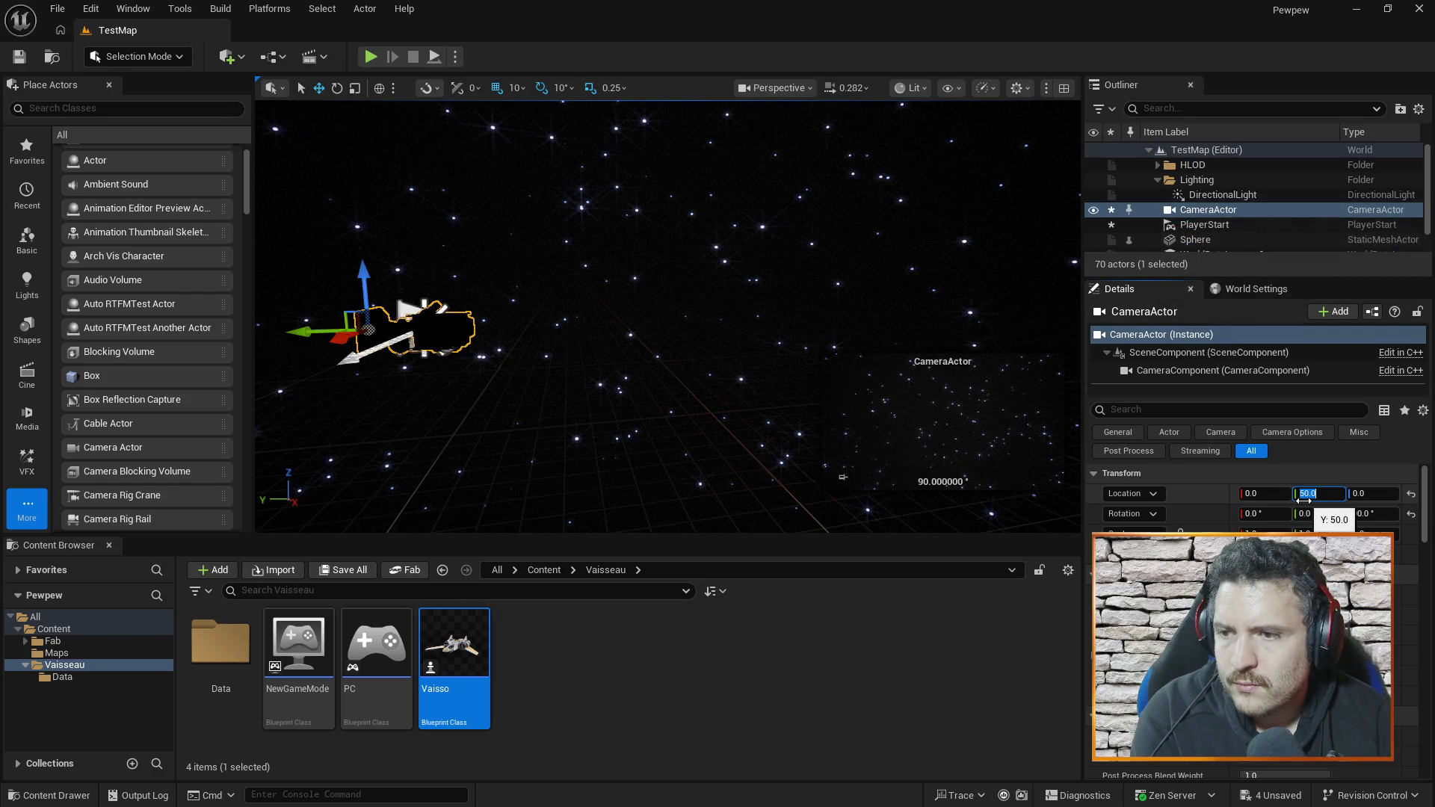
text(-)
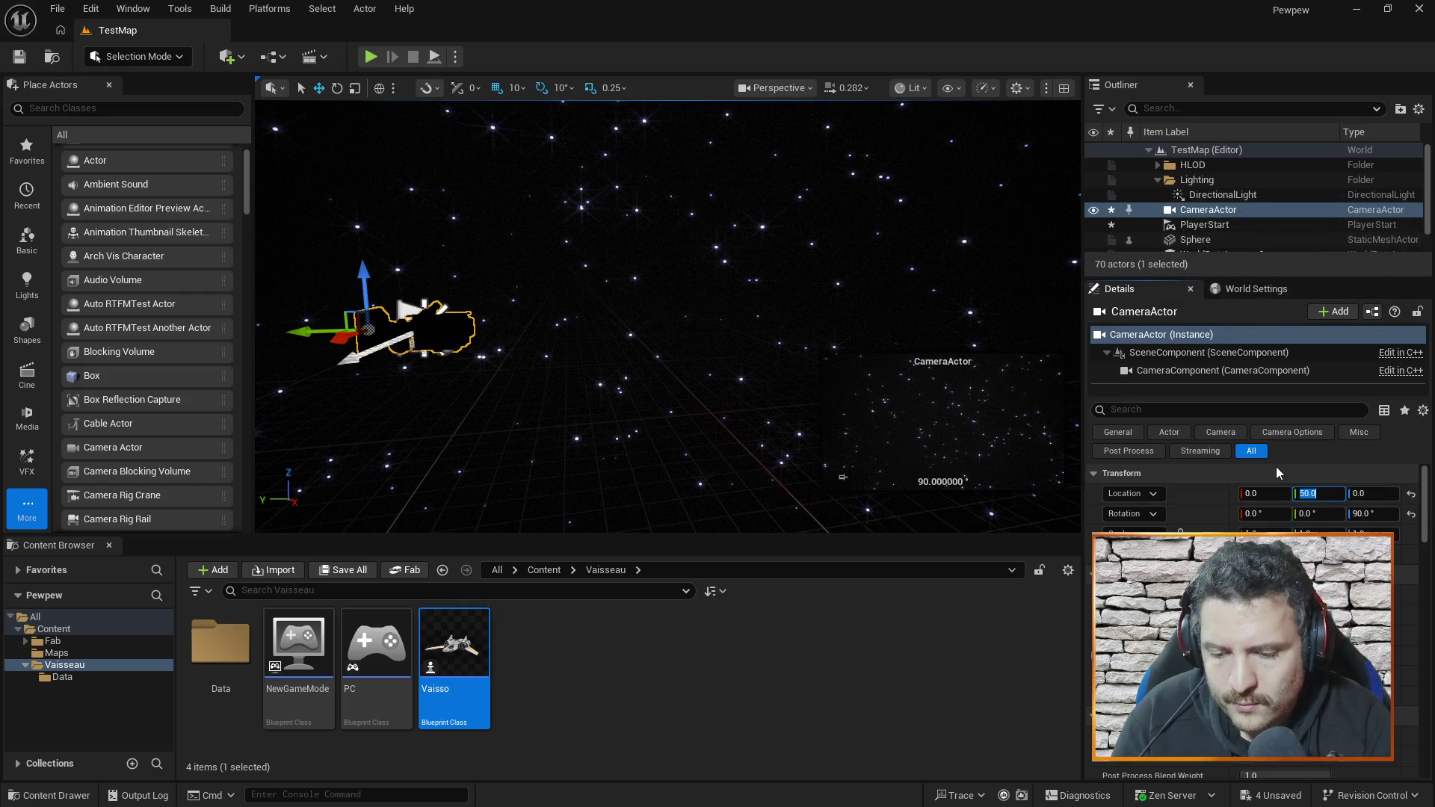
text(50)
key(Return)
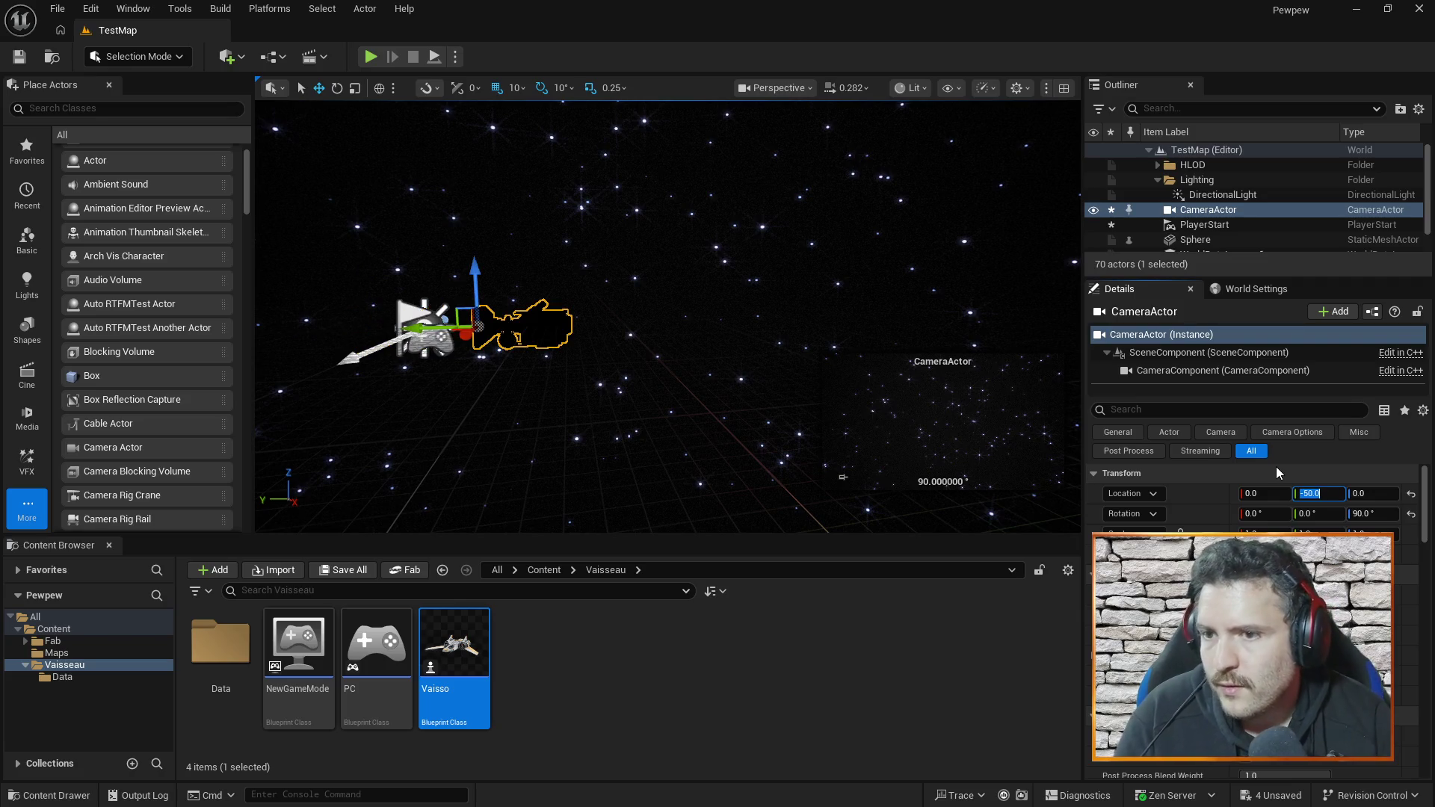
- Set the camera's Y location to -500, then to -2500
click(1321, 500)
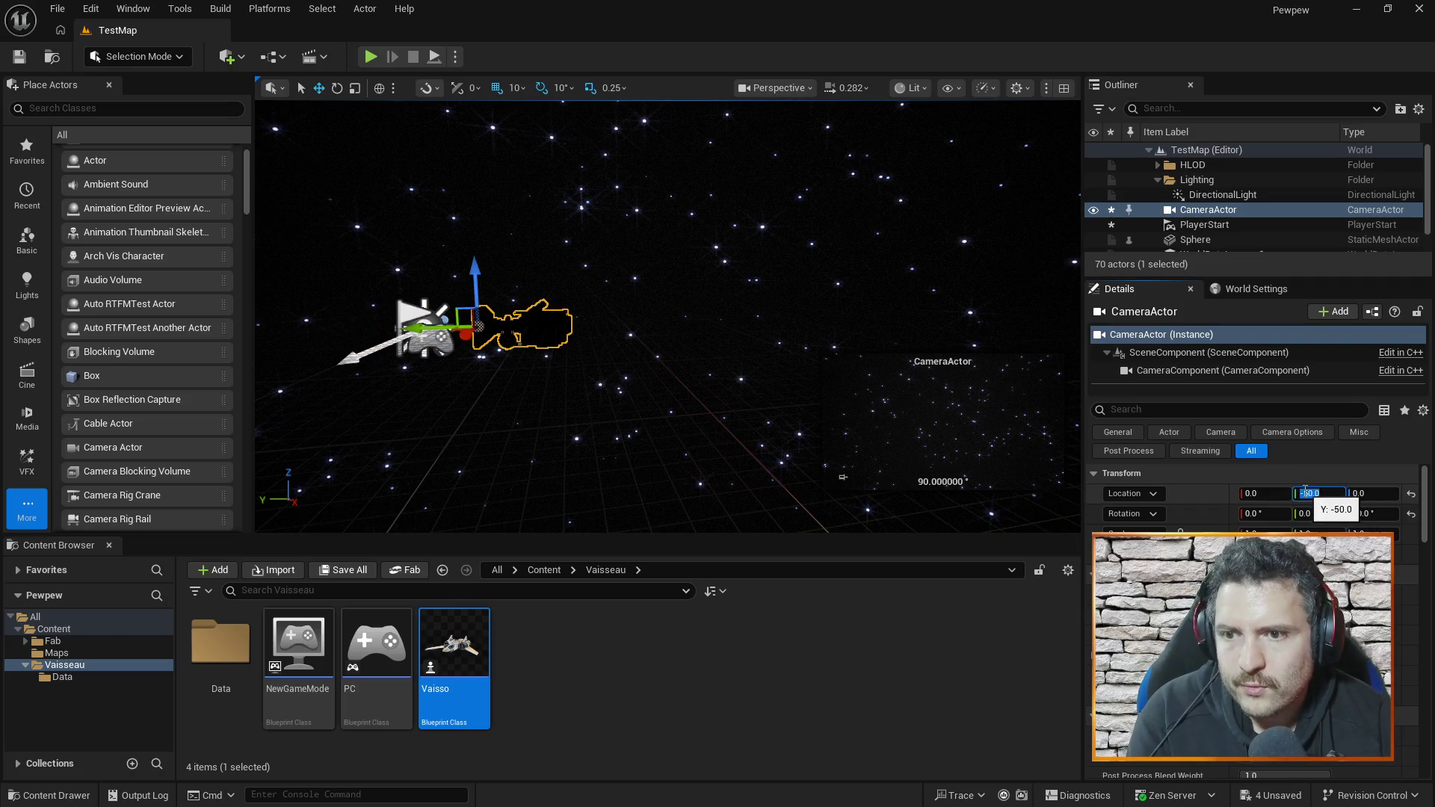
text(0)
key(Return)
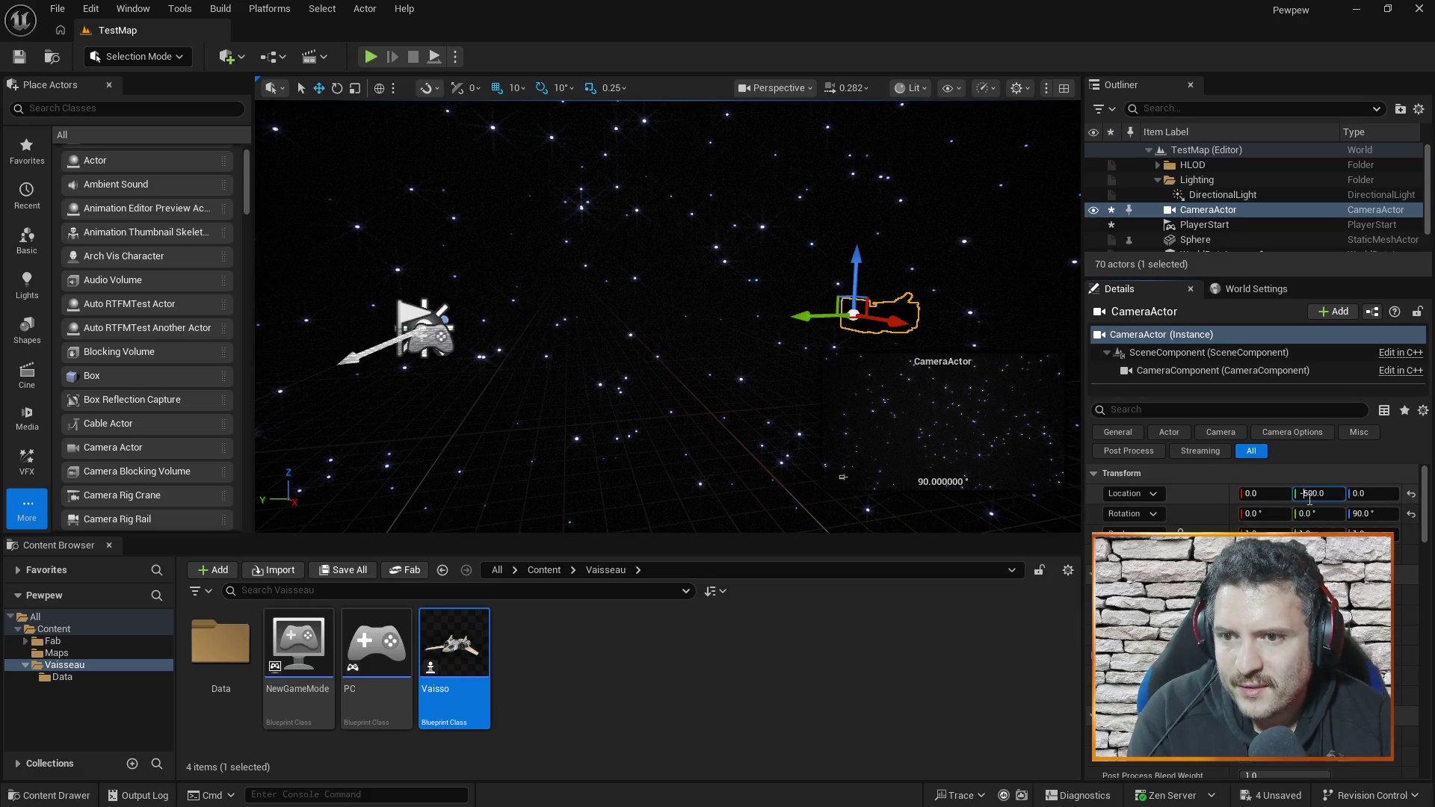
click(1301, 494)
text(2)
key(Return)
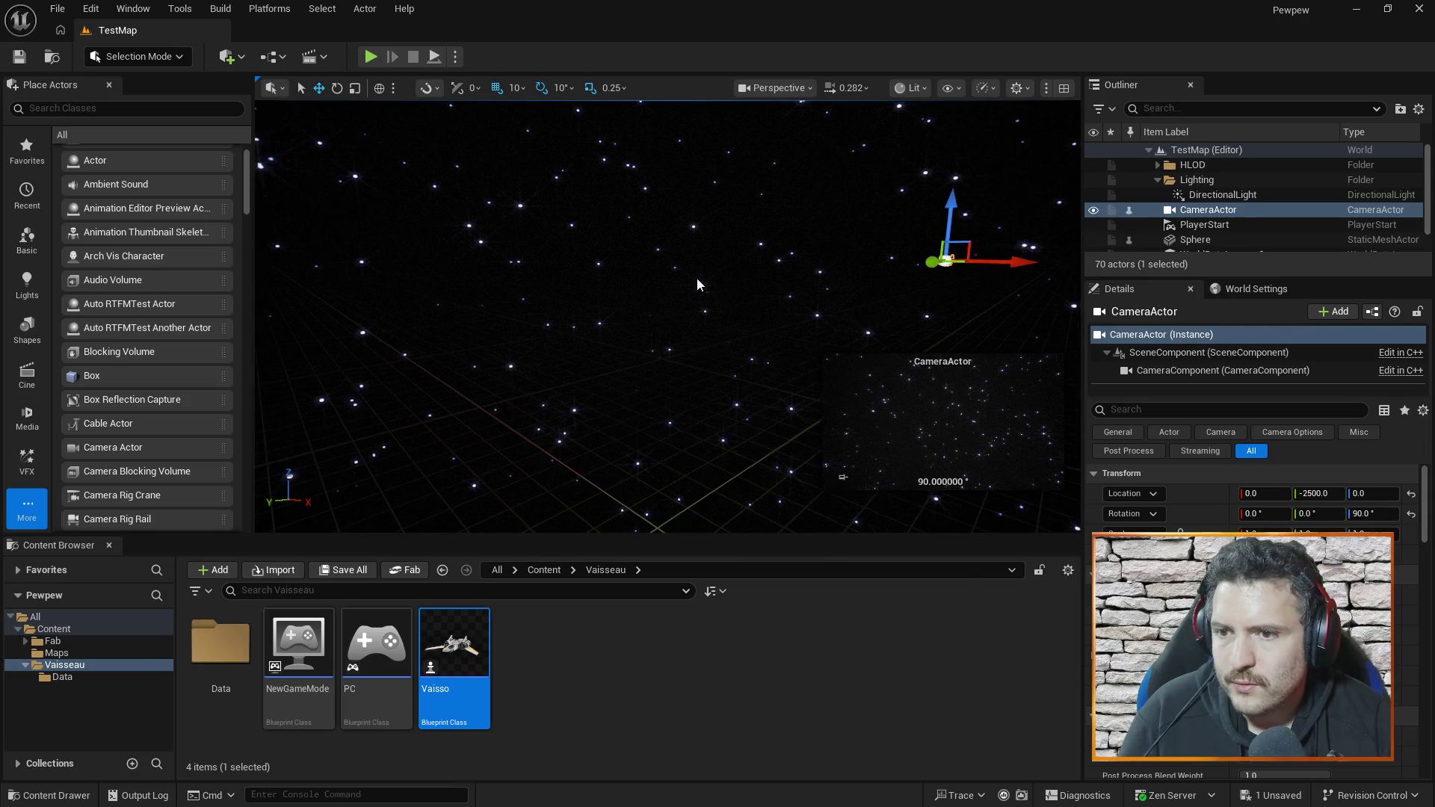
right_click(698, 280)
click(723, 126)
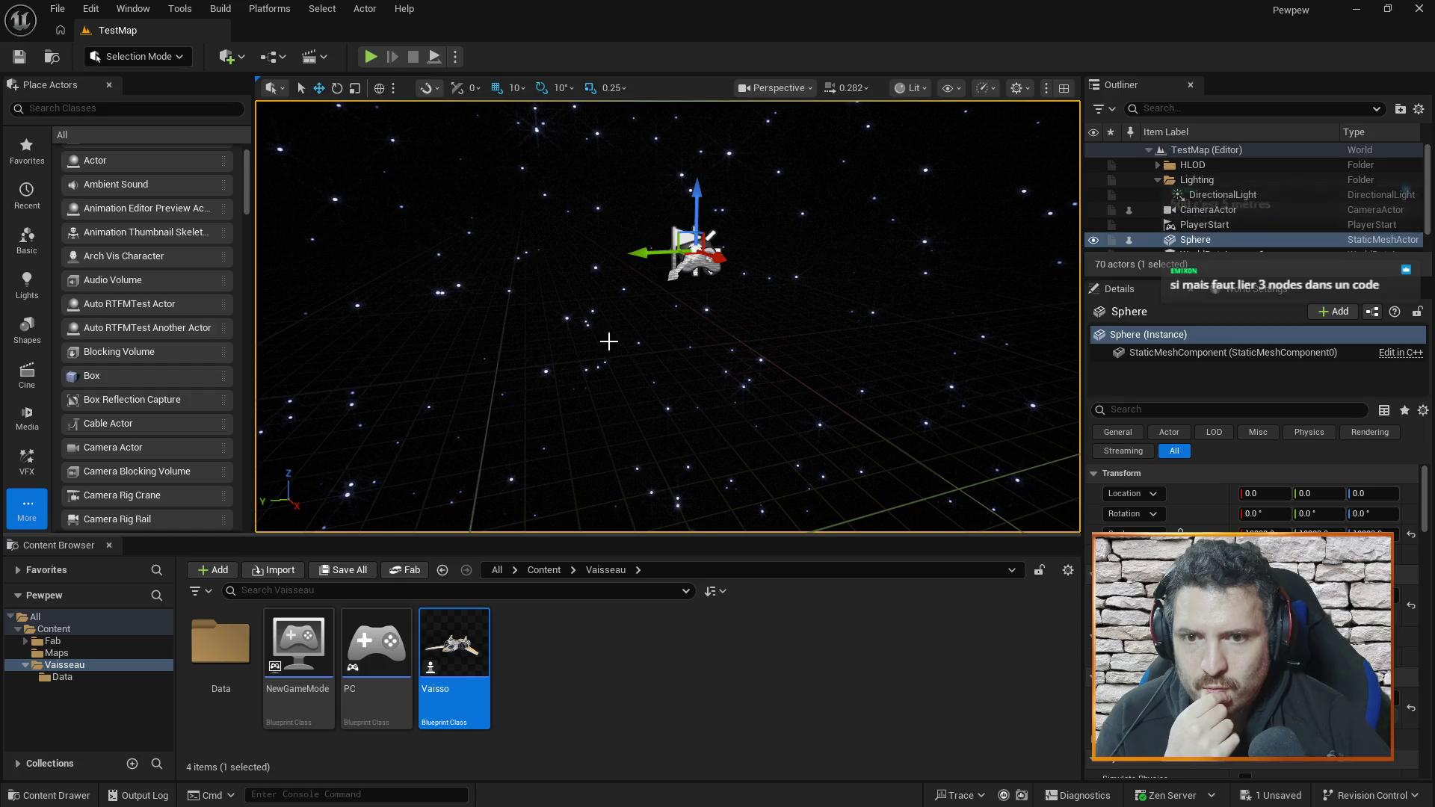
mouse_move(598, 350)
mouse_down()
mouse_move(1047, 345)
mouse_move(971, 342)
mouse_move(1001, 341)
mouse_up()
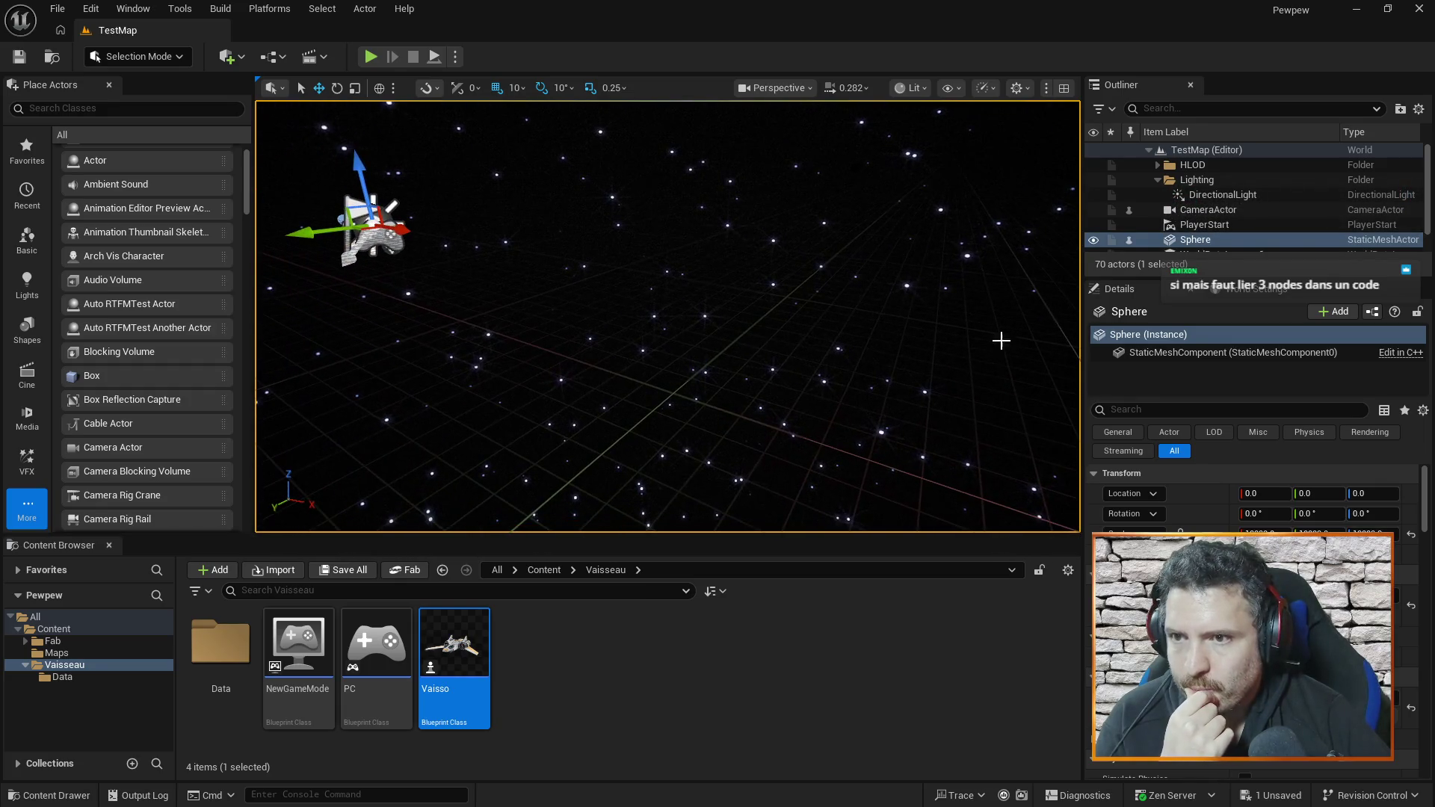
click(1212, 224)
click(1220, 213)
drag(781, 247, 842, 477)
drag(919, 449, 919, 449)
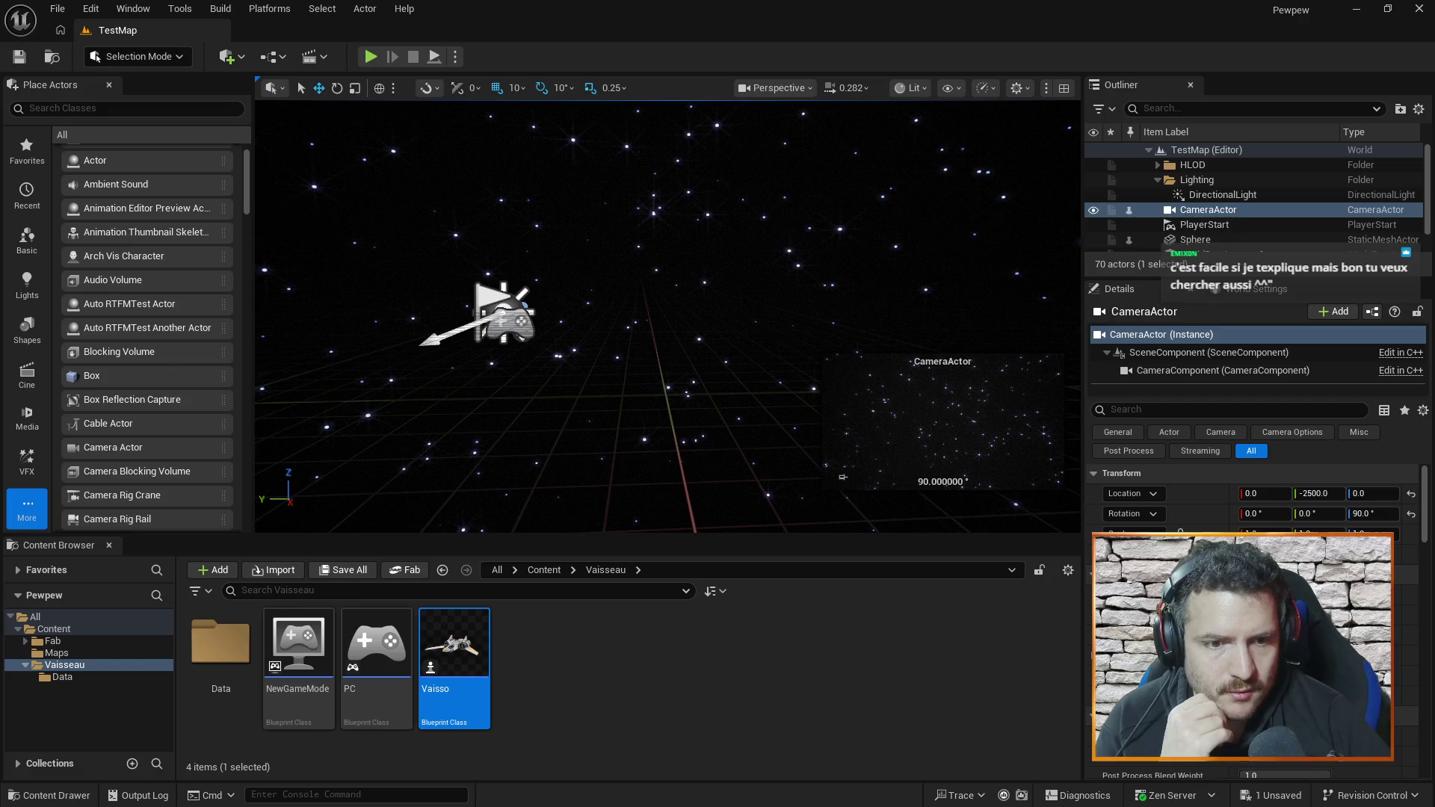
key(alt+Tab)
- Scroll through the forum thread's replies on switching the active camera, then return to Unreal Editor
scroll(627, 299, up, 5)
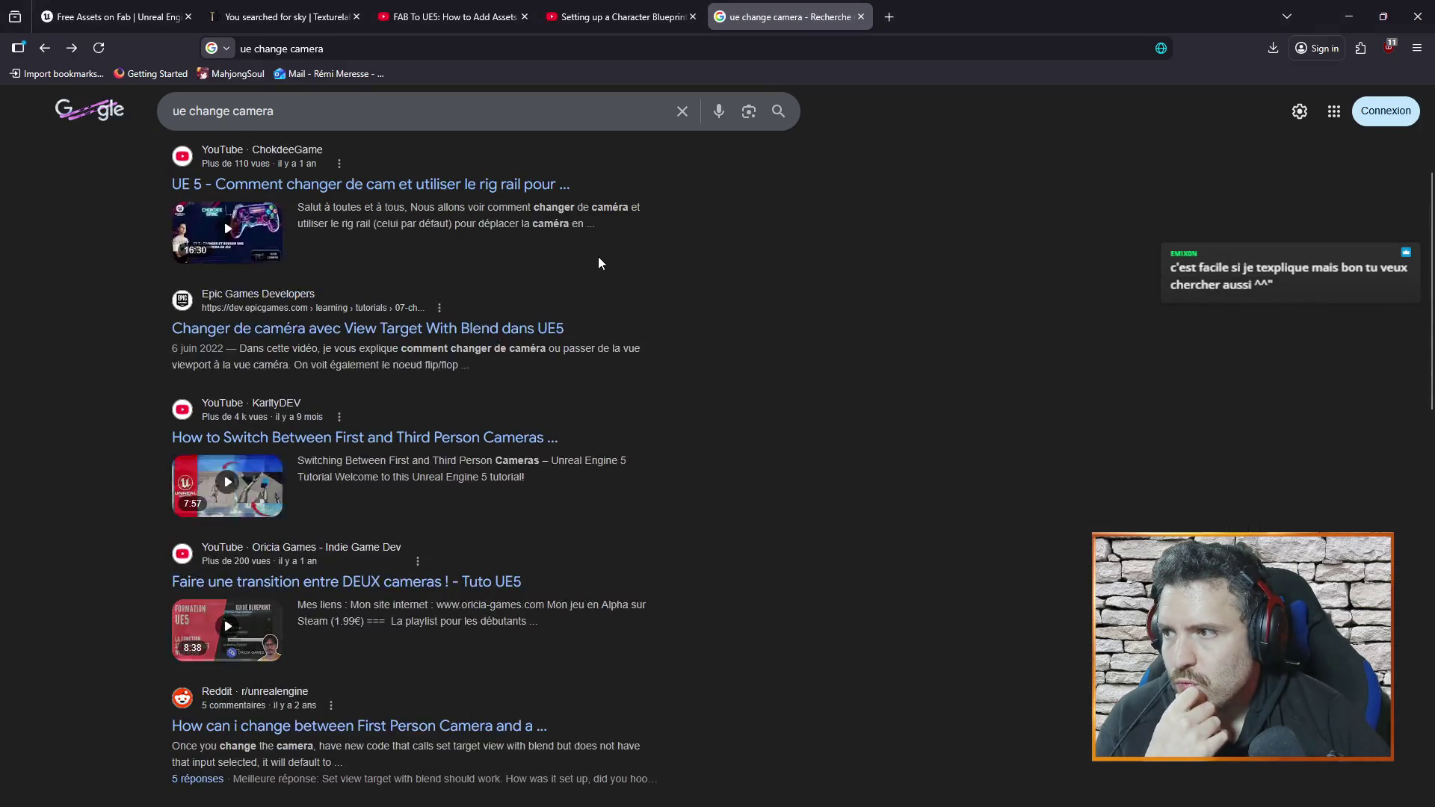
scroll(602, 260, up, 3)
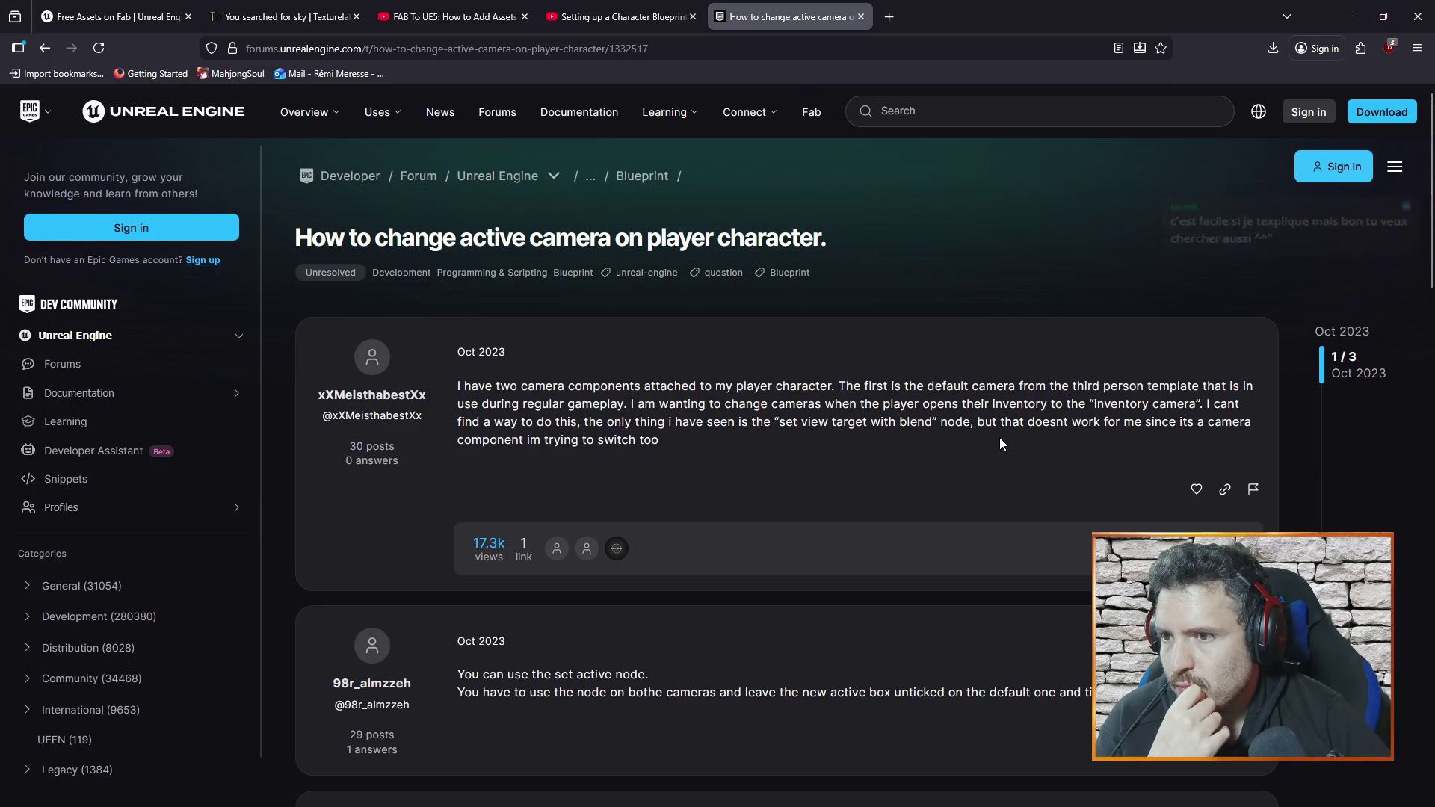
scroll(1000, 443, down, 1)
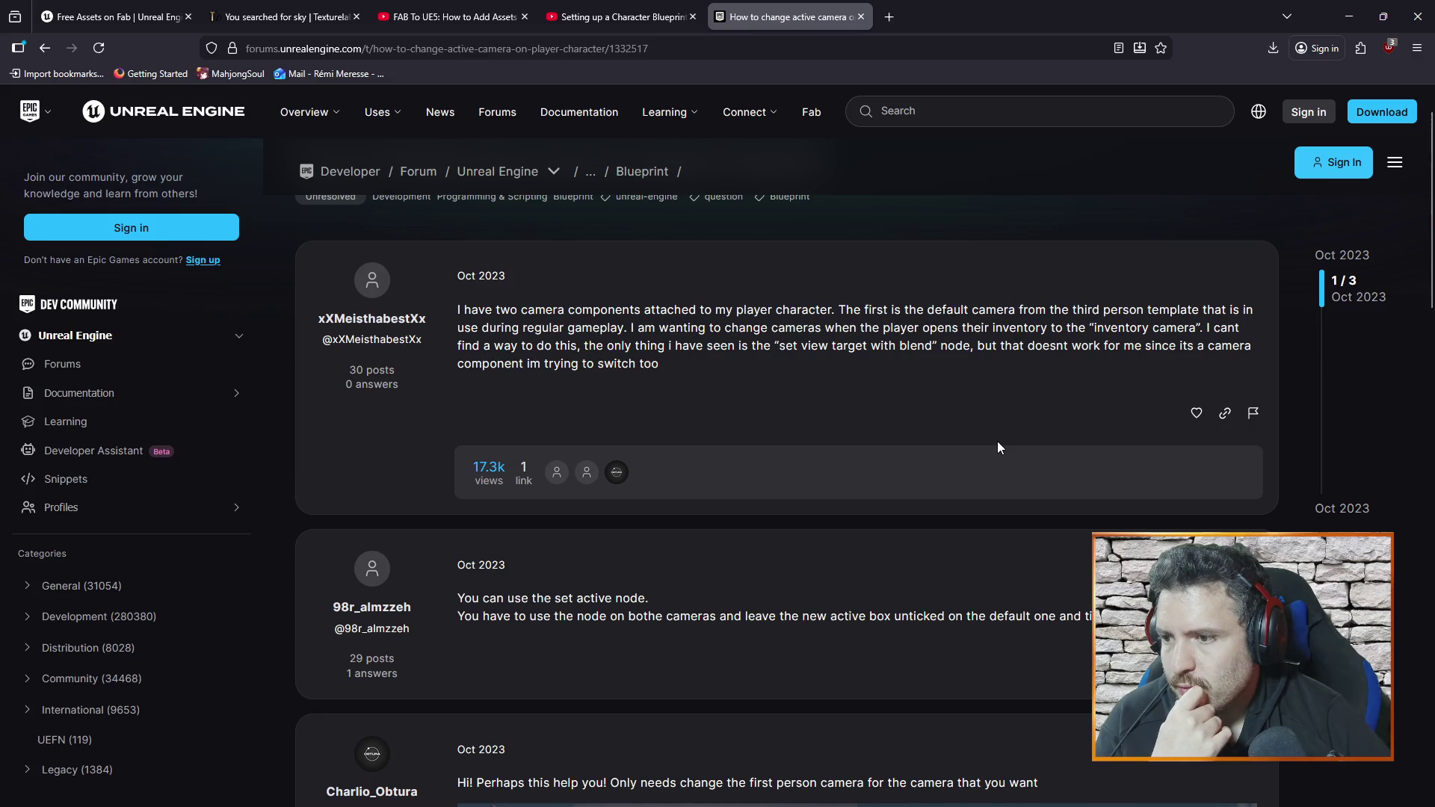
scroll(994, 445, down, 6)
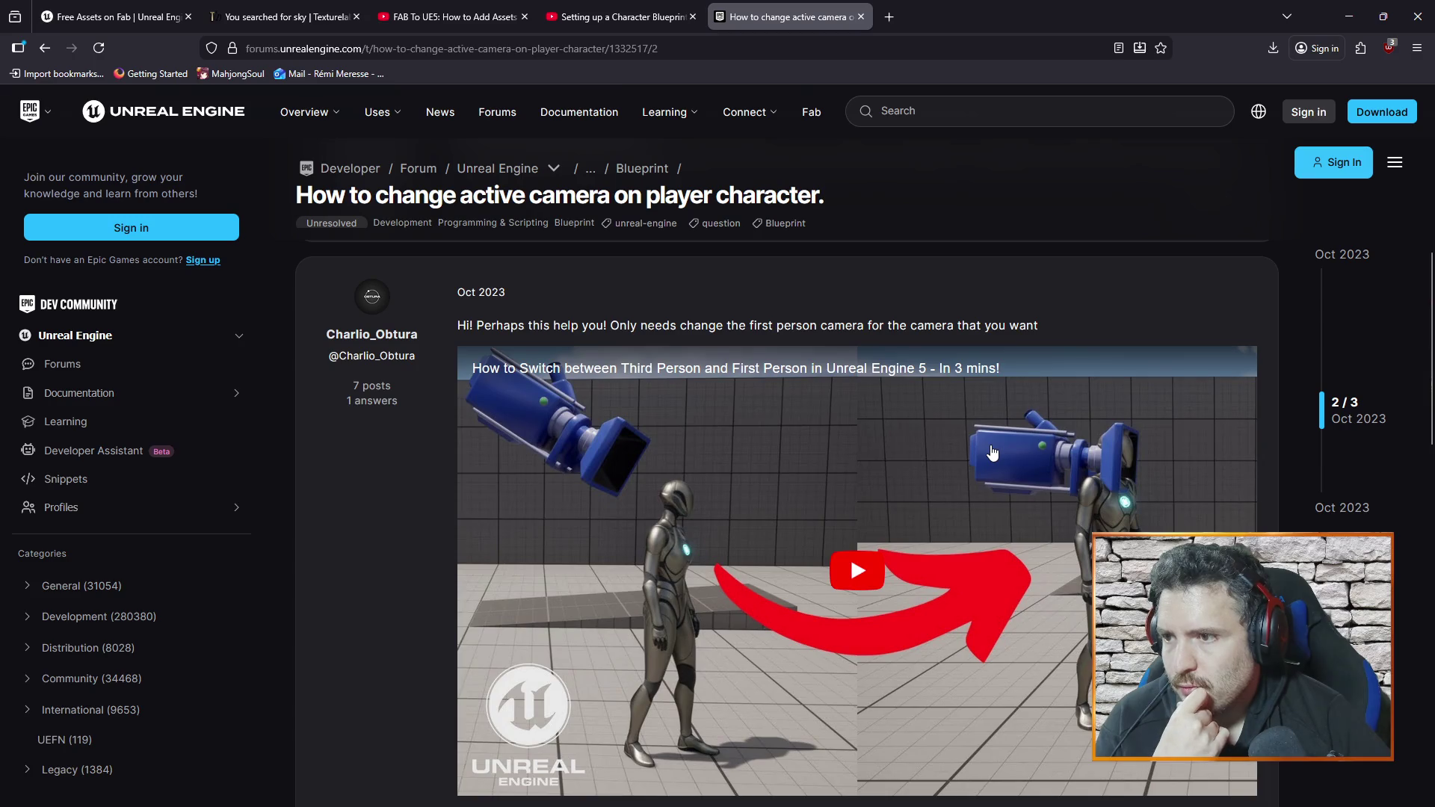
scroll(991, 452, down, 5)
scroll(992, 451, up, 4)
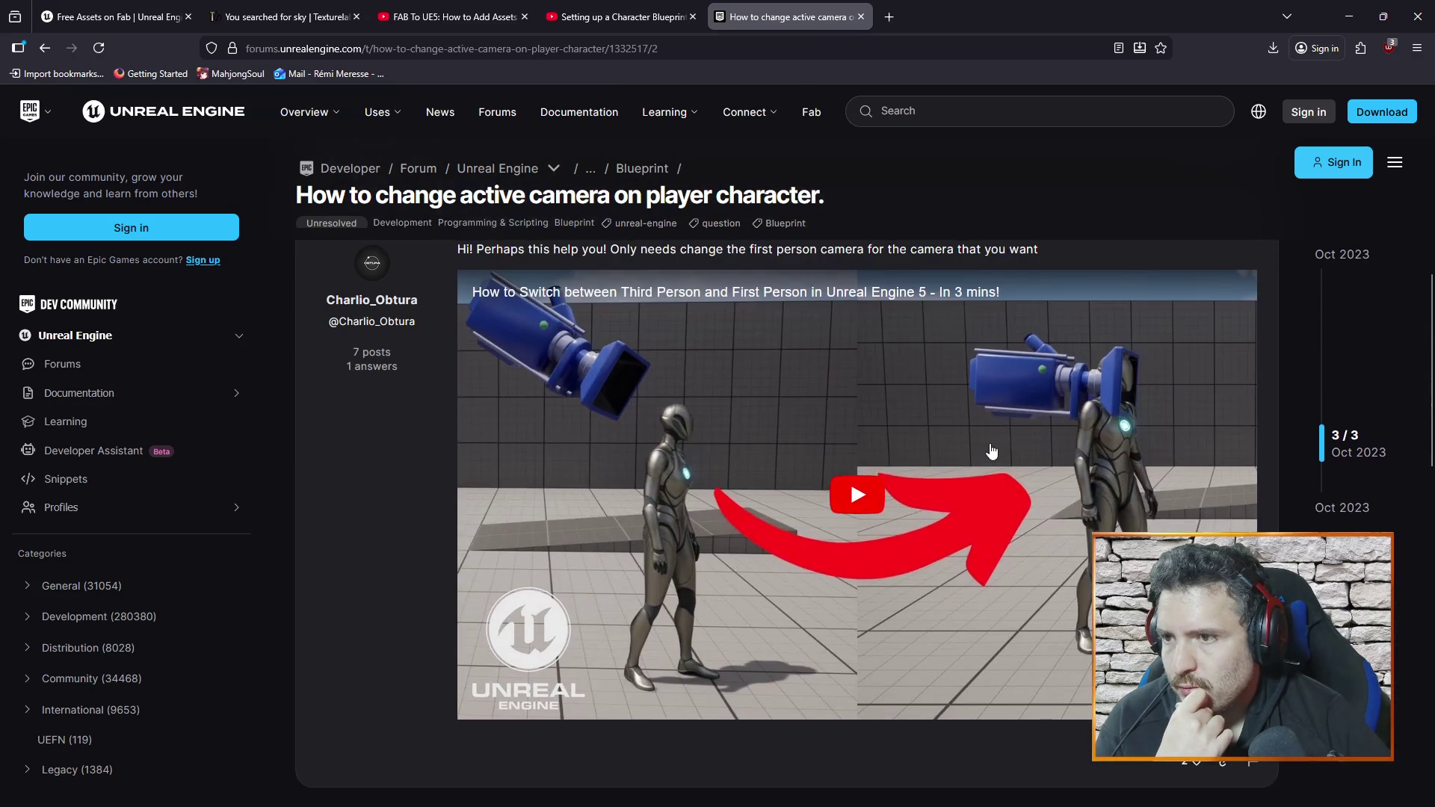
scroll(991, 451, up, 2)
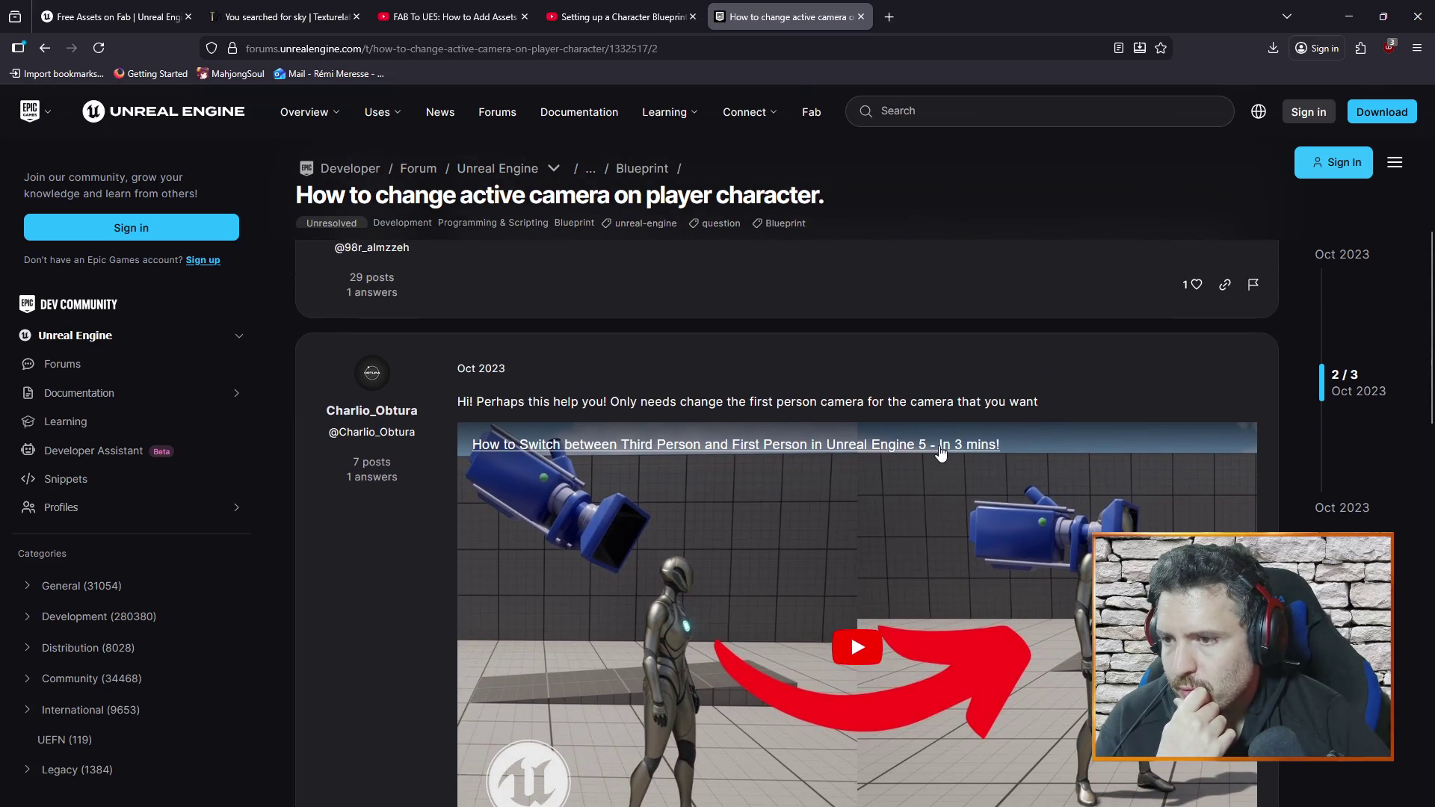
scroll(940, 455, down, 3)
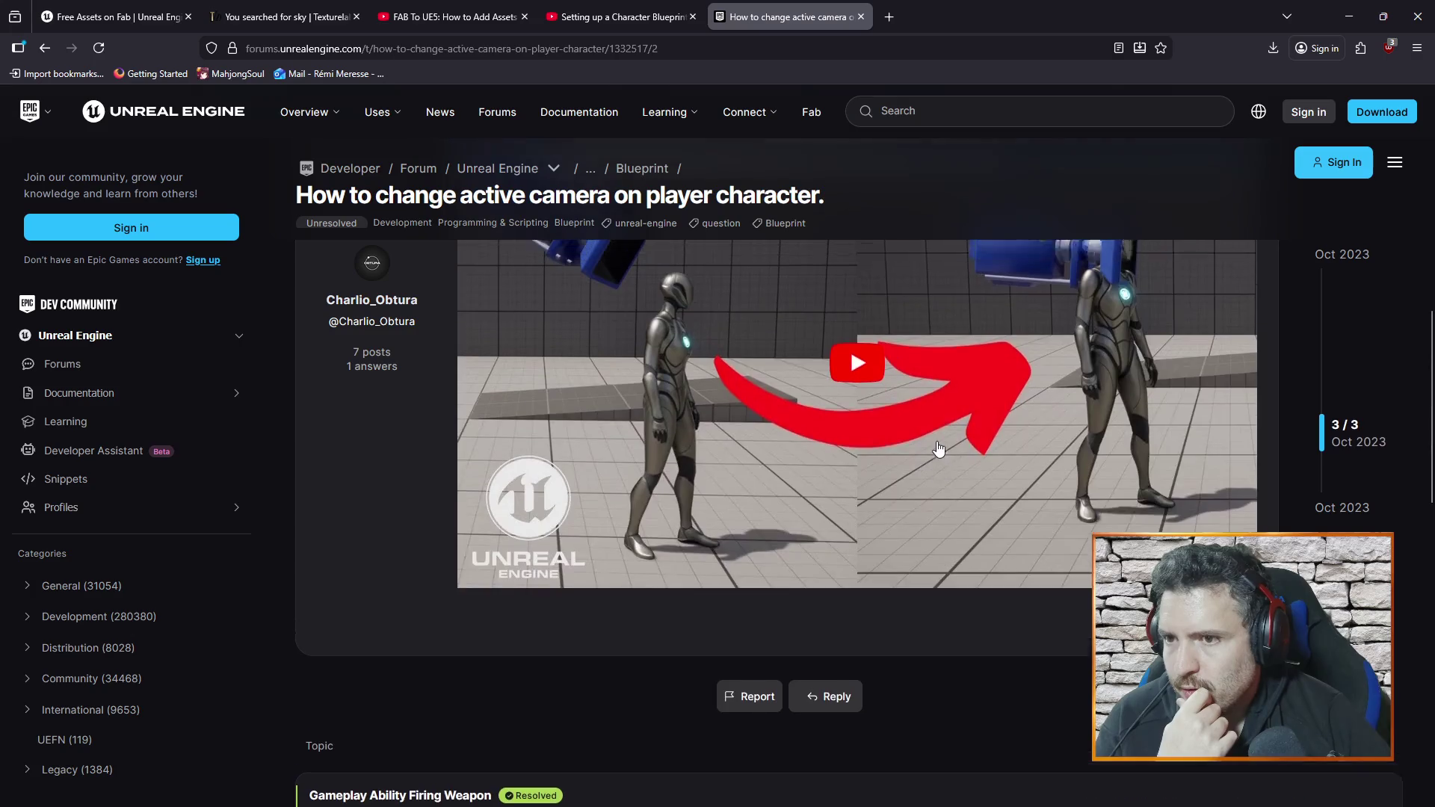
scroll(940, 452, up, 3)
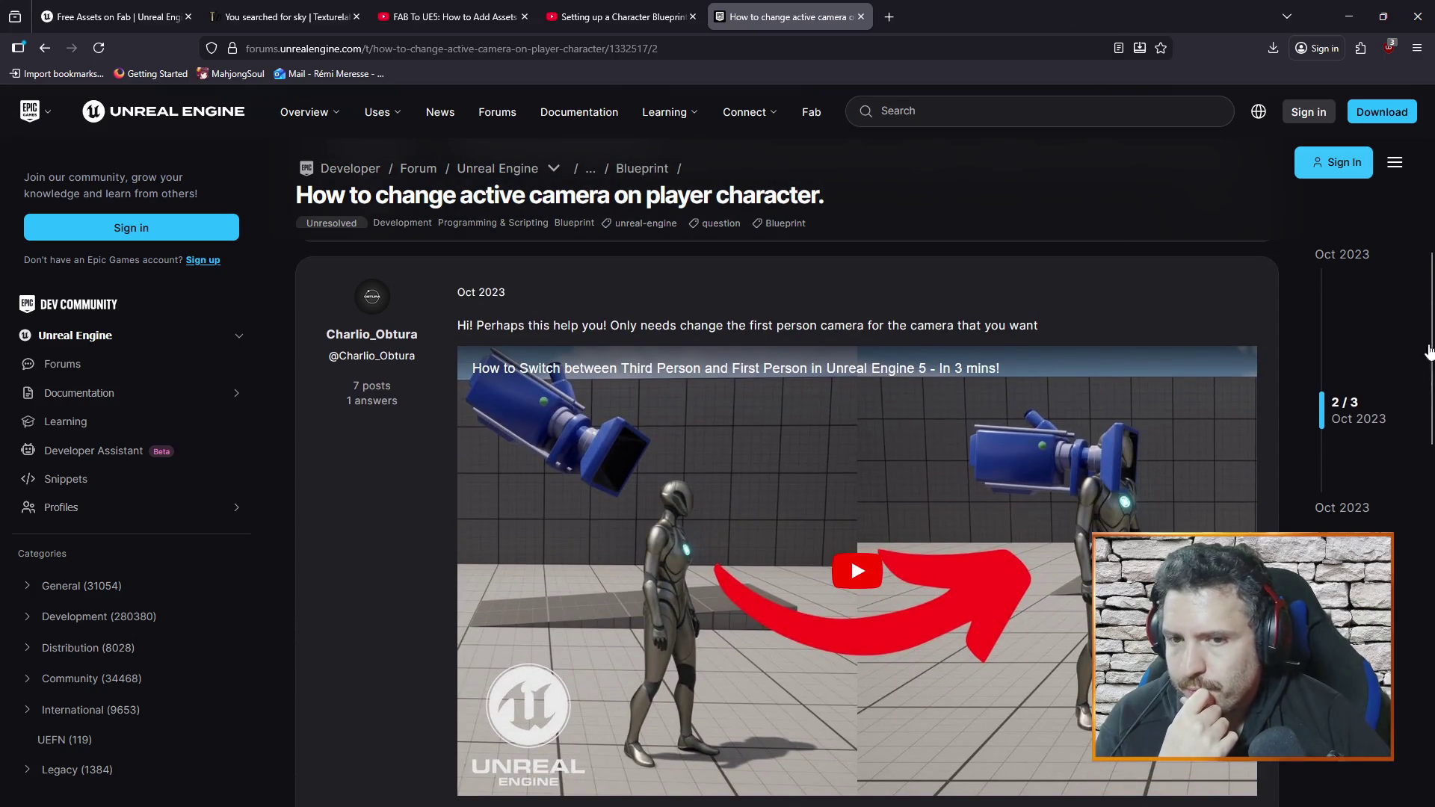
key(alt+Tab)
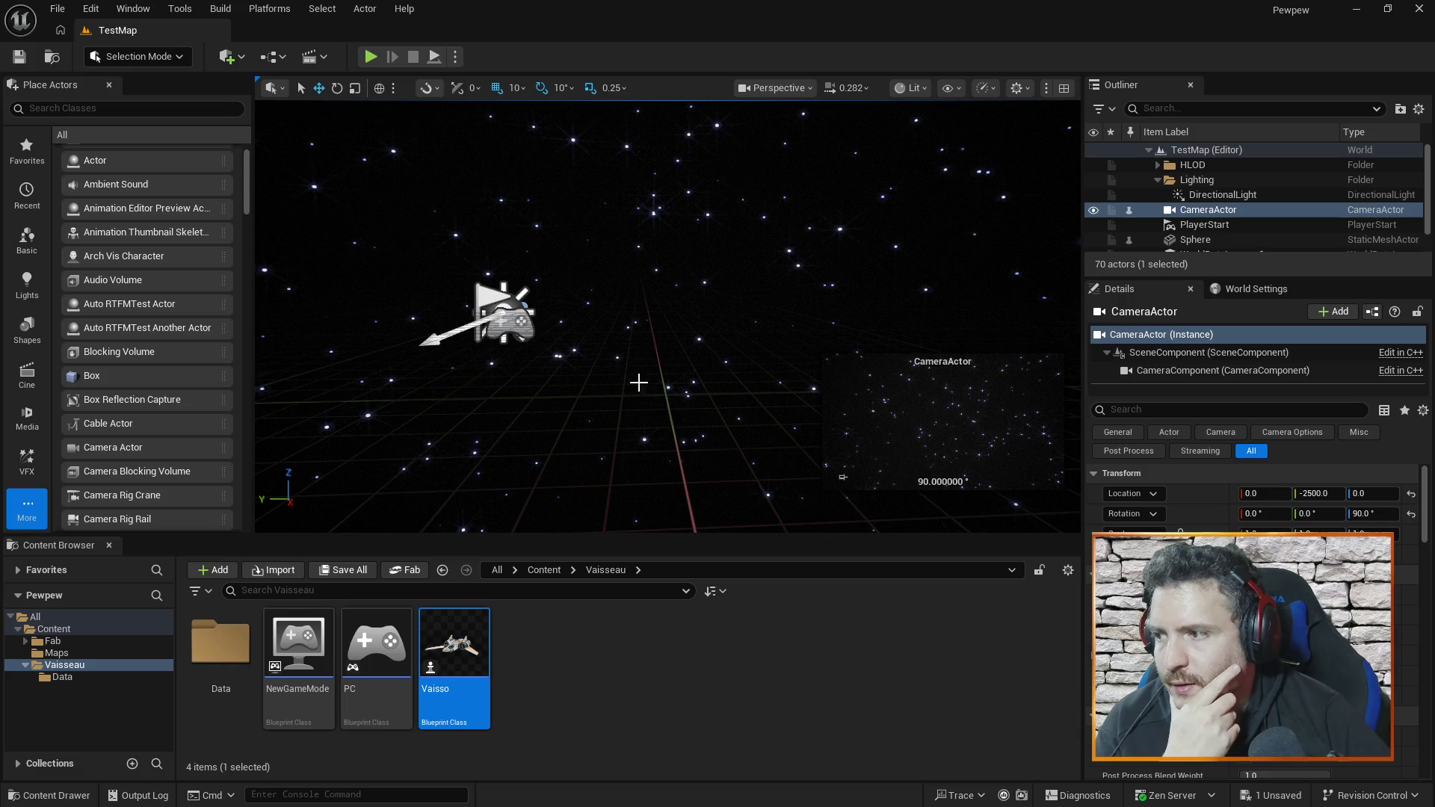
key(f)
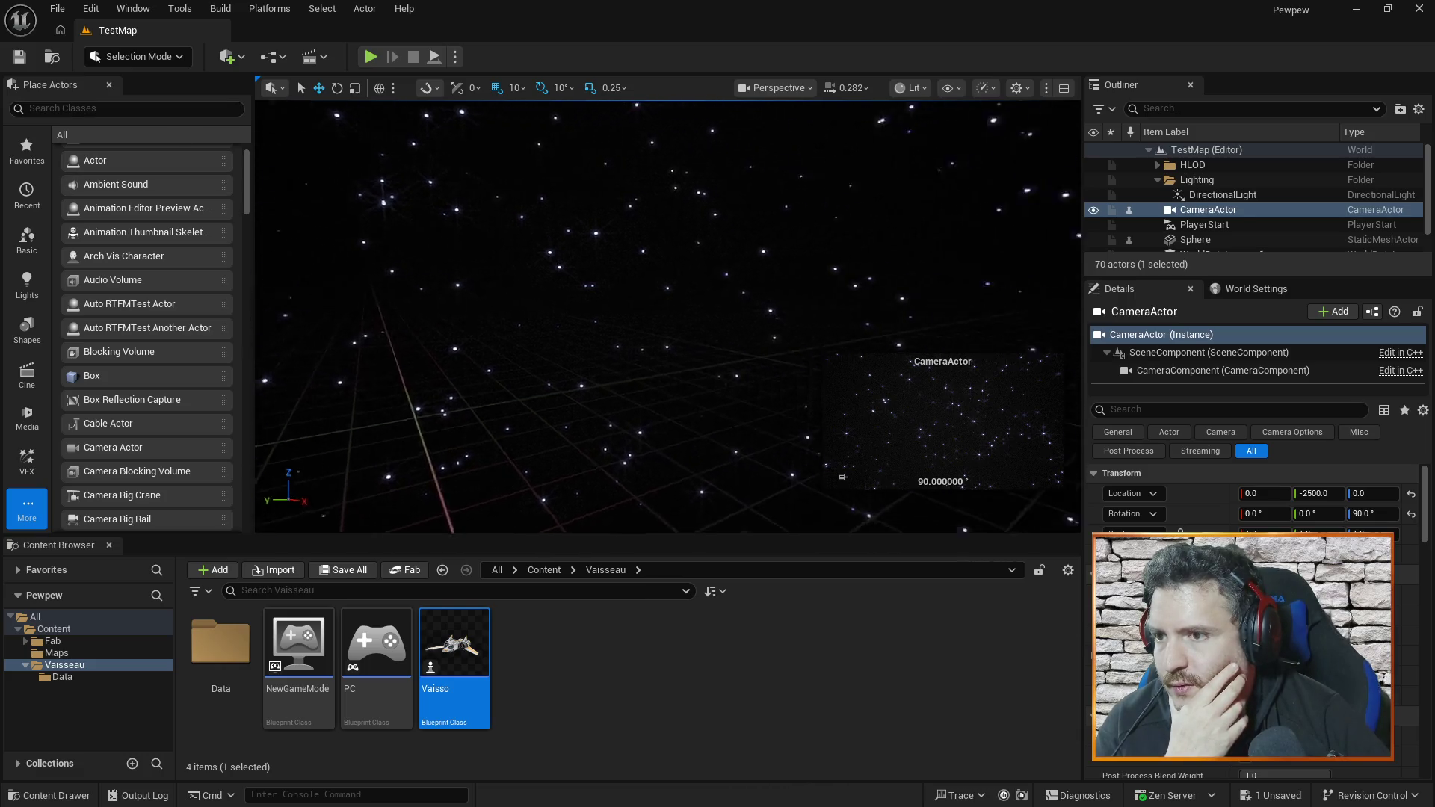
drag(628, 331, 628, 331)
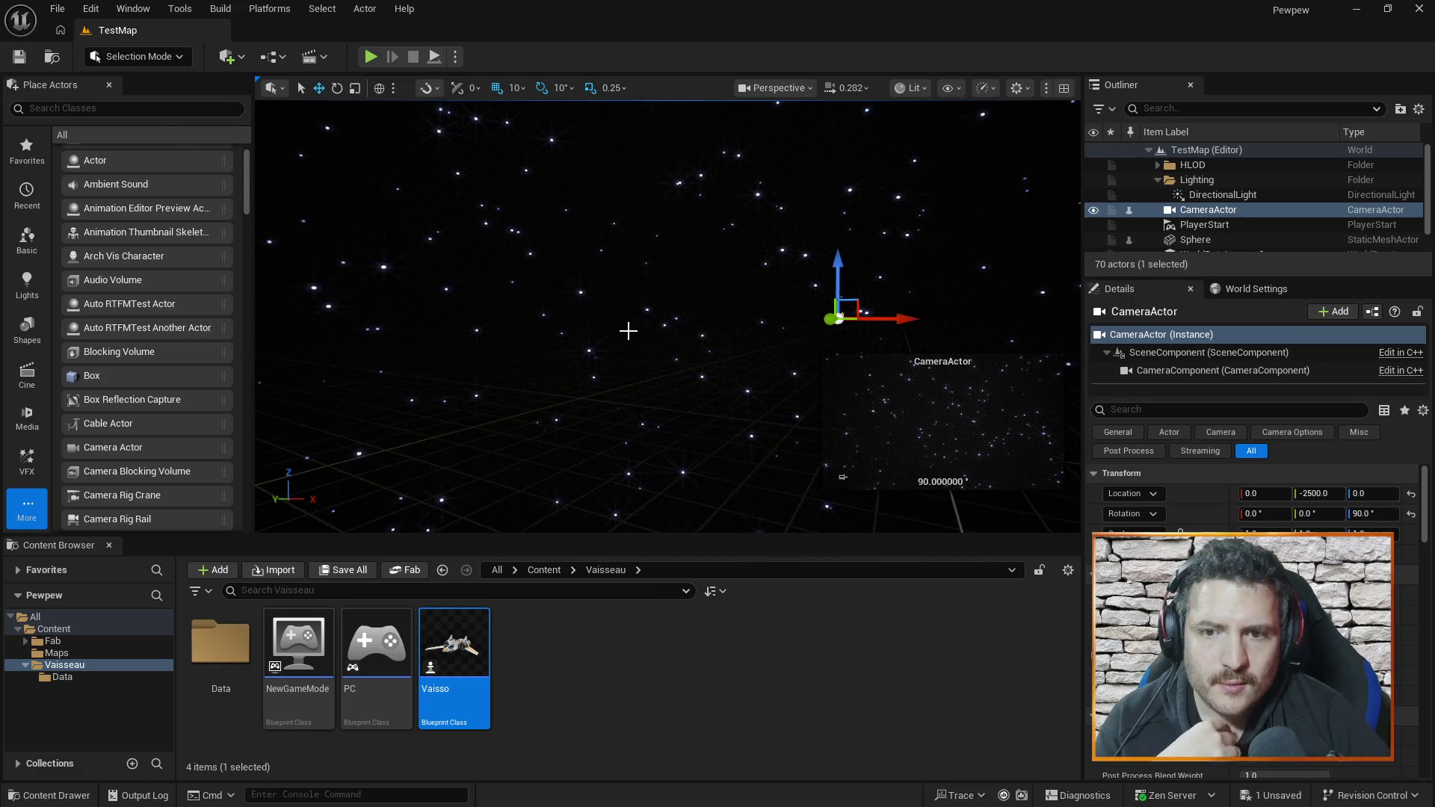
drag(608, 397, 651, 394)
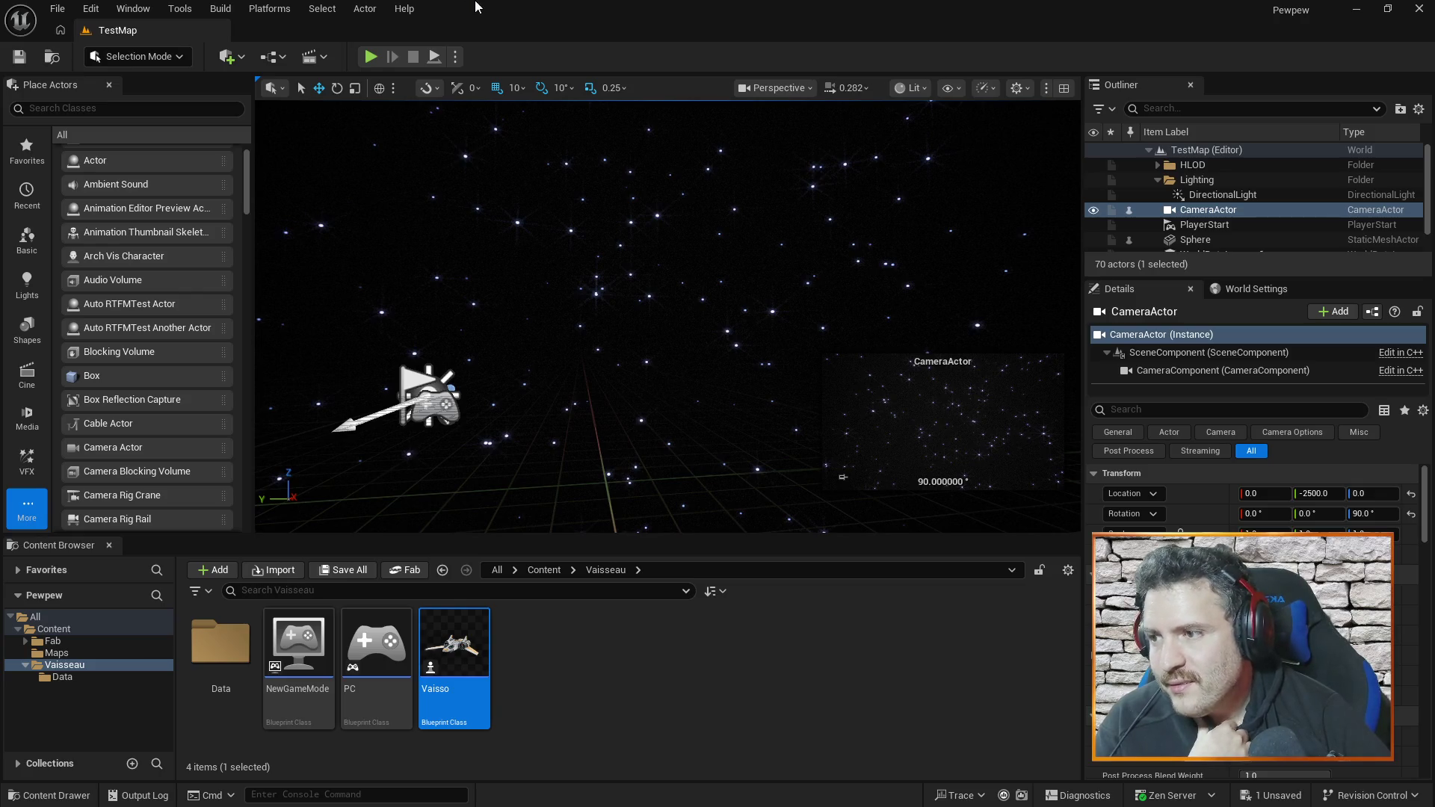
drag(656, 385, 657, 385)
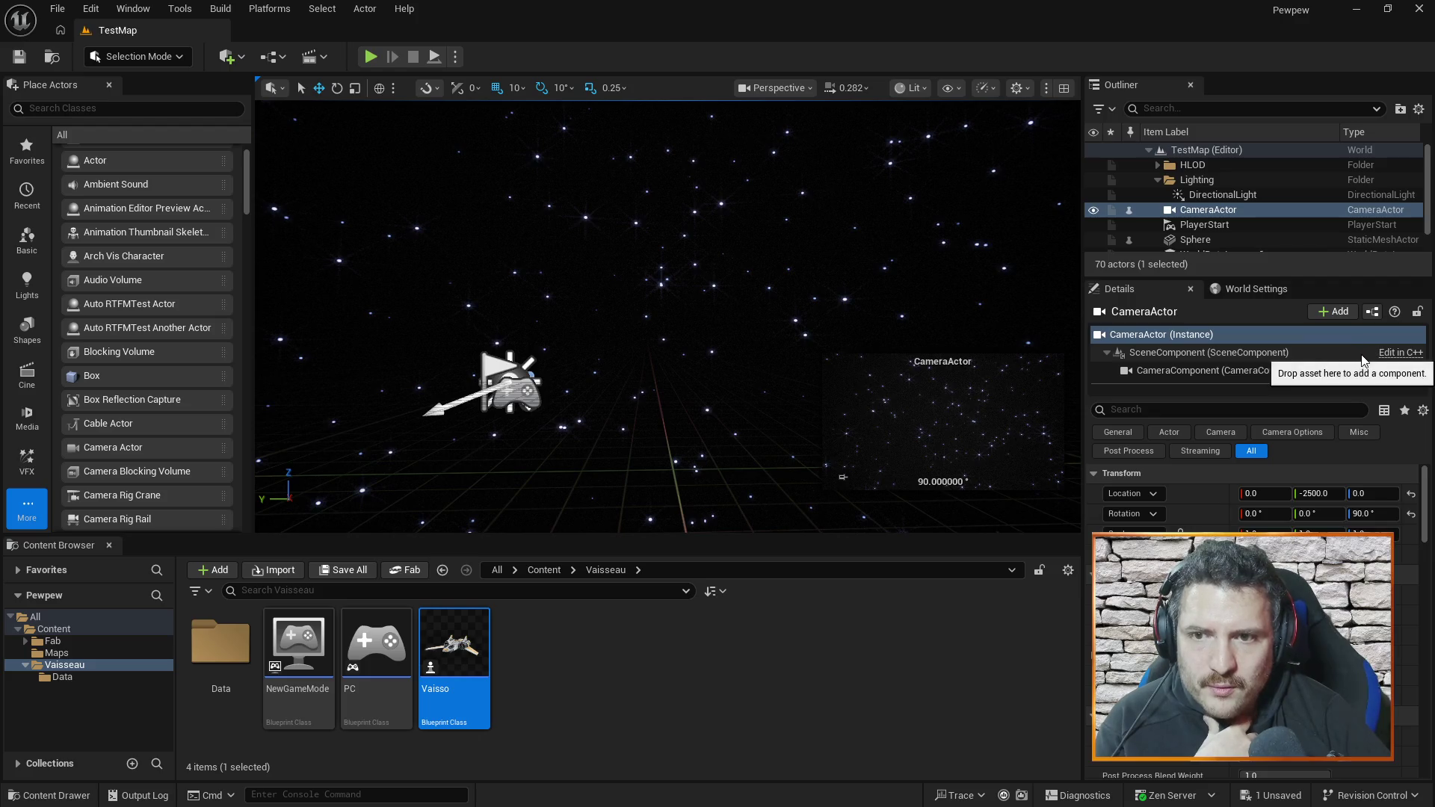
drag(1429, 175, 1430, 157)
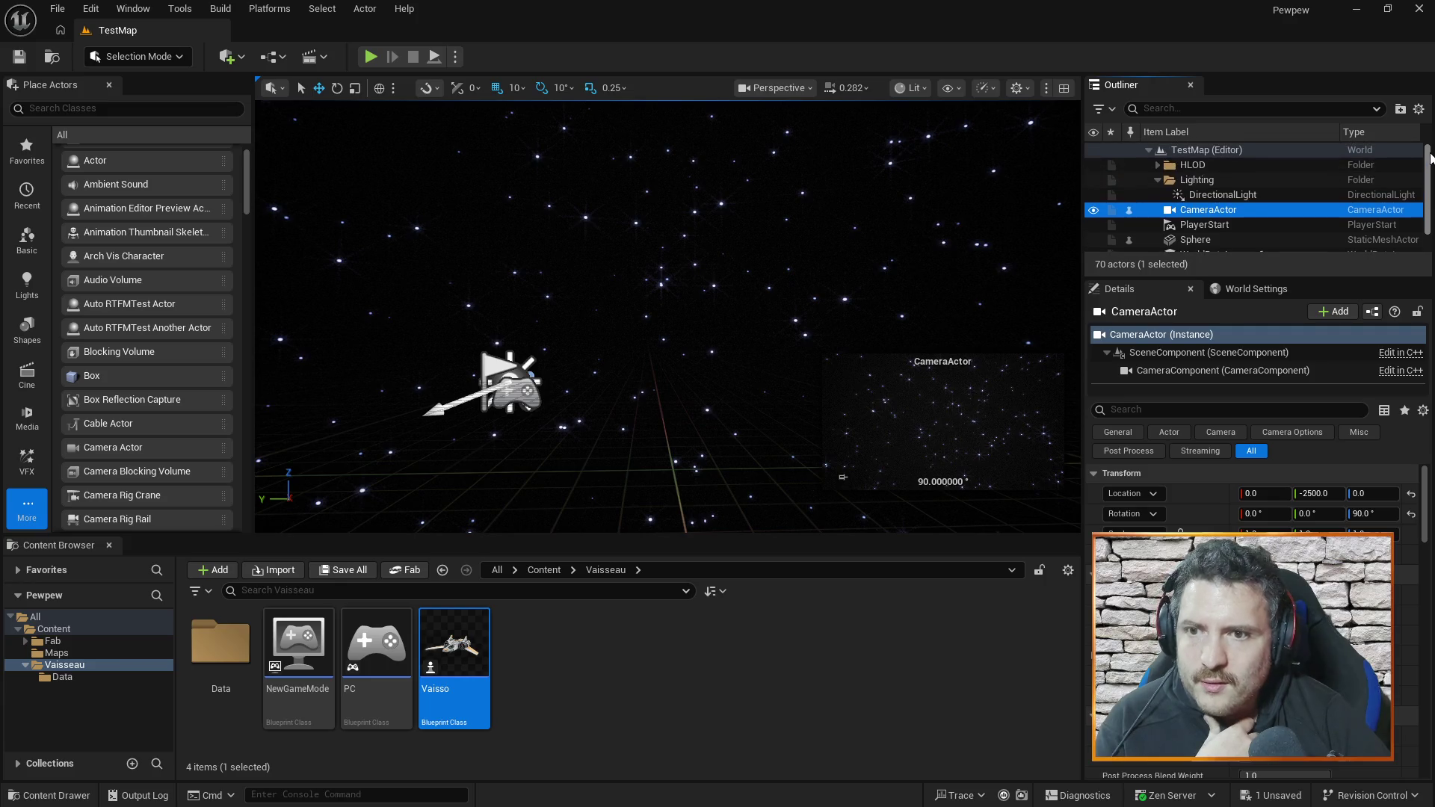
scroll(1382, 195, down, 2)
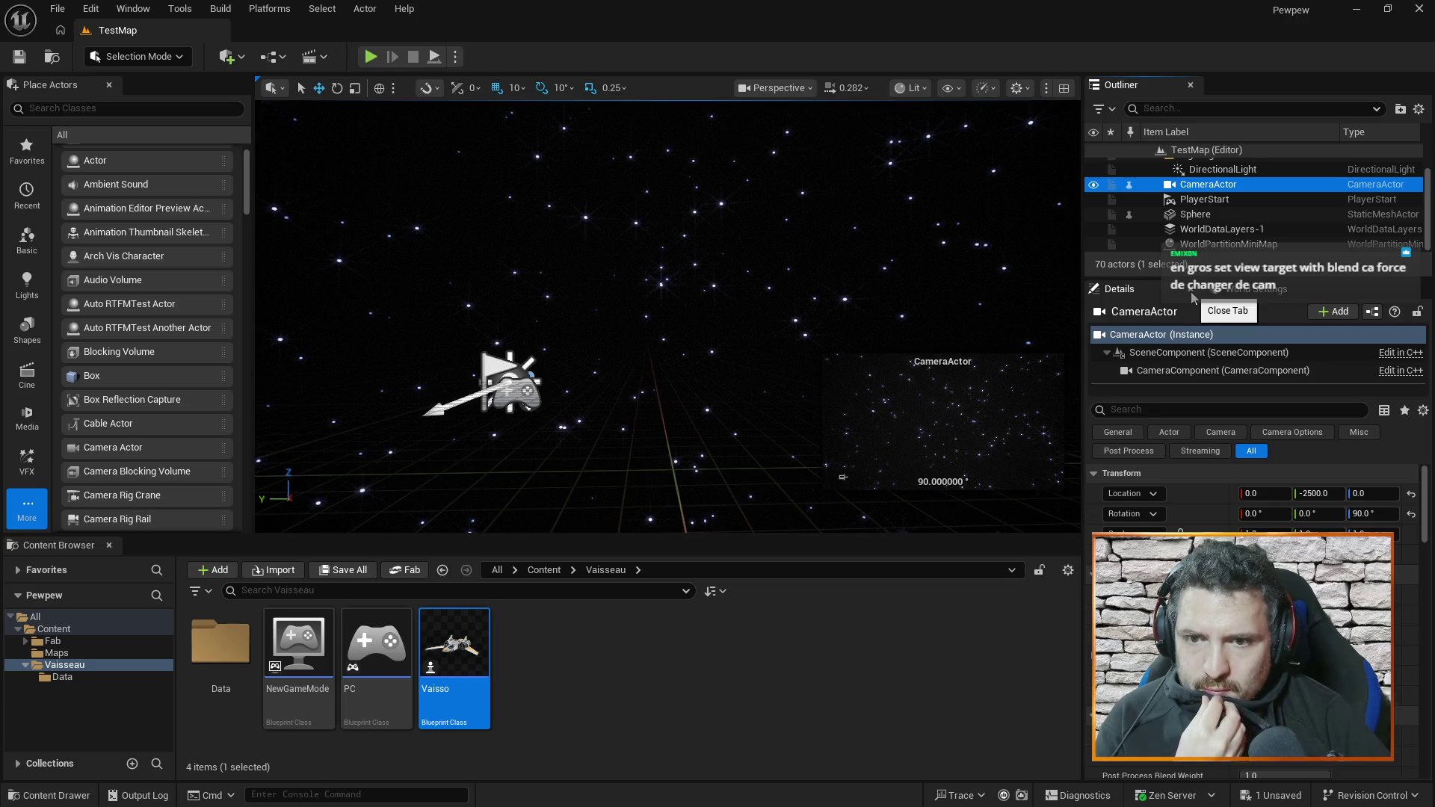
click(481, 641)
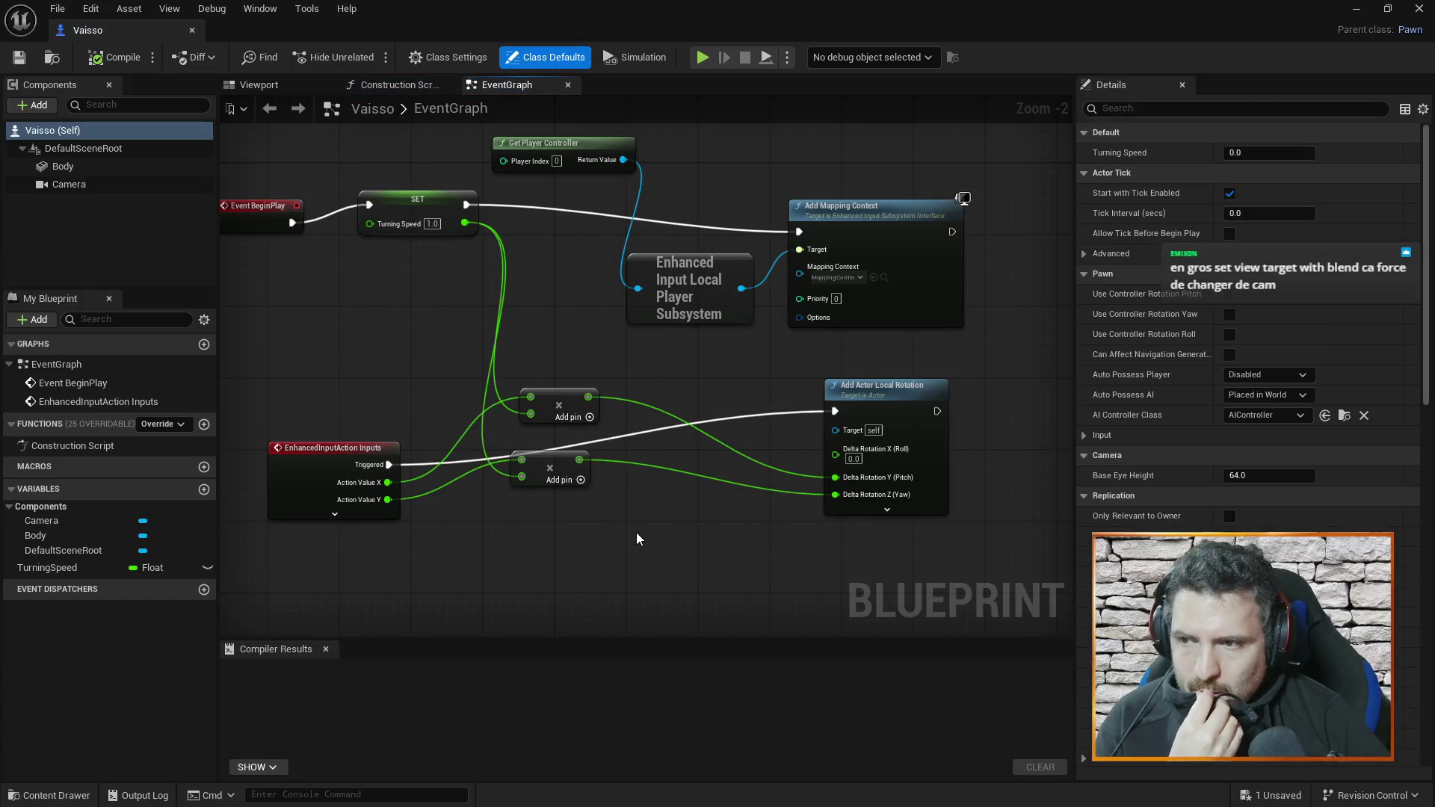
- Search the Vaisso EventGraph's actions for 'viewtarget' and close the list without adding a node
right_click(648, 540)
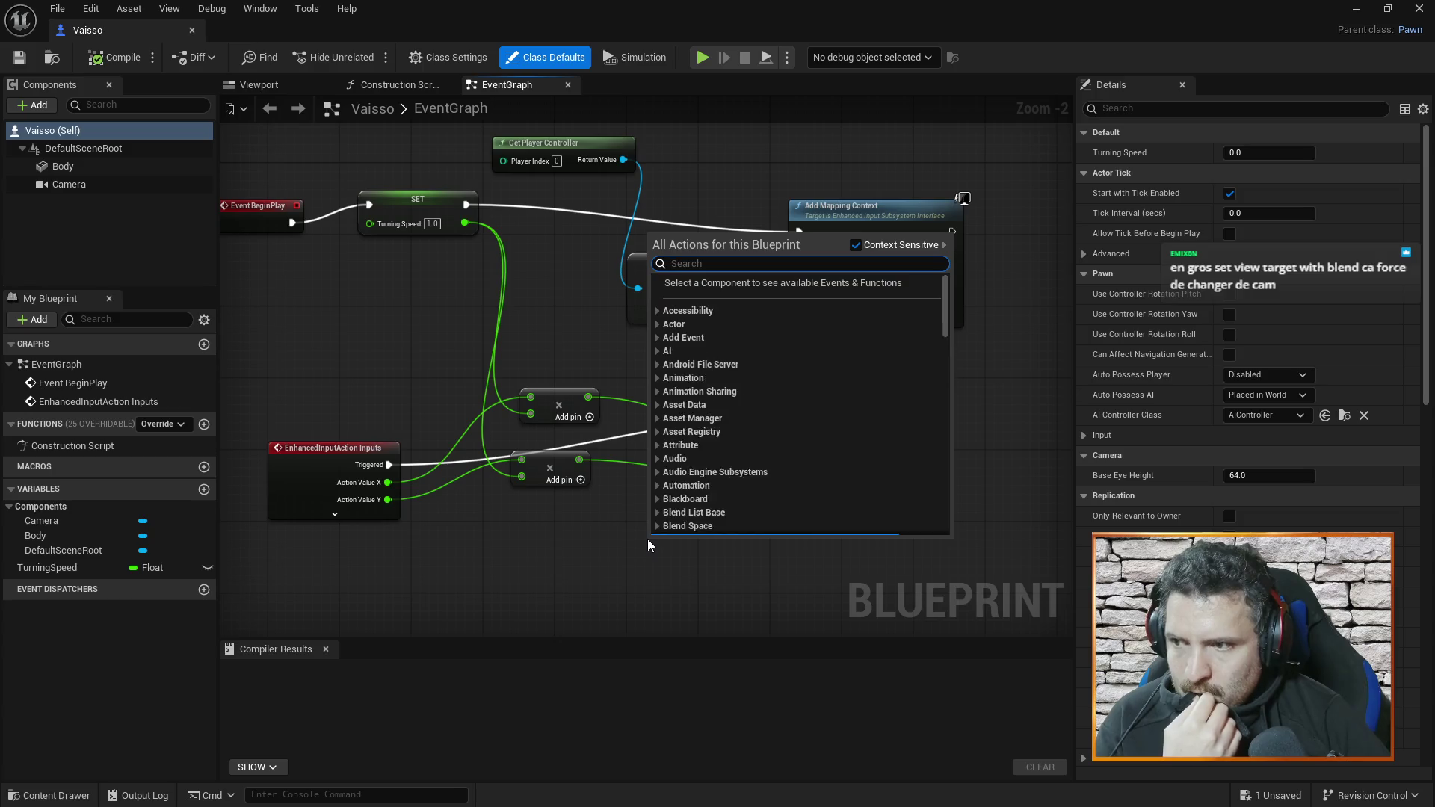
text(viewta)
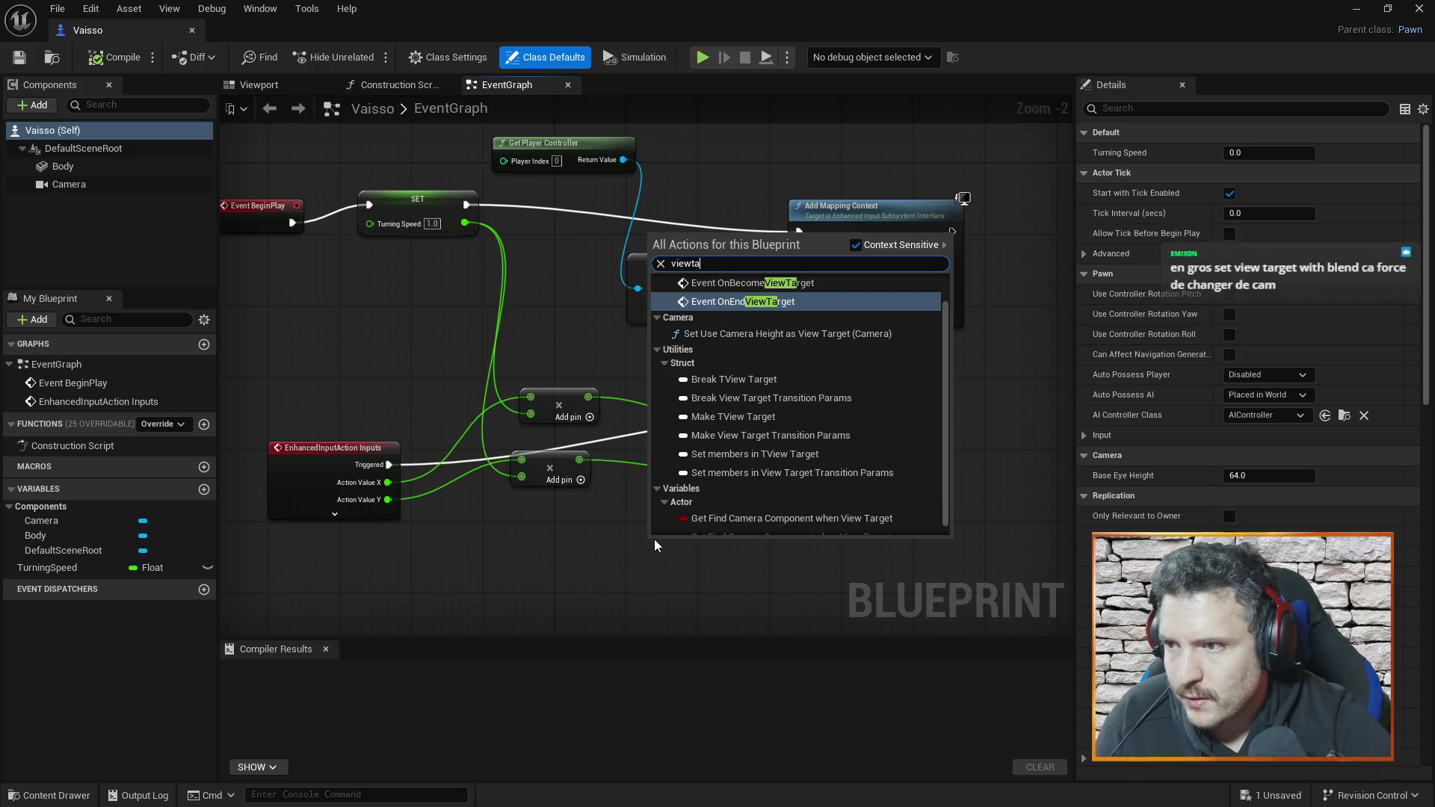
text(rget)
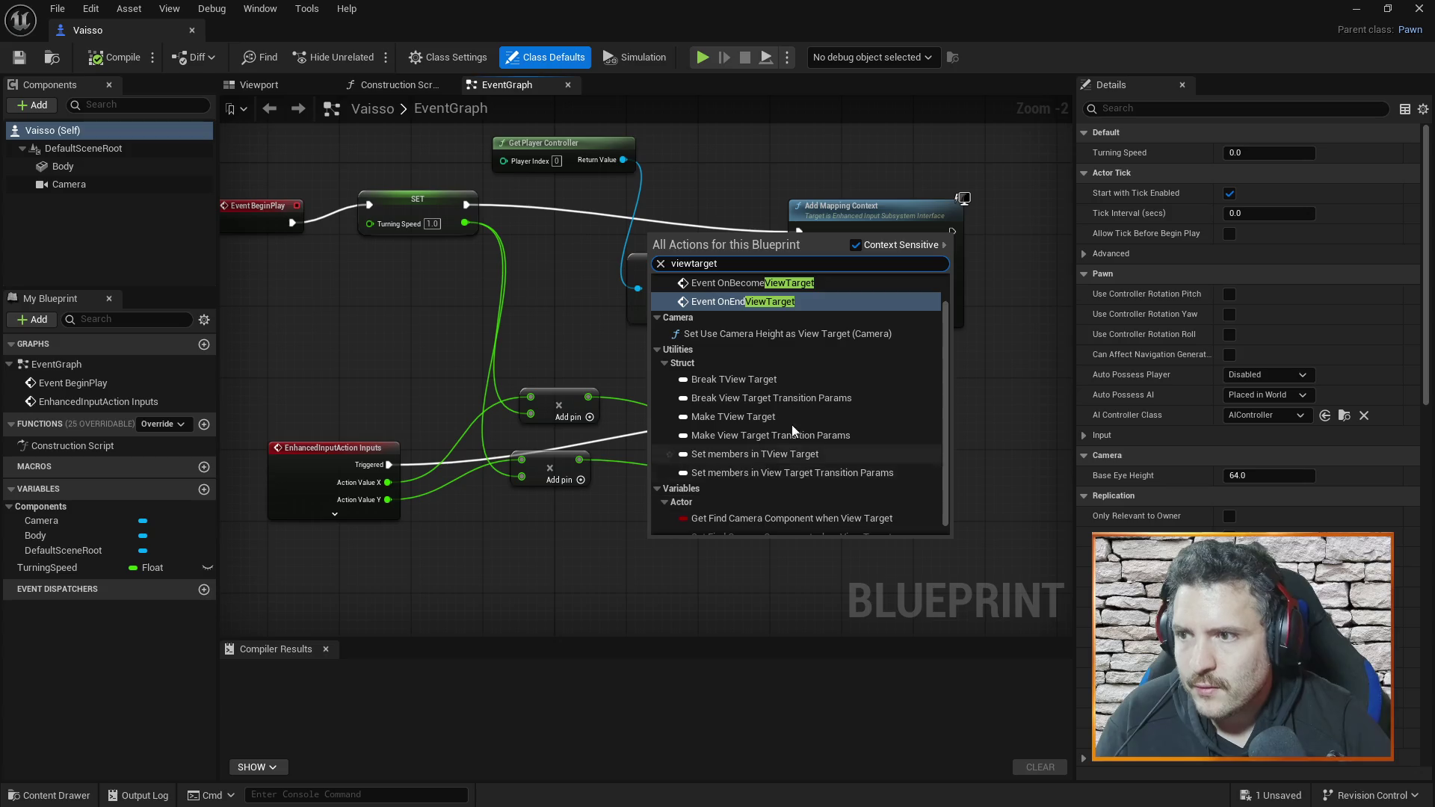
click(691, 263)
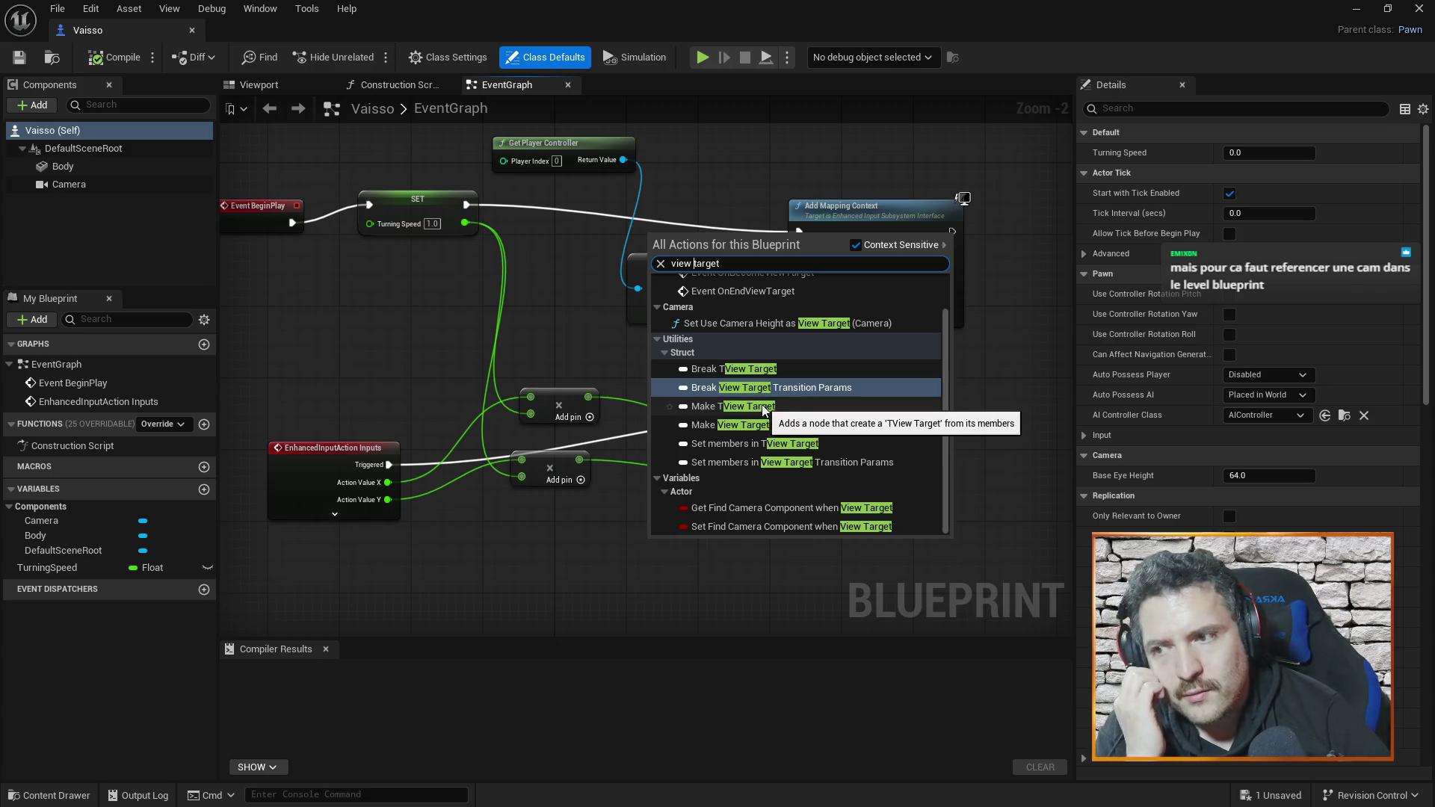
scroll(758, 426, up, 1)
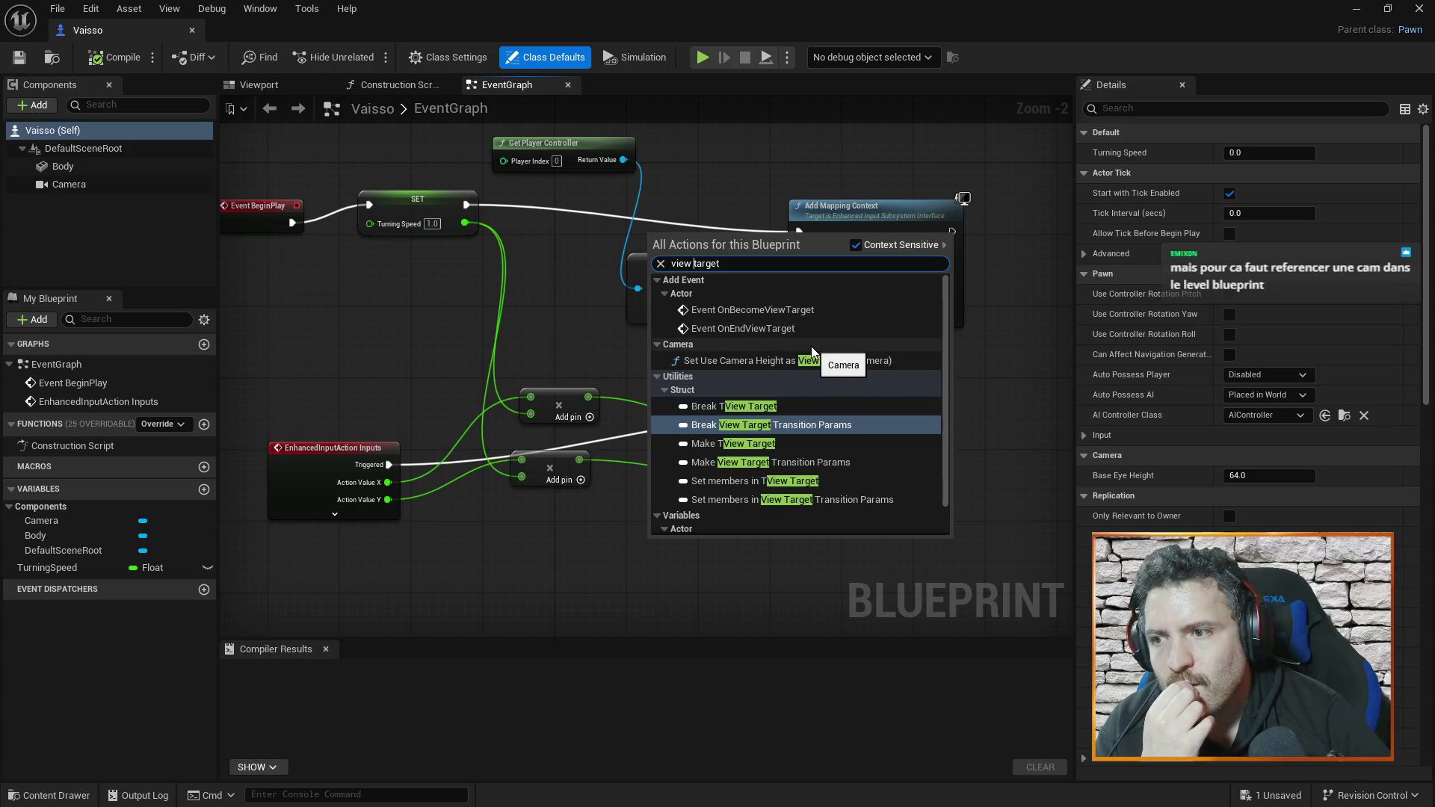
scroll(811, 357, down, 2)
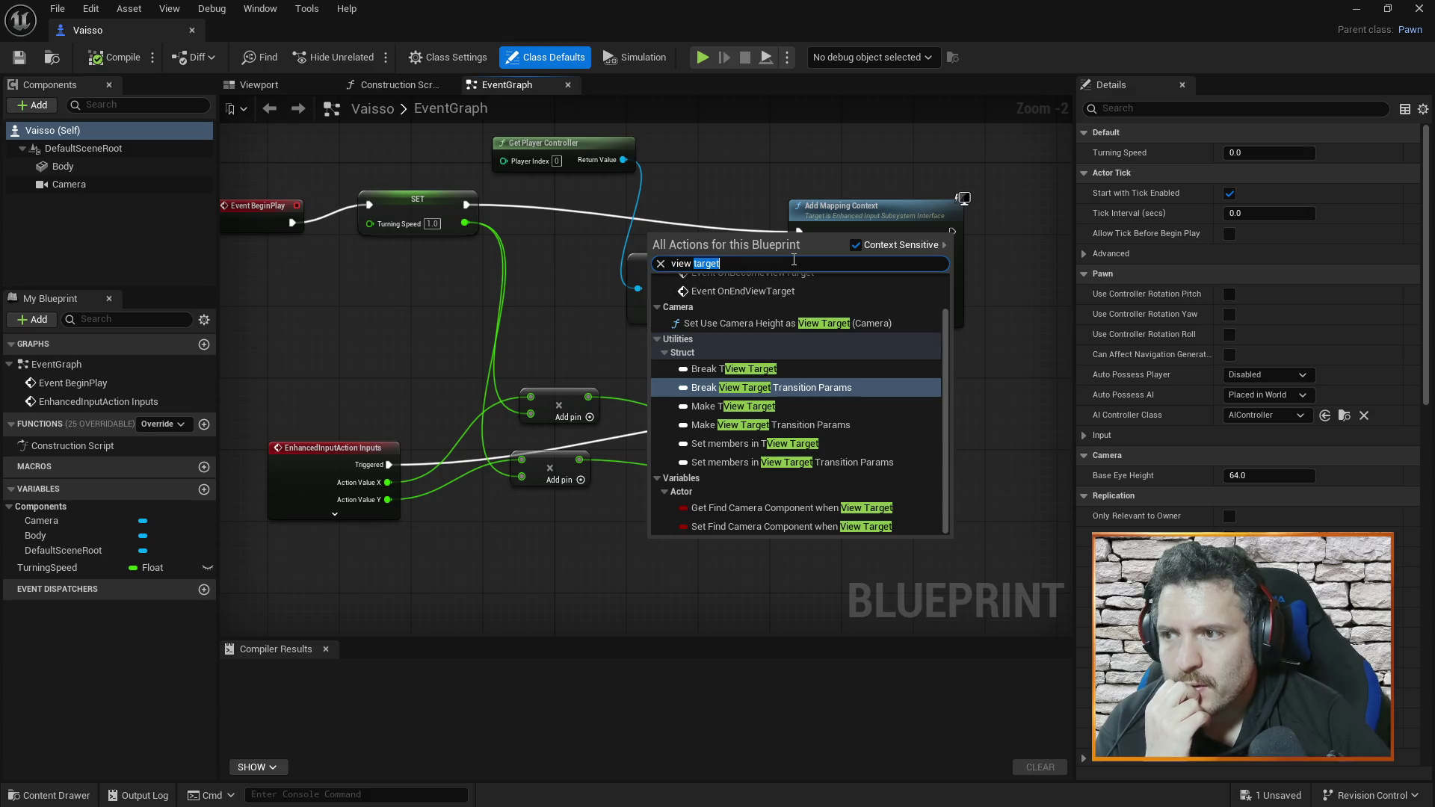
click(771, 197)
drag(737, 177, 763, 223)
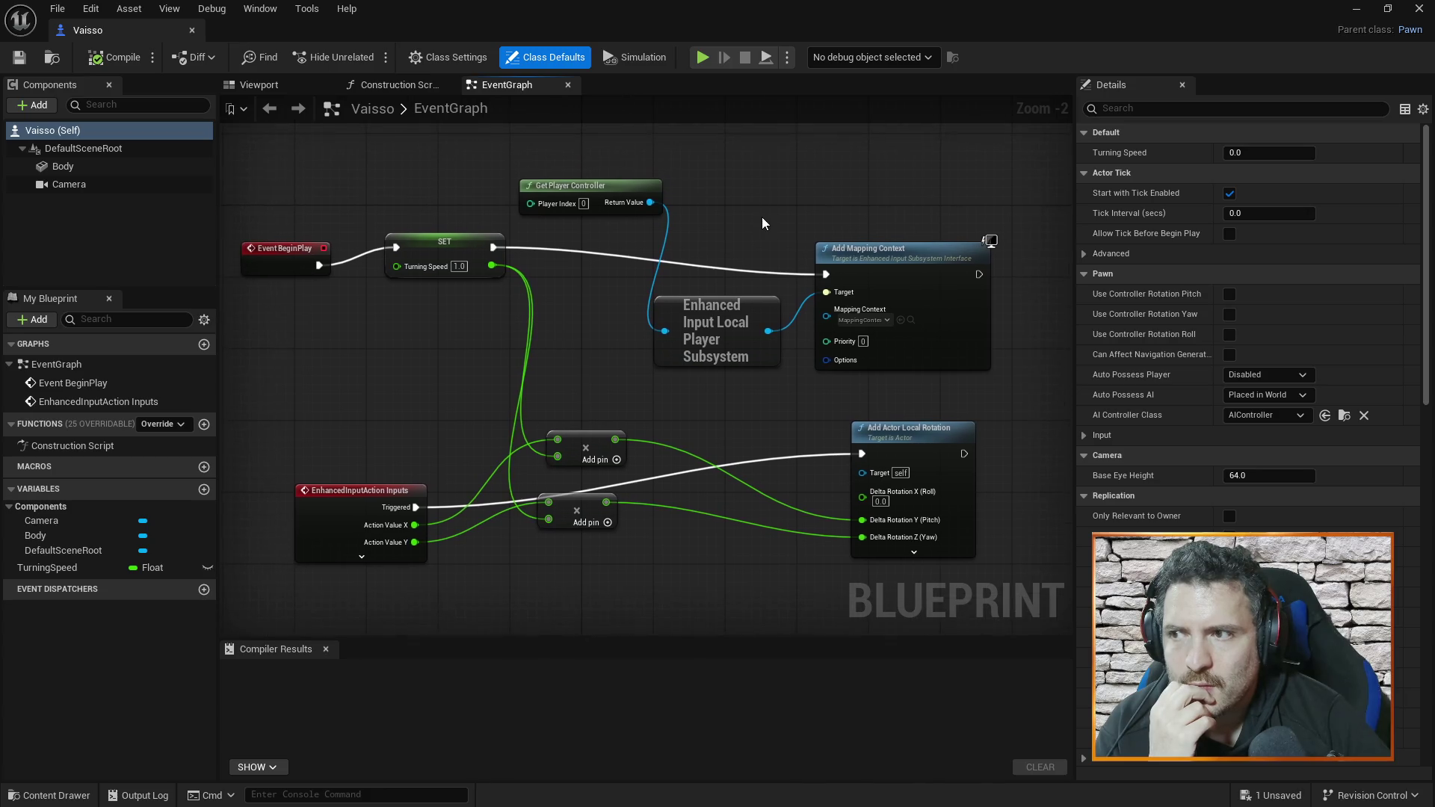
- Zoom the Vaisso graph out and close the Vaisso blueprint editor
scroll(754, 222, down, 2)
scroll(747, 217, up, 1)
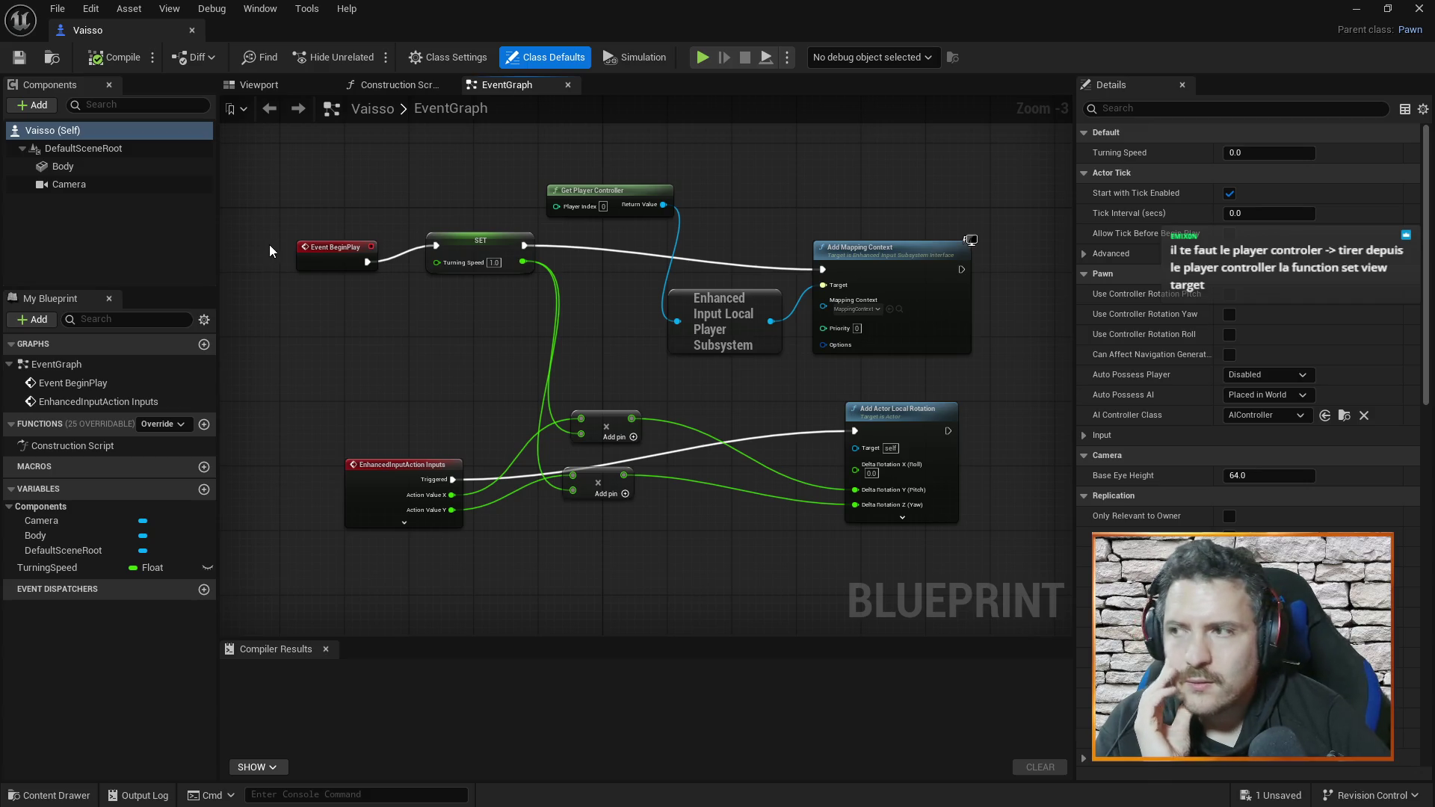
click(193, 31)
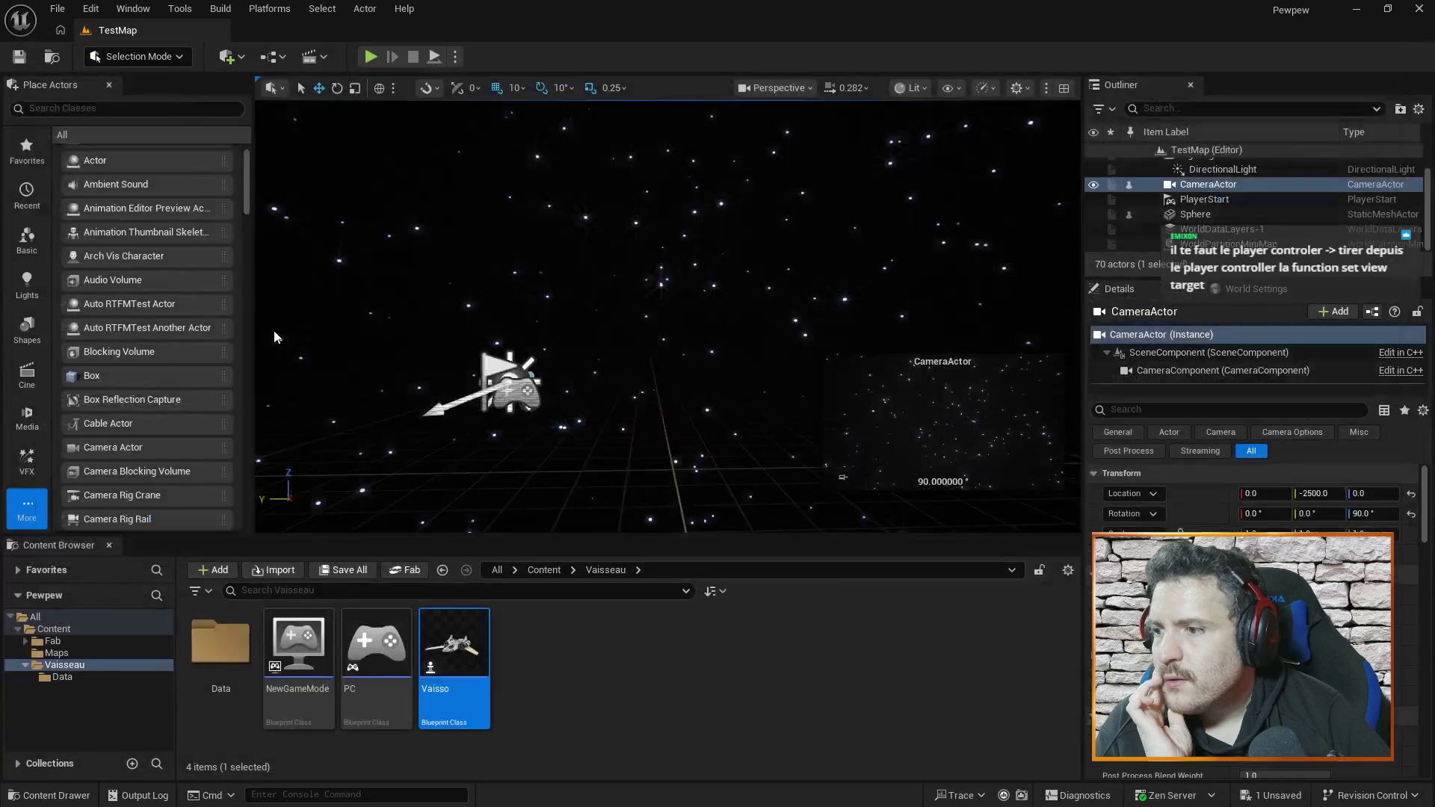
- Open the PC blueprint and move its Set View Target with Blend node up and left
double_click(376, 643)
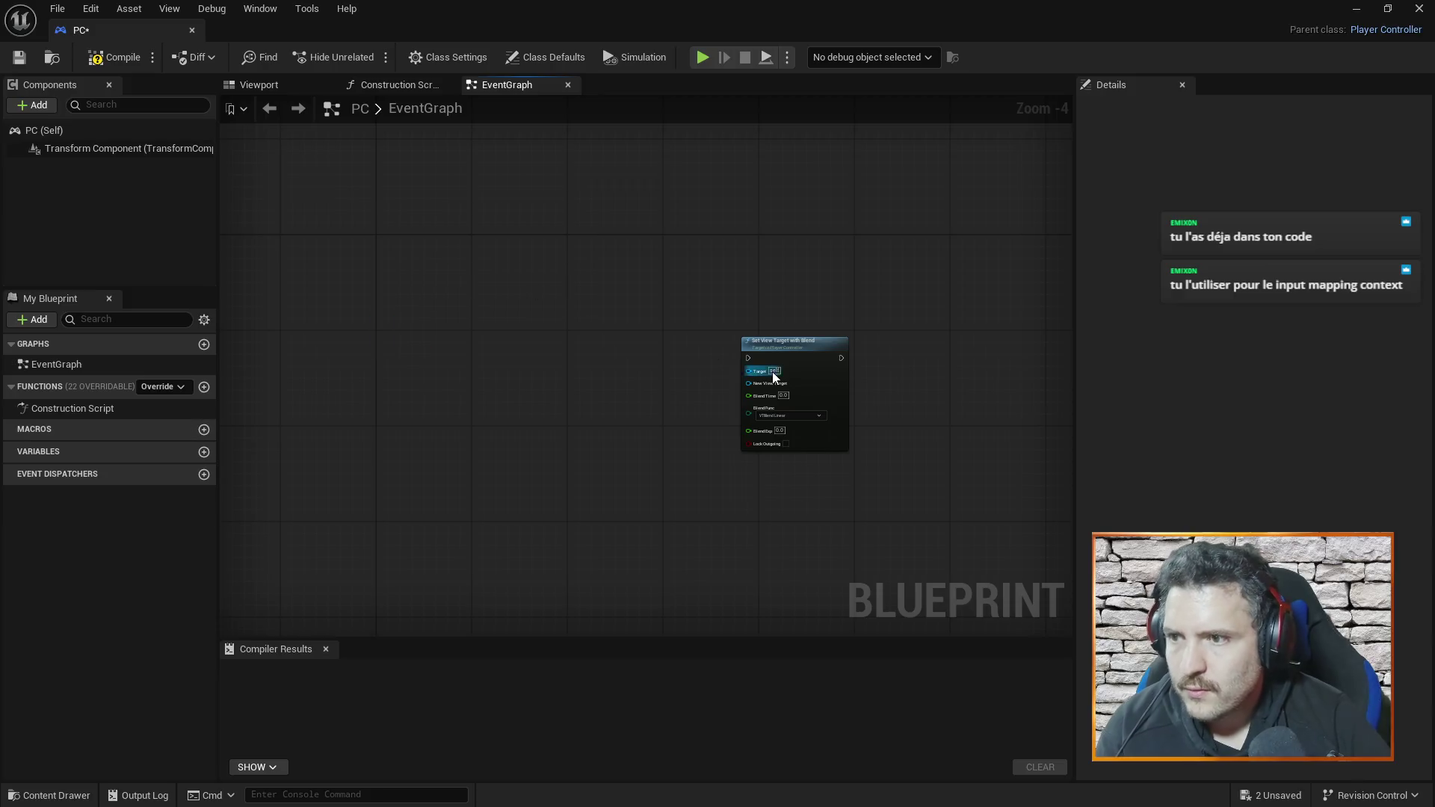
click(784, 343)
scroll(681, 321, up, 4)
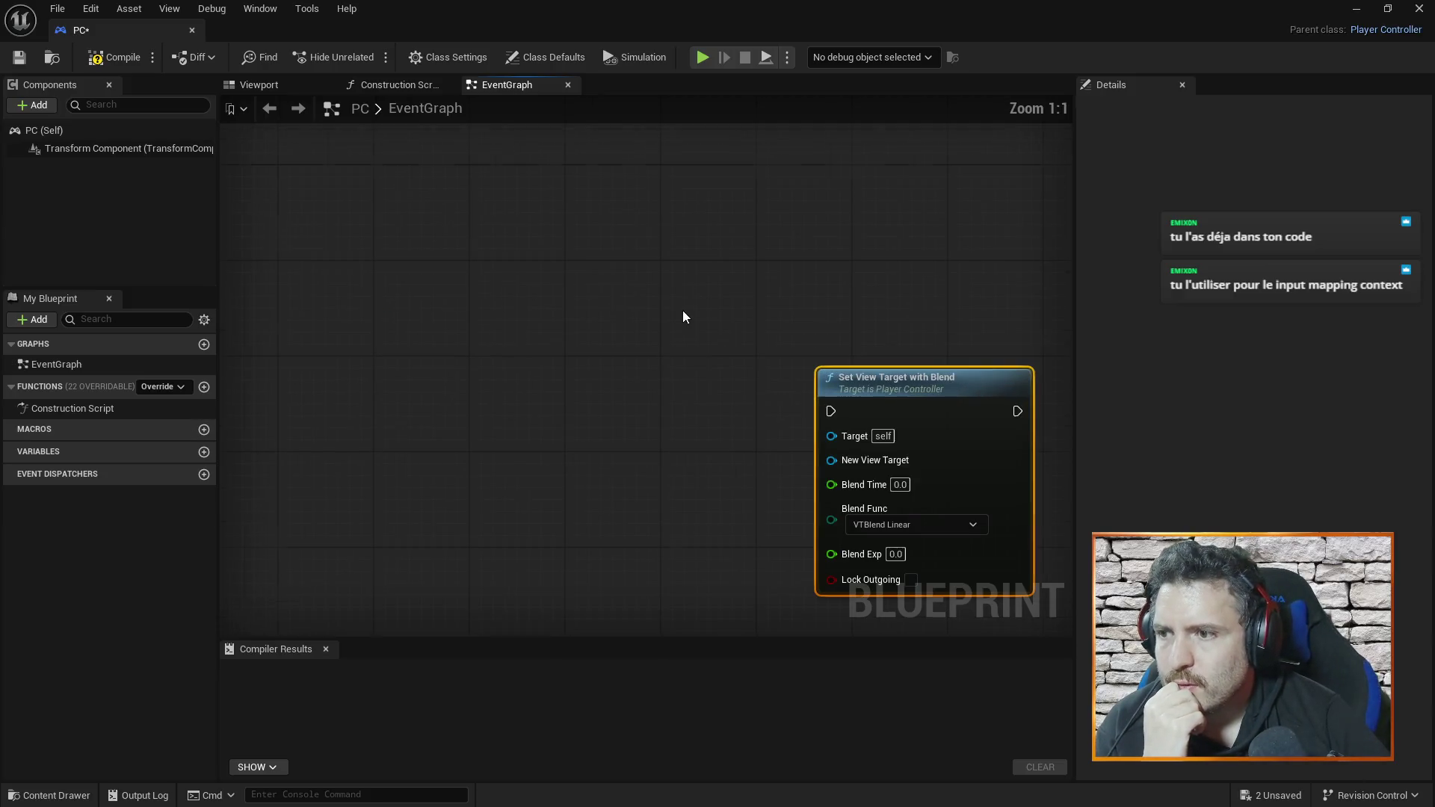
drag(744, 397, 657, 348)
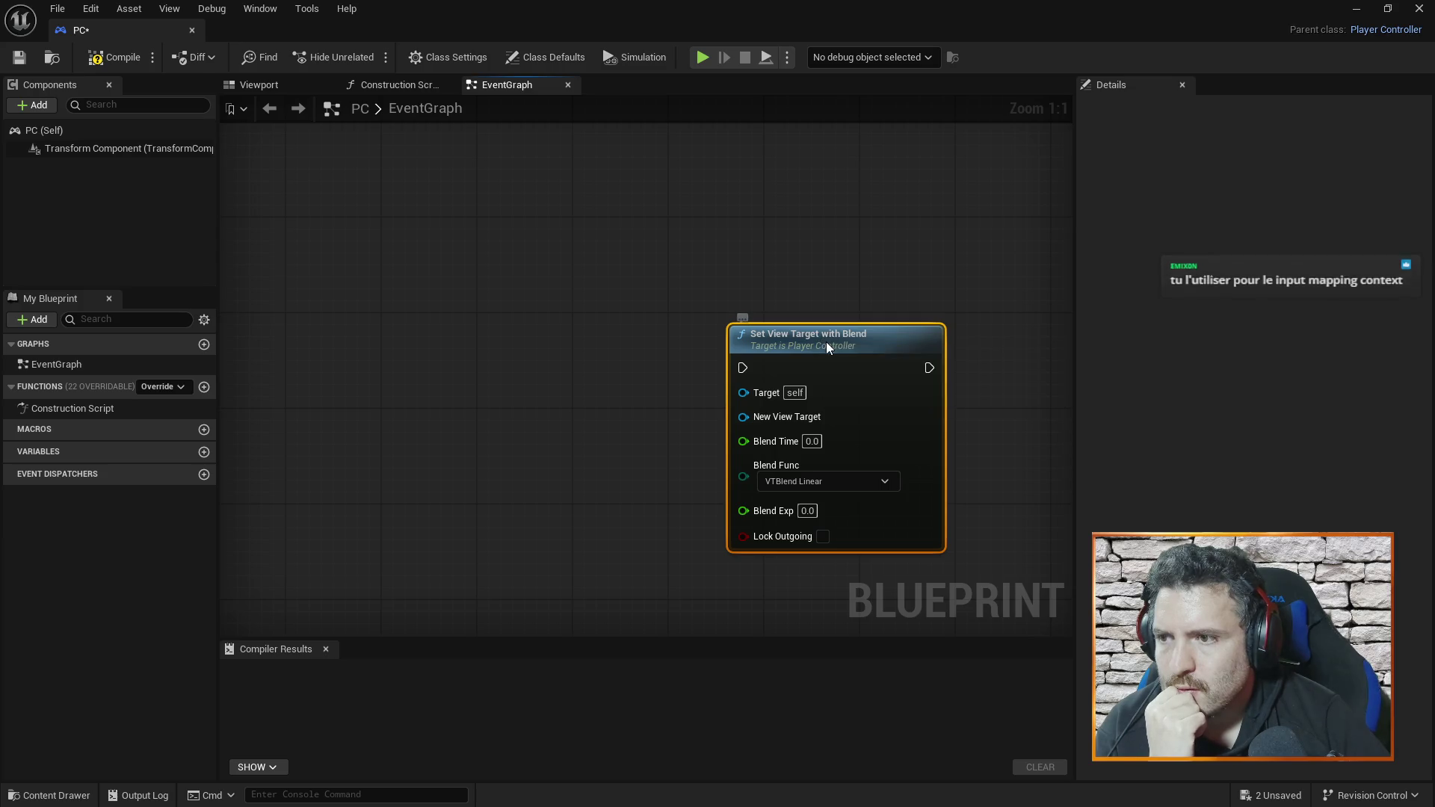
drag(826, 342, 558, 249)
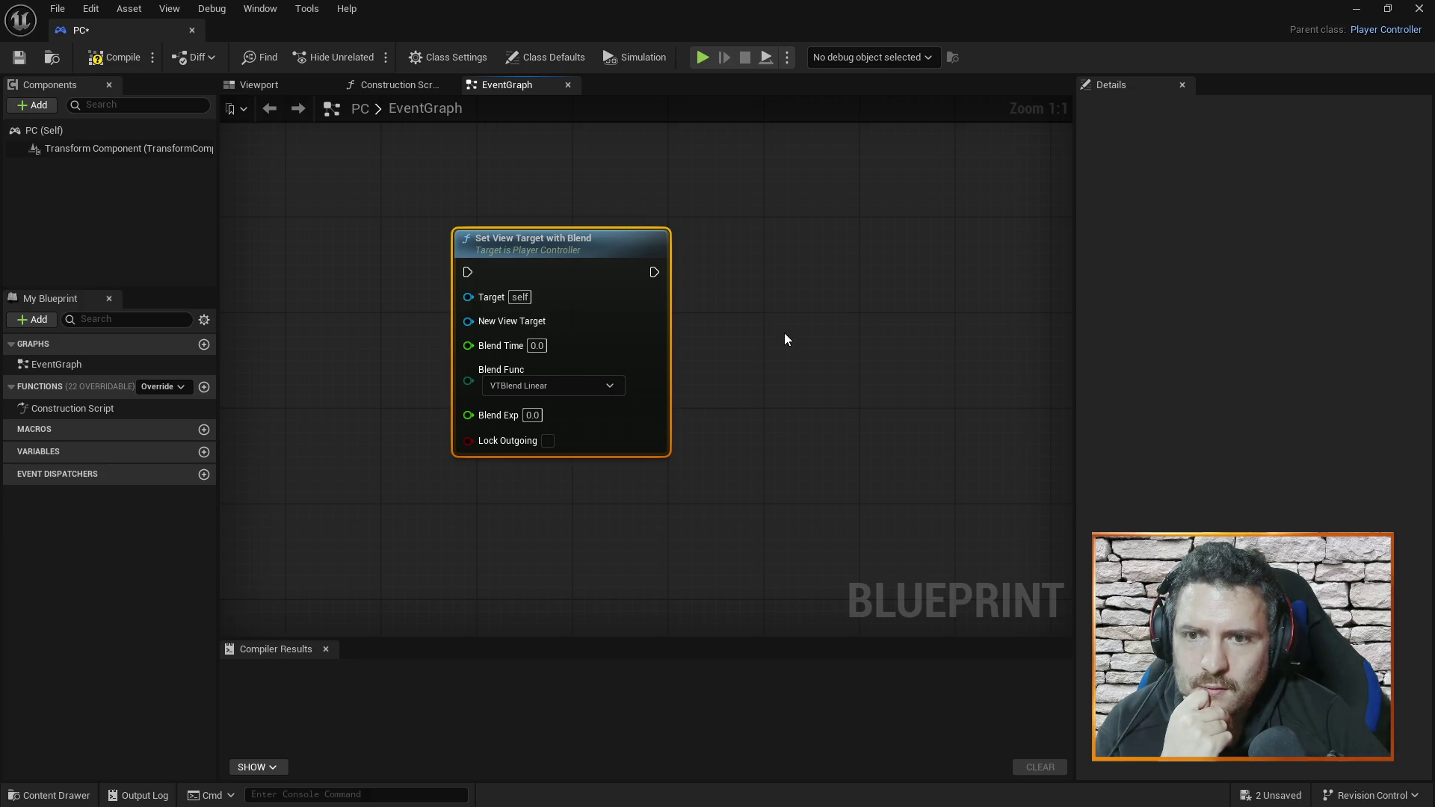
scroll(782, 337, down, 1)
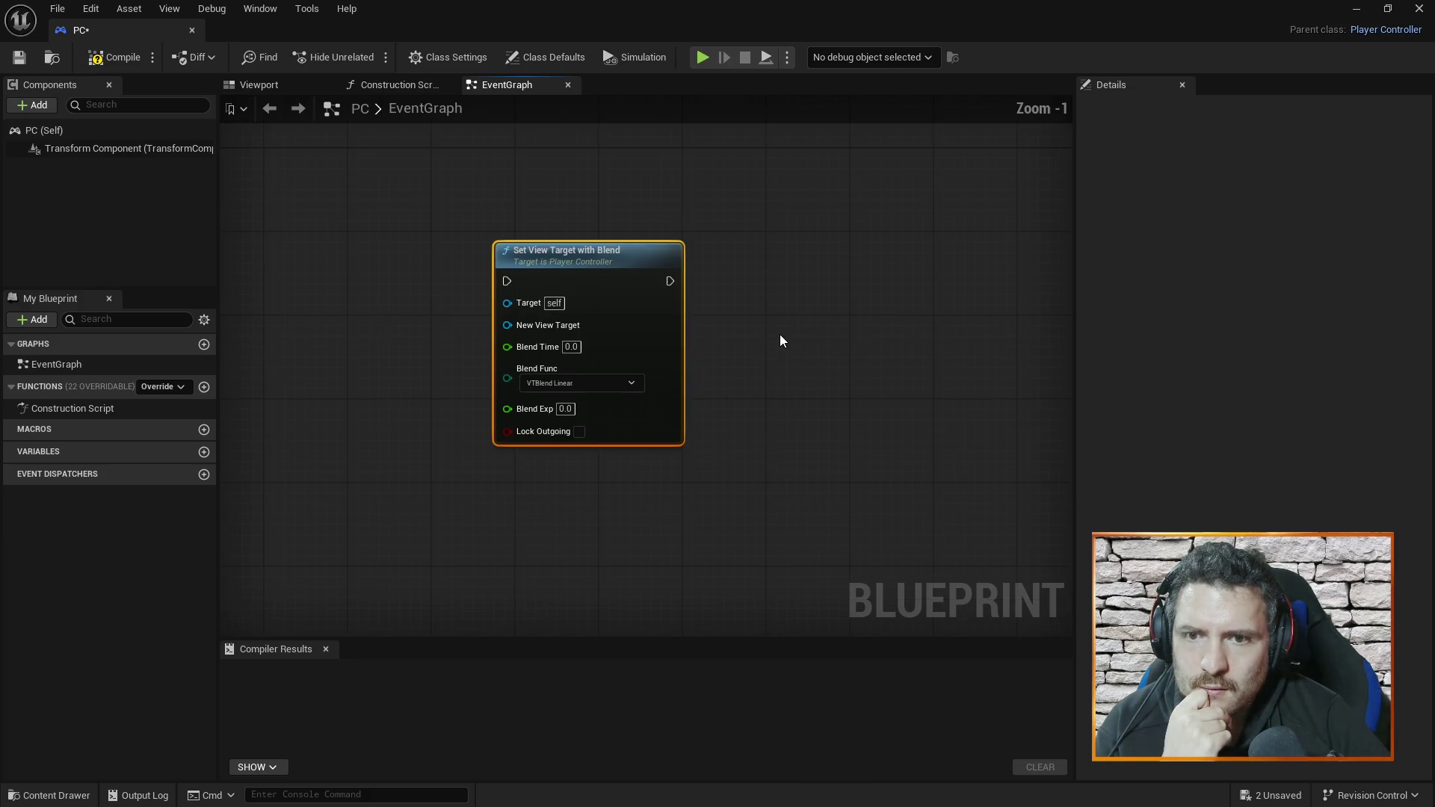
scroll(778, 340, down, 1)
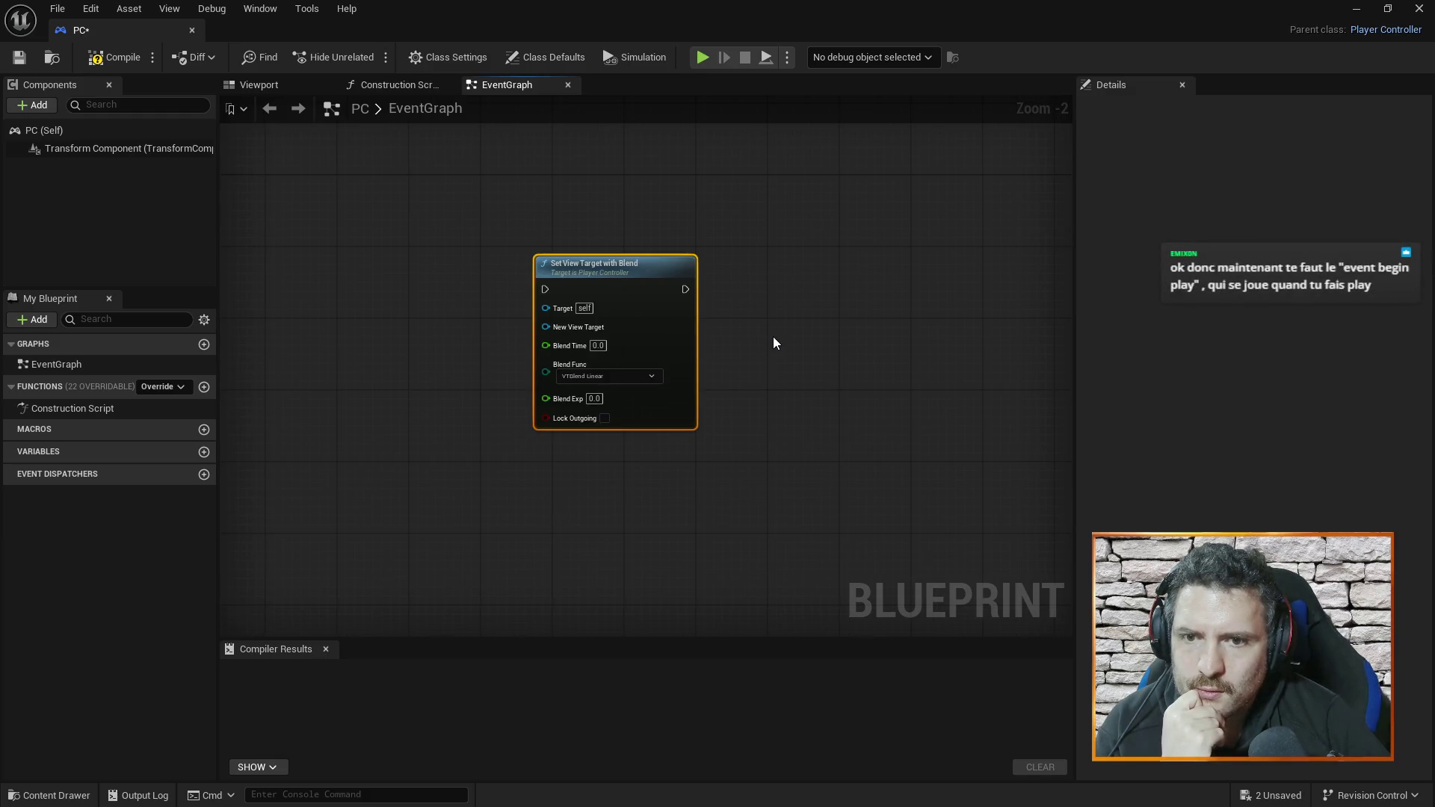
right_click(427, 346)
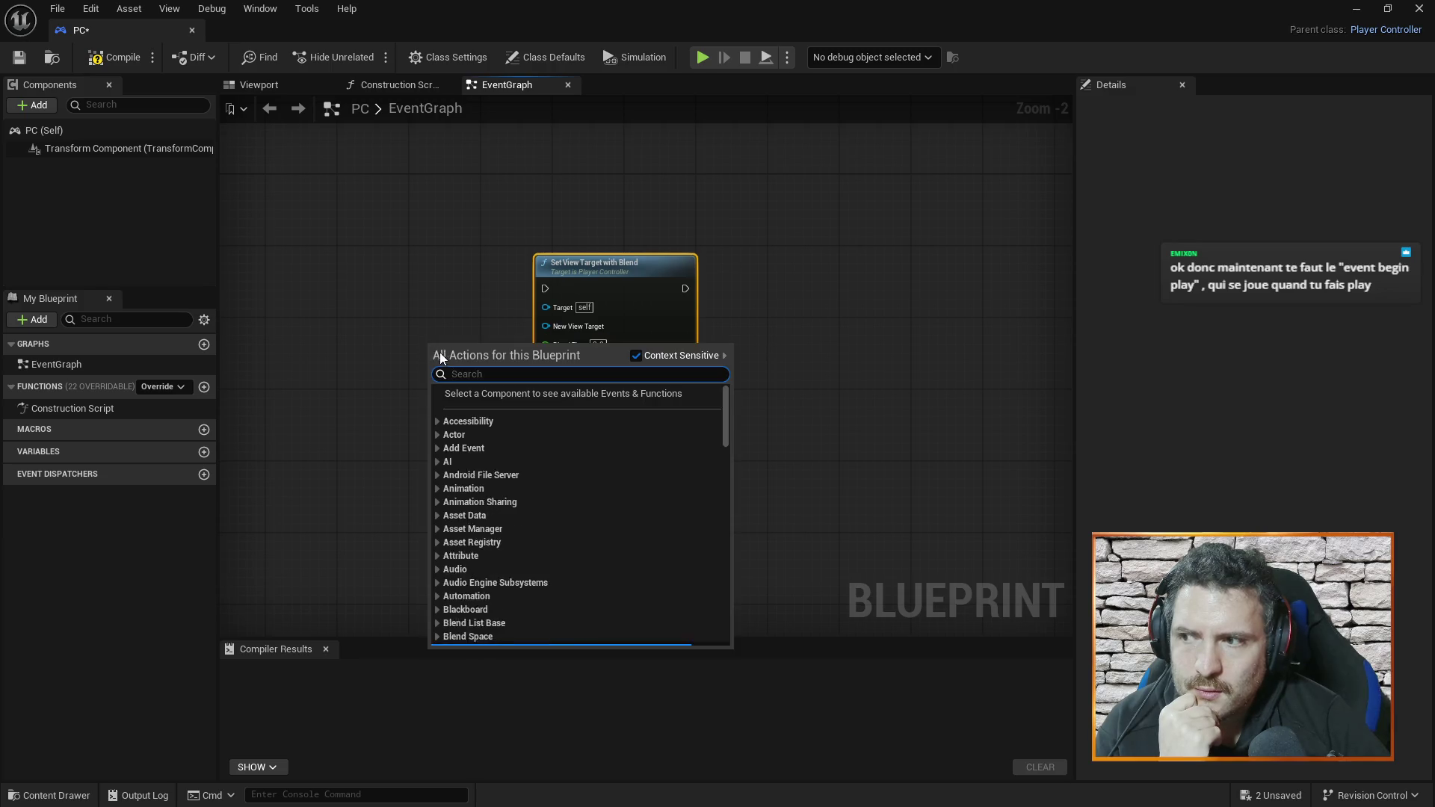
- Add an Event BeginPlay node and wire its exec output into Set View Target with Blend
text(event)
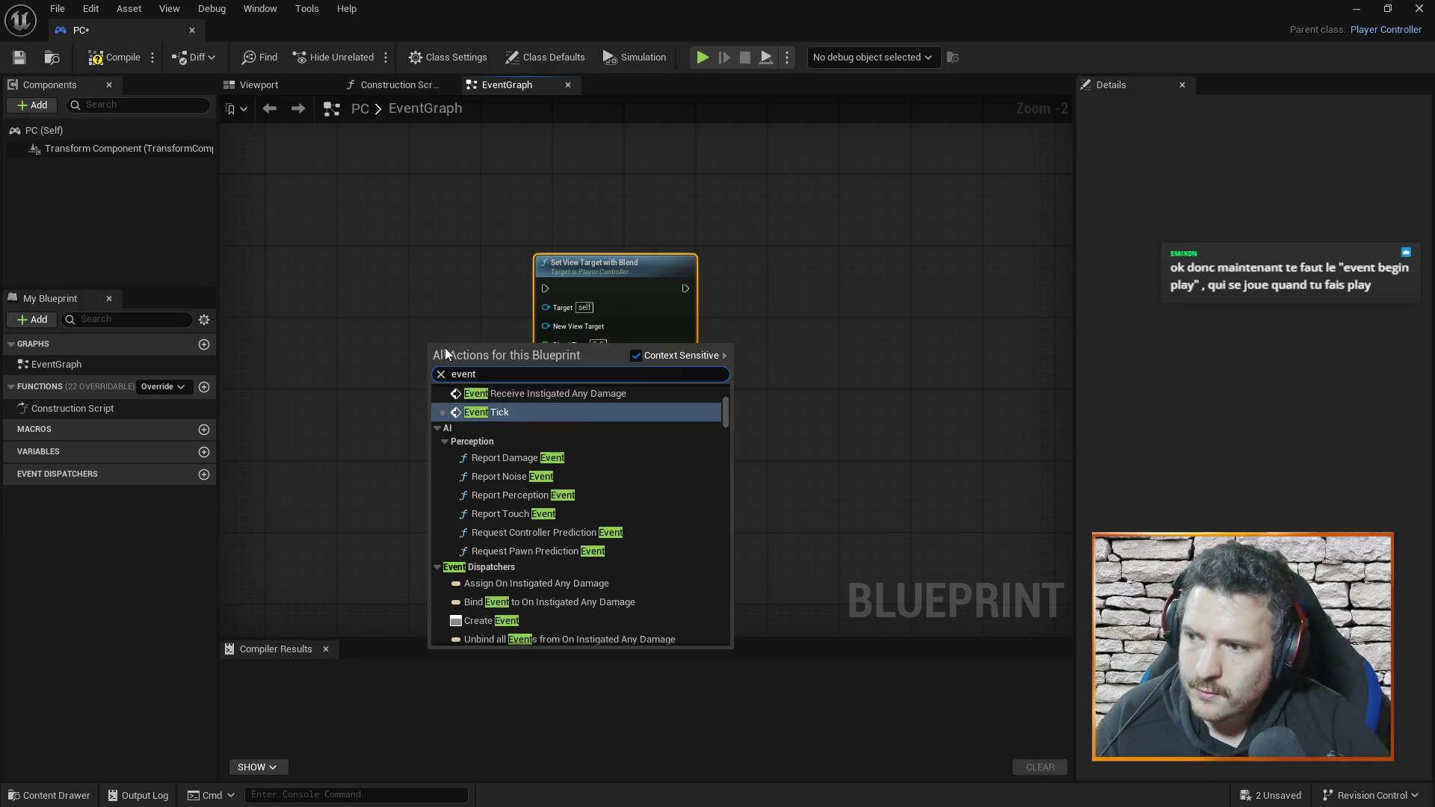
text( begin)
click(531, 471)
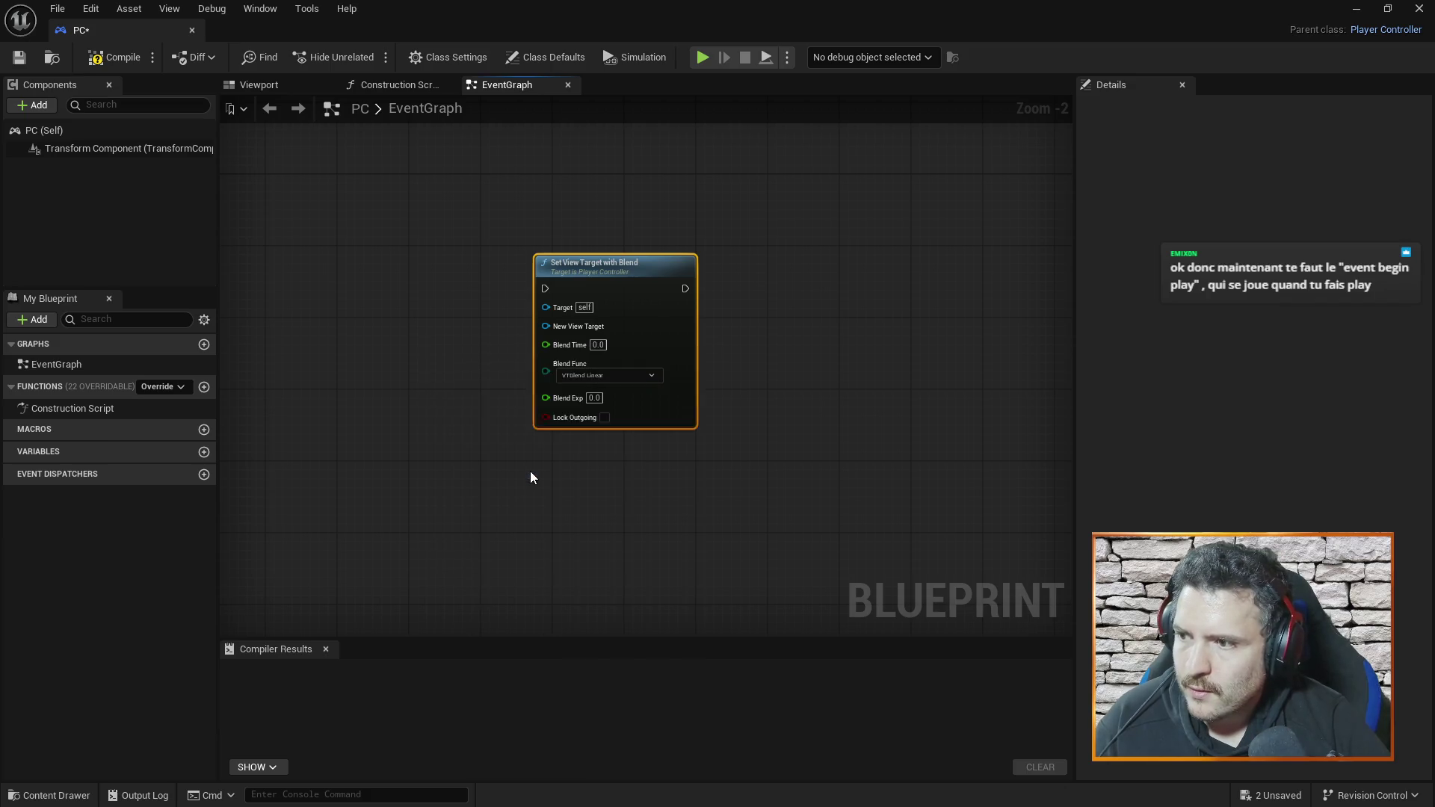
mouse_move(468, 343)
mouse_down()
mouse_move(414, 271)
mouse_move(544, 288)
mouse_up()
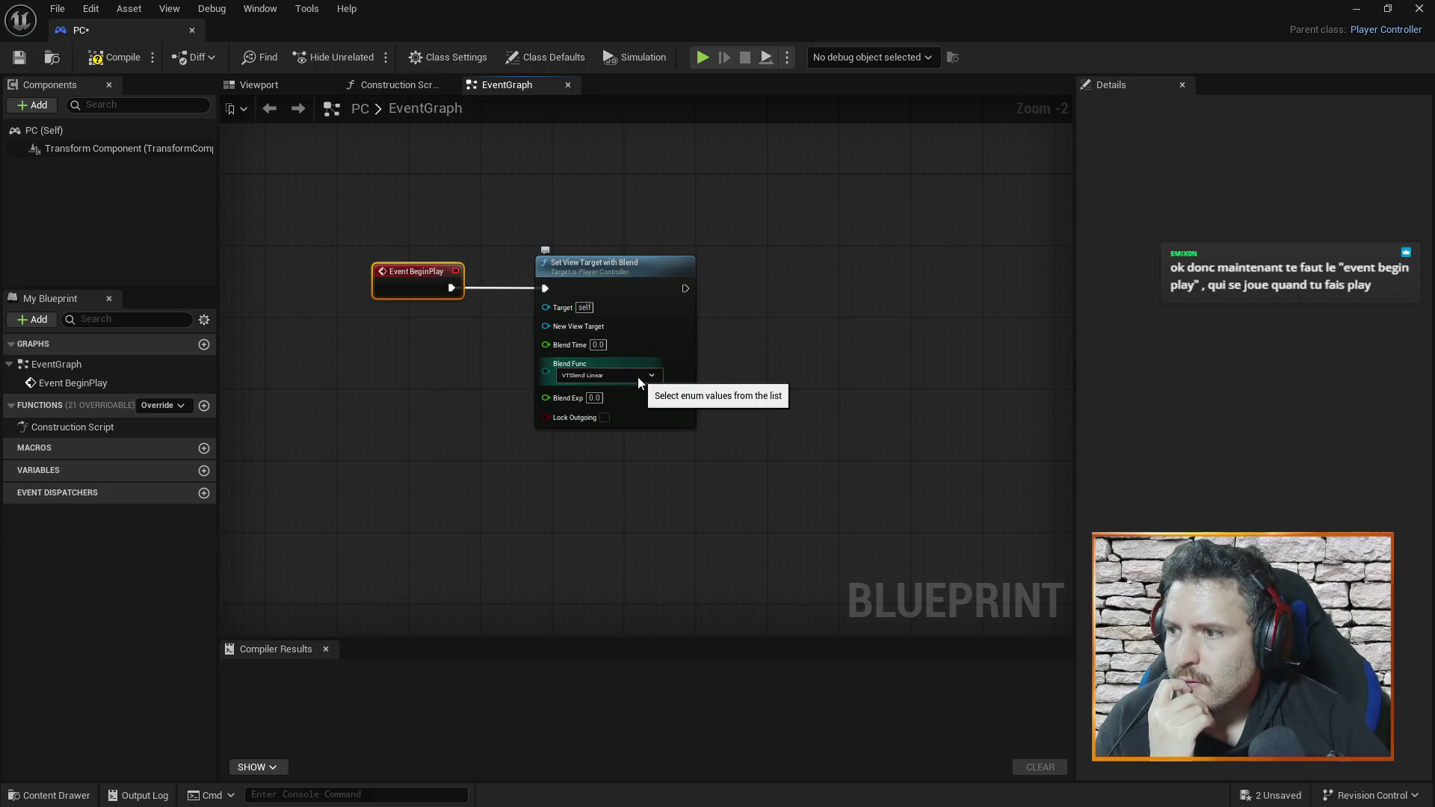
scroll(626, 384, up, 2)
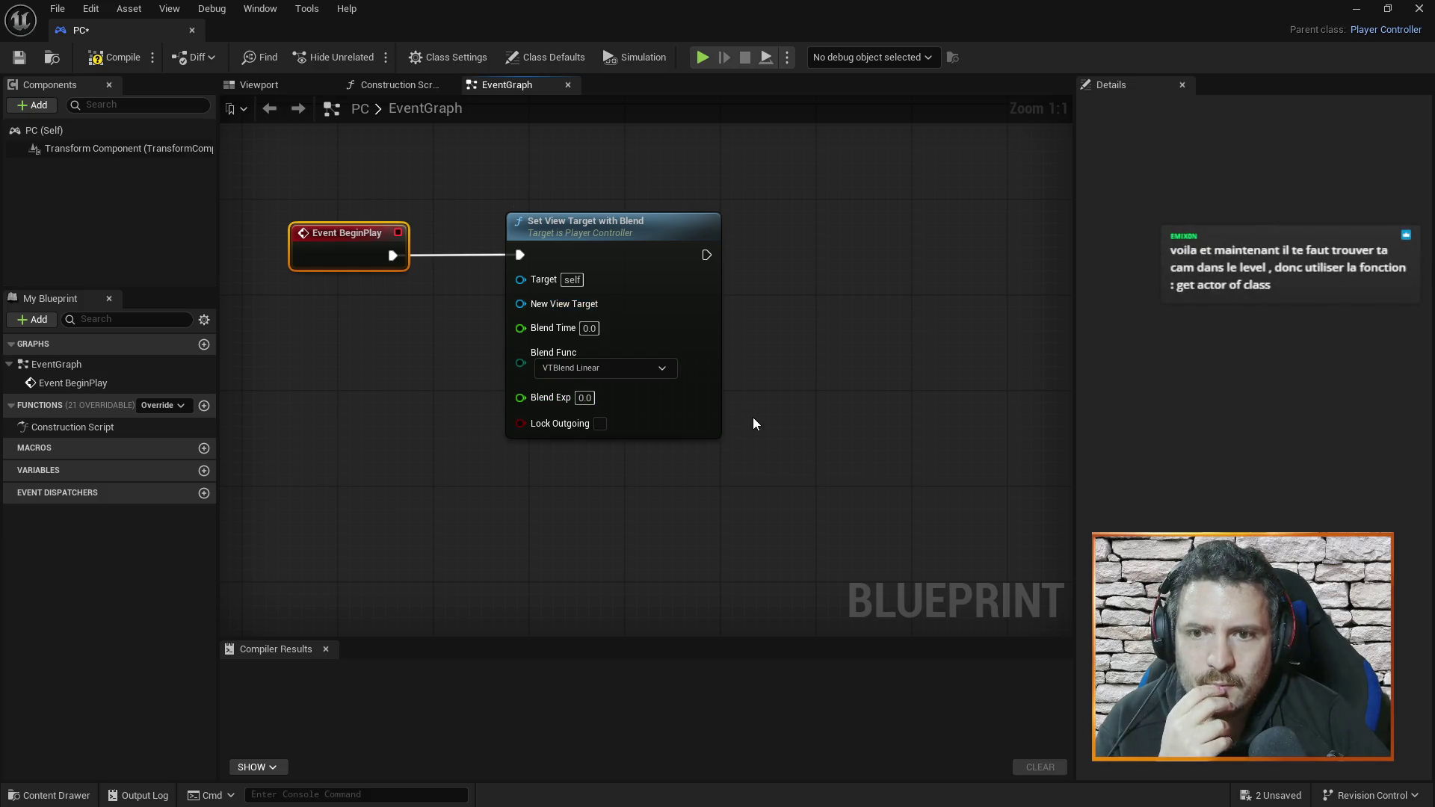
- Add a Get Actor Of Class node with its Actor Class set to Camera Actor
right_click(868, 409)
text(get act)
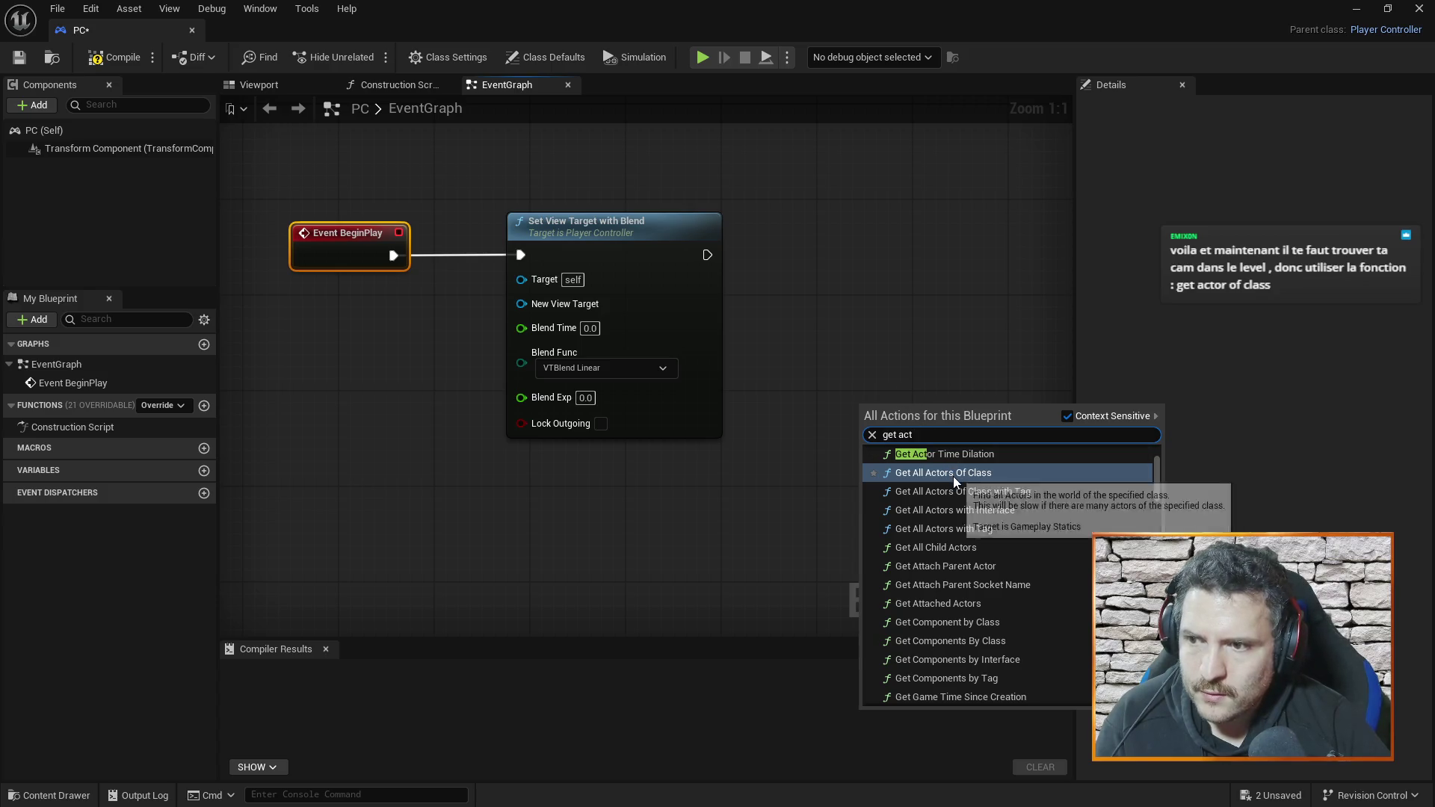
text(or of cla)
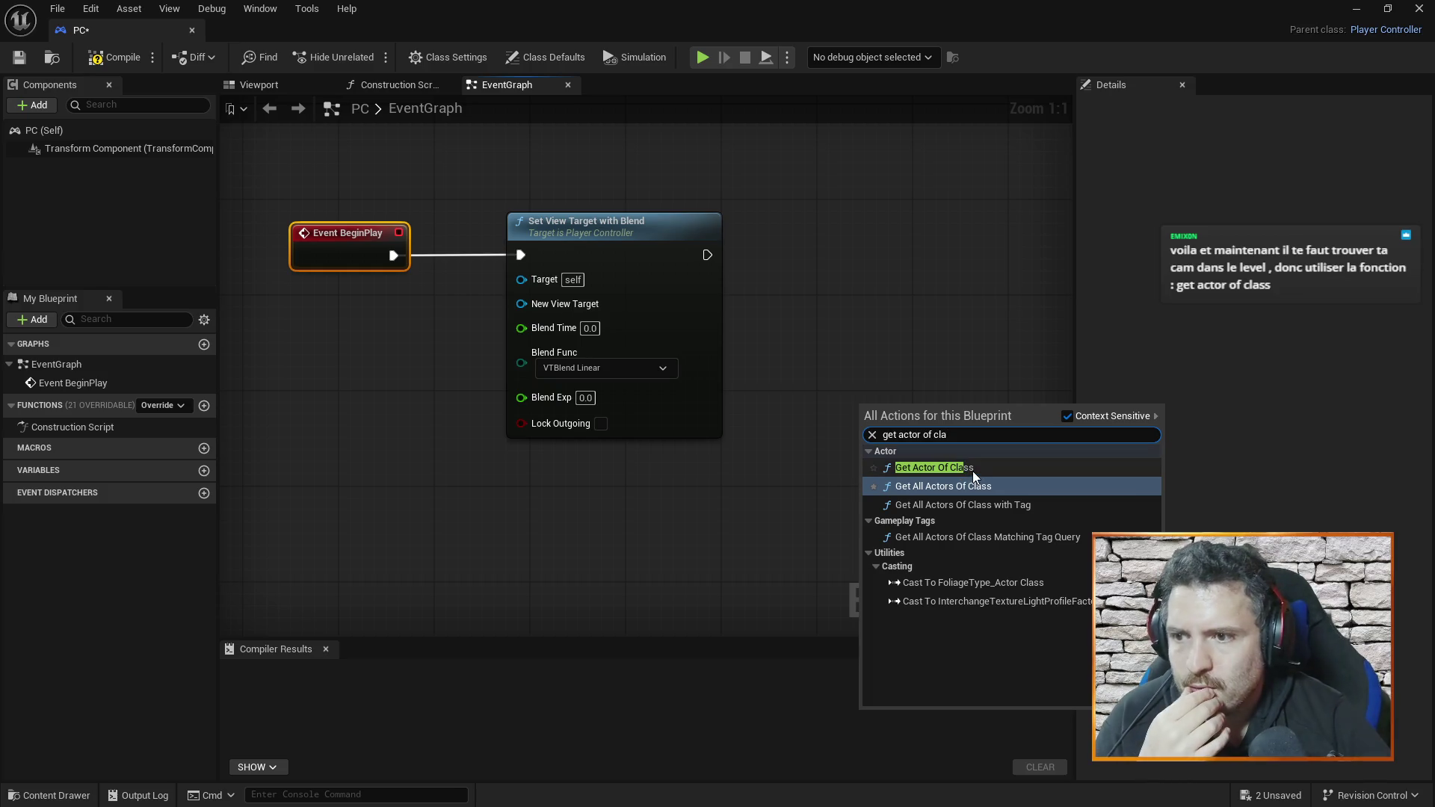
click(951, 452)
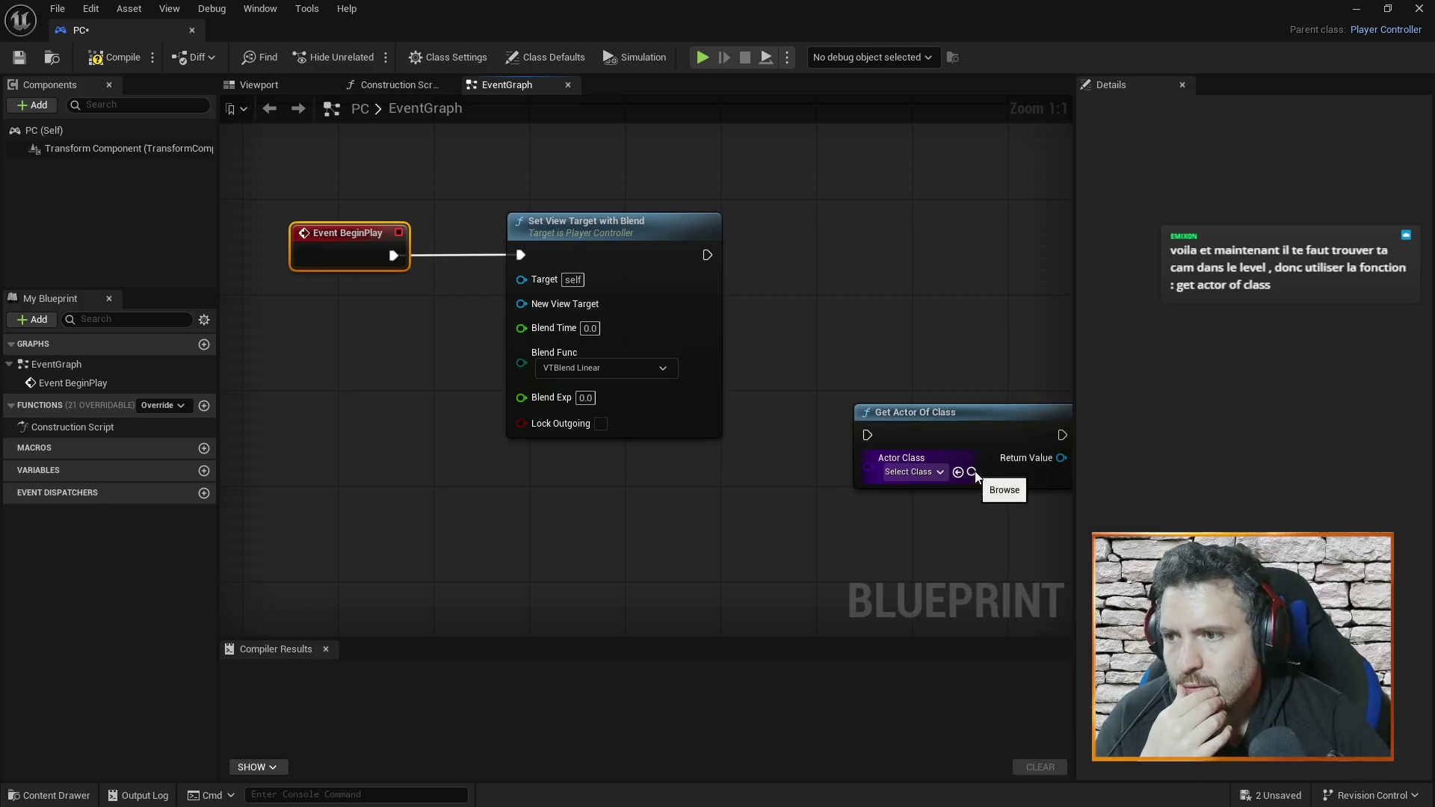
drag(961, 416, 887, 272)
click(857, 329)
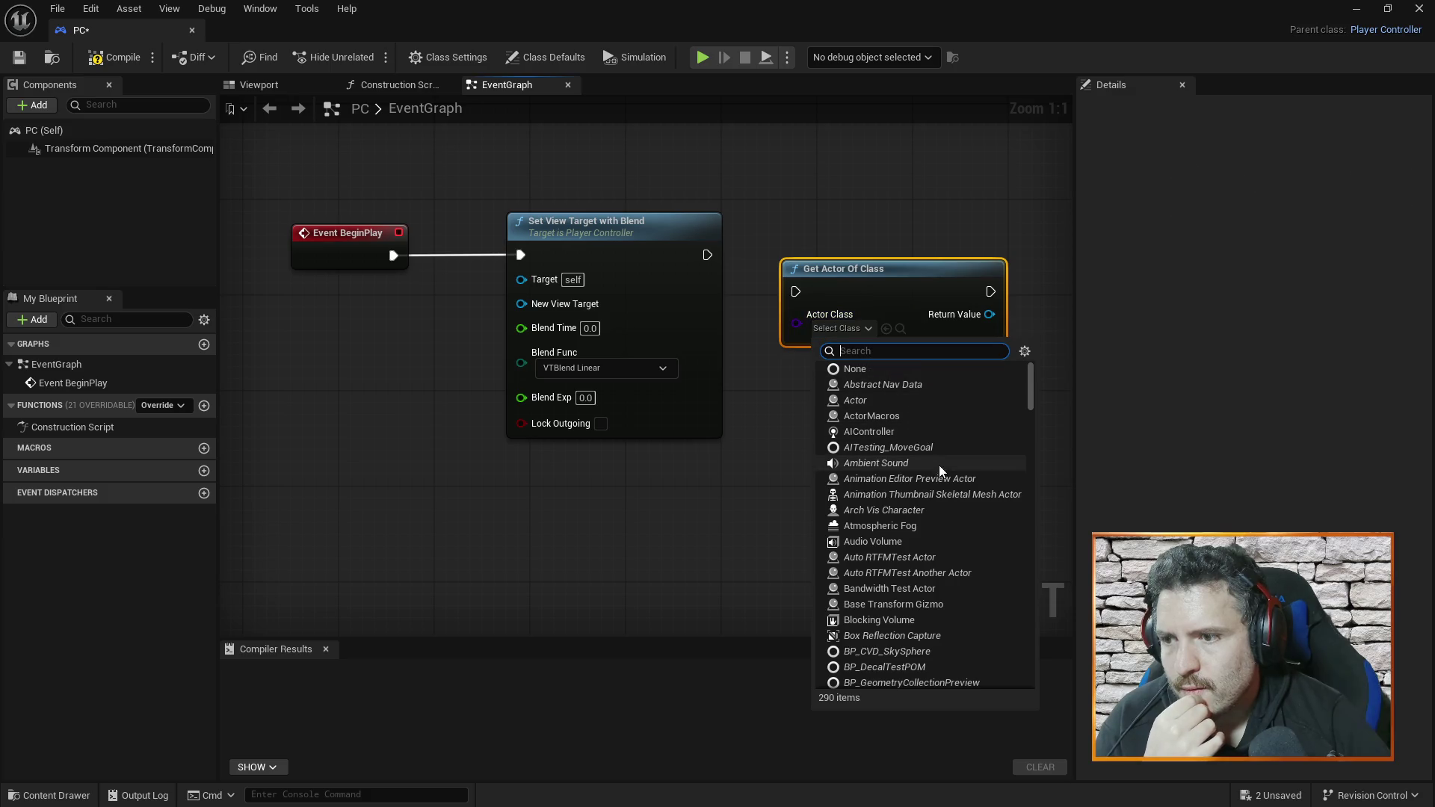
scroll(911, 508, down, 3)
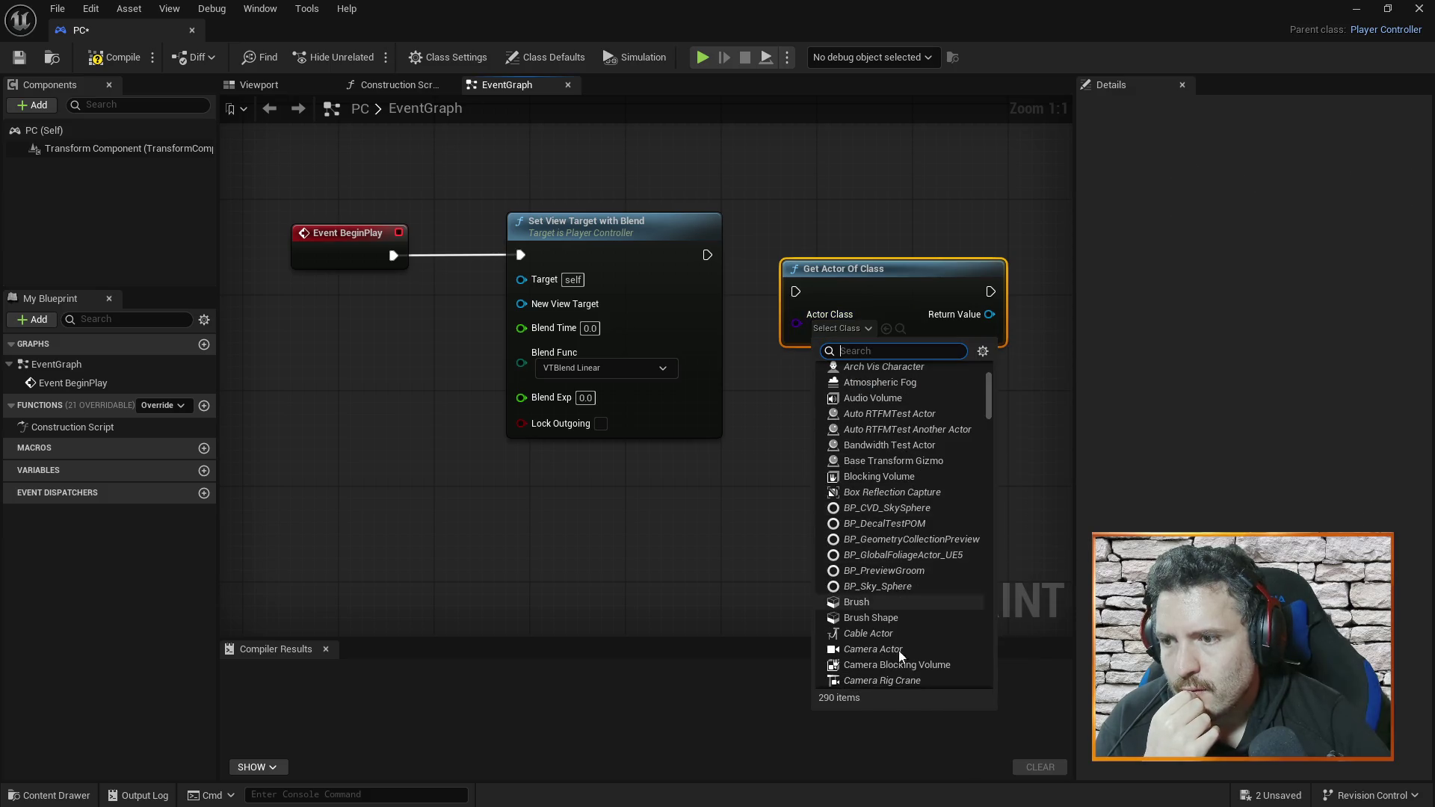
click(890, 650)
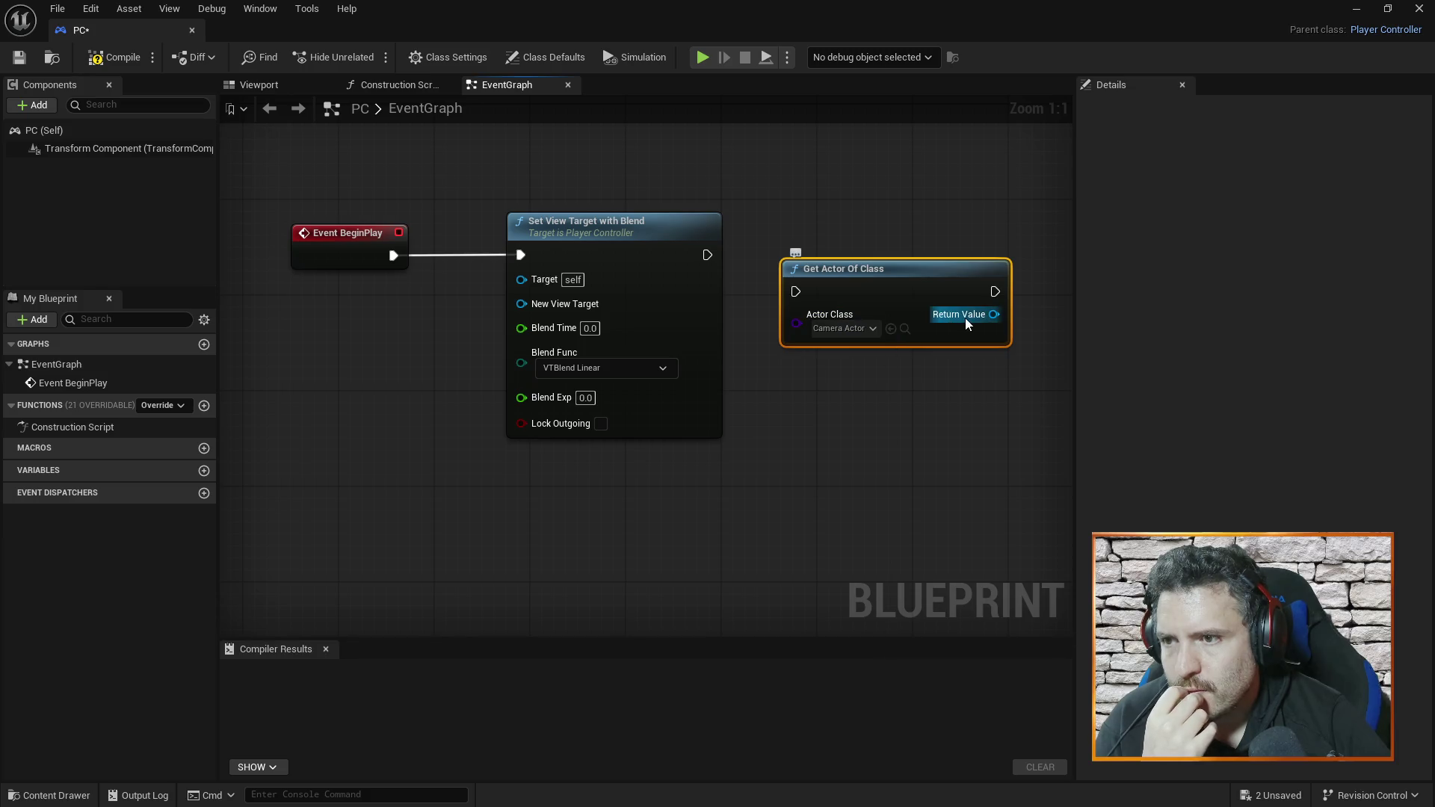
click(873, 331)
click(873, 332)
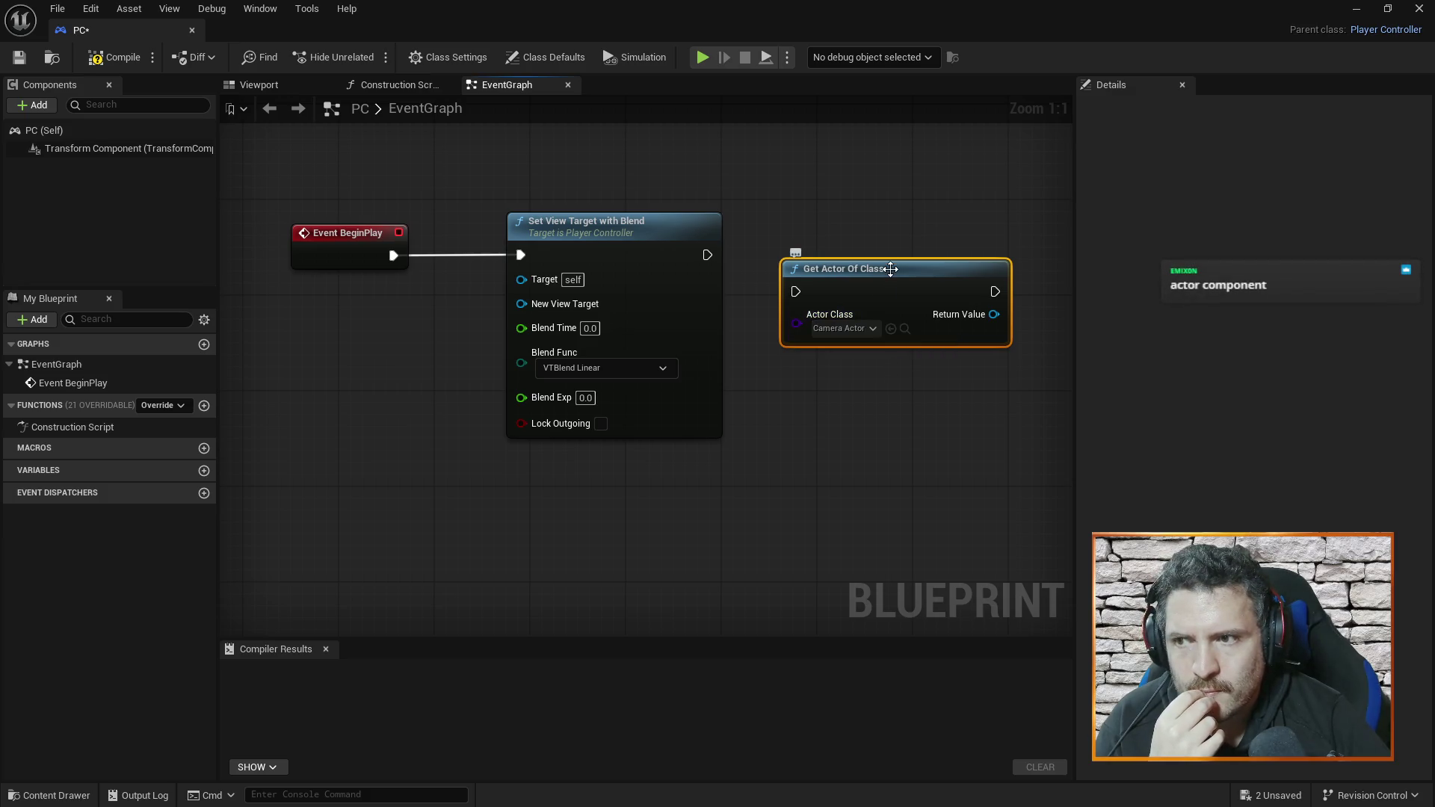
- Rearrange Event BeginPlay, Set View Target with Blend and Get Actor Of Class in the graph
right_click(869, 436)
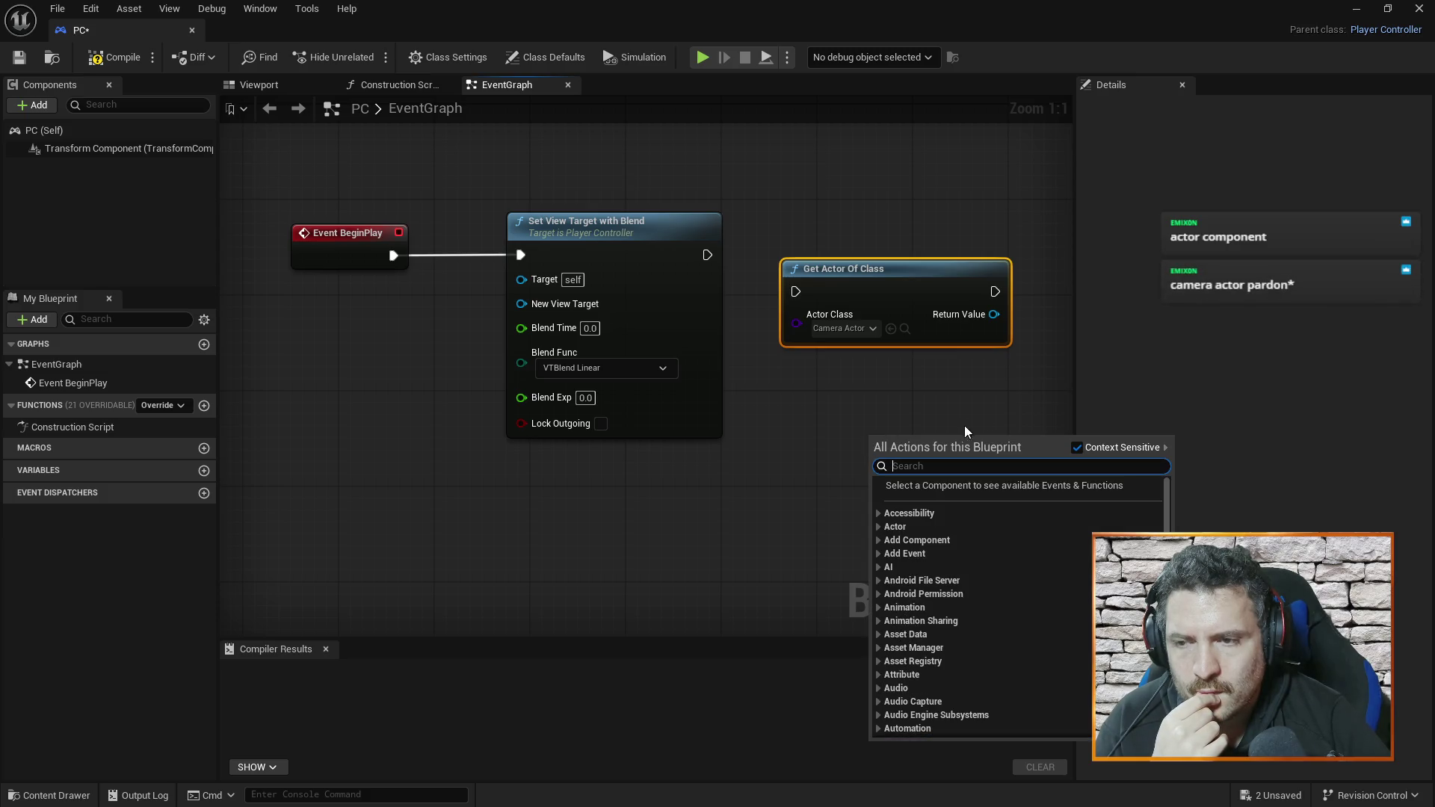
click(967, 401)
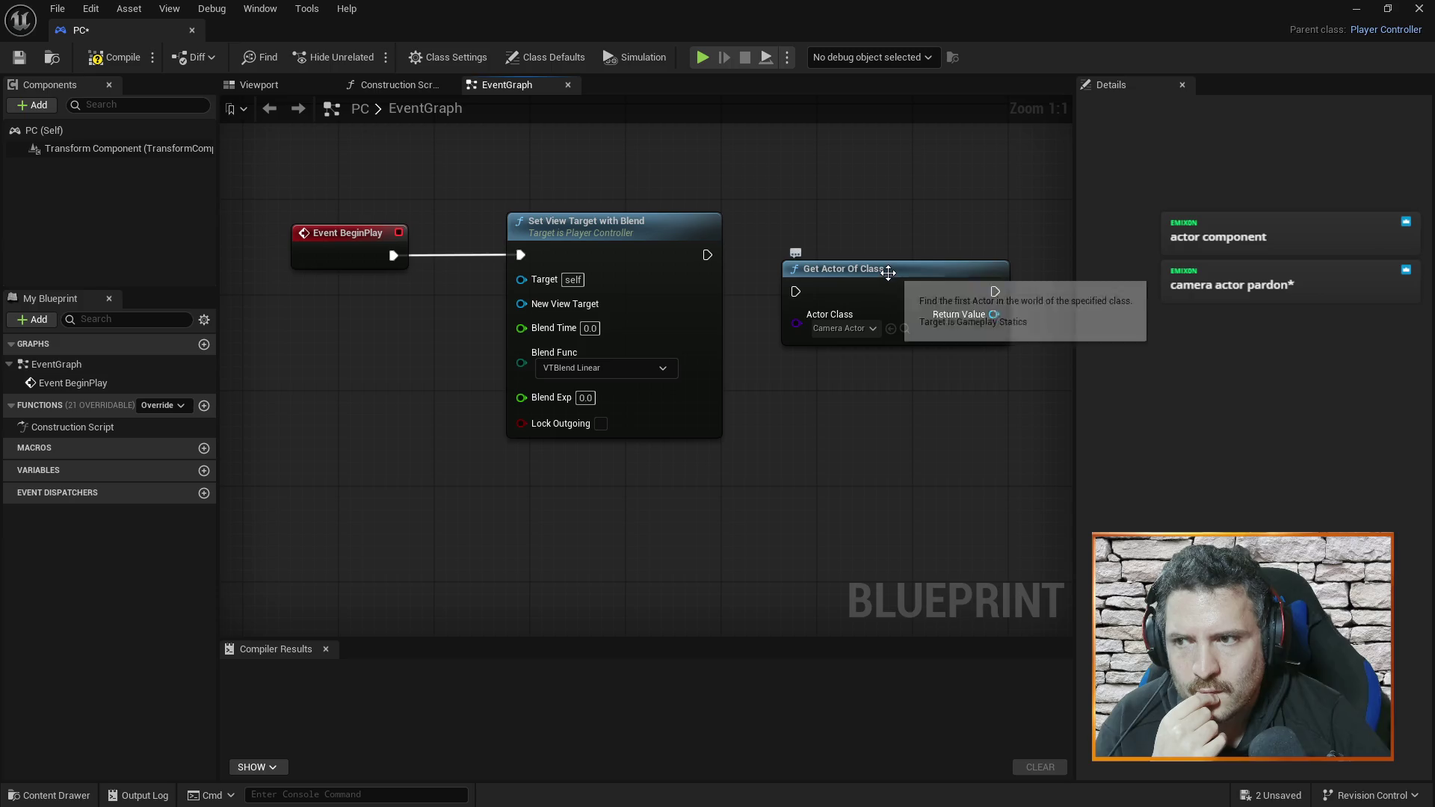
drag(884, 282, 884, 247)
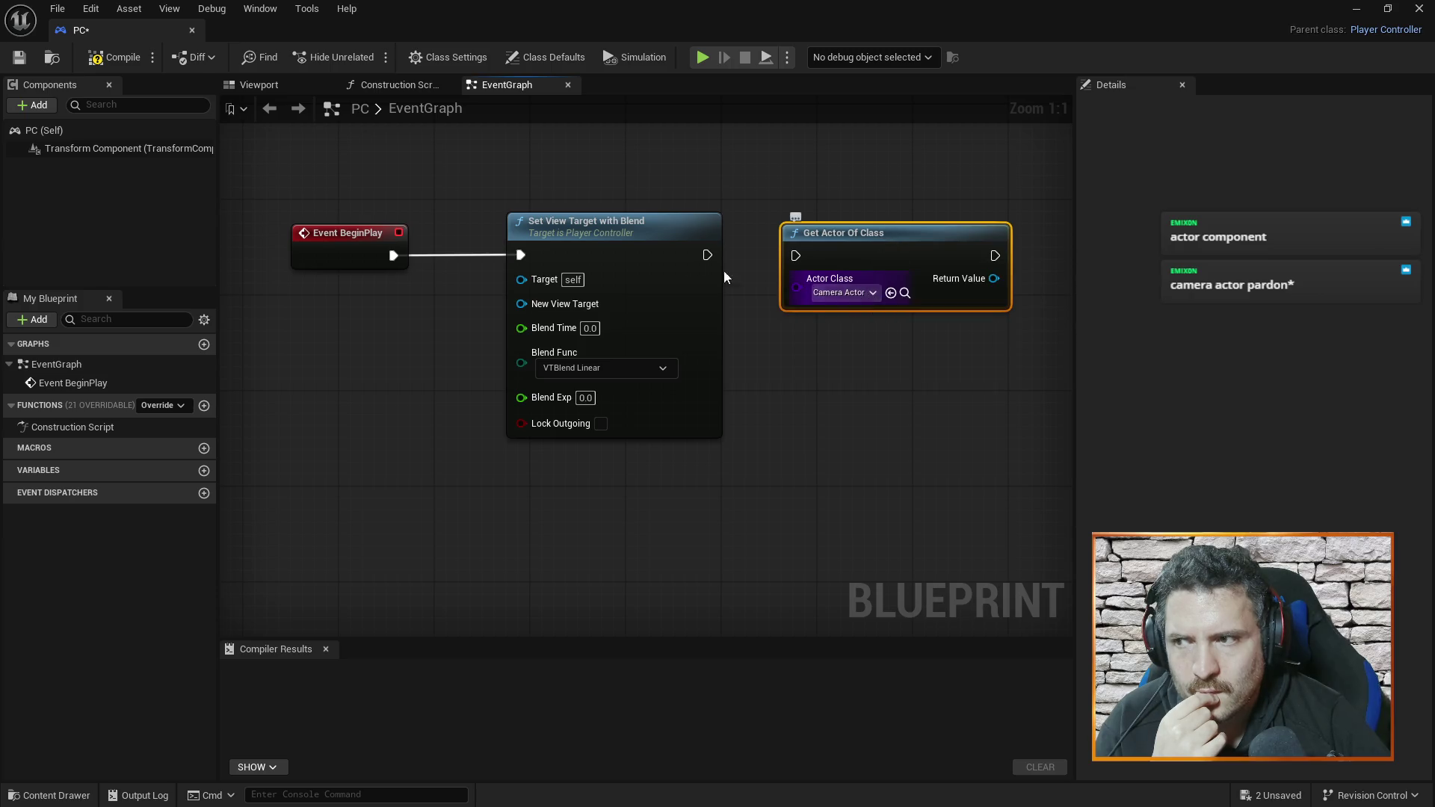
drag(357, 230, 298, 218)
drag(604, 218, 548, 213)
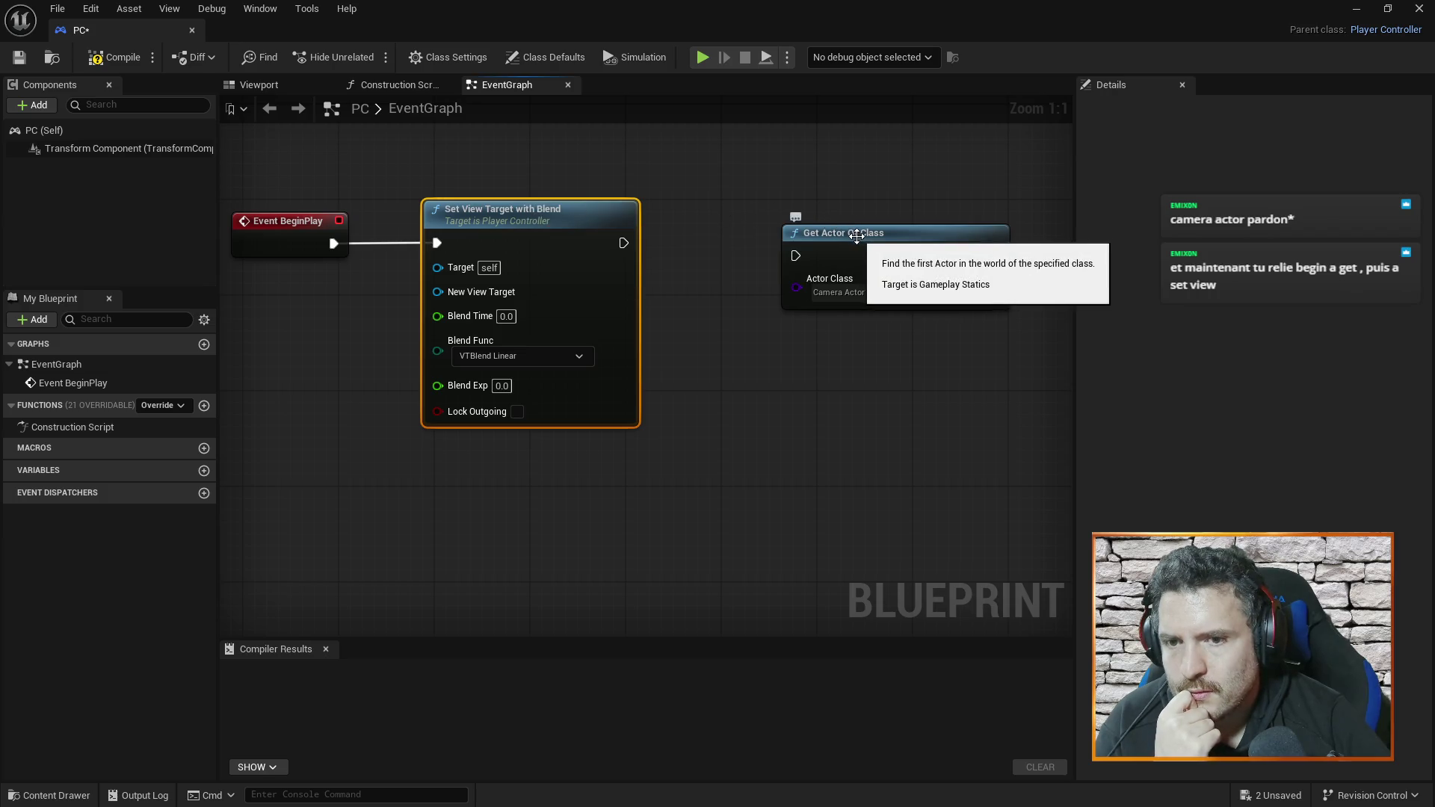
drag(903, 238, 890, 273)
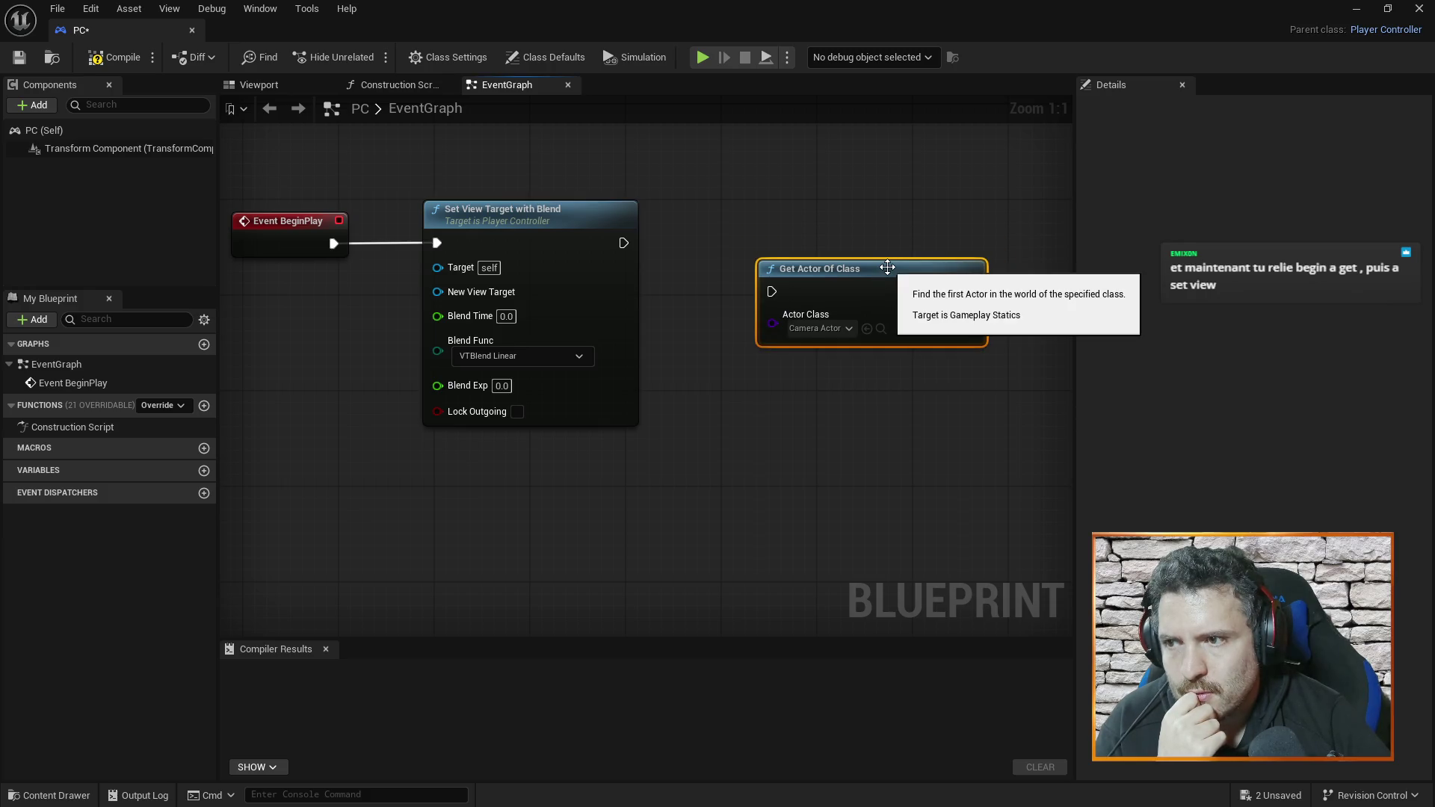
click(854, 363)
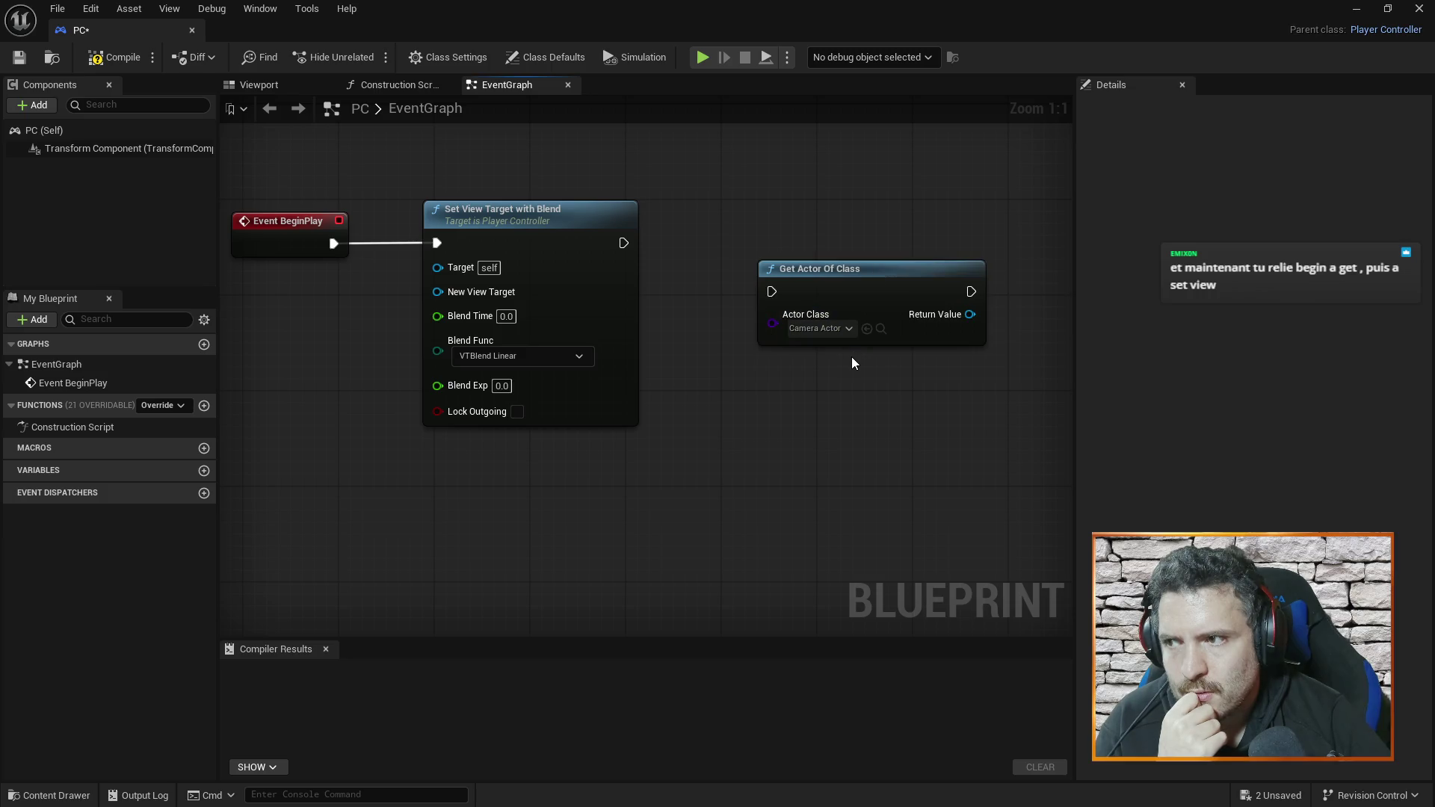
- Wire exec flow Event BeginPlay → Get Actor Of Class → Set View Target with Blend, lined up
drag(538, 212, 753, 223)
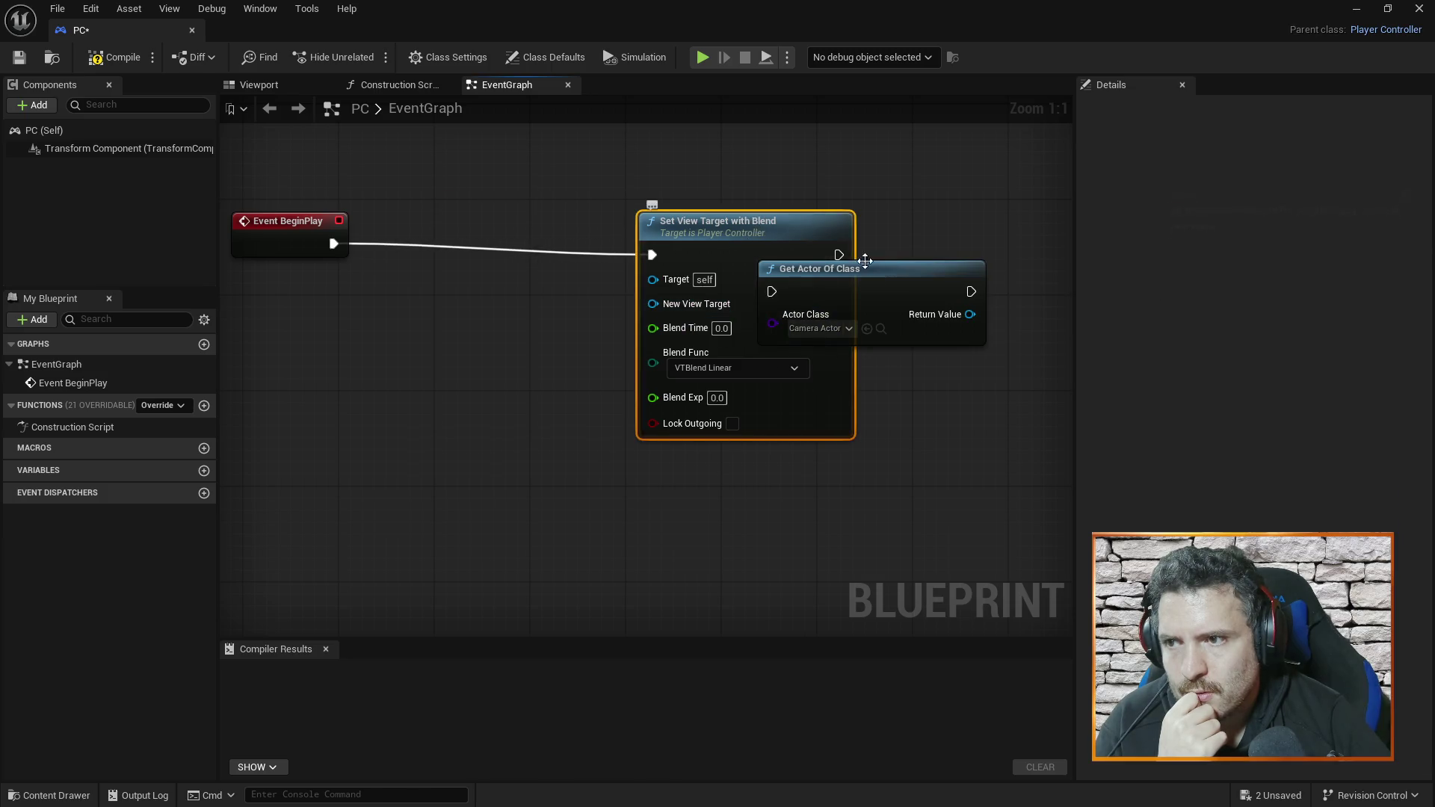
drag(879, 273, 470, 270)
drag(334, 243, 413, 303)
drag(502, 280, 479, 232)
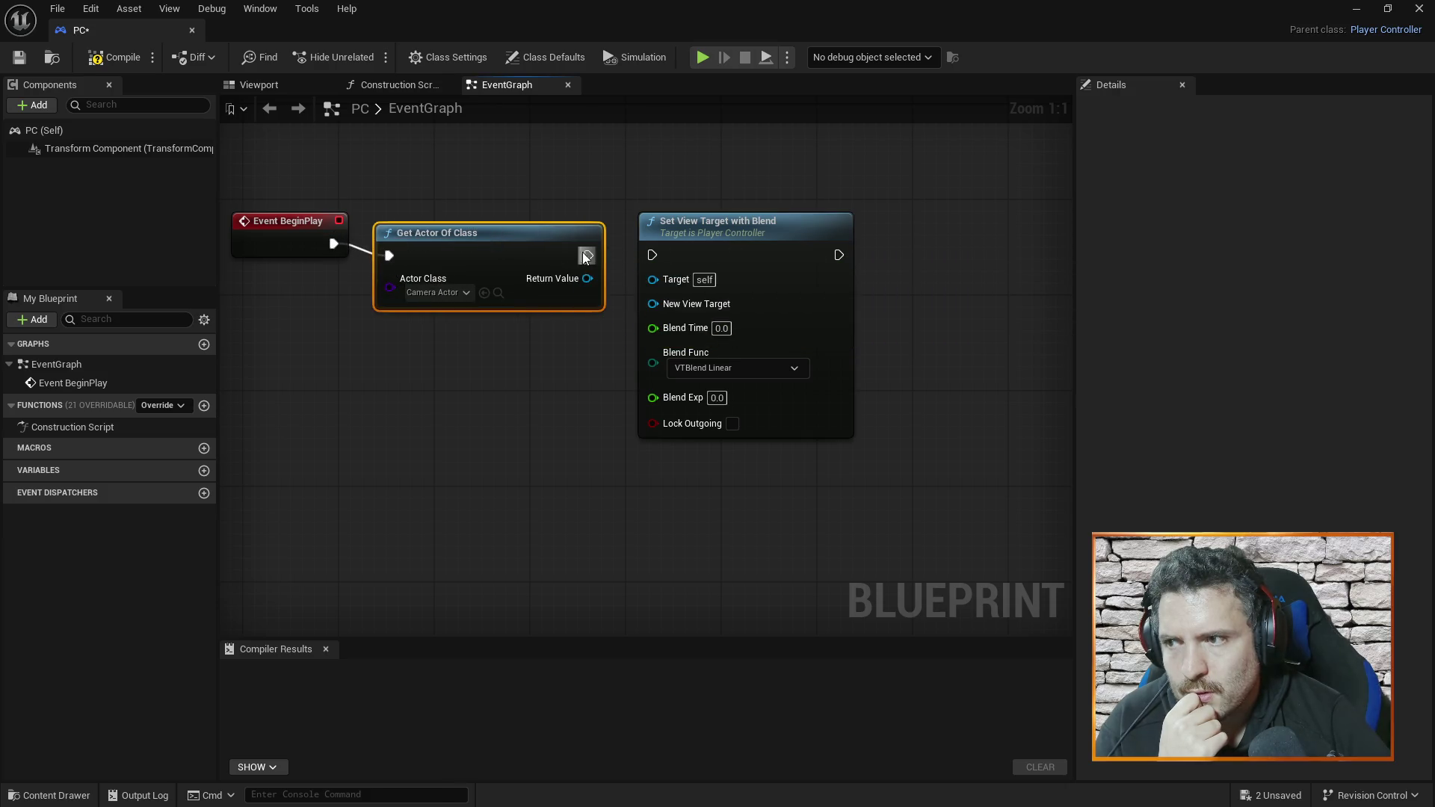
drag(588, 255, 663, 252)
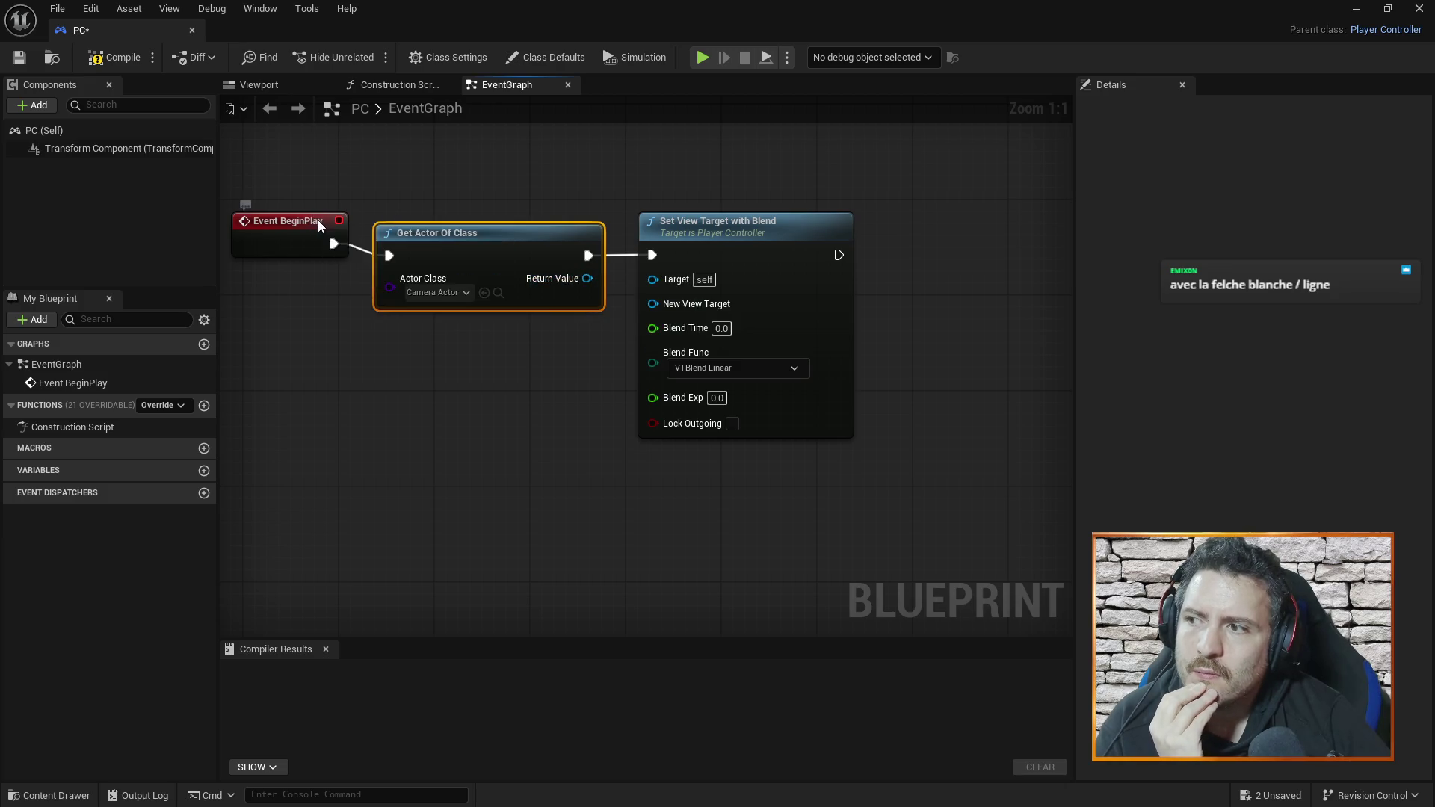
drag(318, 221, 318, 233)
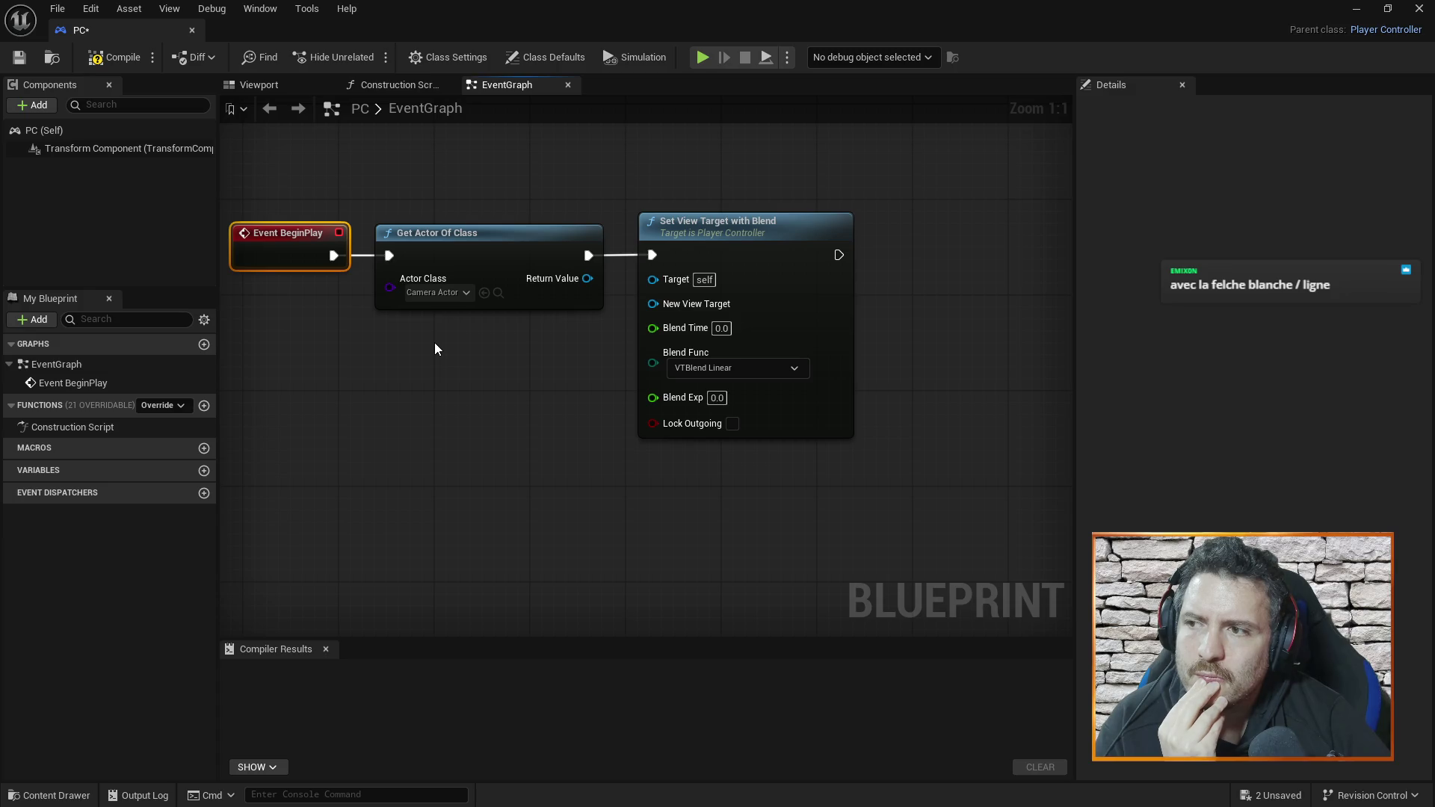
click(704, 230)
click(966, 224)
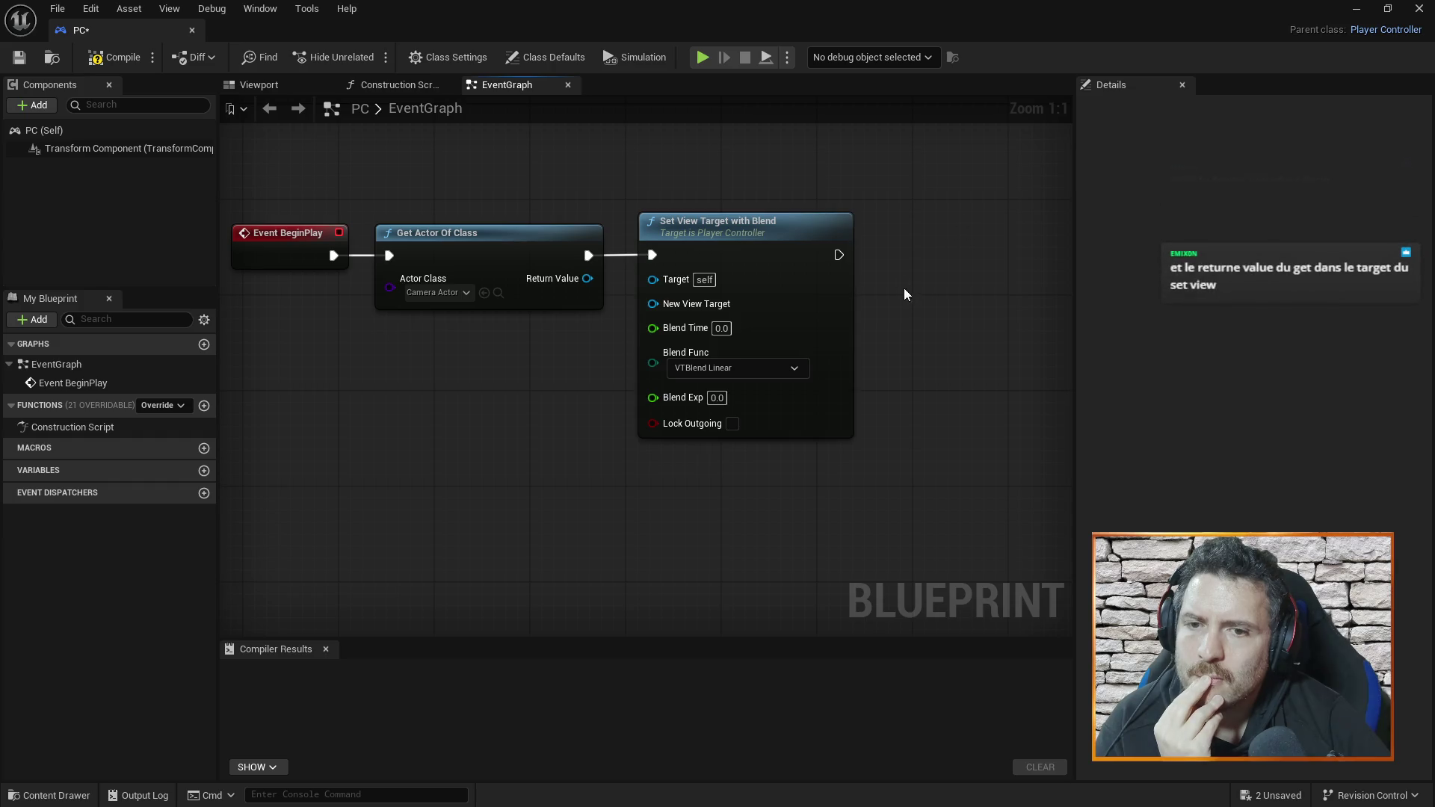
scroll(933, 289, down, 1)
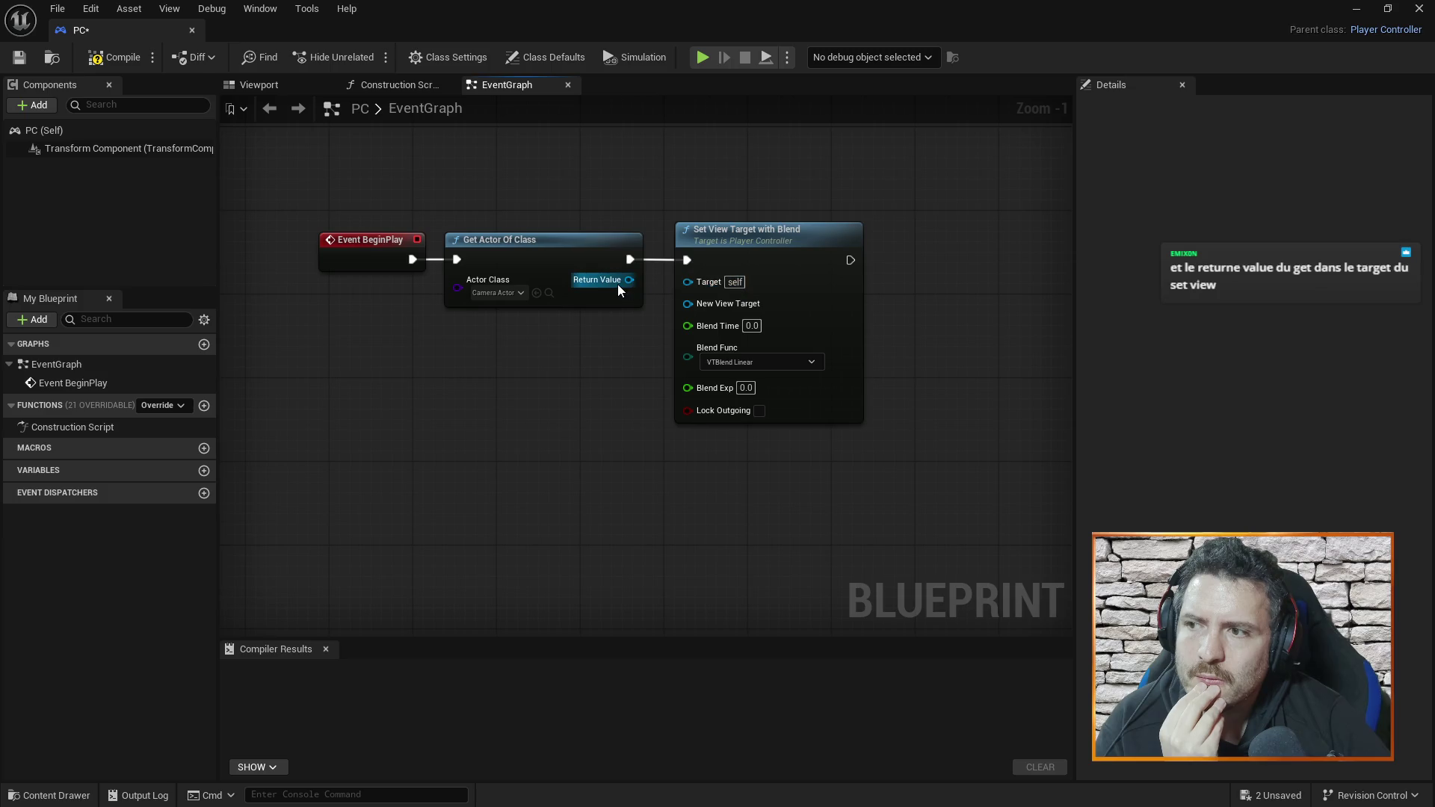
mouse_move(617, 284)
mouse_down()
mouse_move(673, 383)
mouse_move(656, 381)
mouse_move(649, 435)
mouse_move(673, 270)
mouse_move(692, 282)
mouse_up()
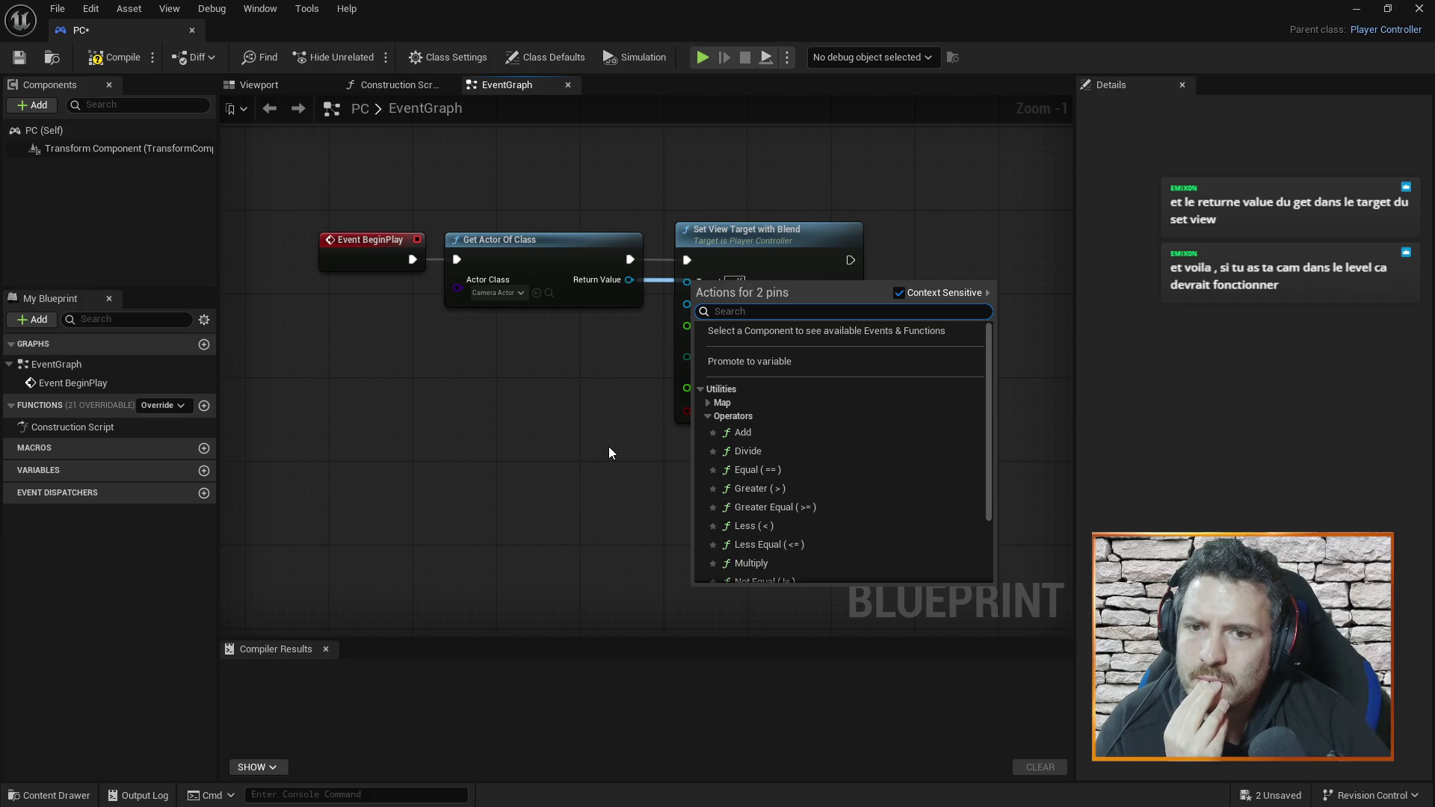
- Connect Get Actor Of Class's Return Value to the New View Target pin
click(609, 446)
right_click(608, 446)
click(660, 321)
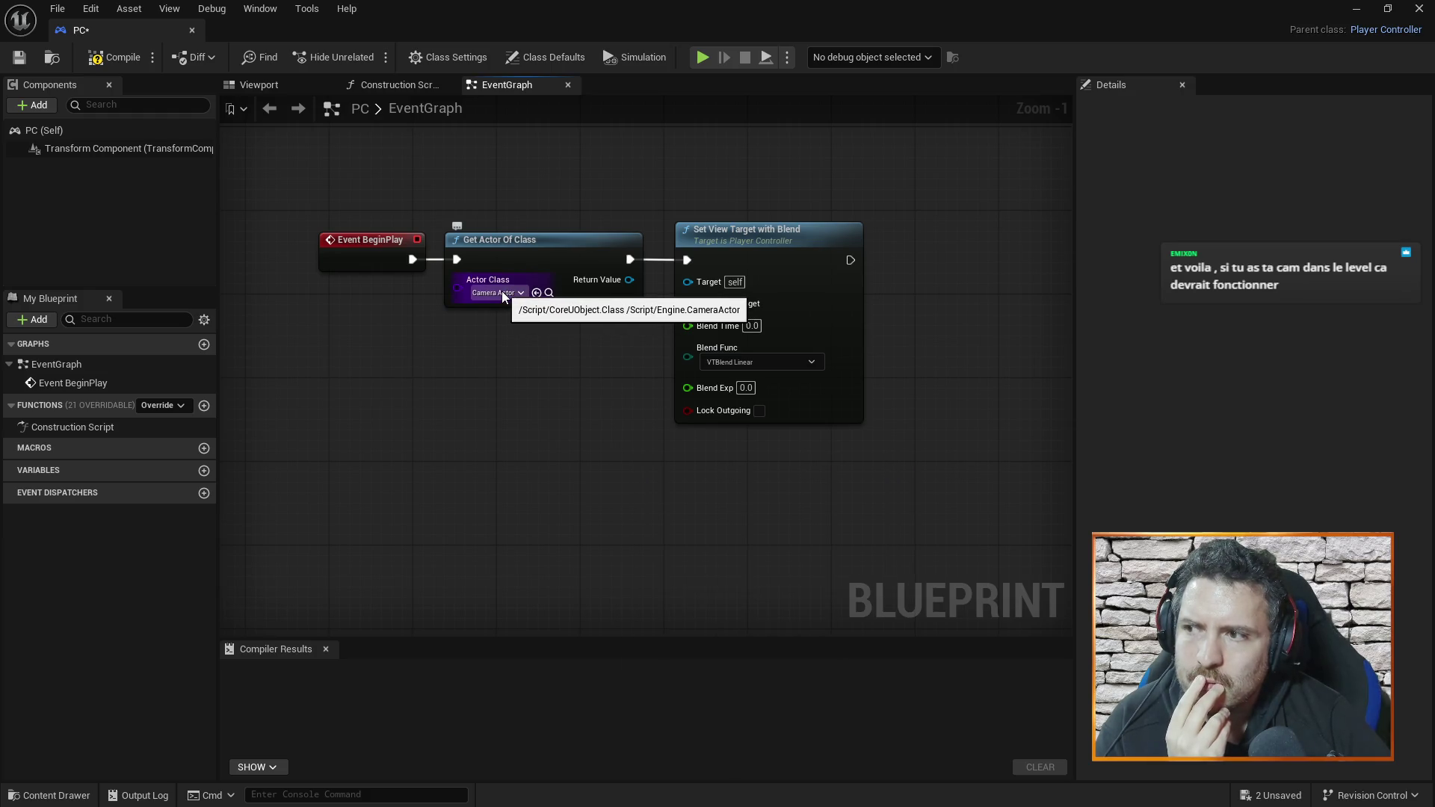
mouse_move(629, 280)
mouse_down()
mouse_move(706, 279)
mouse_move(670, 276)
mouse_move(688, 280)
mouse_up()
click(625, 309)
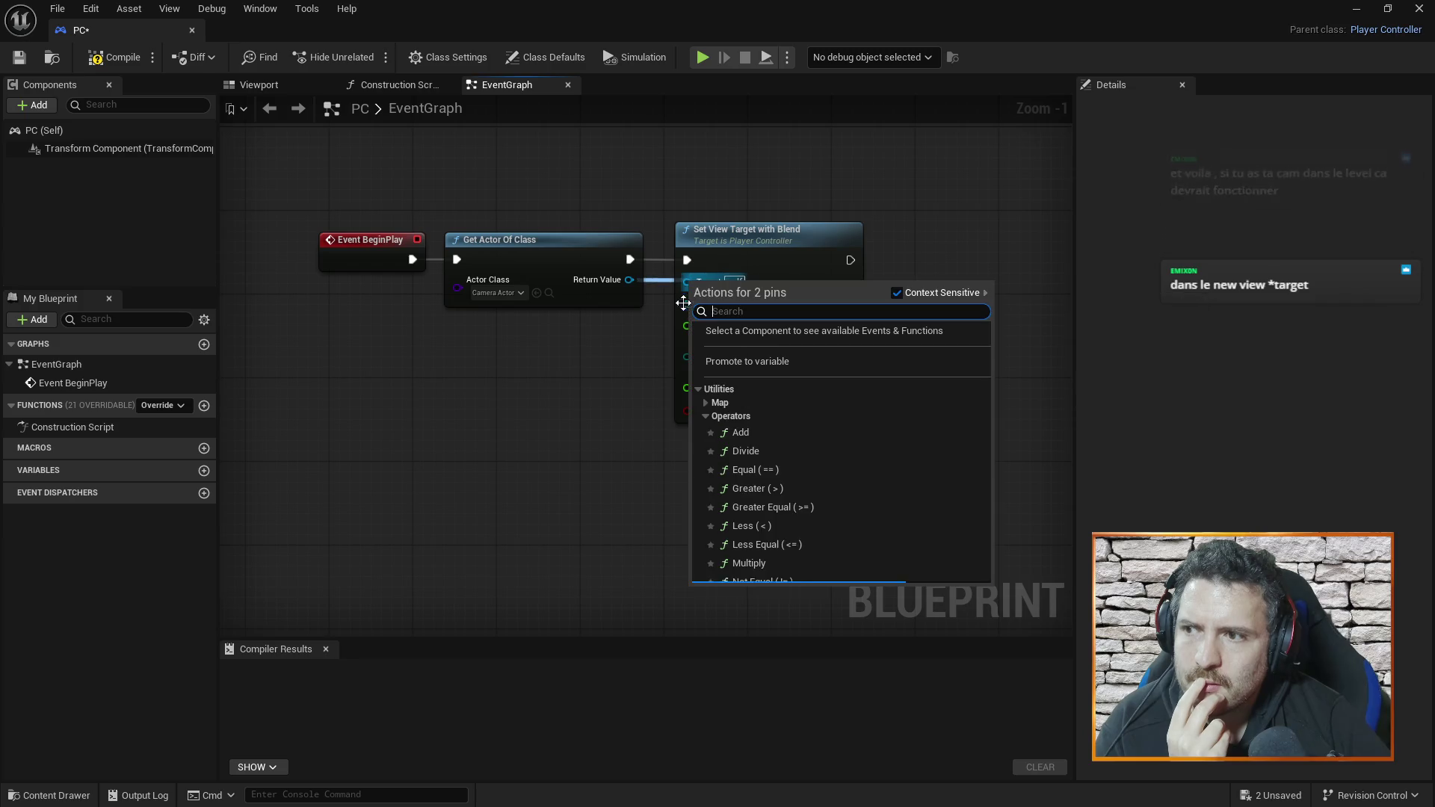
click(640, 328)
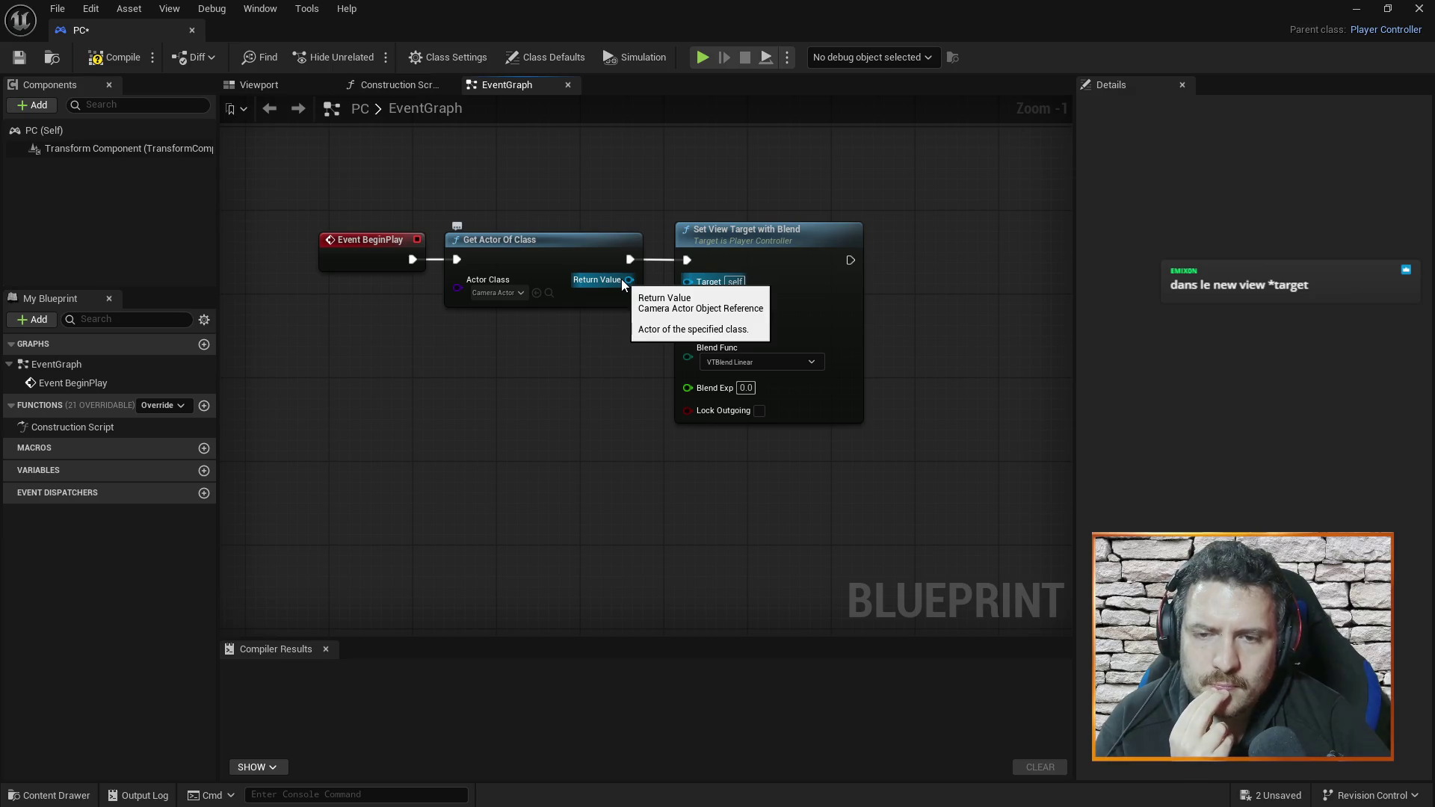
mouse_move(623, 285)
mouse_down()
mouse_move(661, 360)
mouse_move(683, 303)
mouse_up()
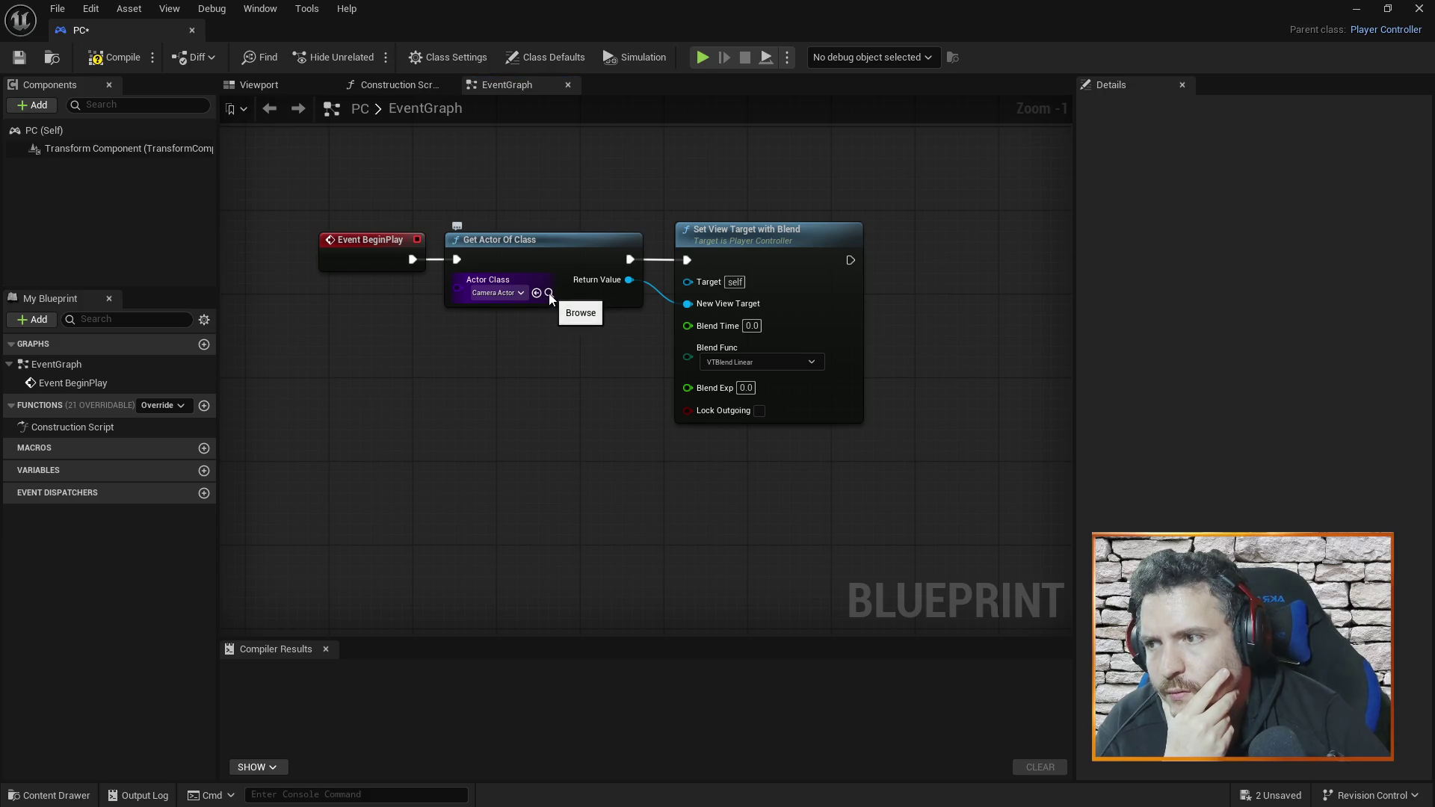
click(522, 292)
click(521, 292)
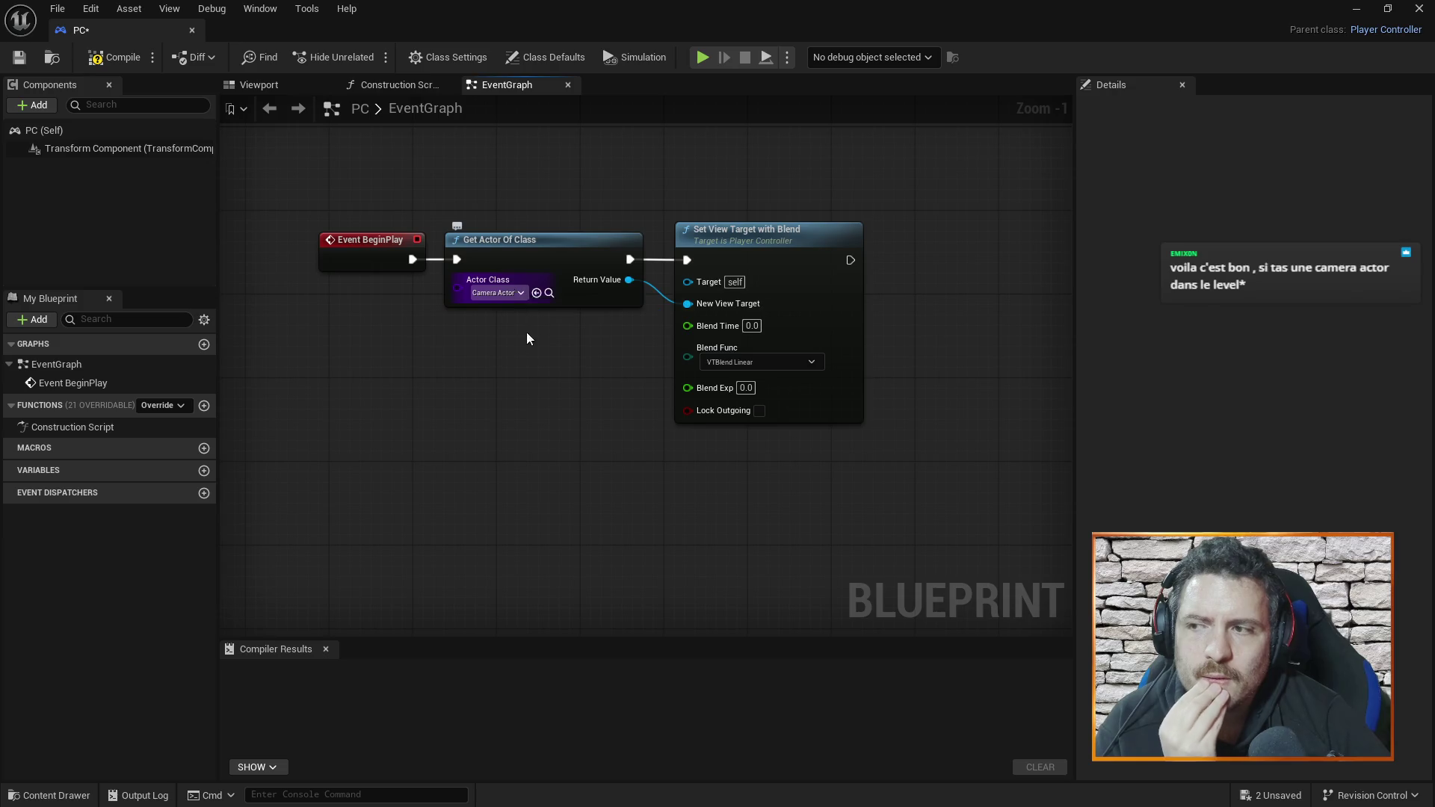
right_click(489, 397)
click(388, 400)
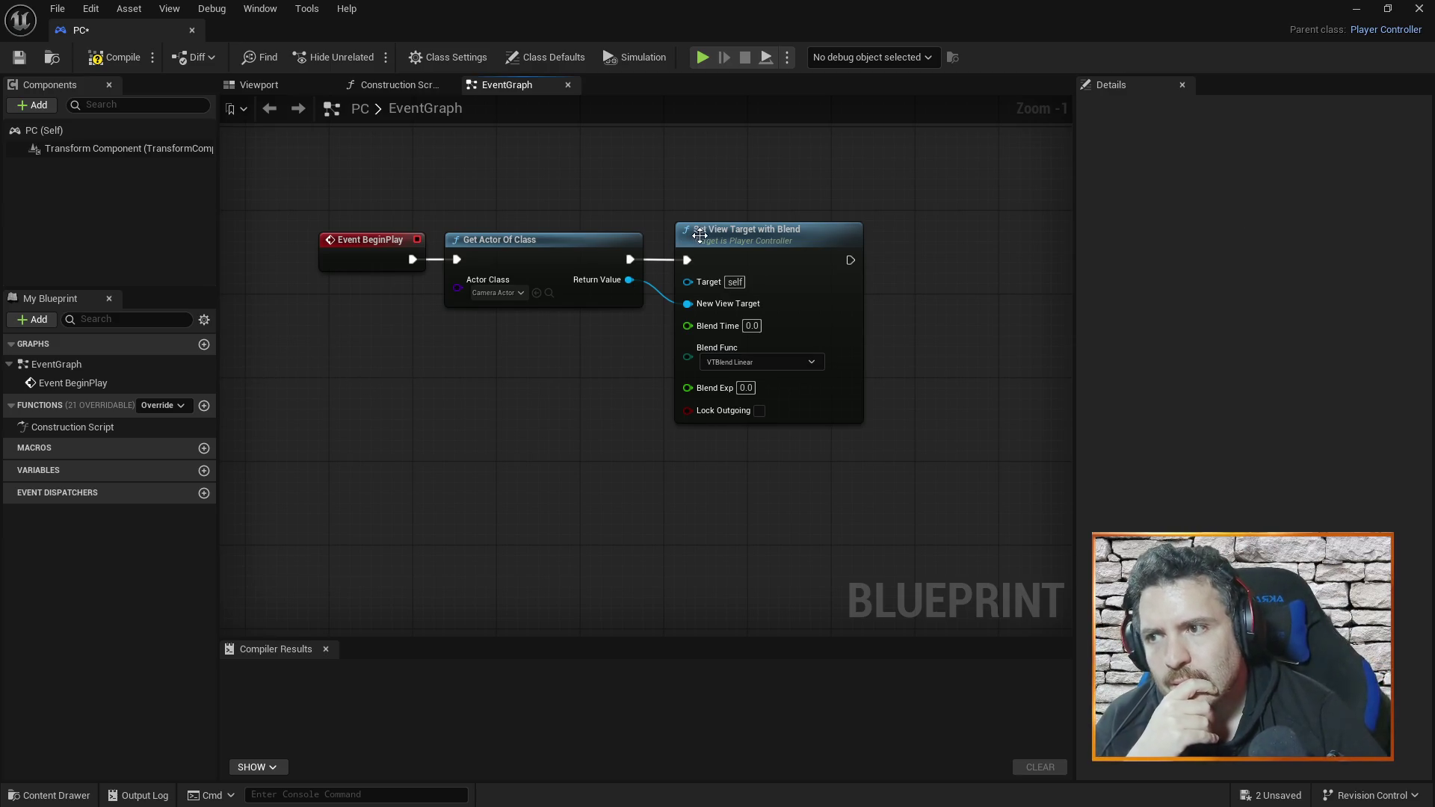
mouse_move(711, 236)
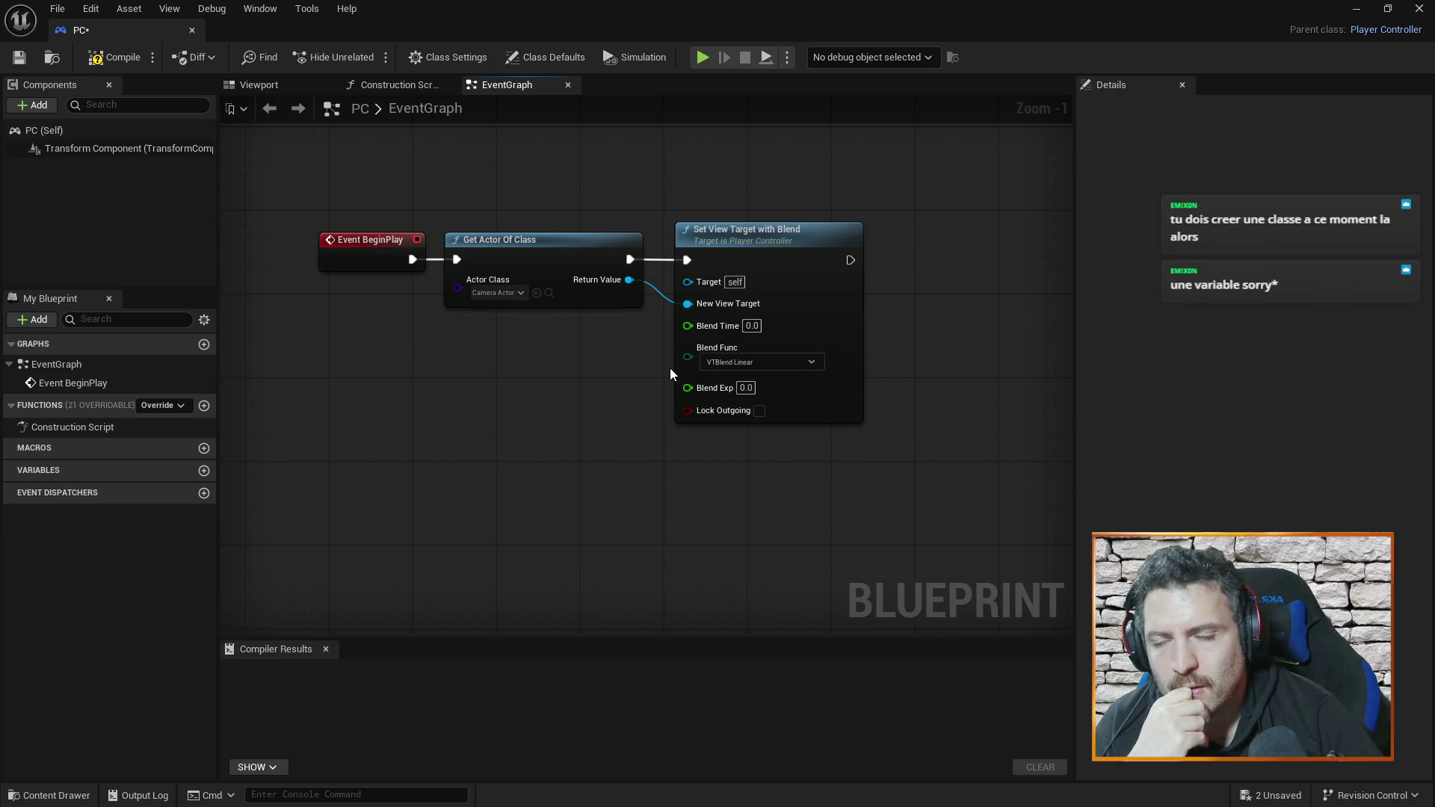
right_click(419, 346)
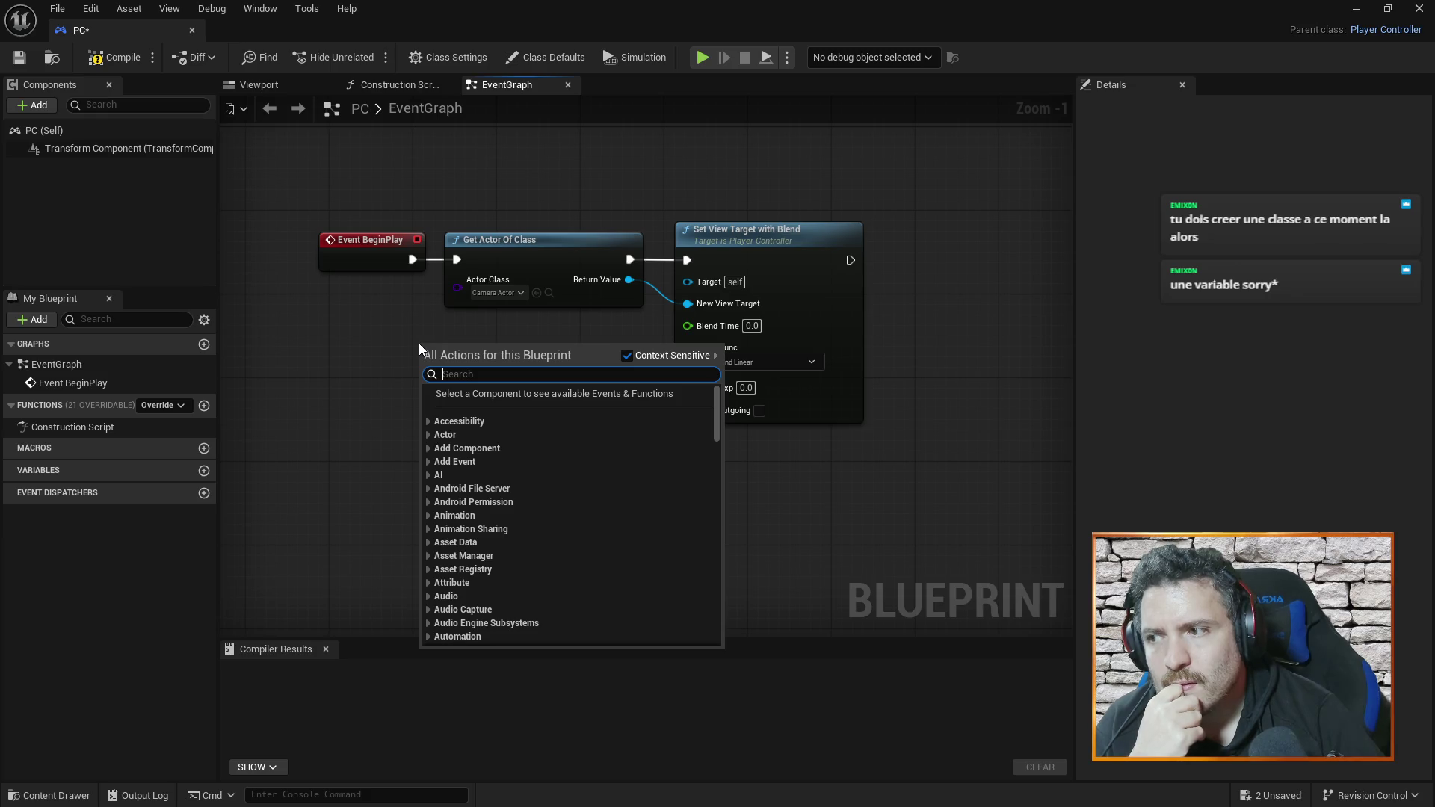
click(352, 374)
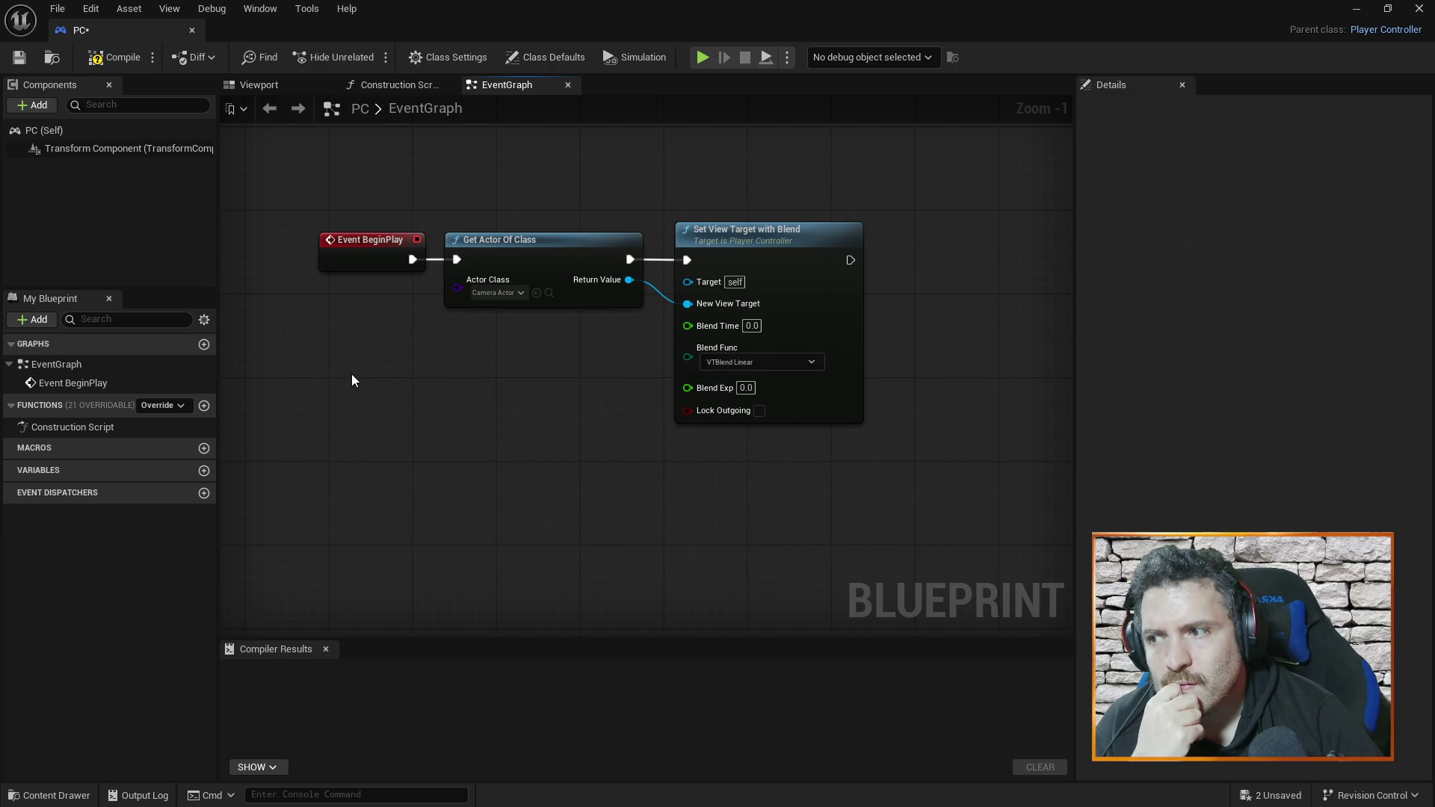
right_click(352, 374)
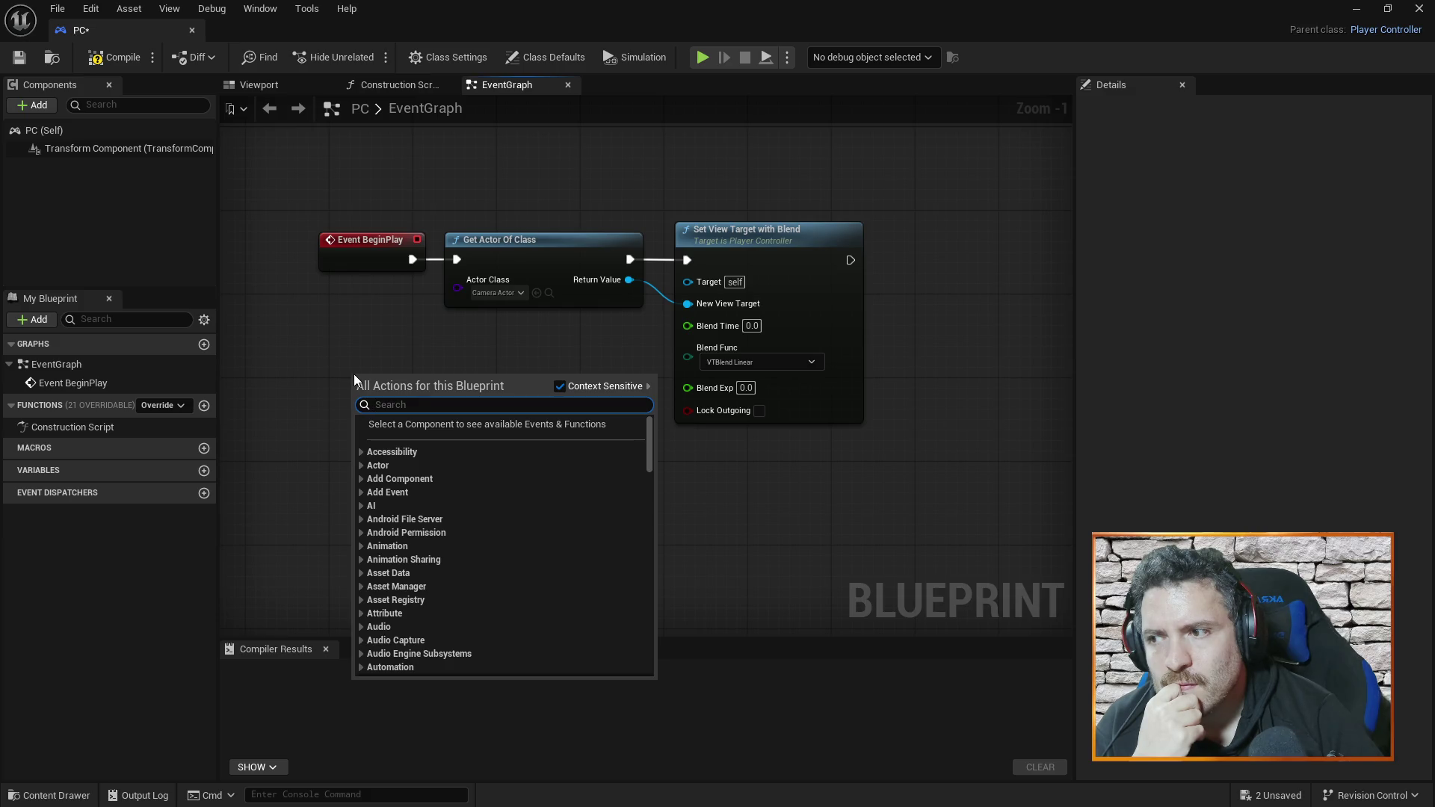
click(388, 346)
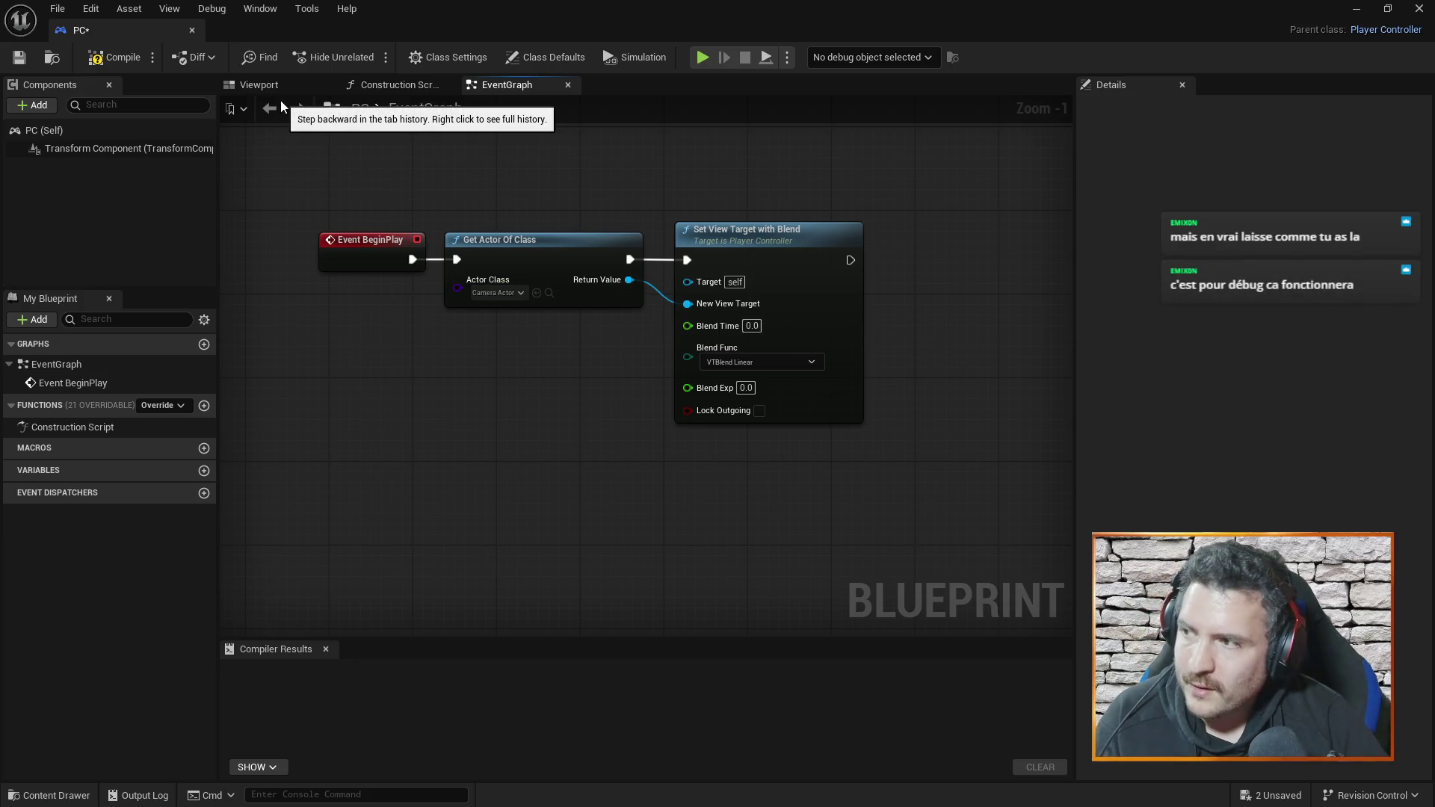
click(115, 58)
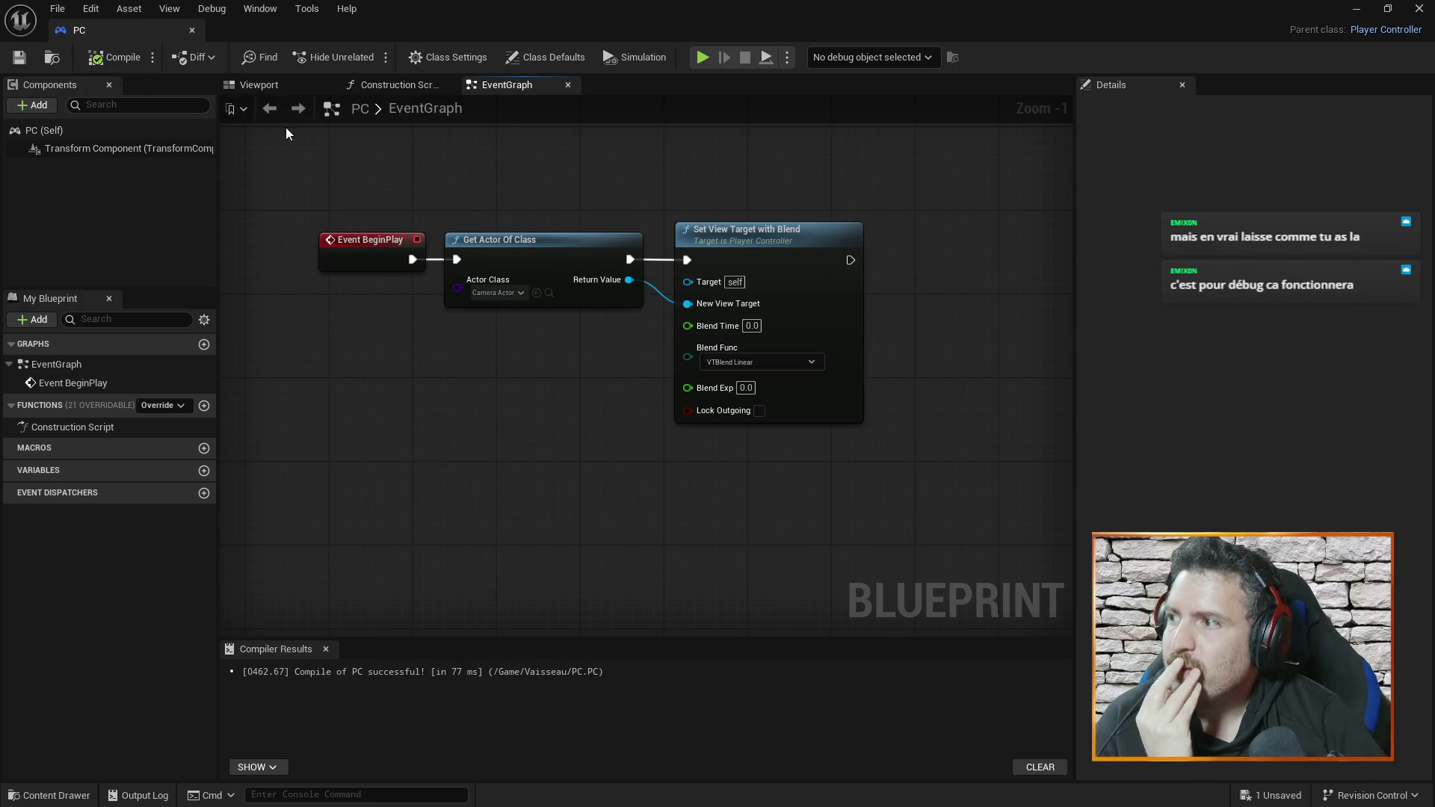
- Close the PC Blueprint and start a Play session on TestMap with mouse control
click(191, 30)
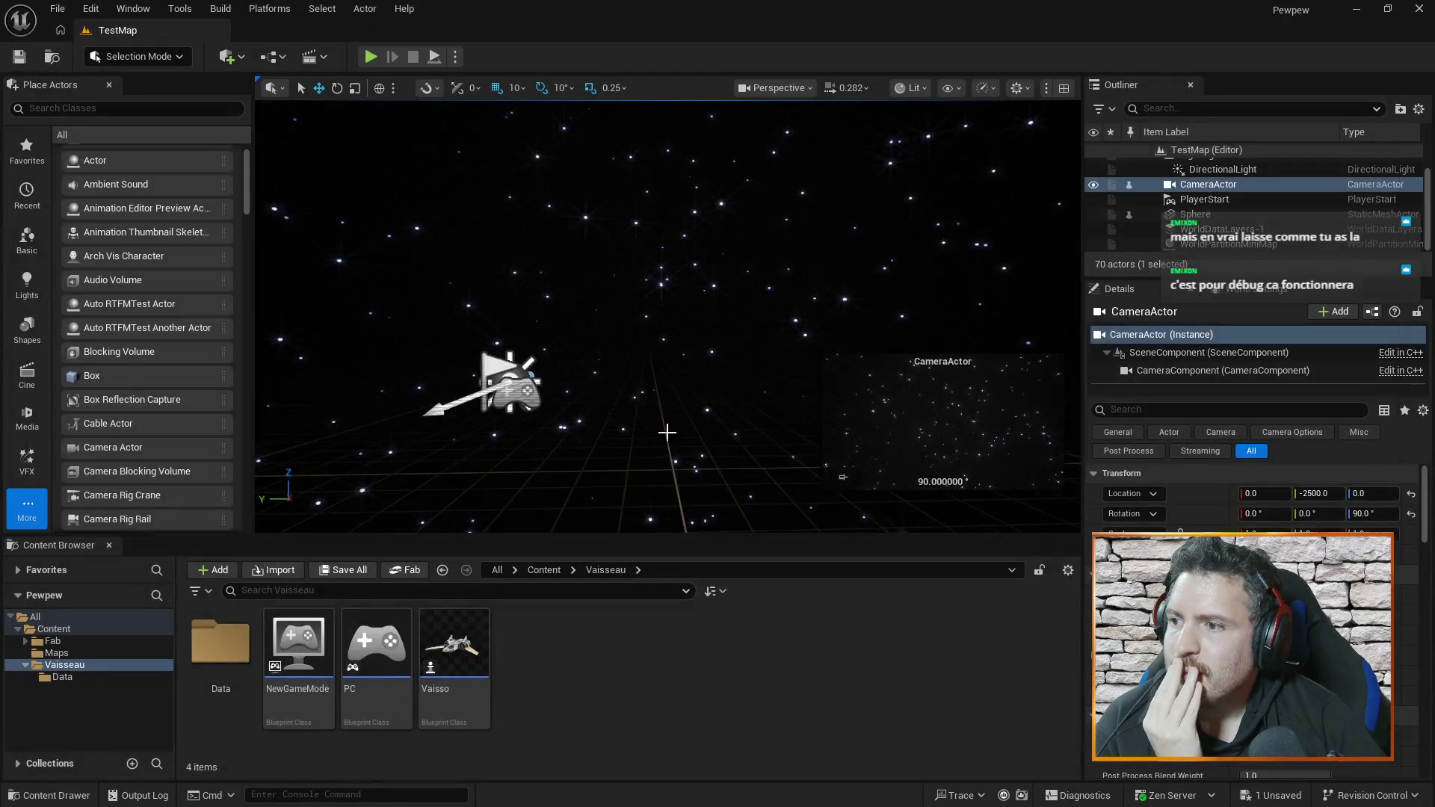
click(370, 56)
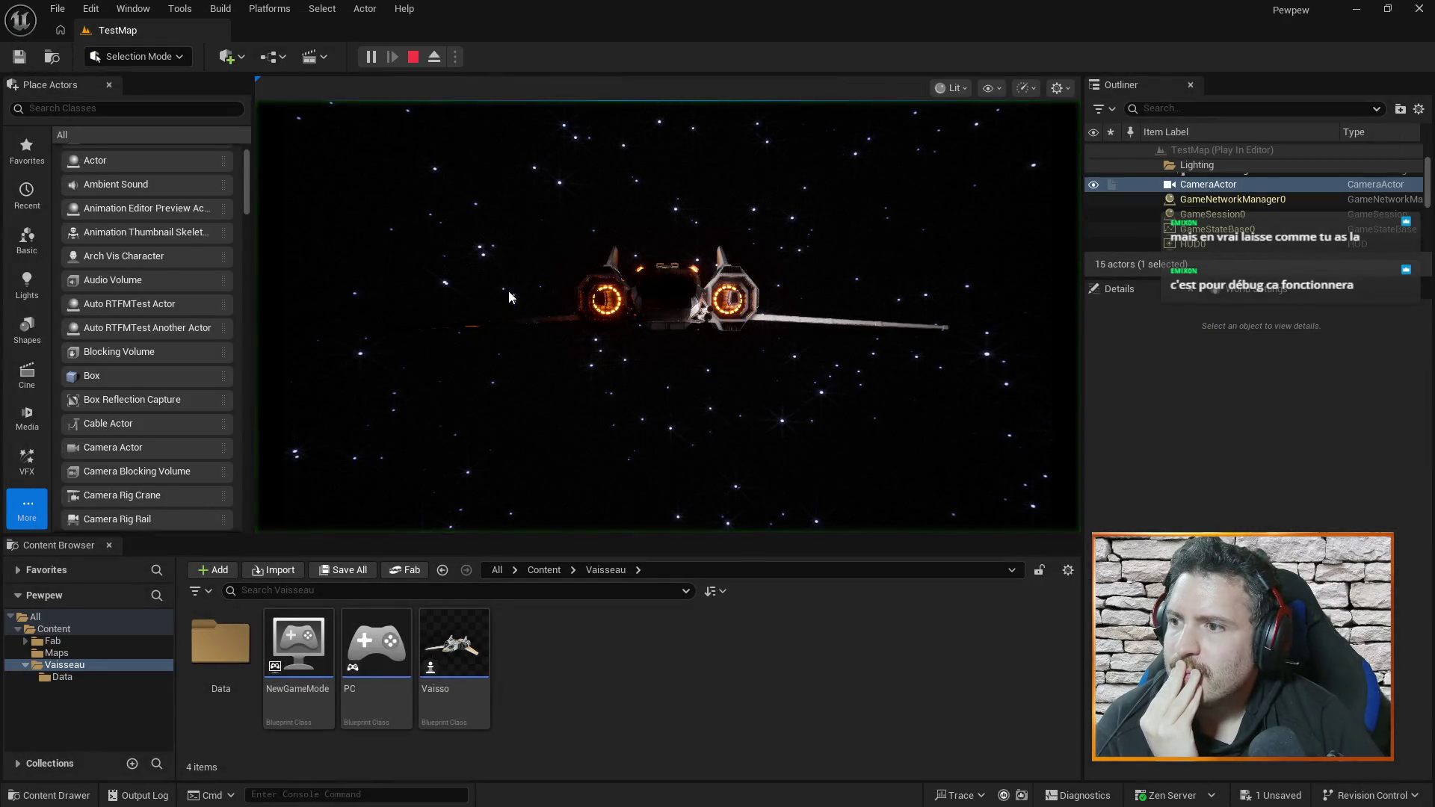
click(803, 236)
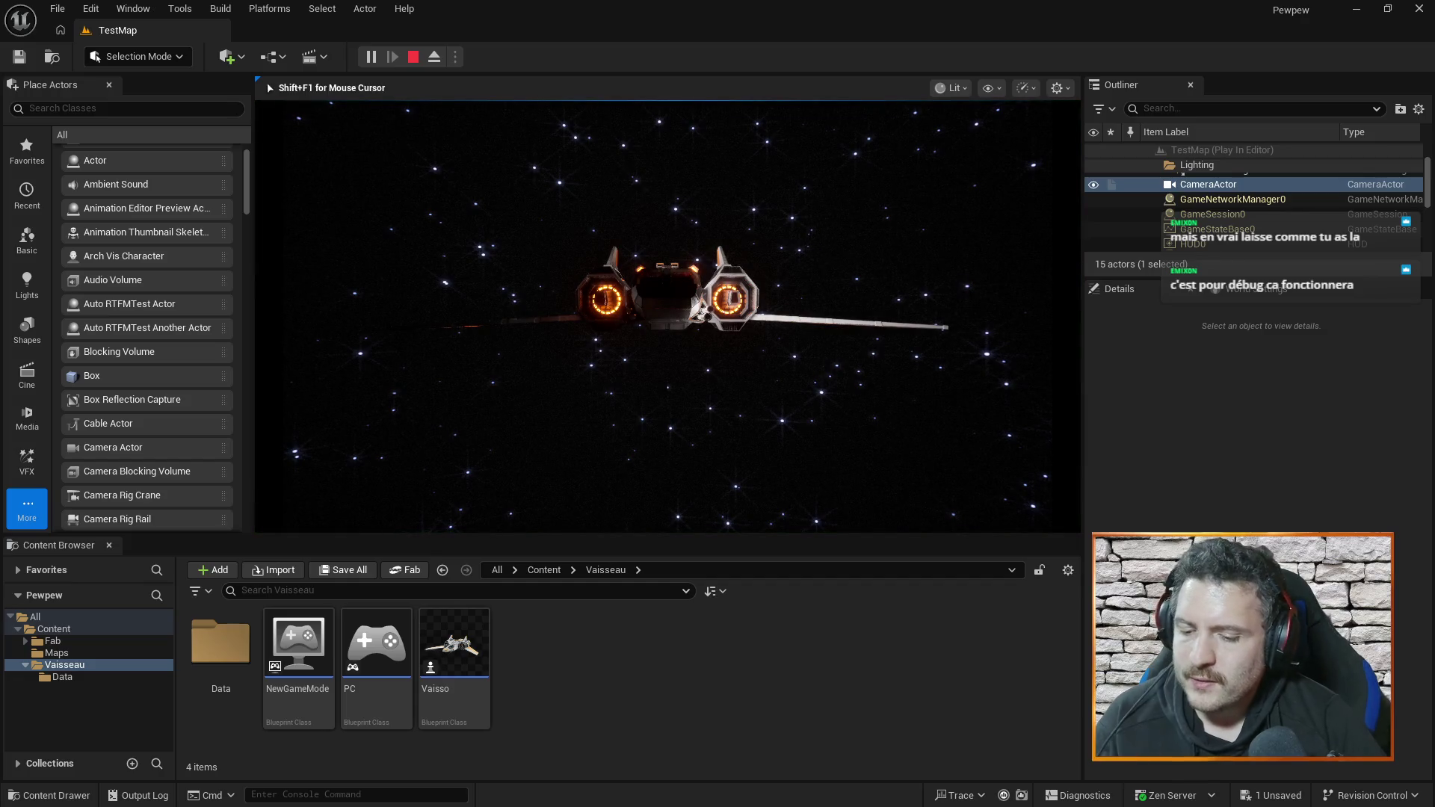
- Steer the ship with the A, D and W keys, then stop the session with Esc
key(a)
key(d)
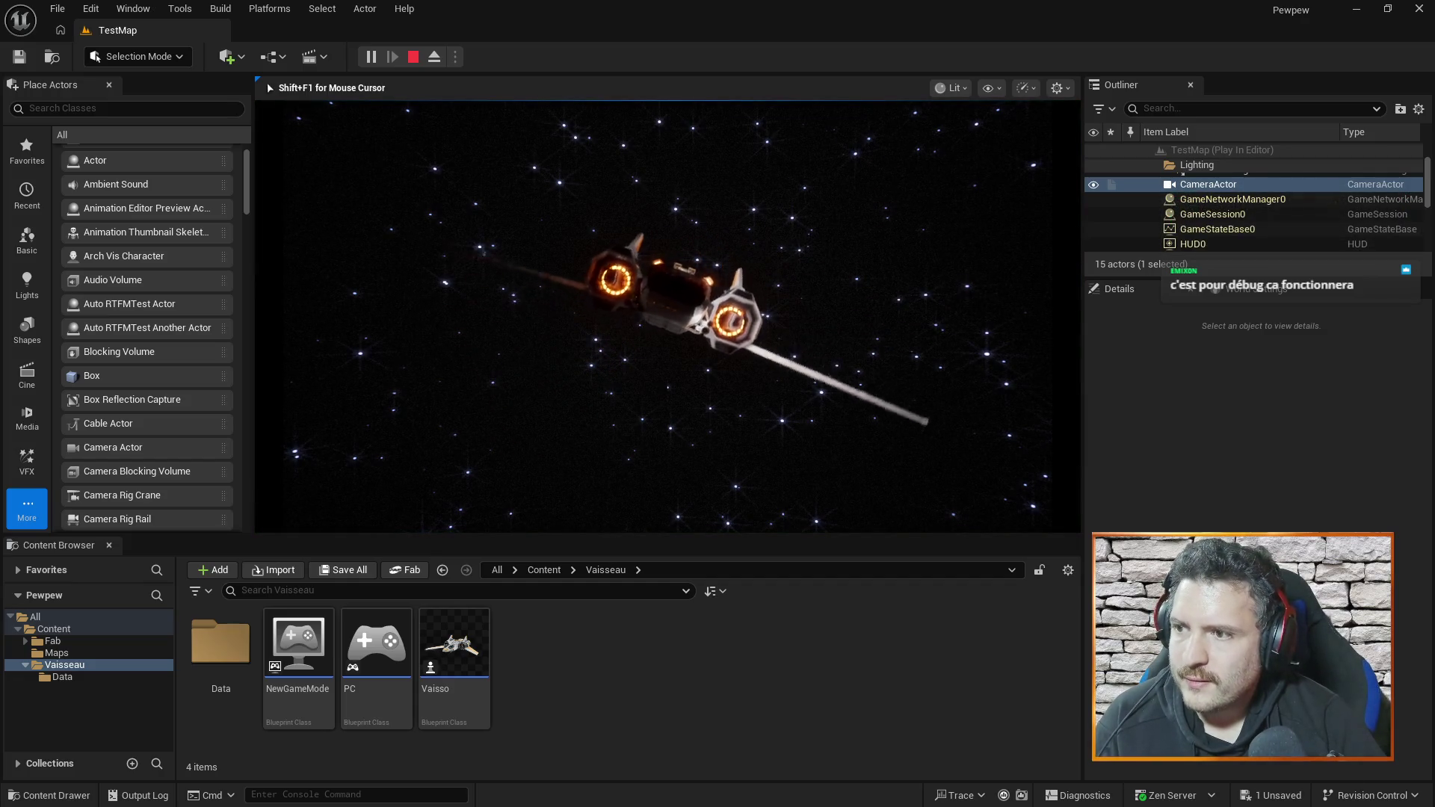
key(a)
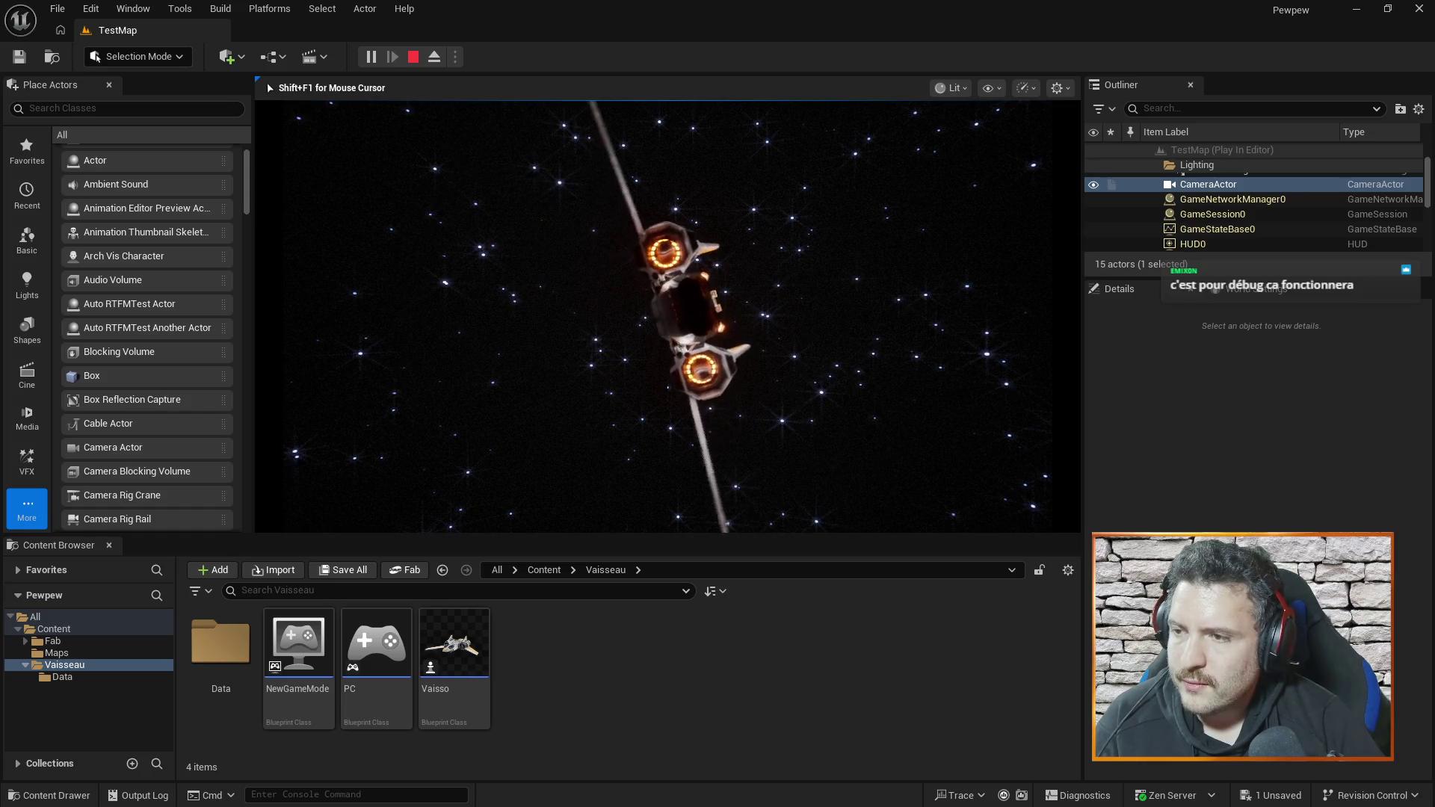
key(w)
key(d)
key(d)
key(d)
key(d)
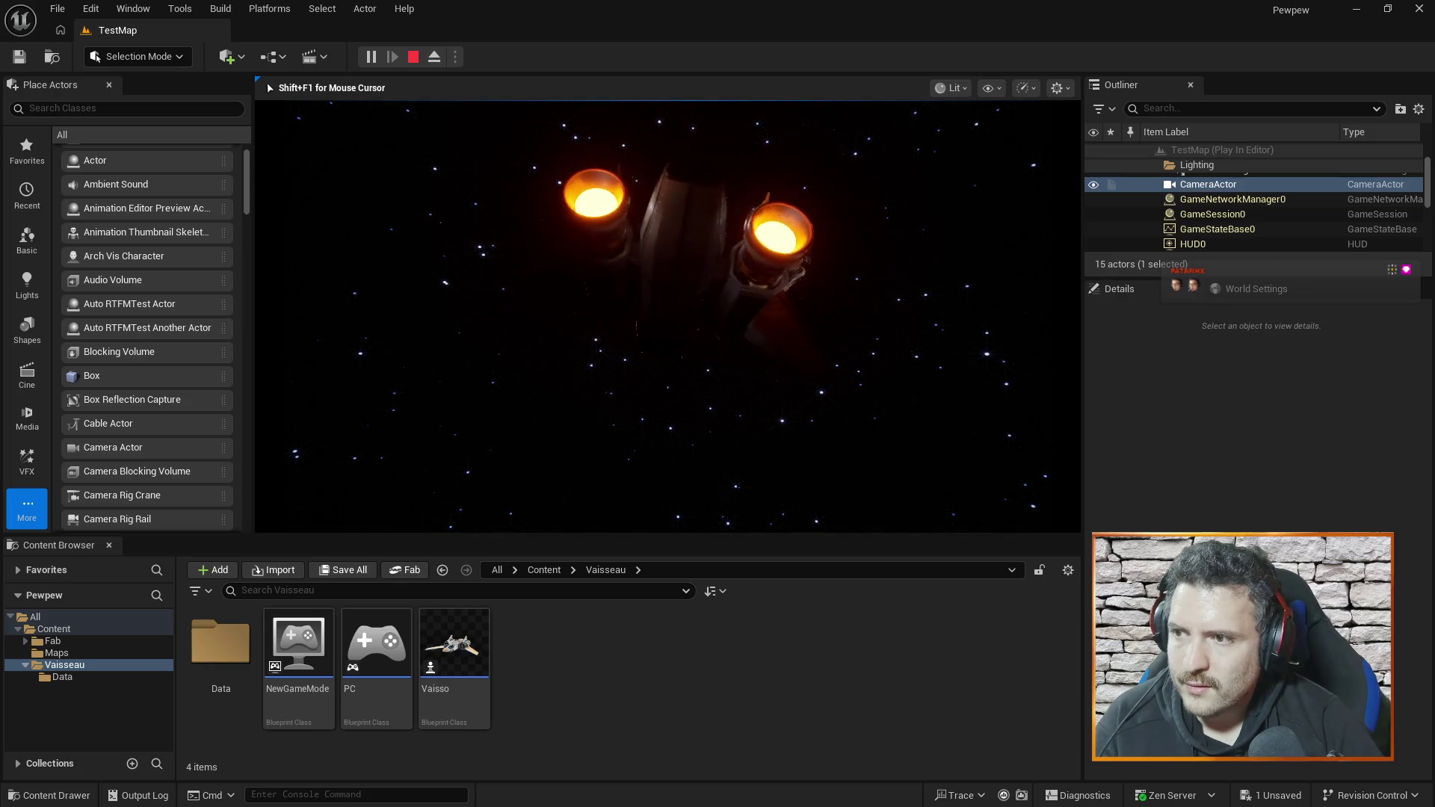
key(Escape)
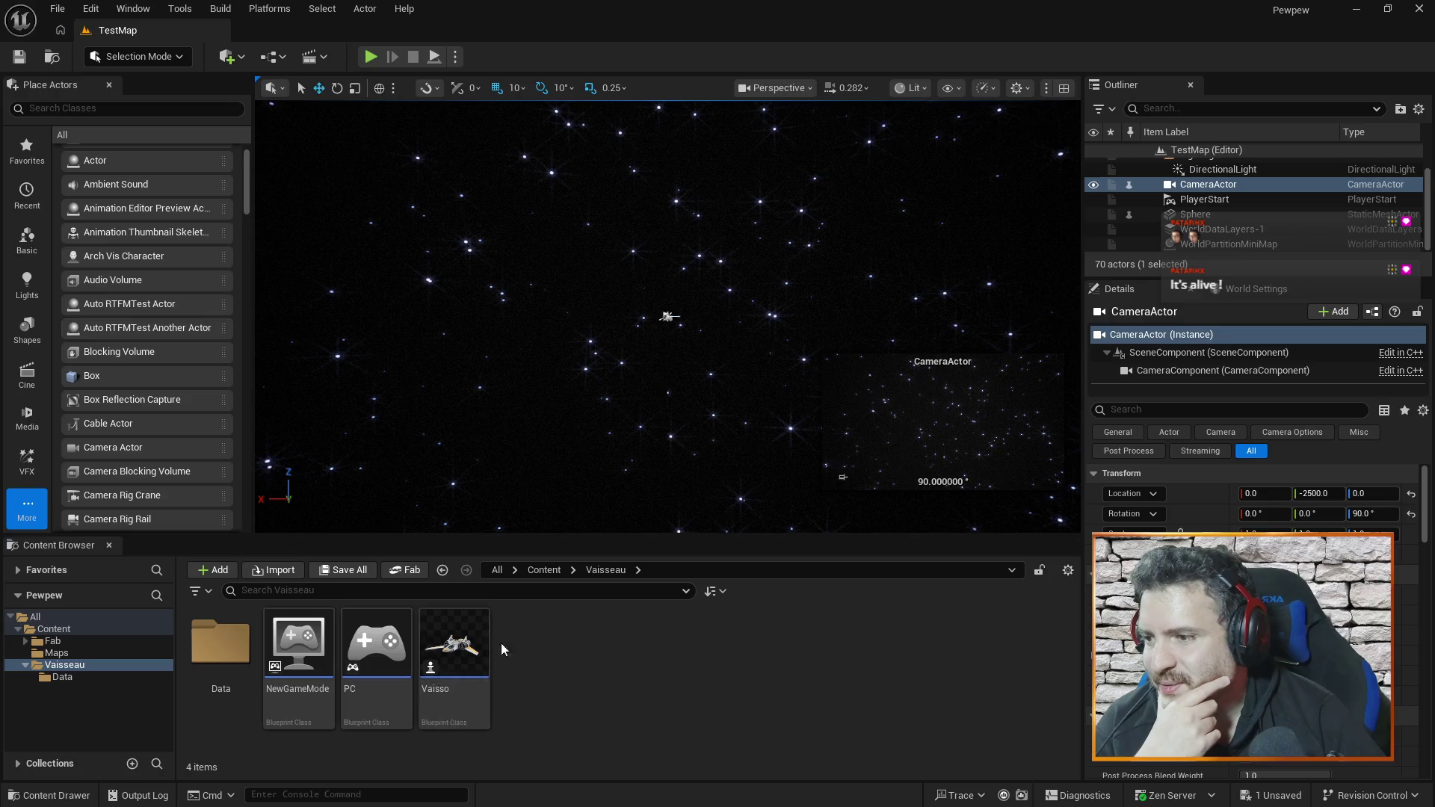
- Open the Vaisso Blueprint and break all links on the TurningSpeed SET node
click(465, 644)
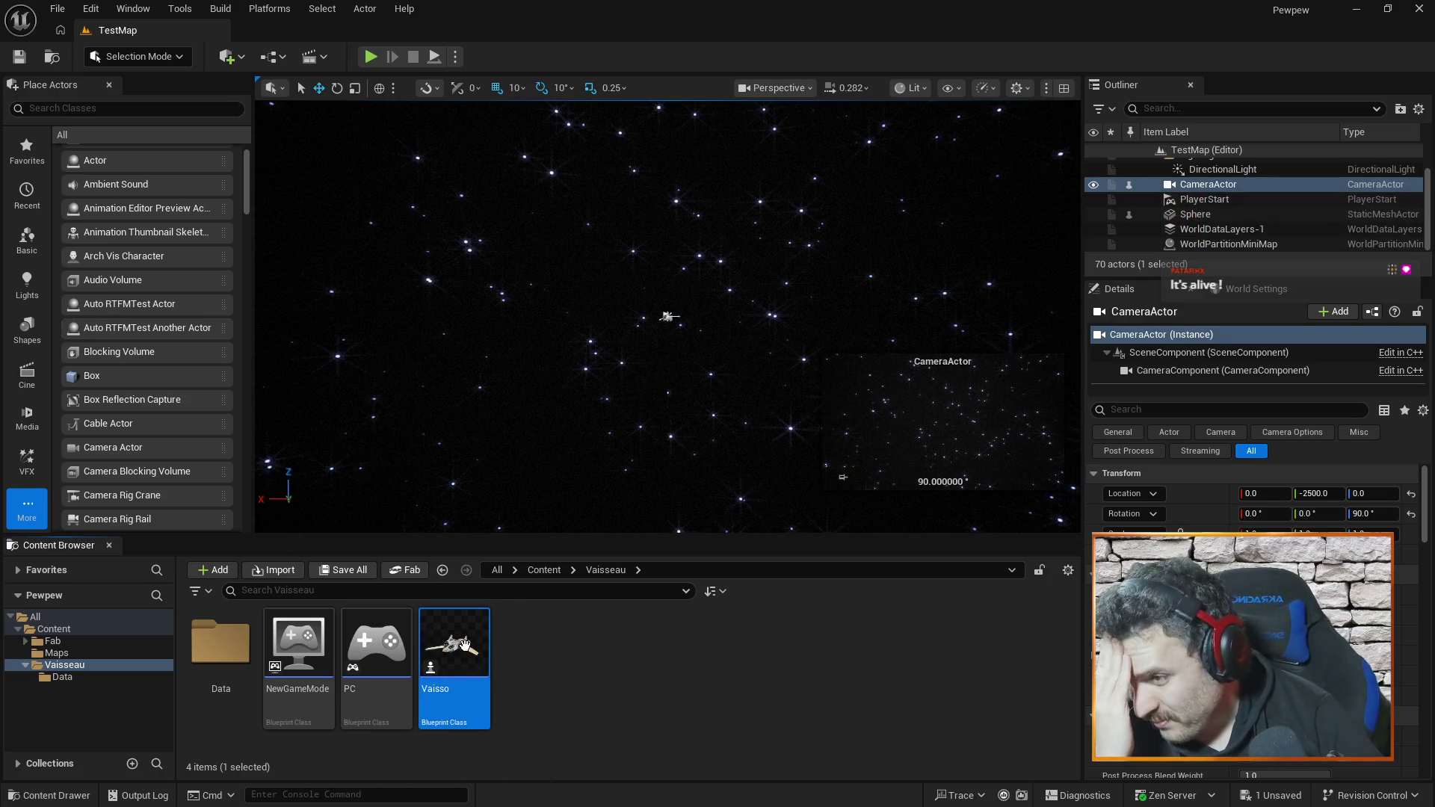
double_click(465, 645)
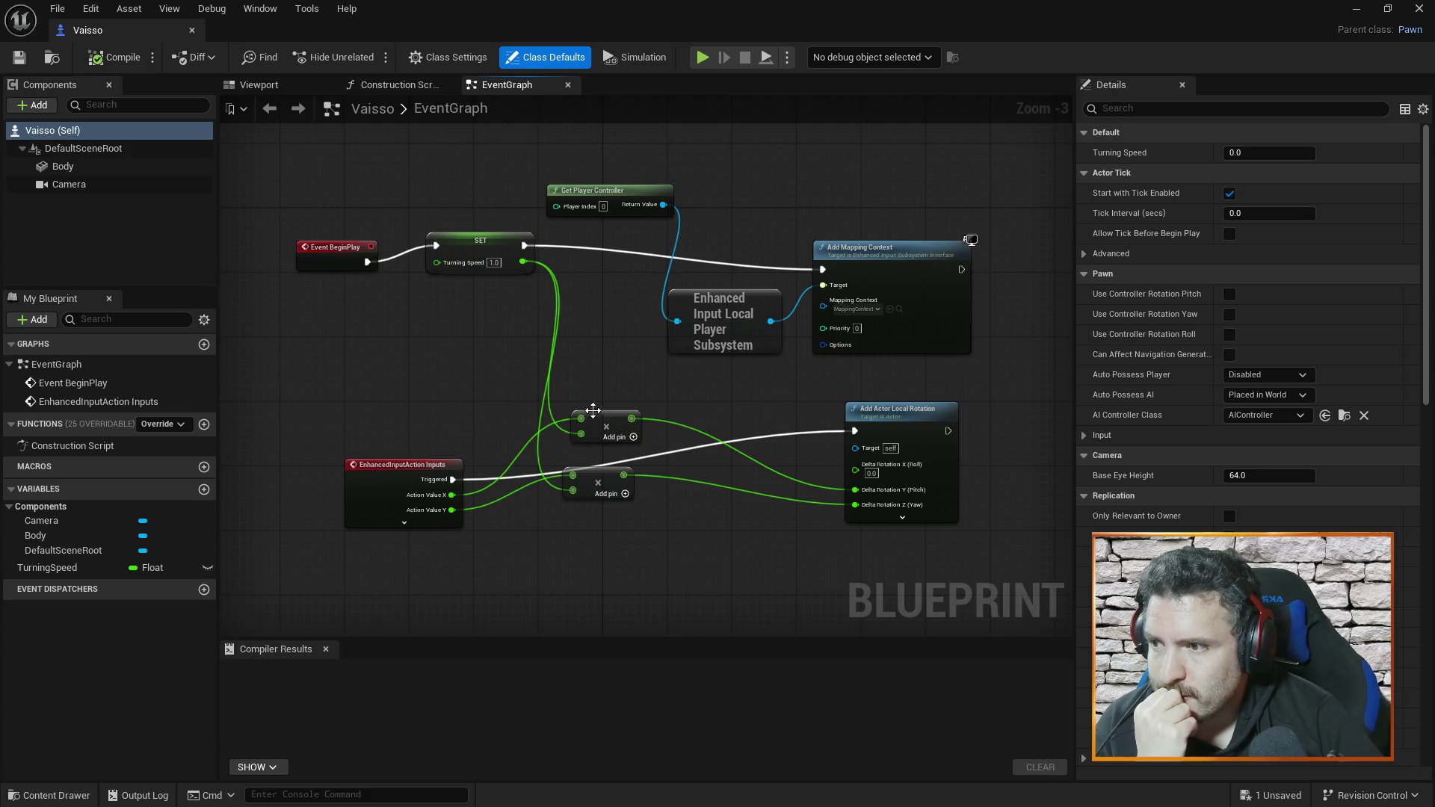
drag(488, 247, 455, 262)
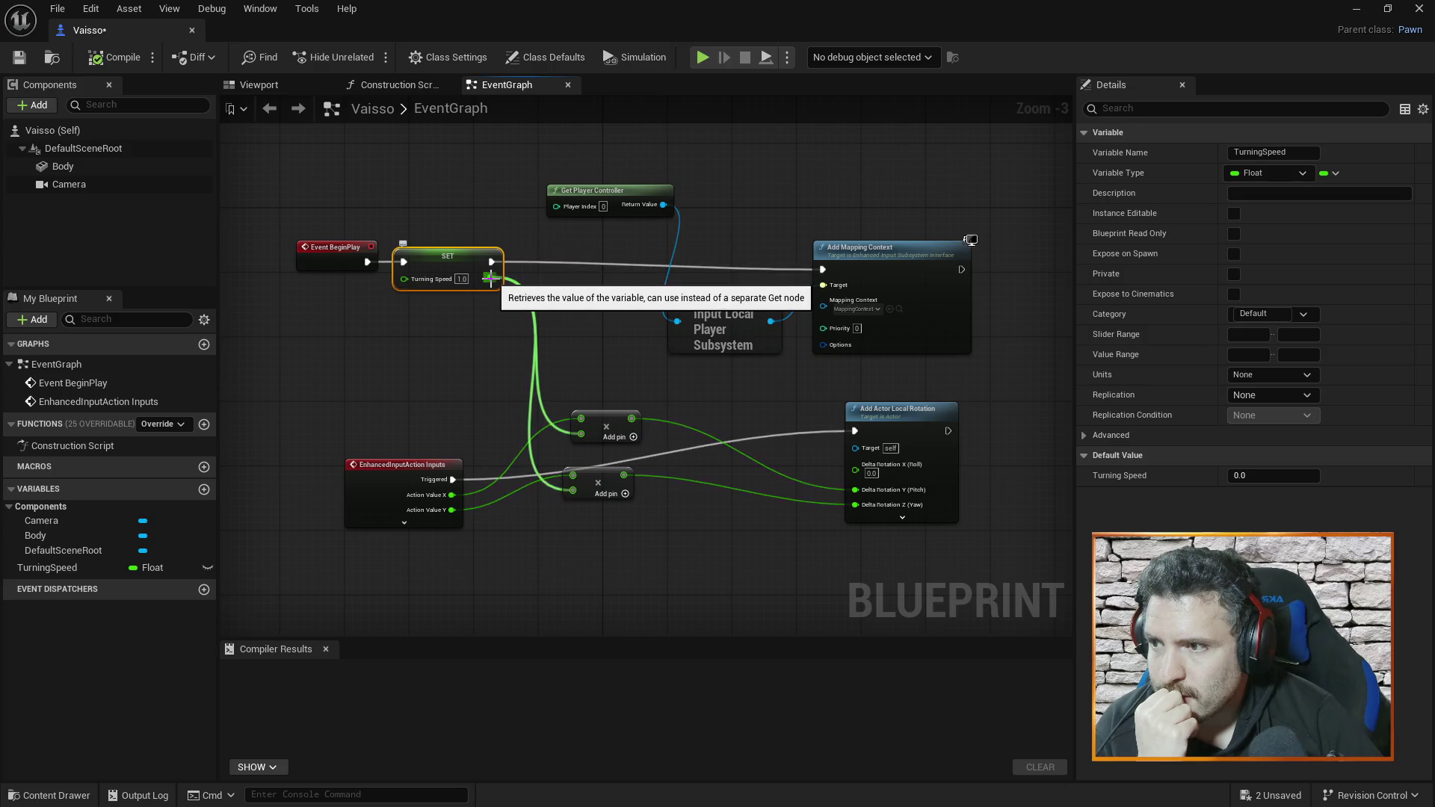
right_click(474, 255)
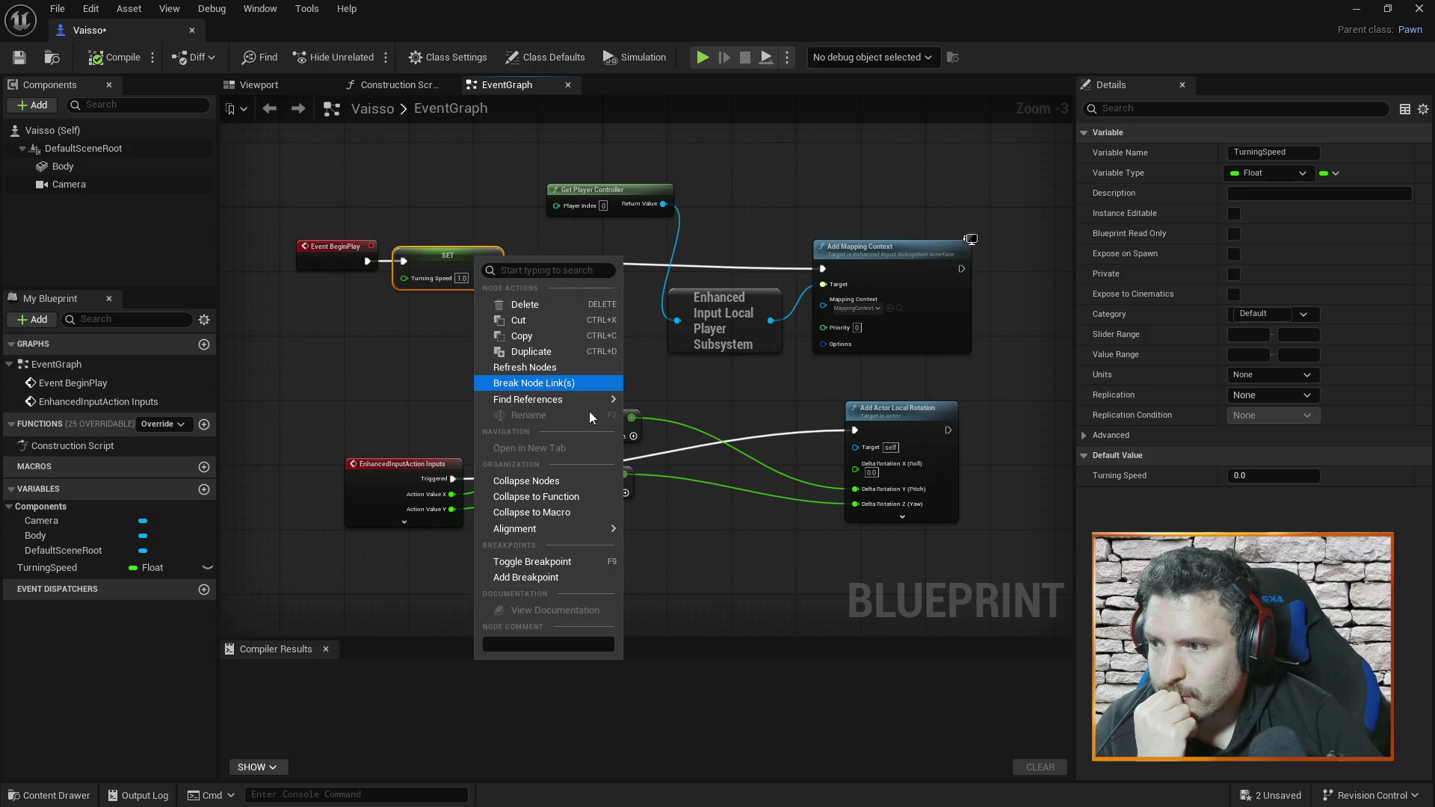
click(550, 383)
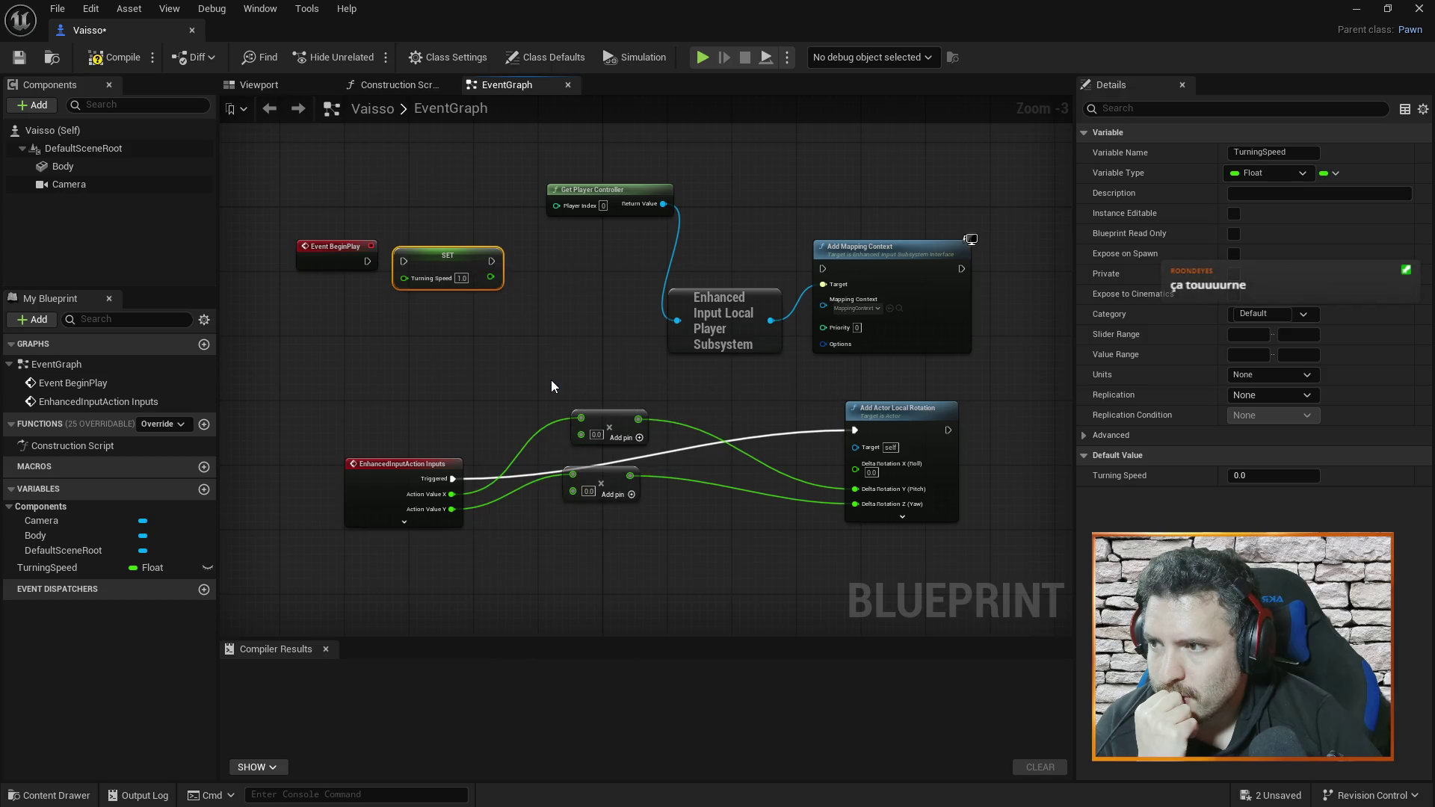
- Check the SET node's pin and node action menus, closing them without choosing anything
right_click(489, 278)
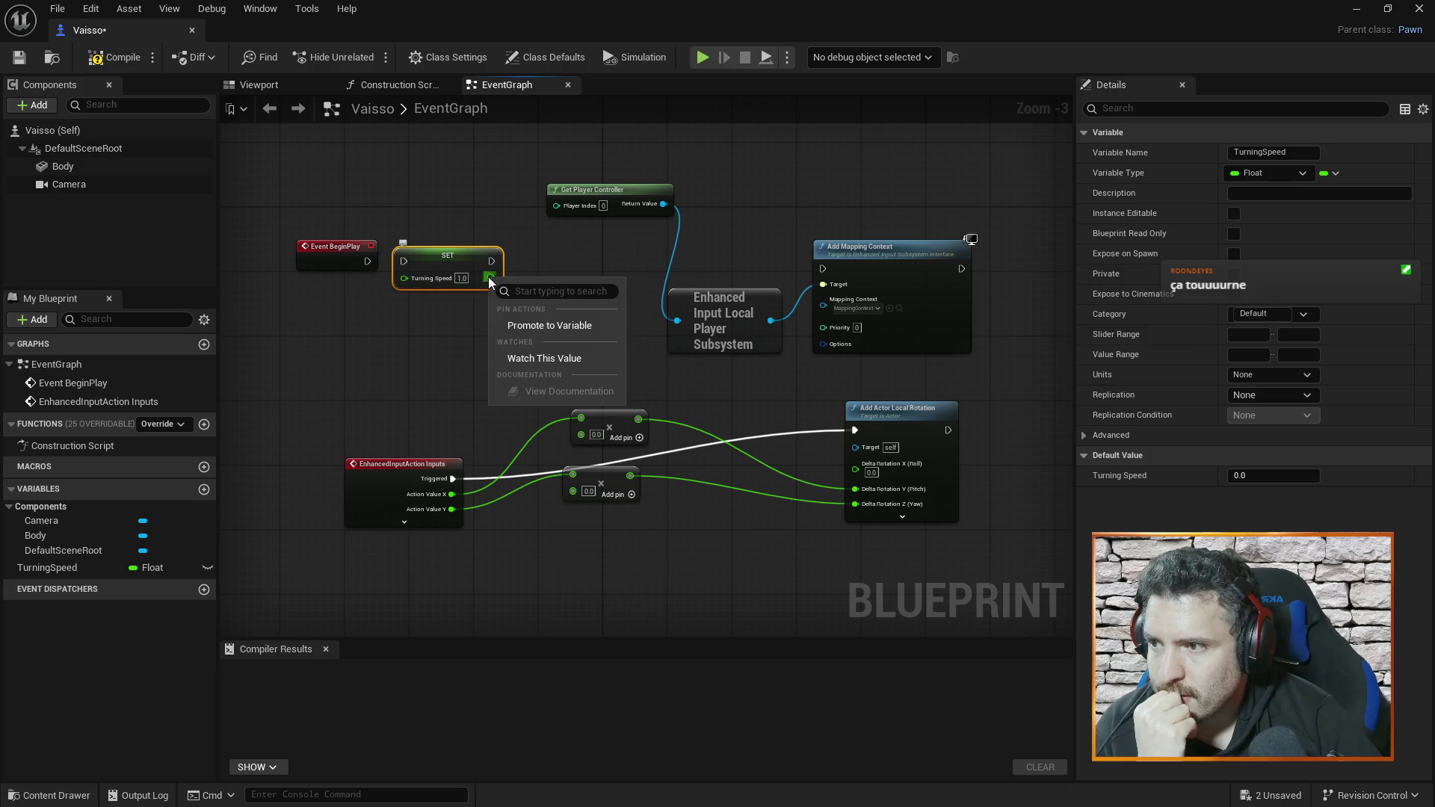
click(465, 254)
right_click(466, 255)
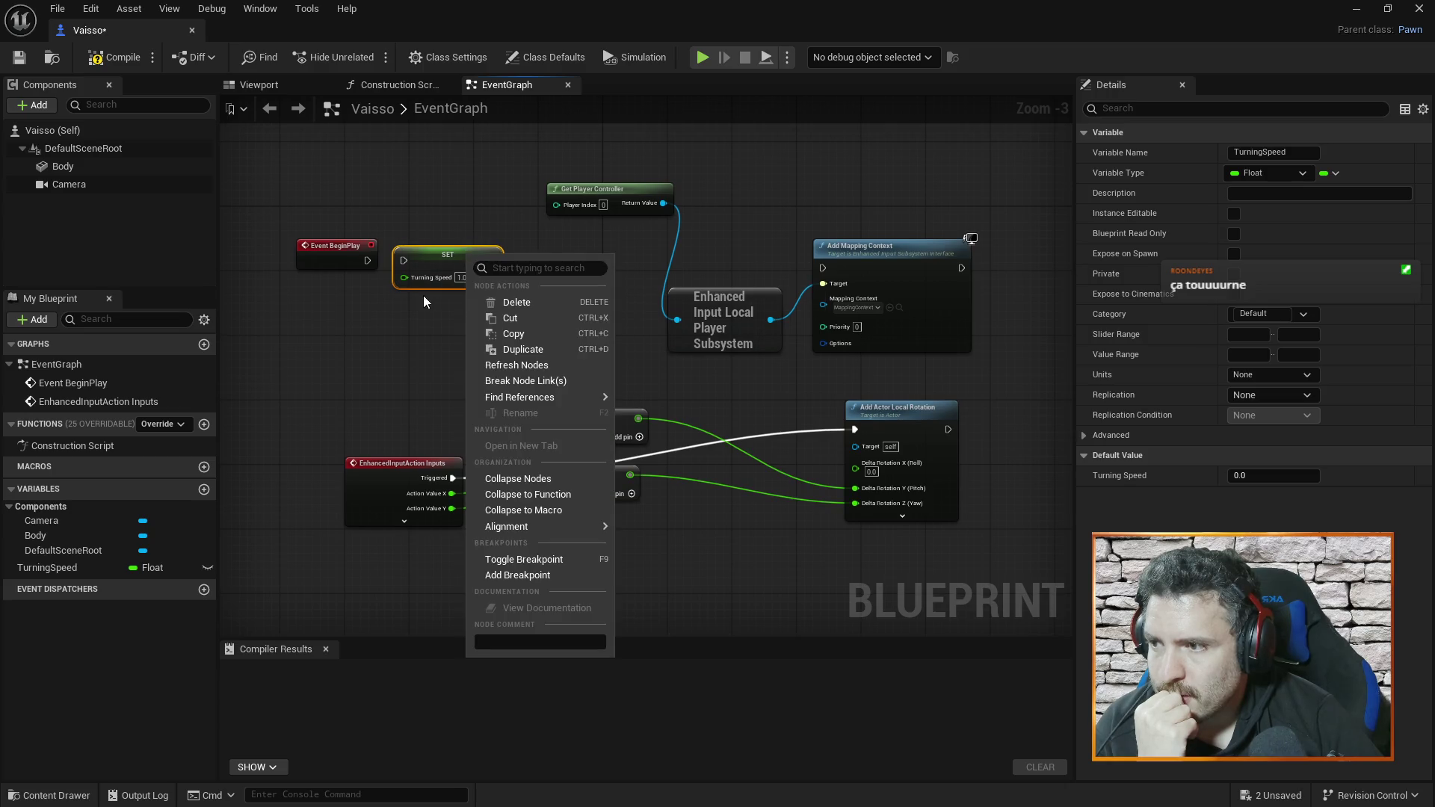
scroll(423, 295, up, 3)
click(419, 343)
click(486, 235)
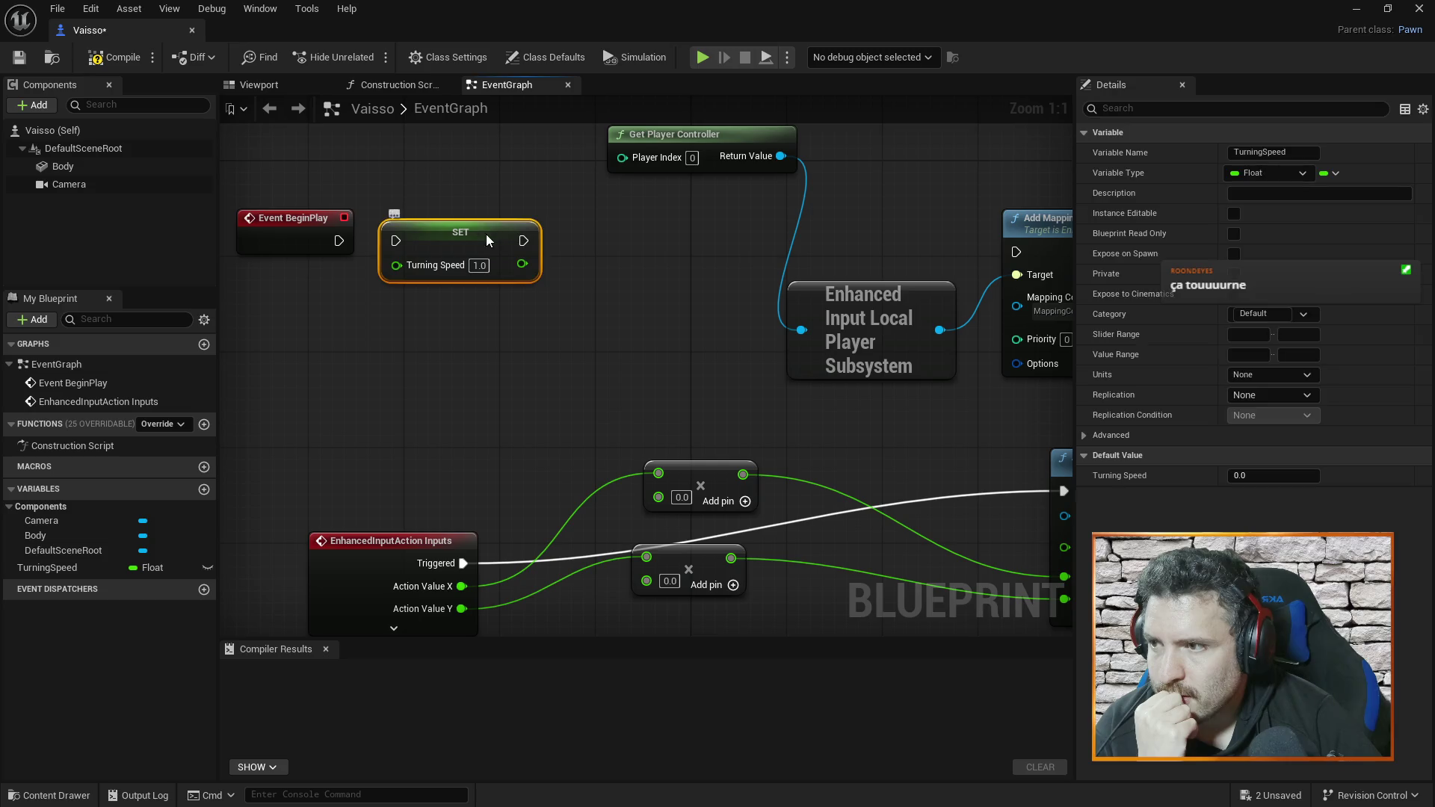
right_click(486, 235)
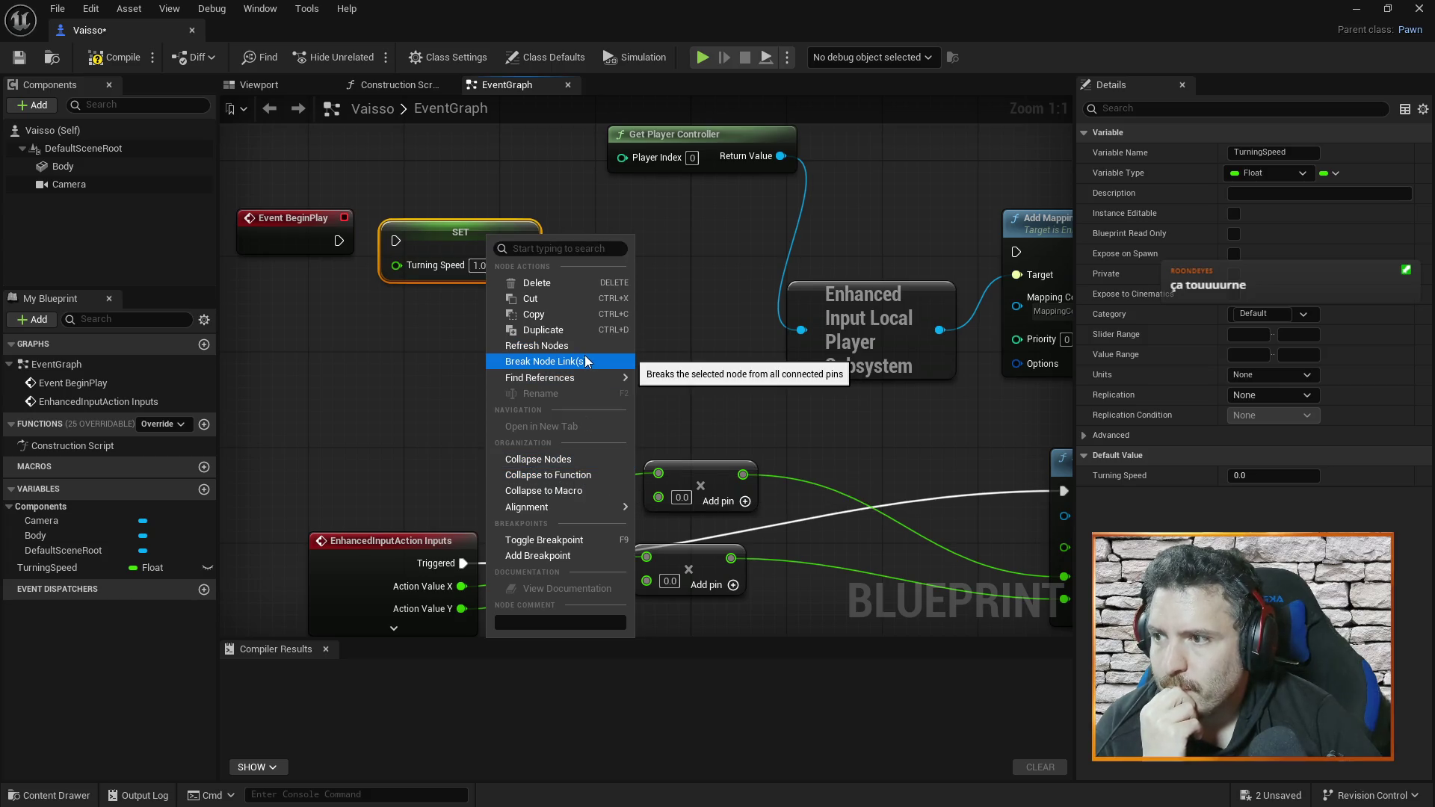
mouse_move(603, 378)
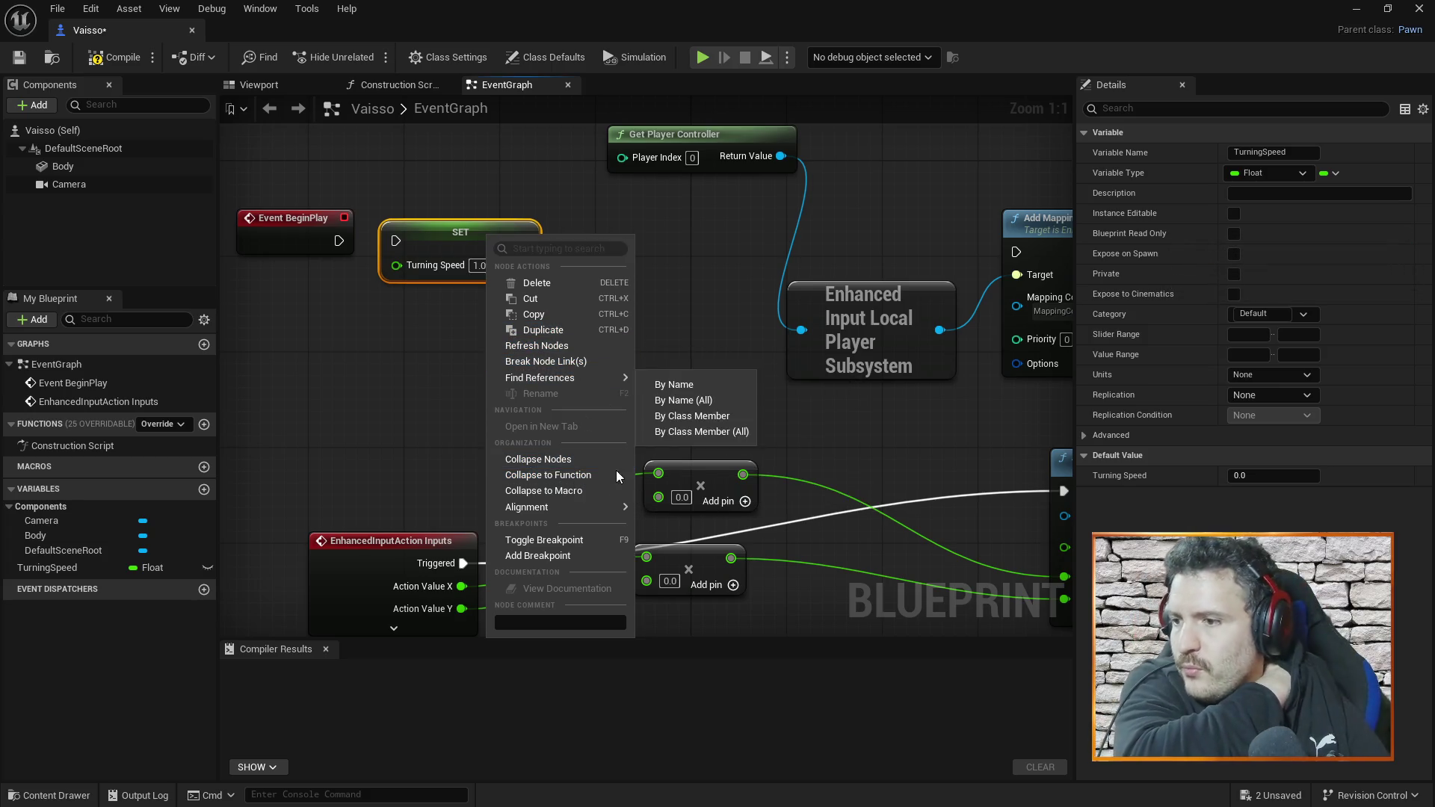
click(471, 236)
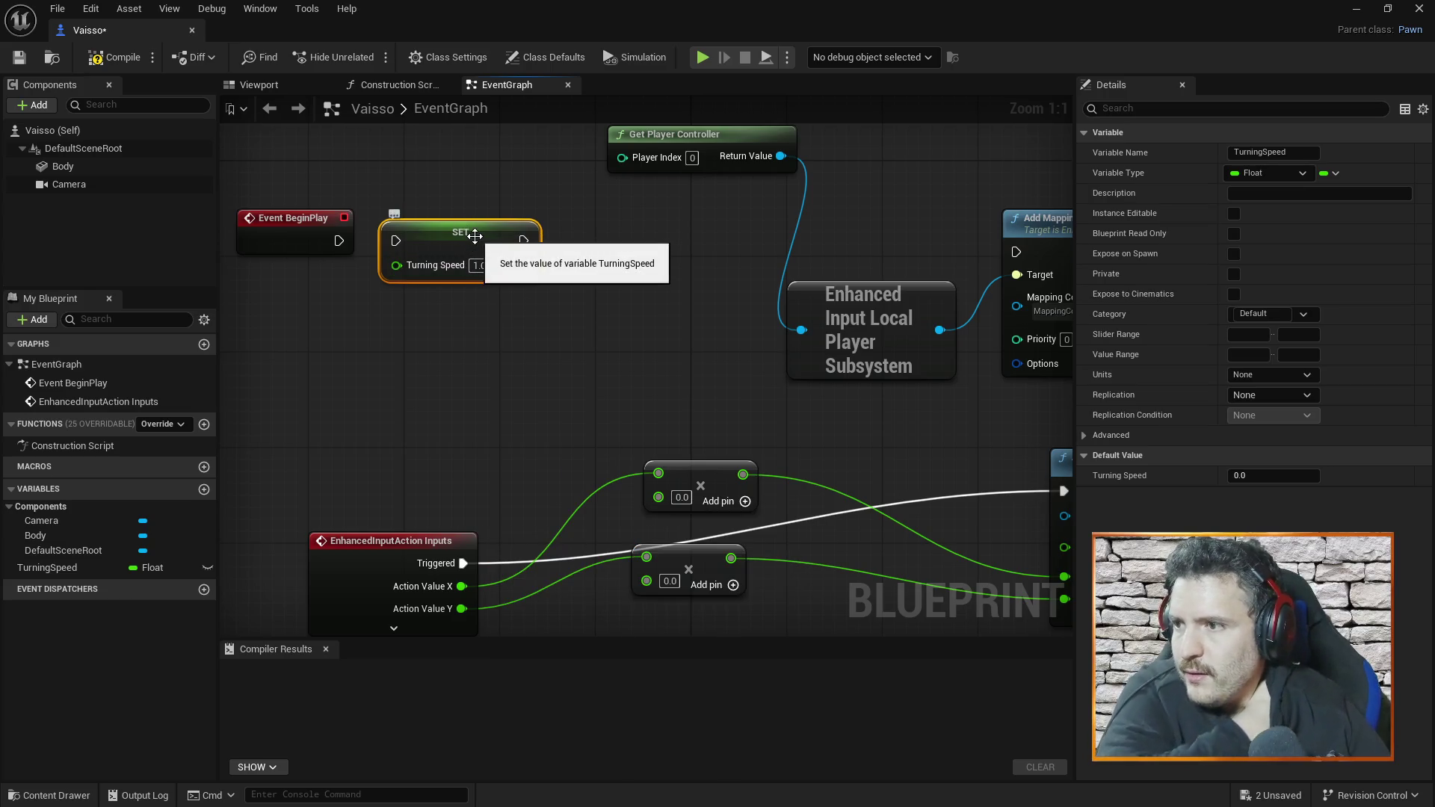
- Wire Event BeginPlay into the SET node and connect SET onward to Add Mapping Context
drag(485, 231, 495, 217)
drag(338, 240, 410, 226)
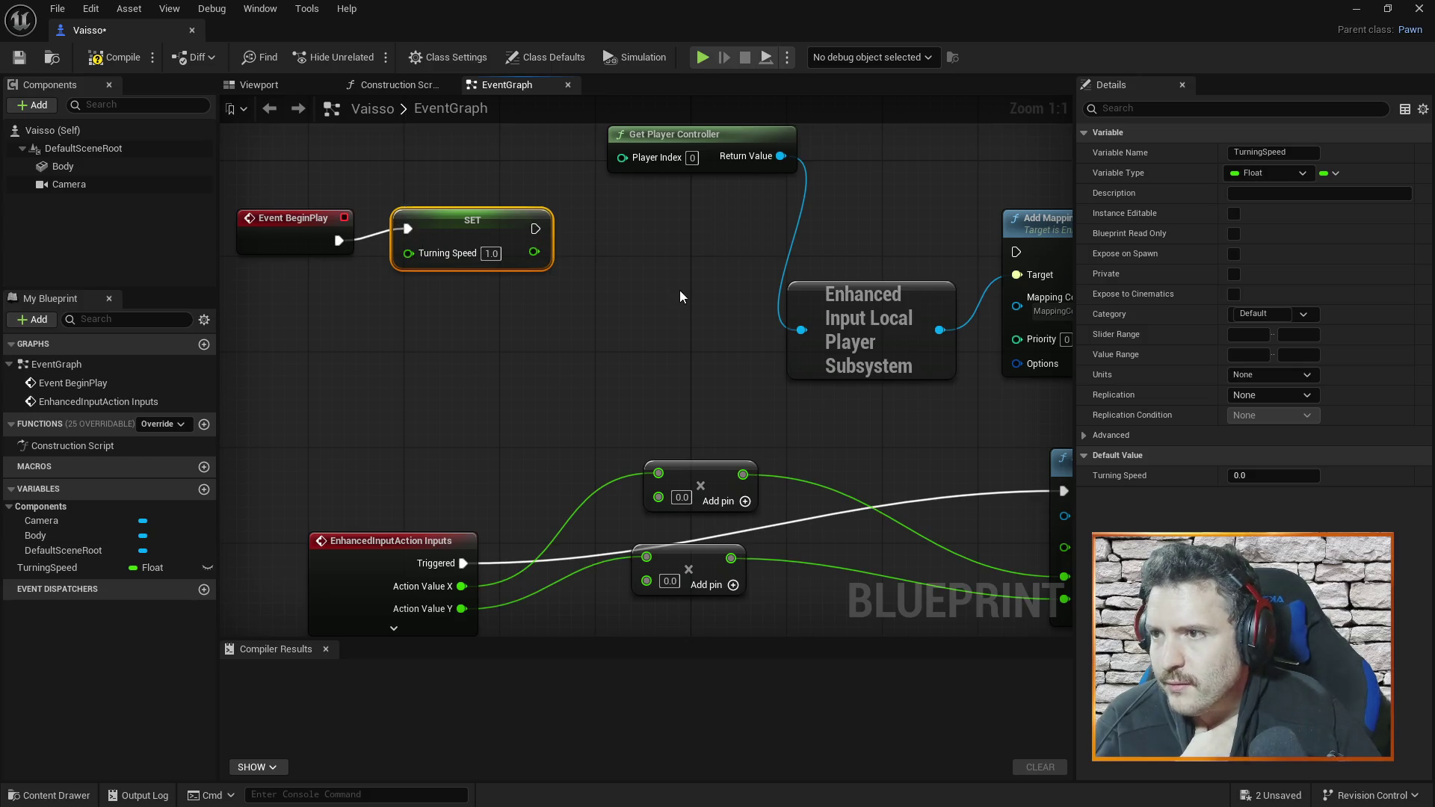
scroll(679, 297, down, 3)
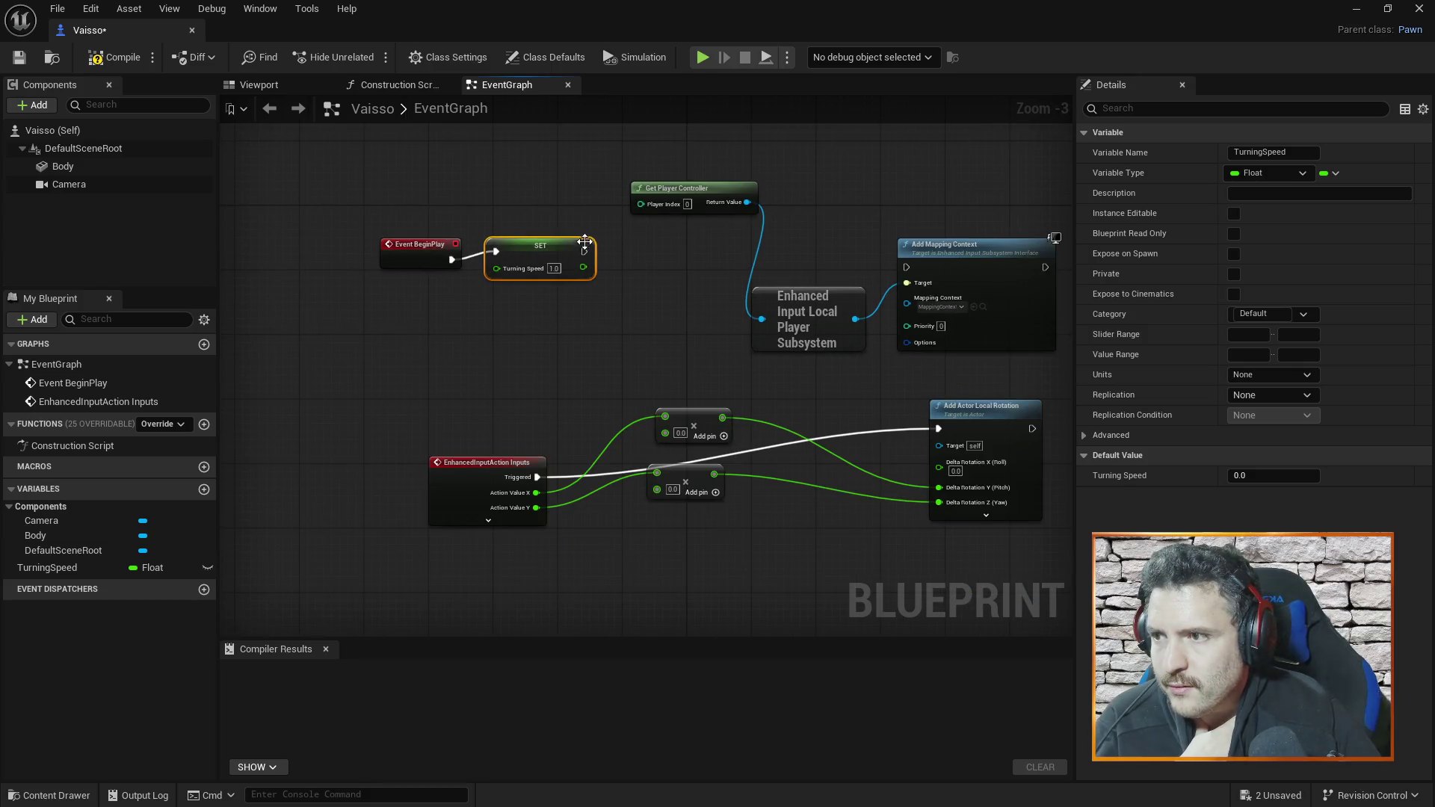
mouse_move(584, 251)
mouse_down()
mouse_move(924, 266)
mouse_move(904, 266)
mouse_up()
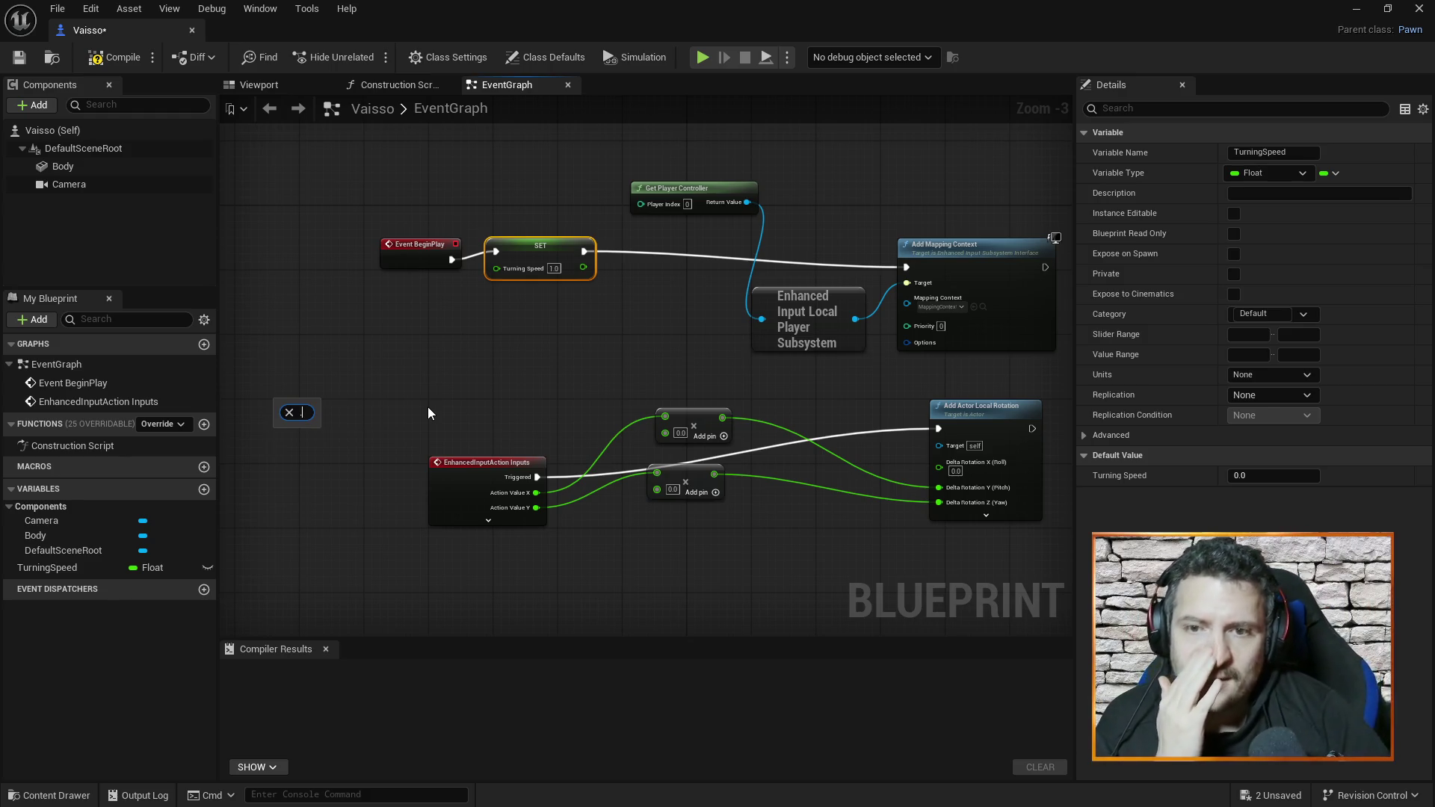
- Move Get Player Controller down beside the Enhanced Input Local Player Subsystem node
click(362, 483)
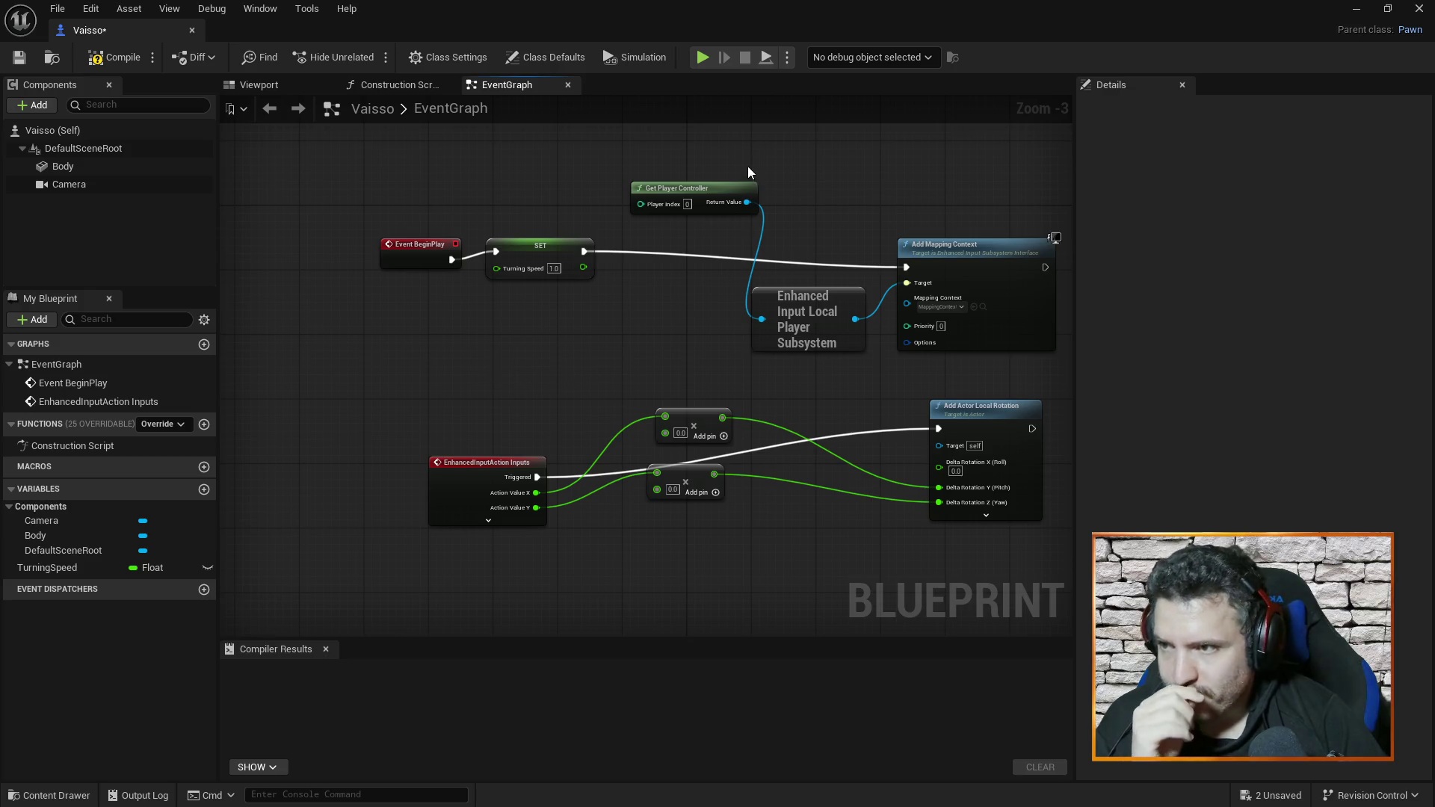
mouse_move(720, 186)
mouse_down()
mouse_move(678, 329)
mouse_move(661, 319)
mouse_move(684, 304)
mouse_up()
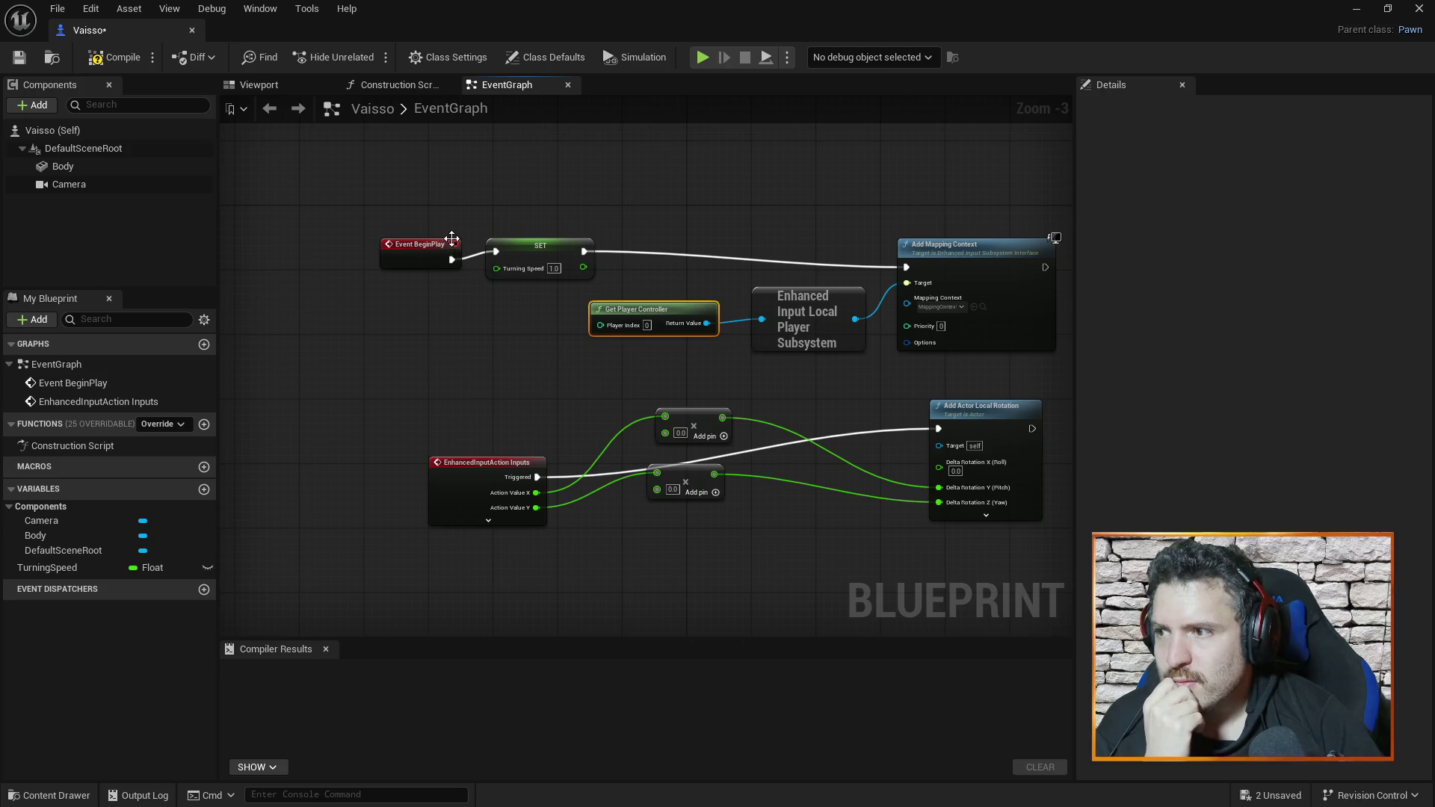
- Feed the TurningSpeed value into the lower multiply node
drag(451, 238, 452, 230)
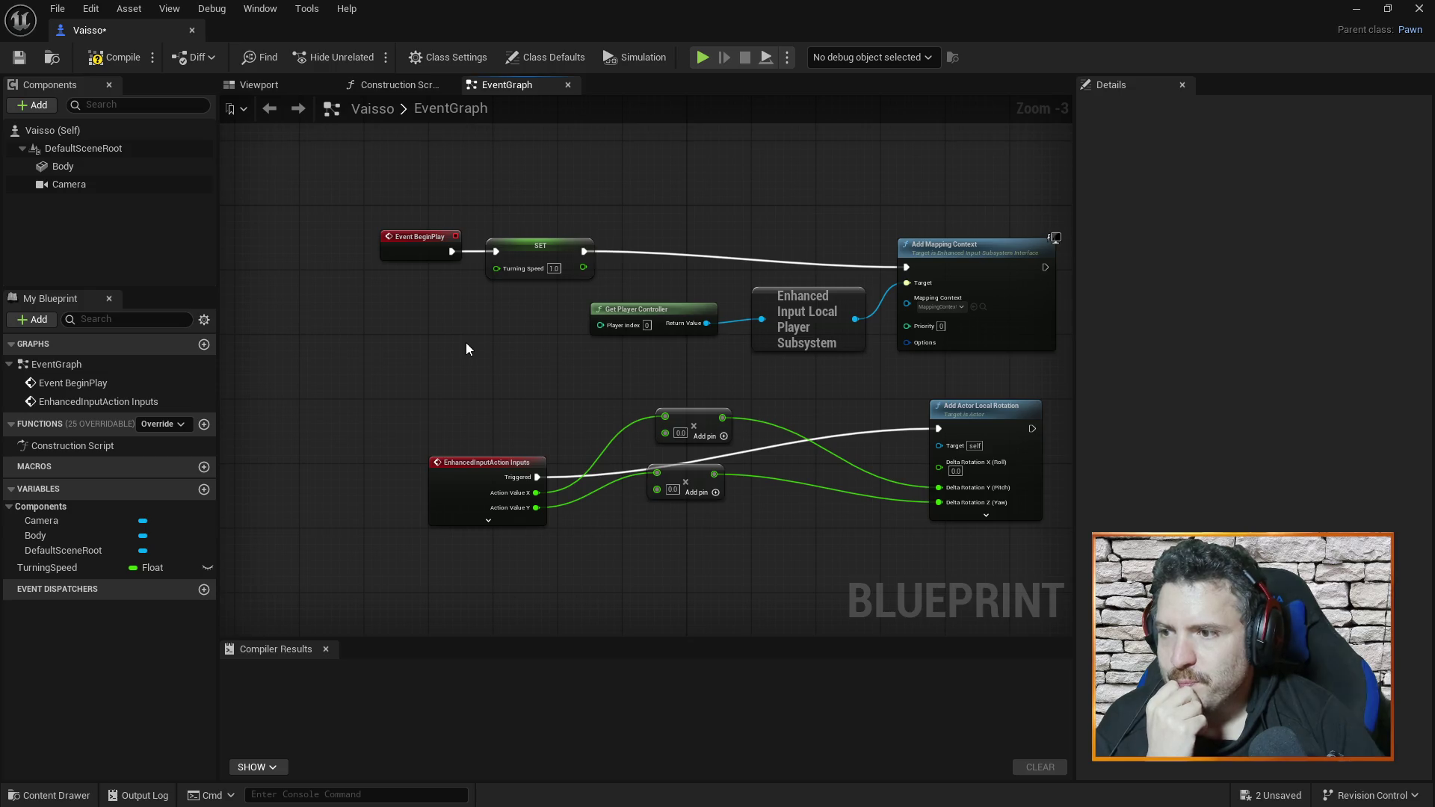
right_click(583, 266)
click(532, 313)
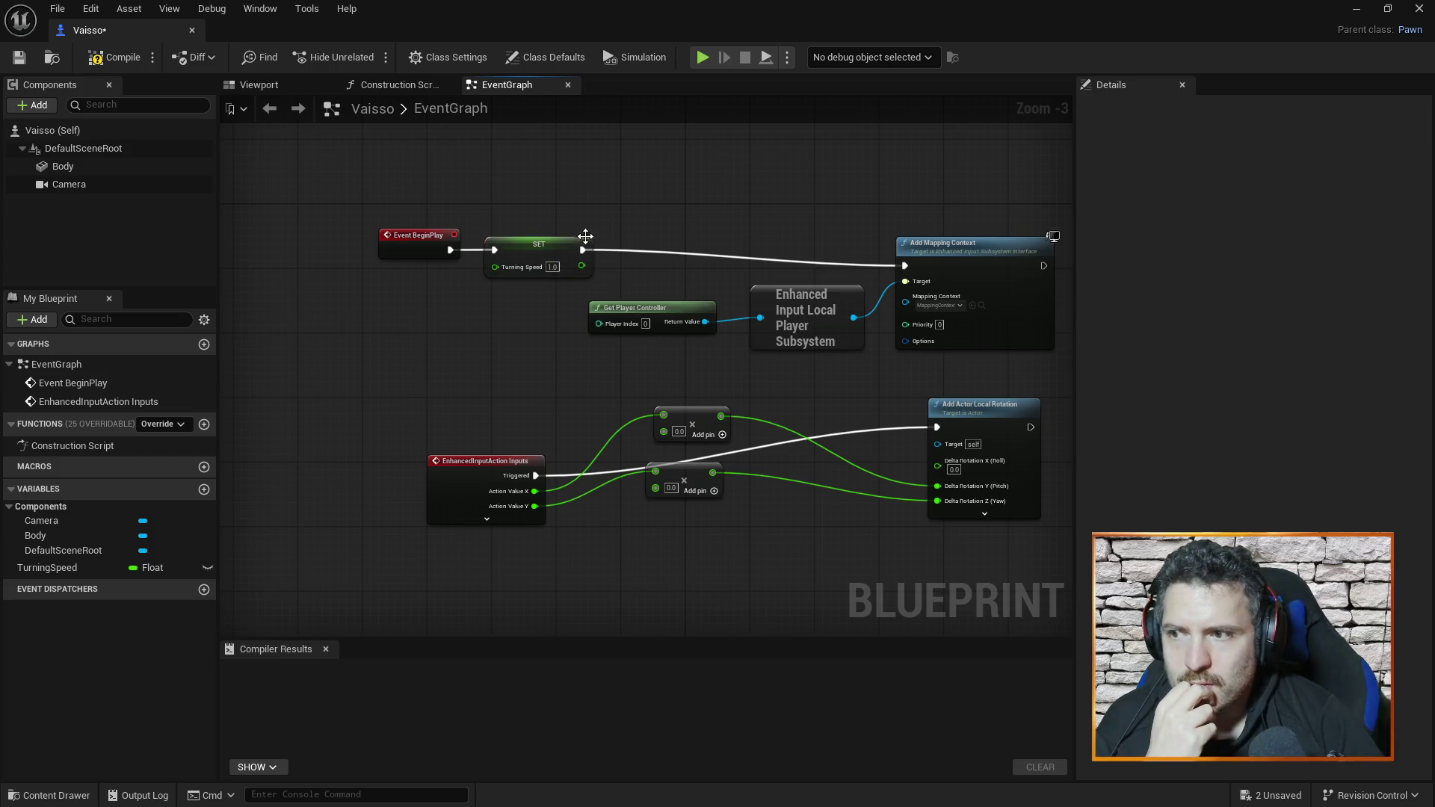
right_click(581, 261)
click(540, 303)
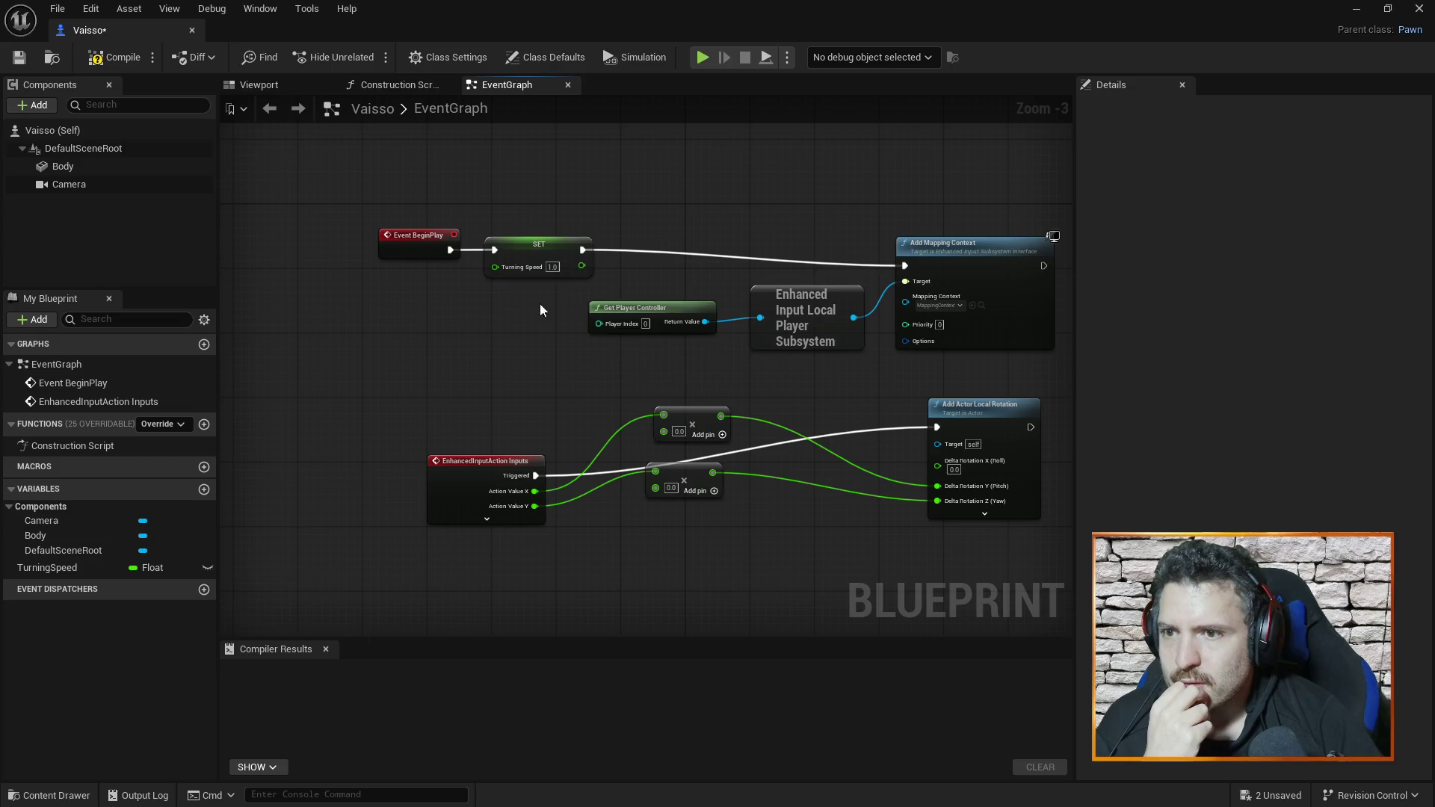
right_click(561, 240)
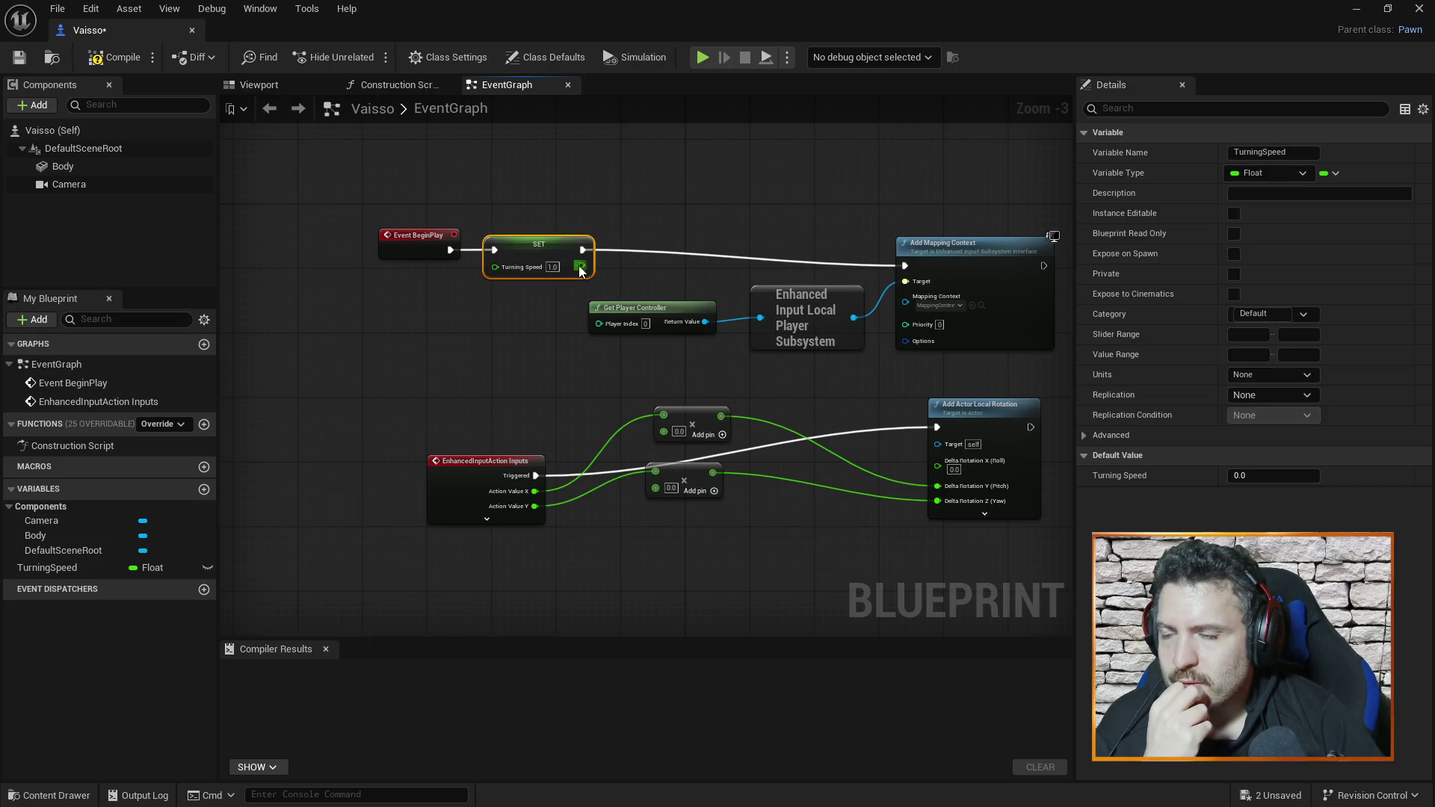
mouse_move(581, 265)
mouse_down()
mouse_move(616, 446)
mouse_move(657, 426)
mouse_move(665, 437)
mouse_up()
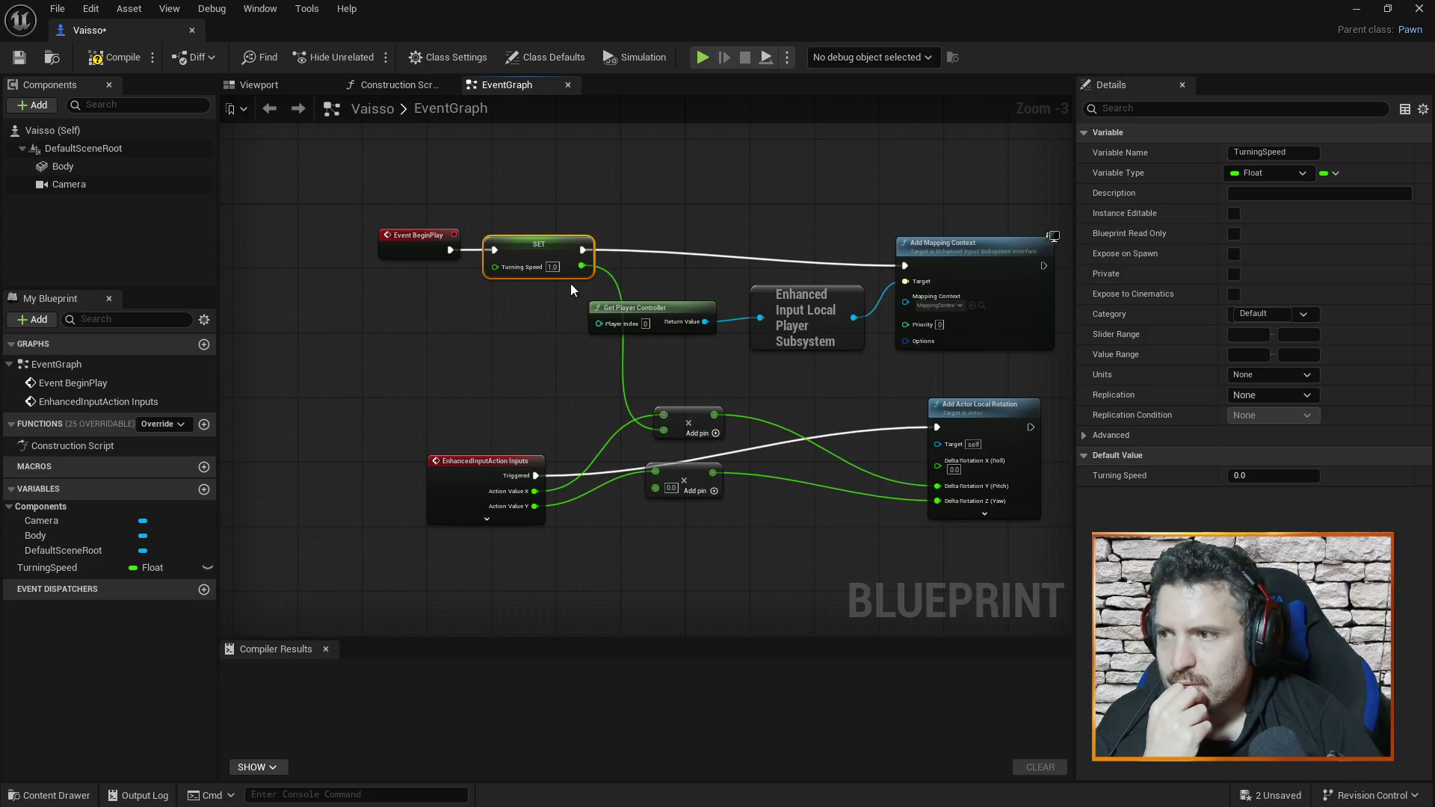
mouse_move(581, 266)
mouse_down()
mouse_move(629, 492)
mouse_move(655, 488)
mouse_up()
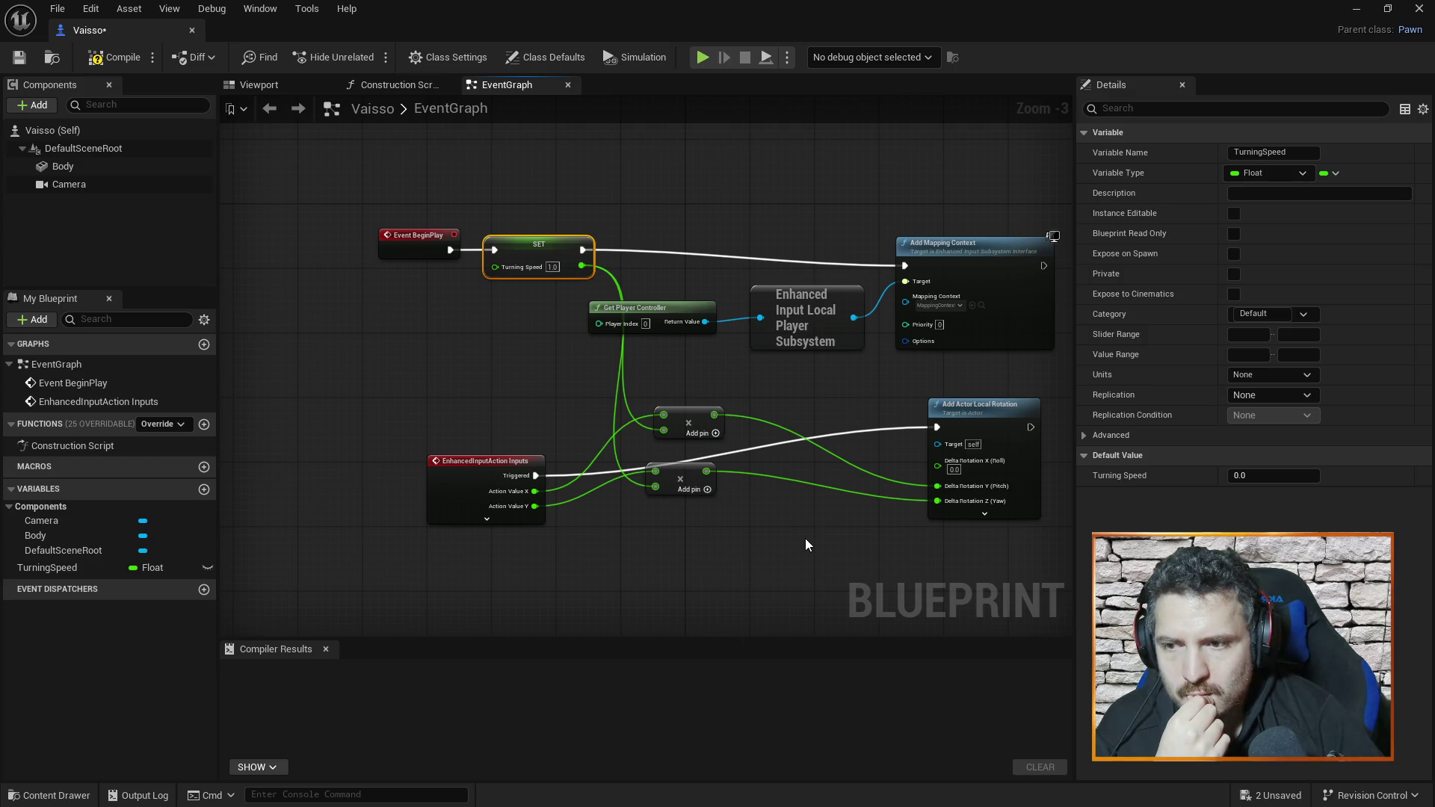
- Rewire the lower Add result to Delta Rotation X only, then compile Vaisso
drag(944, 500, 935, 466)
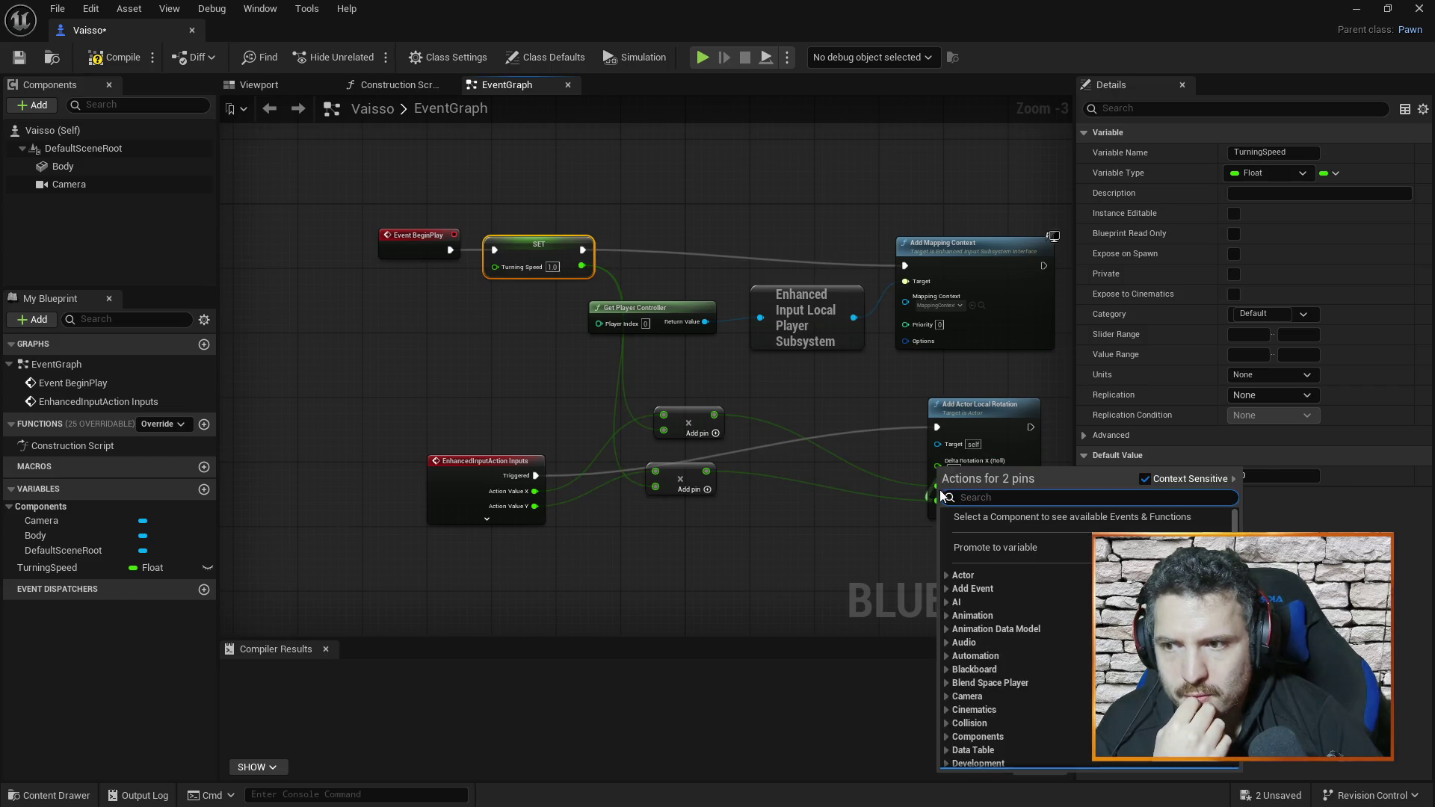
click(907, 517)
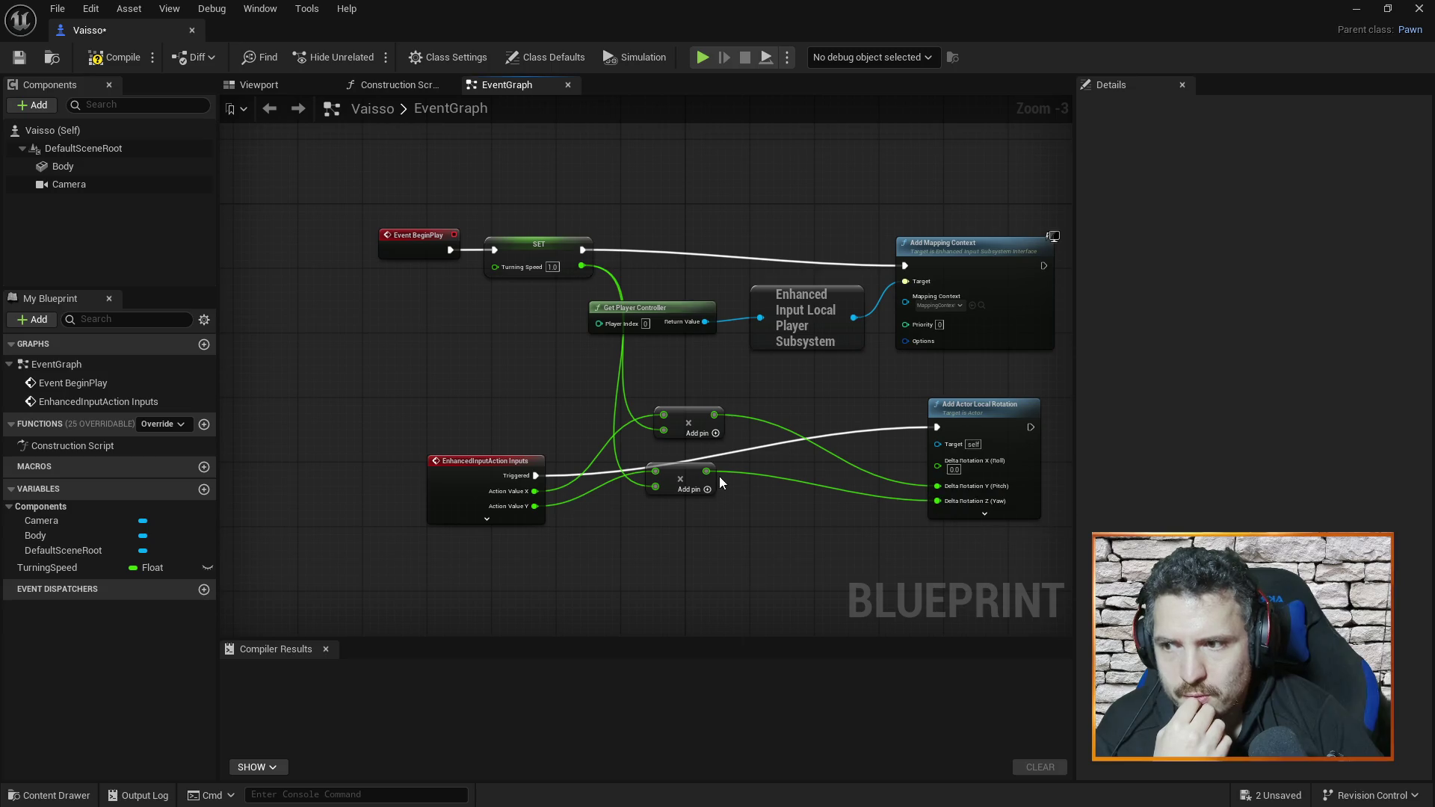
drag(707, 471, 940, 464)
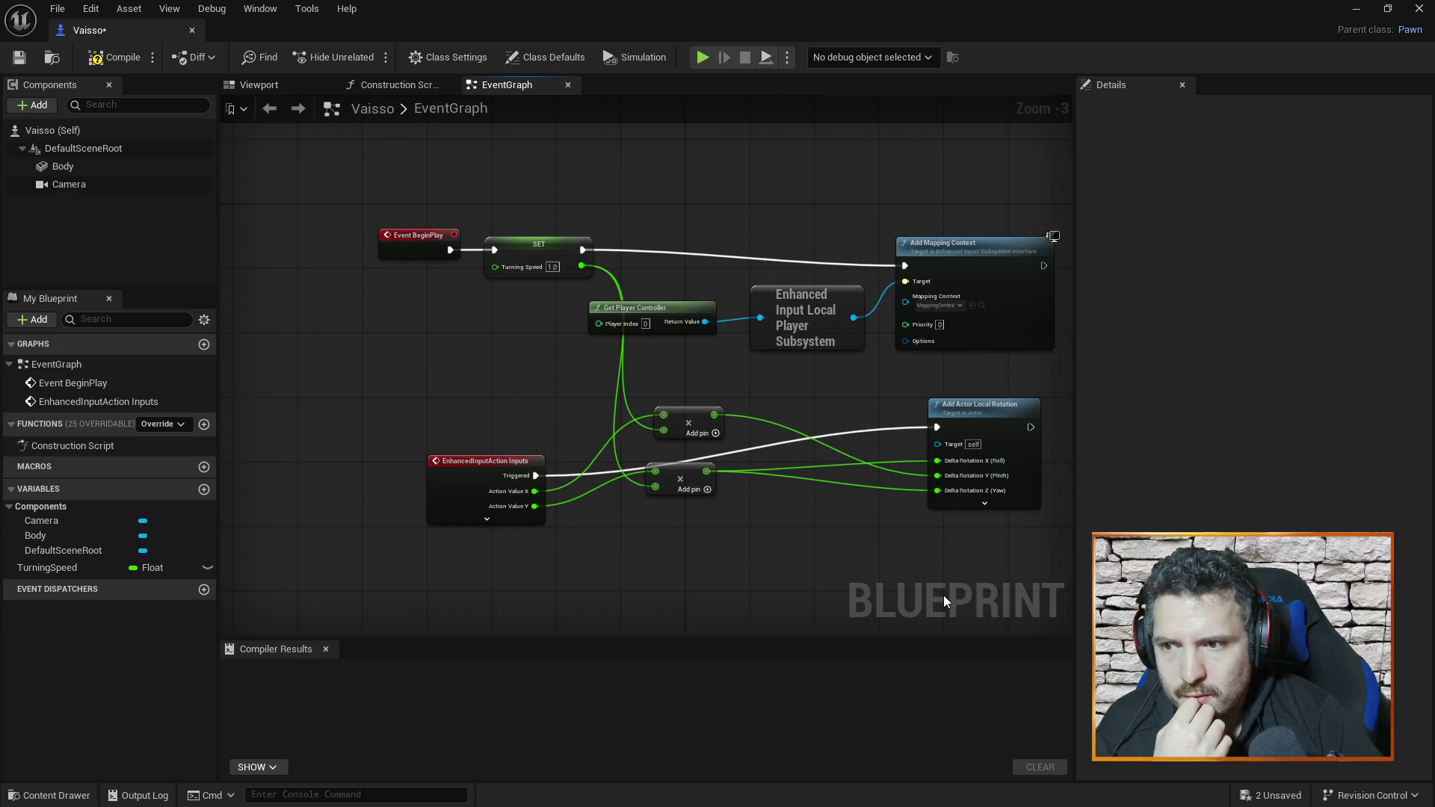
alt+click(705, 469)
drag(705, 470, 937, 464)
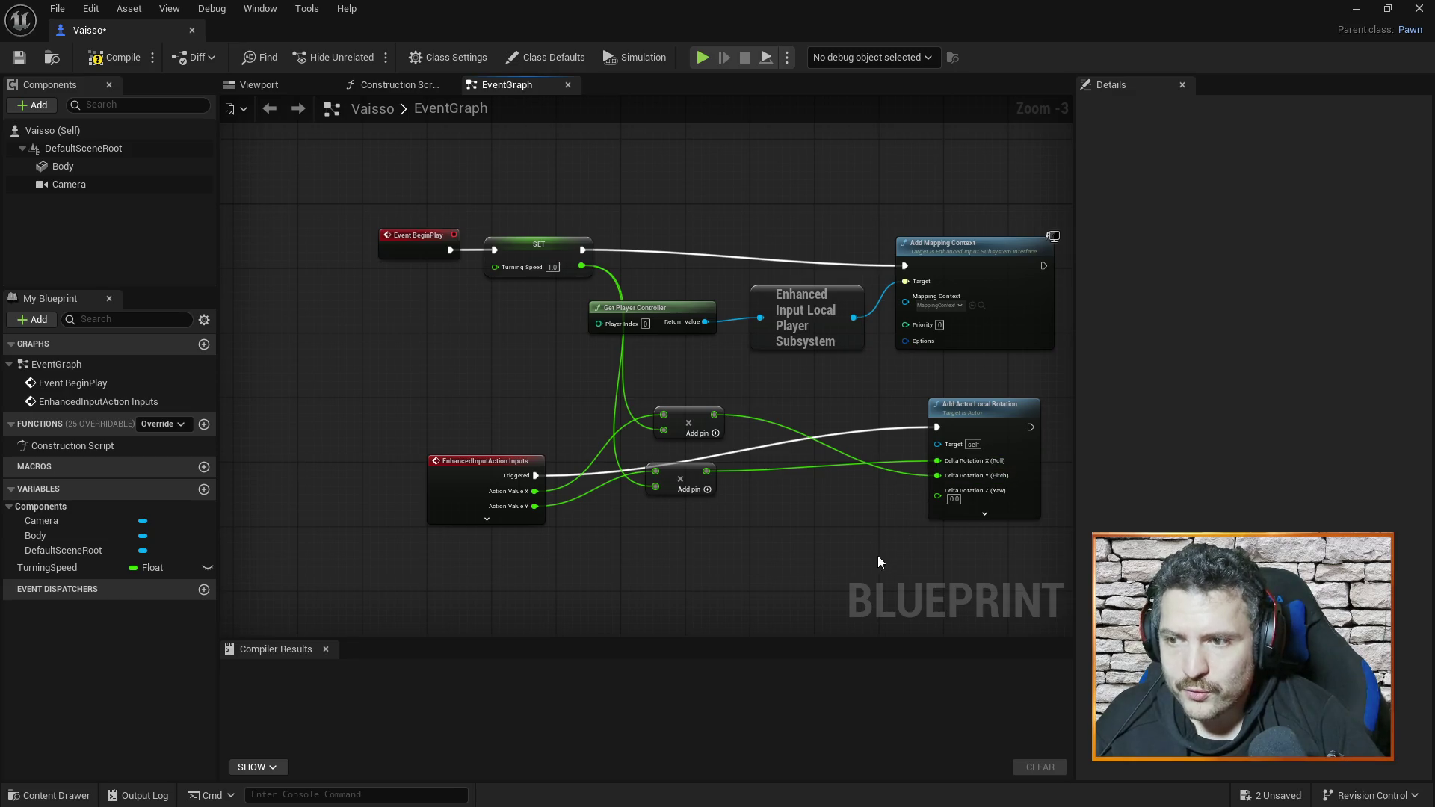
click(116, 57)
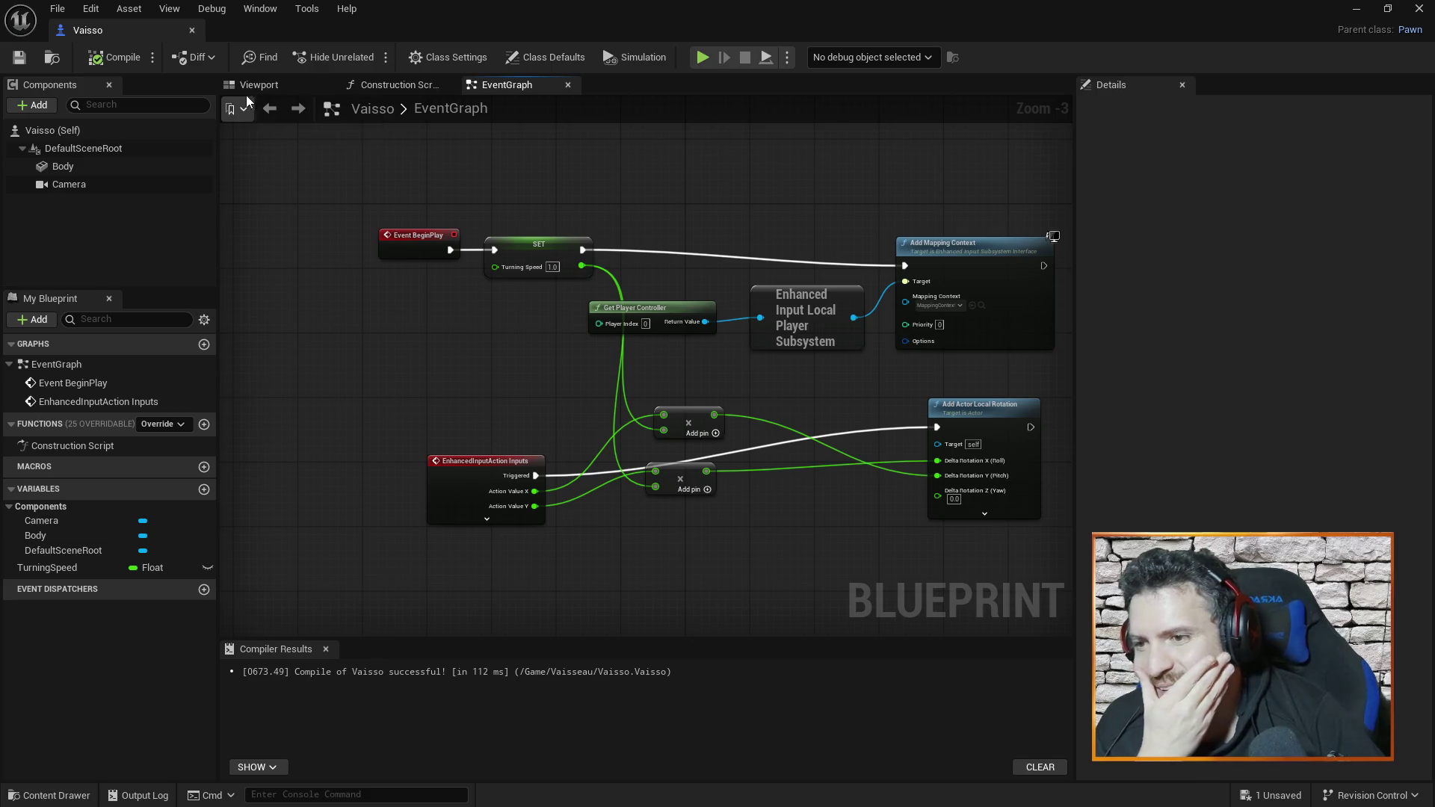
- Close the Vaisso Blueprint, fly the ship in a TestMap Play session, then stop with Esc
click(193, 31)
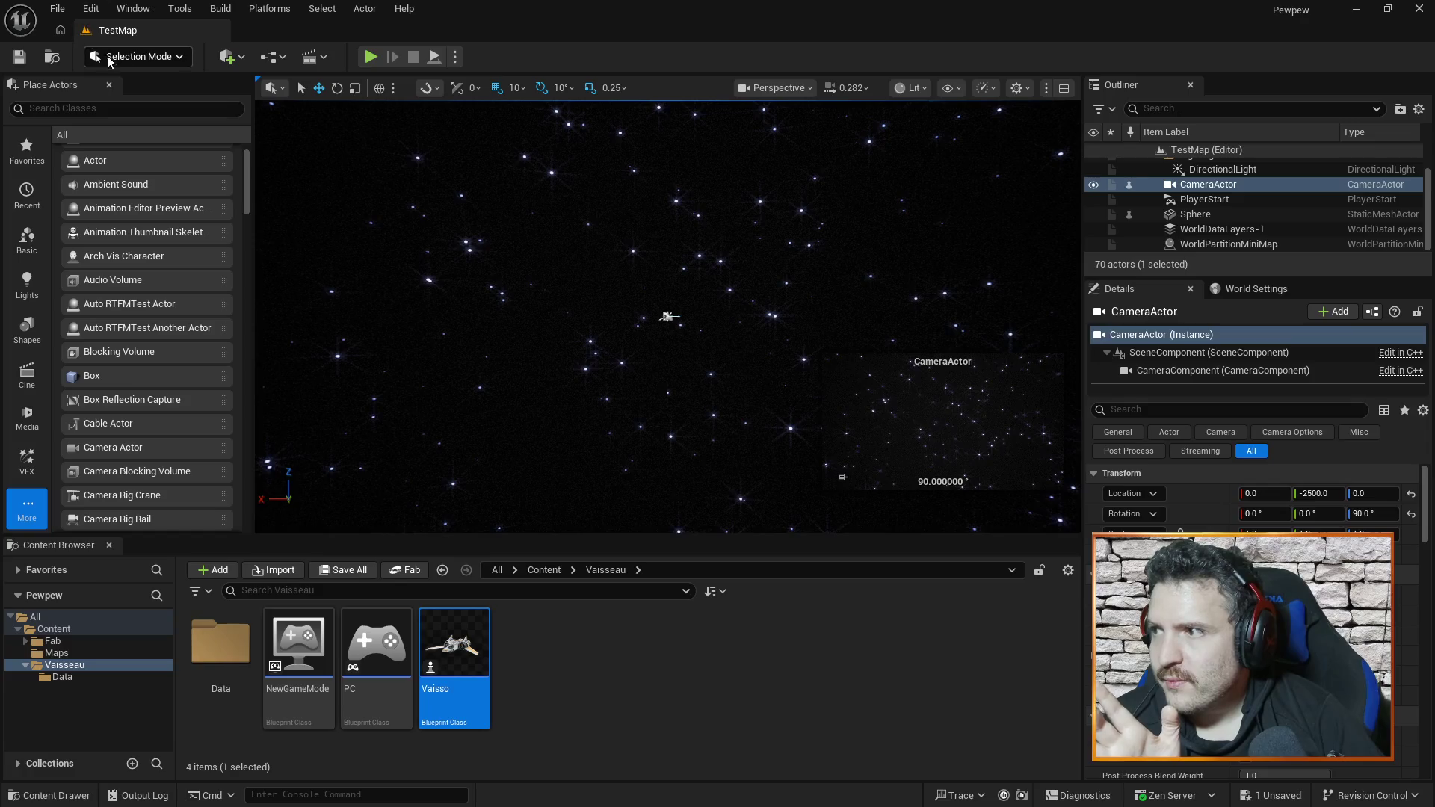
click(370, 58)
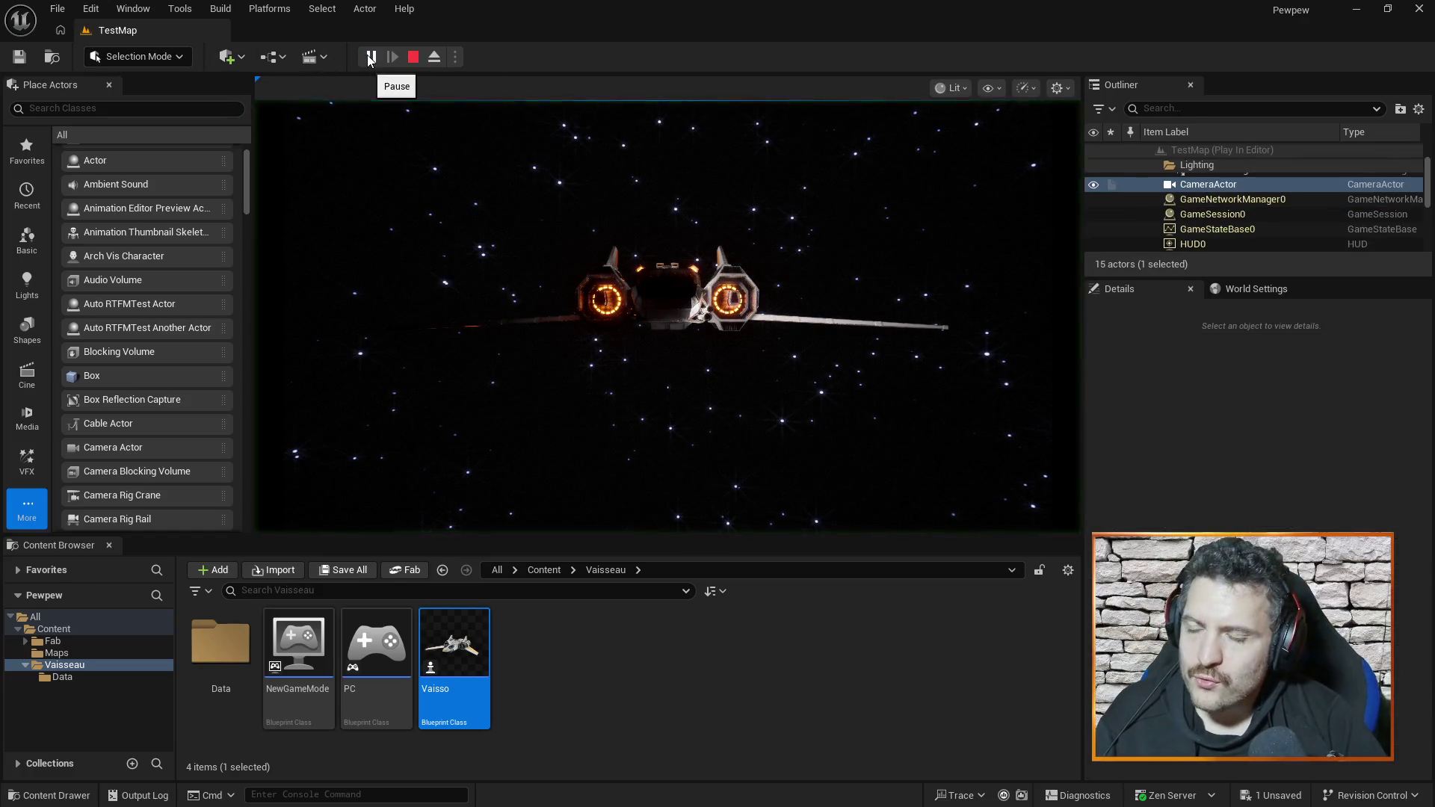
click(714, 273)
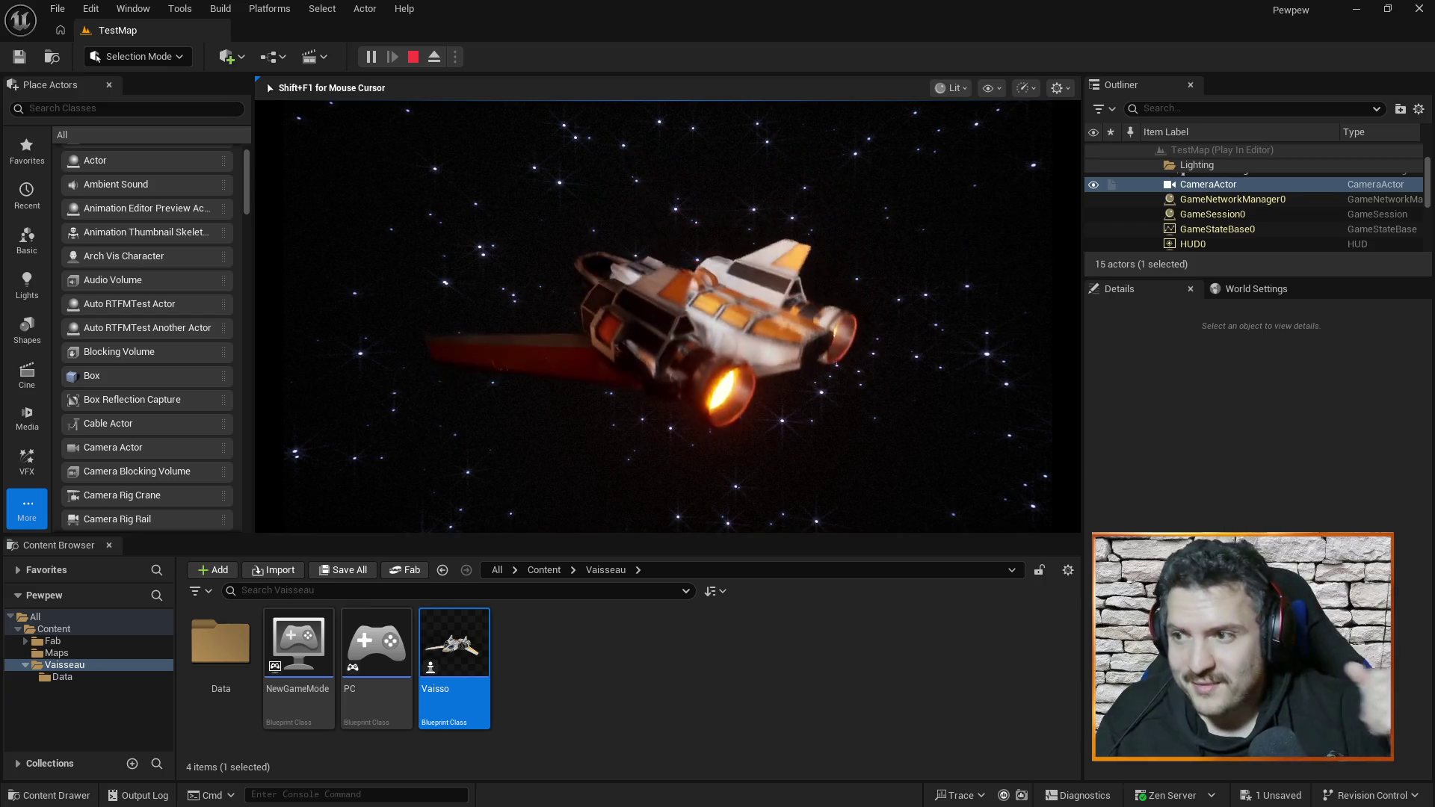
key(Escape)
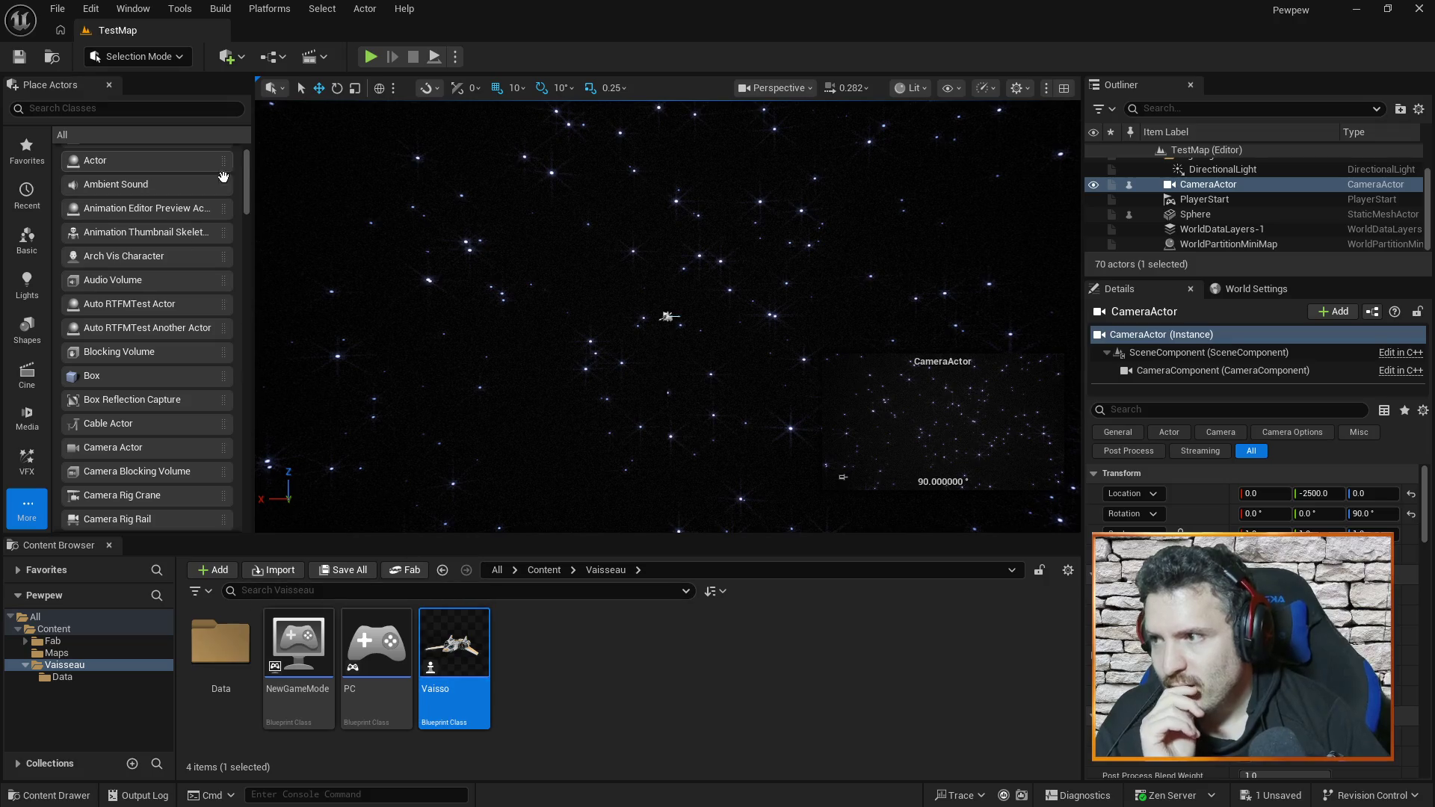
right_click(420, 654)
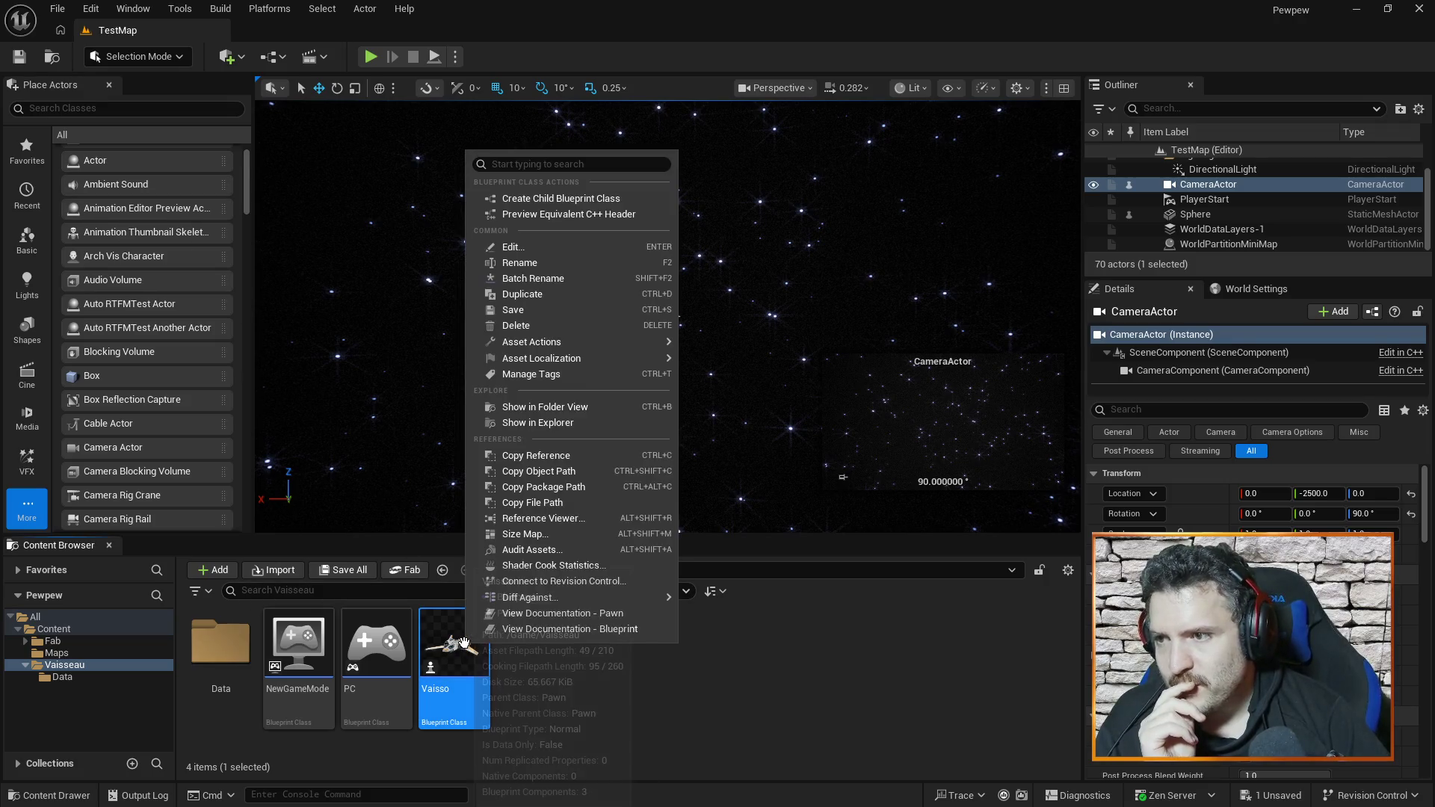
- Reopen Vaisso and raise the input action, both Add nodes and Add Actor Local Rotation
click(420, 634)
double_click(420, 633)
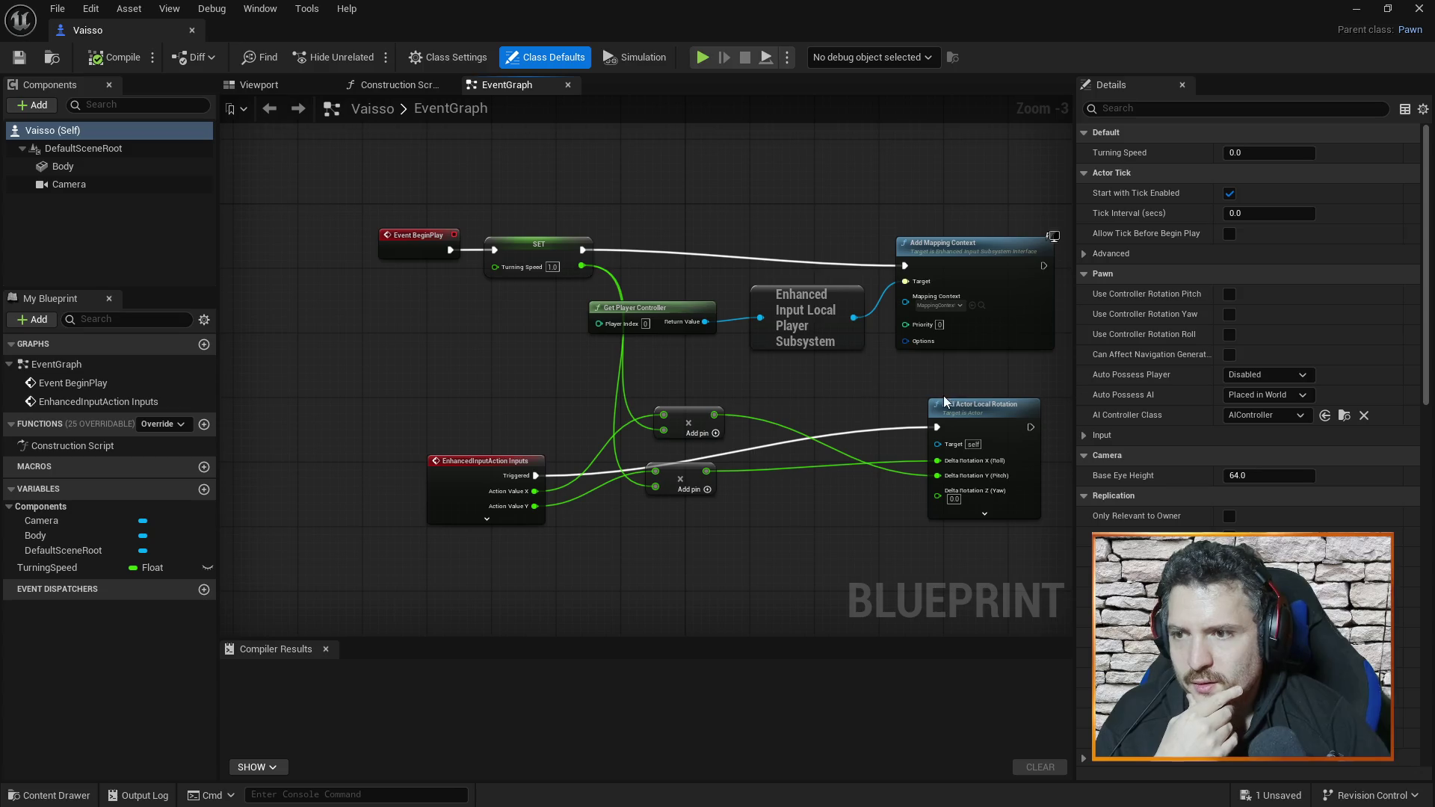
drag(973, 406, 924, 407)
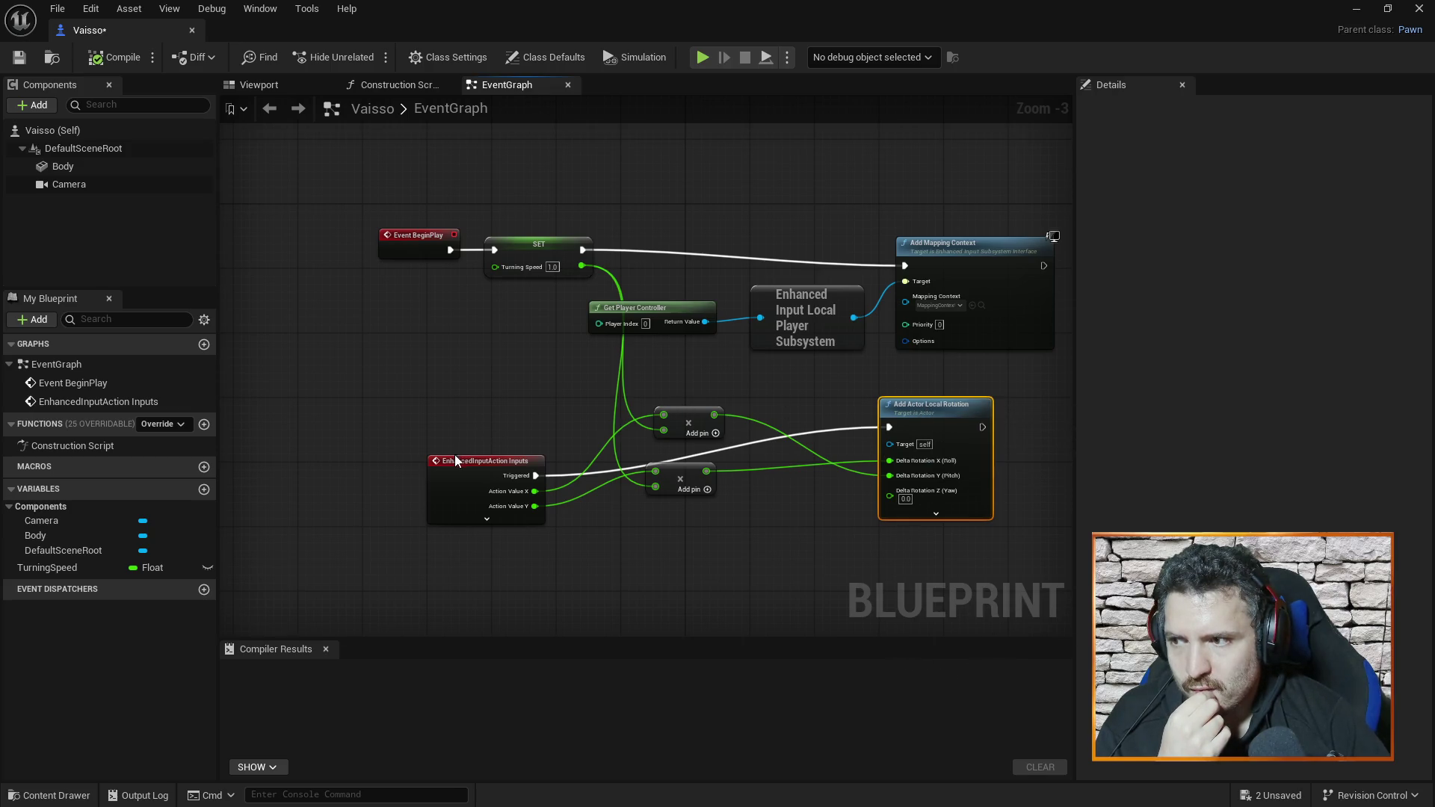
drag(458, 457, 440, 379)
drag(685, 413, 685, 365)
drag(682, 474, 689, 426)
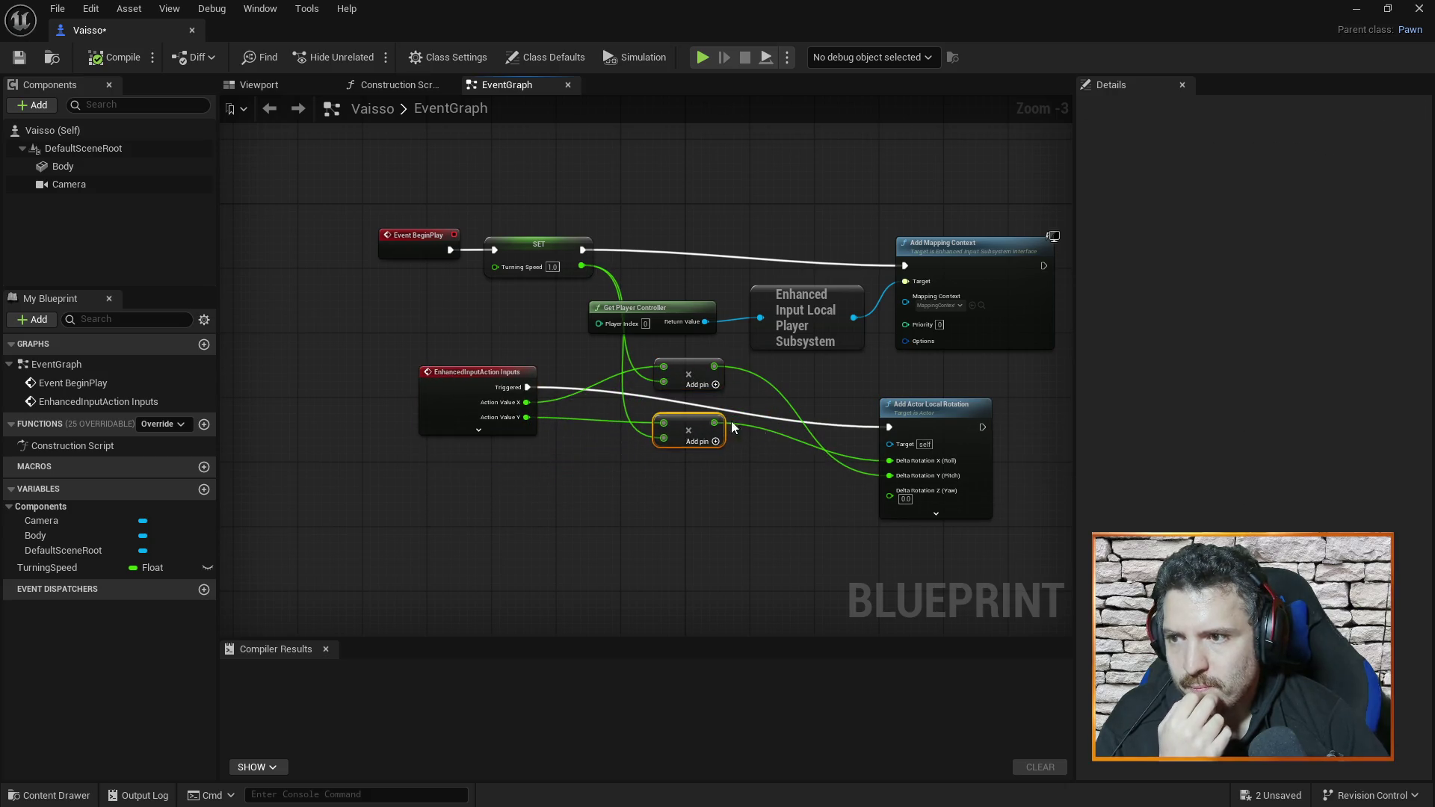
drag(958, 409, 958, 383)
scroll(822, 492, down, 1)
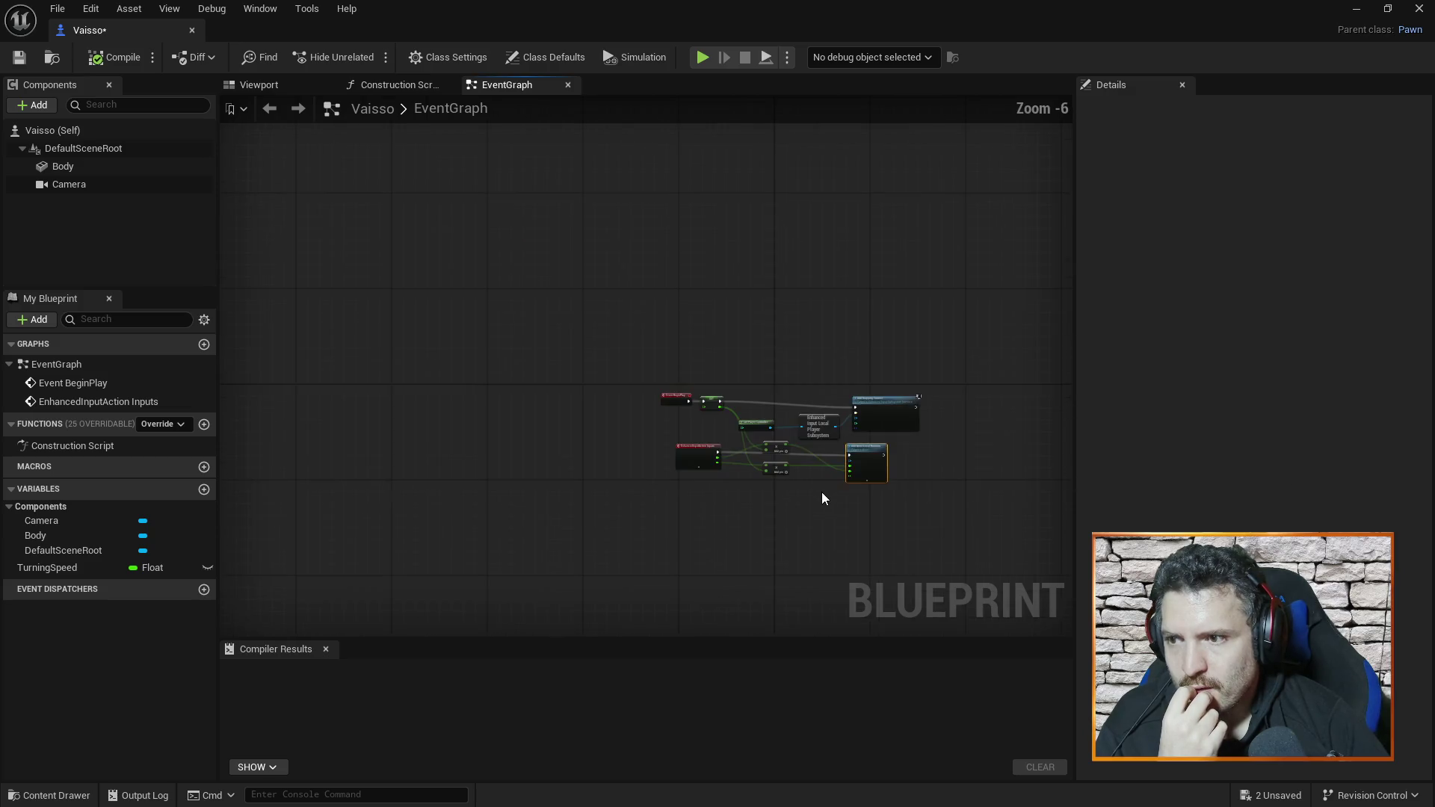
scroll(830, 512, up, 1)
- Add an Add Movement Input node by searching 'movement u' and position it
right_click(789, 517)
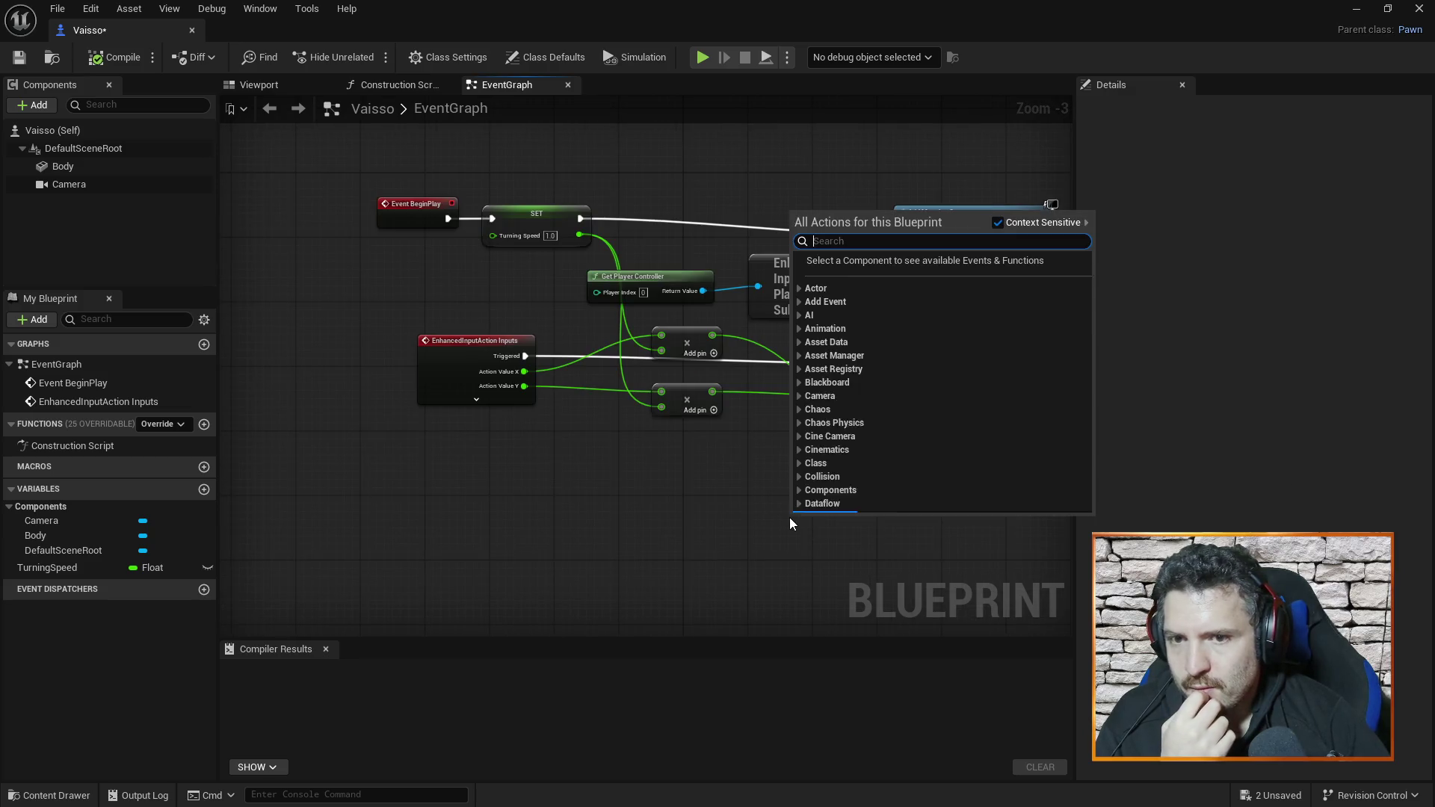
text(movem)
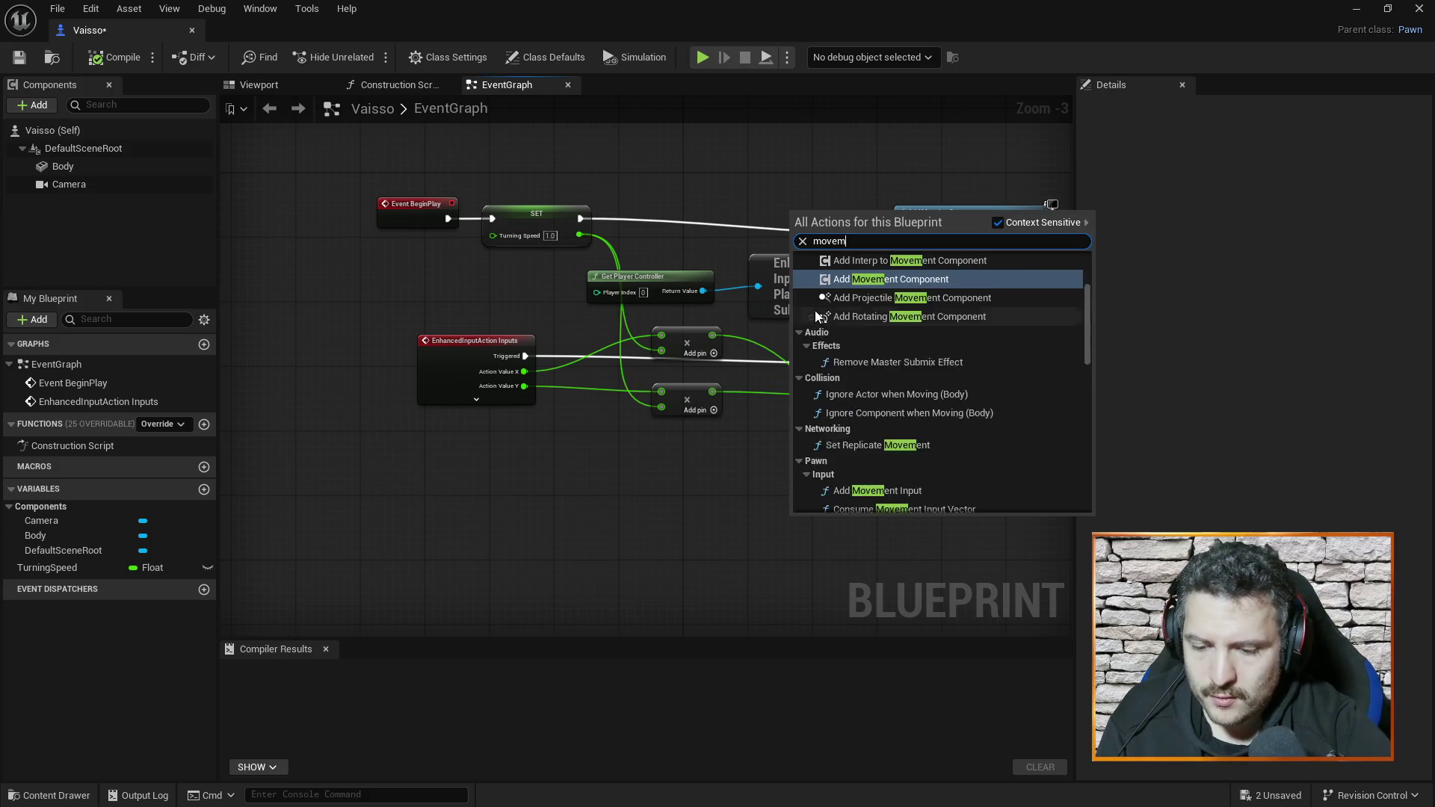
text(ent u)
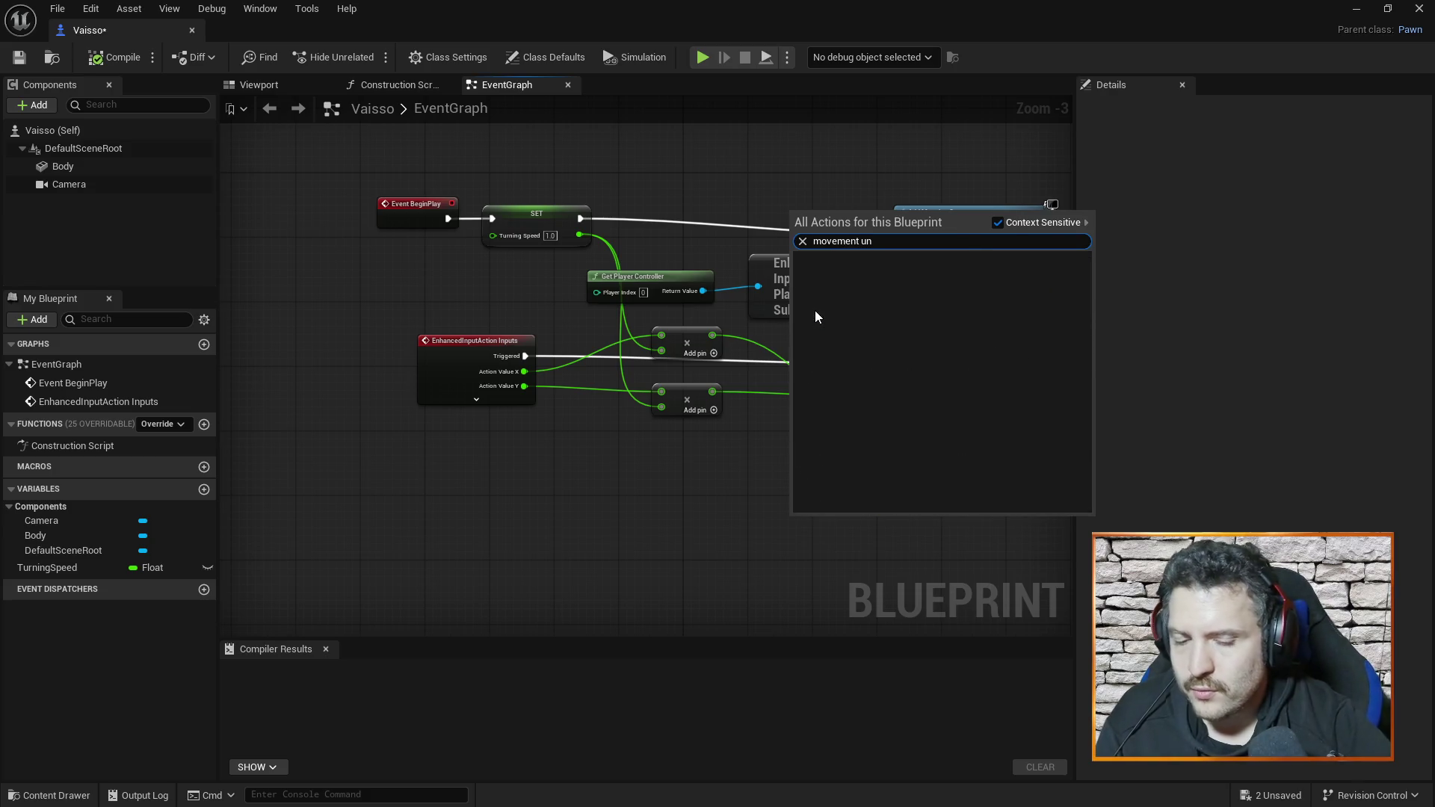
click(889, 274)
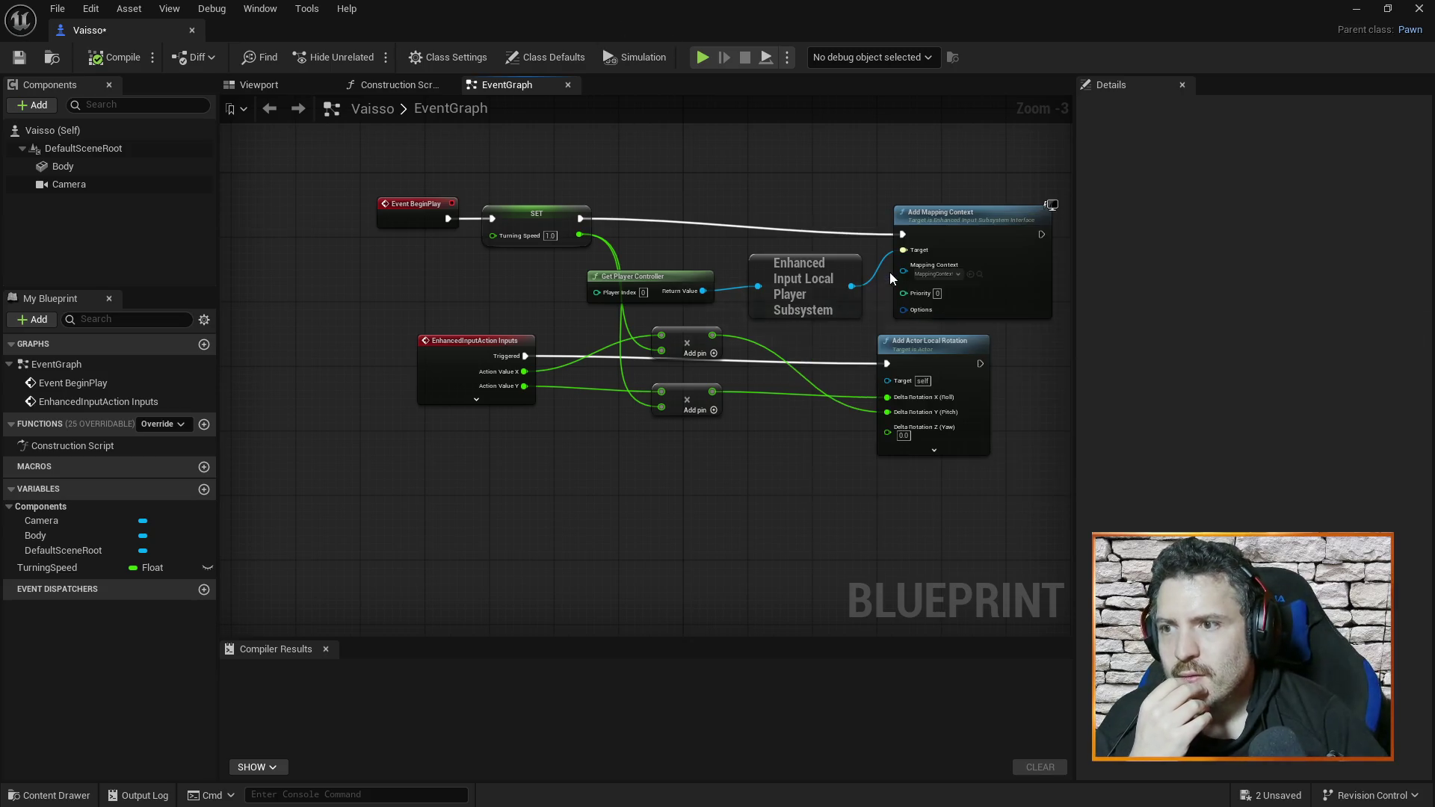
drag(841, 532, 785, 460)
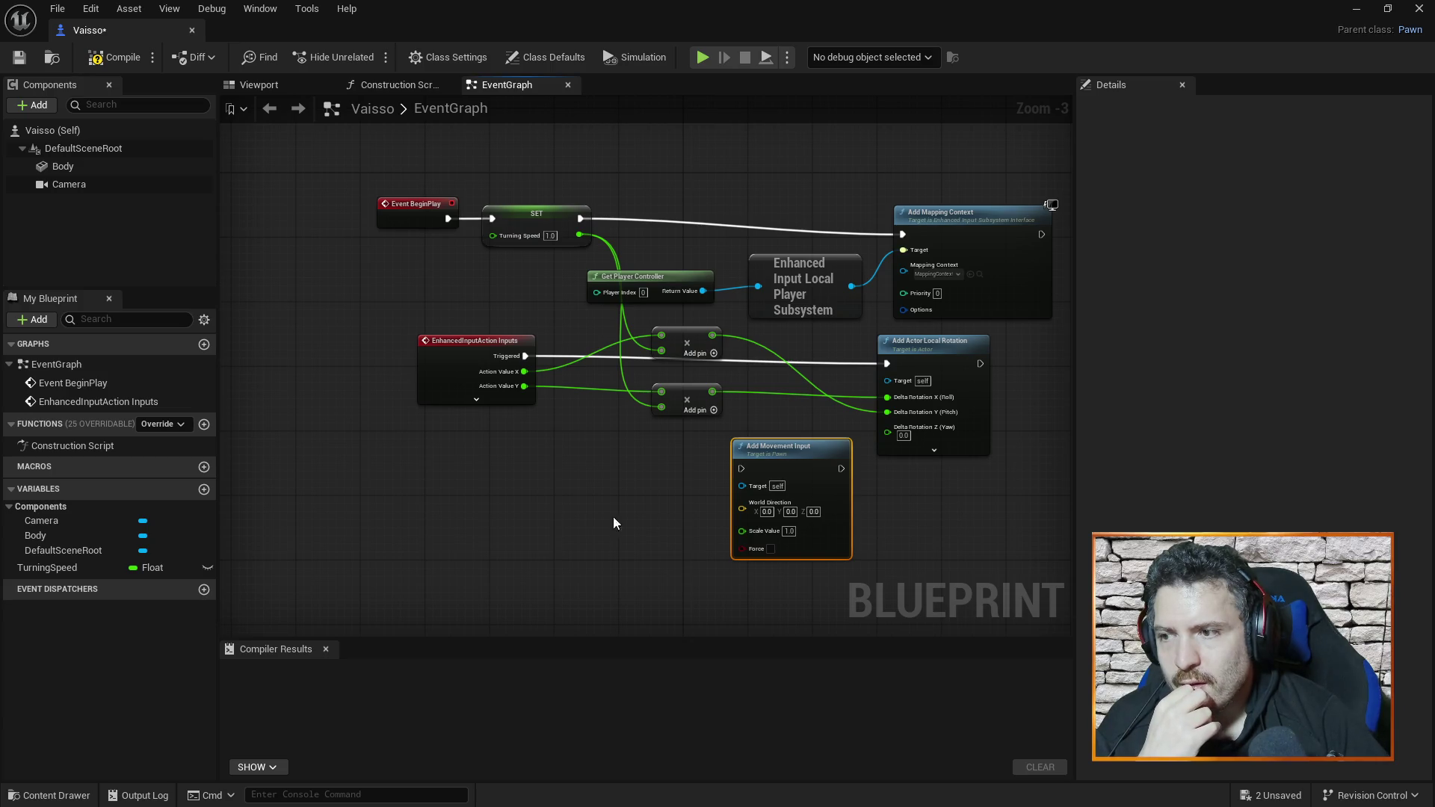
- Search the node list for 'faci', then close it without adding a node
right_click(500, 504)
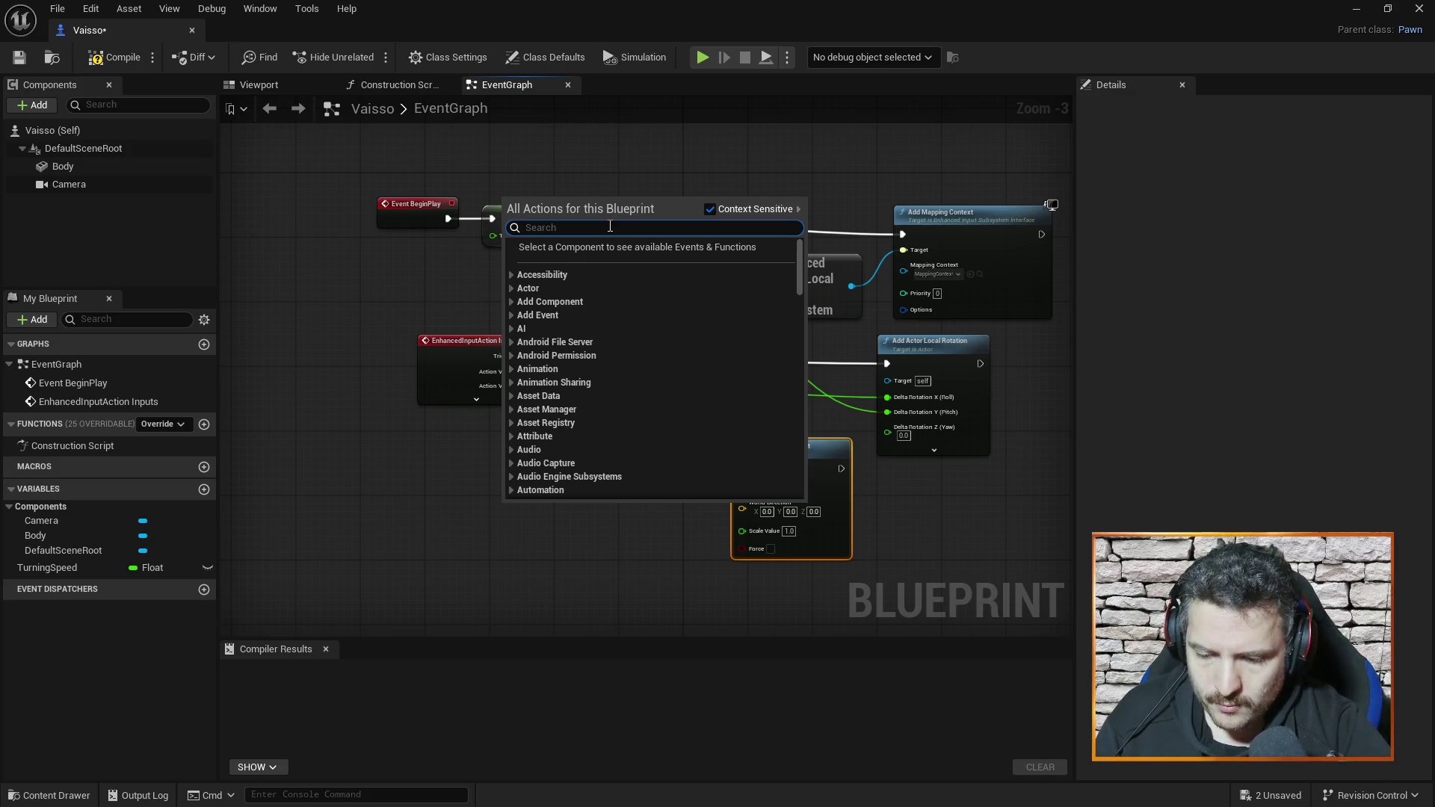
text(faci)
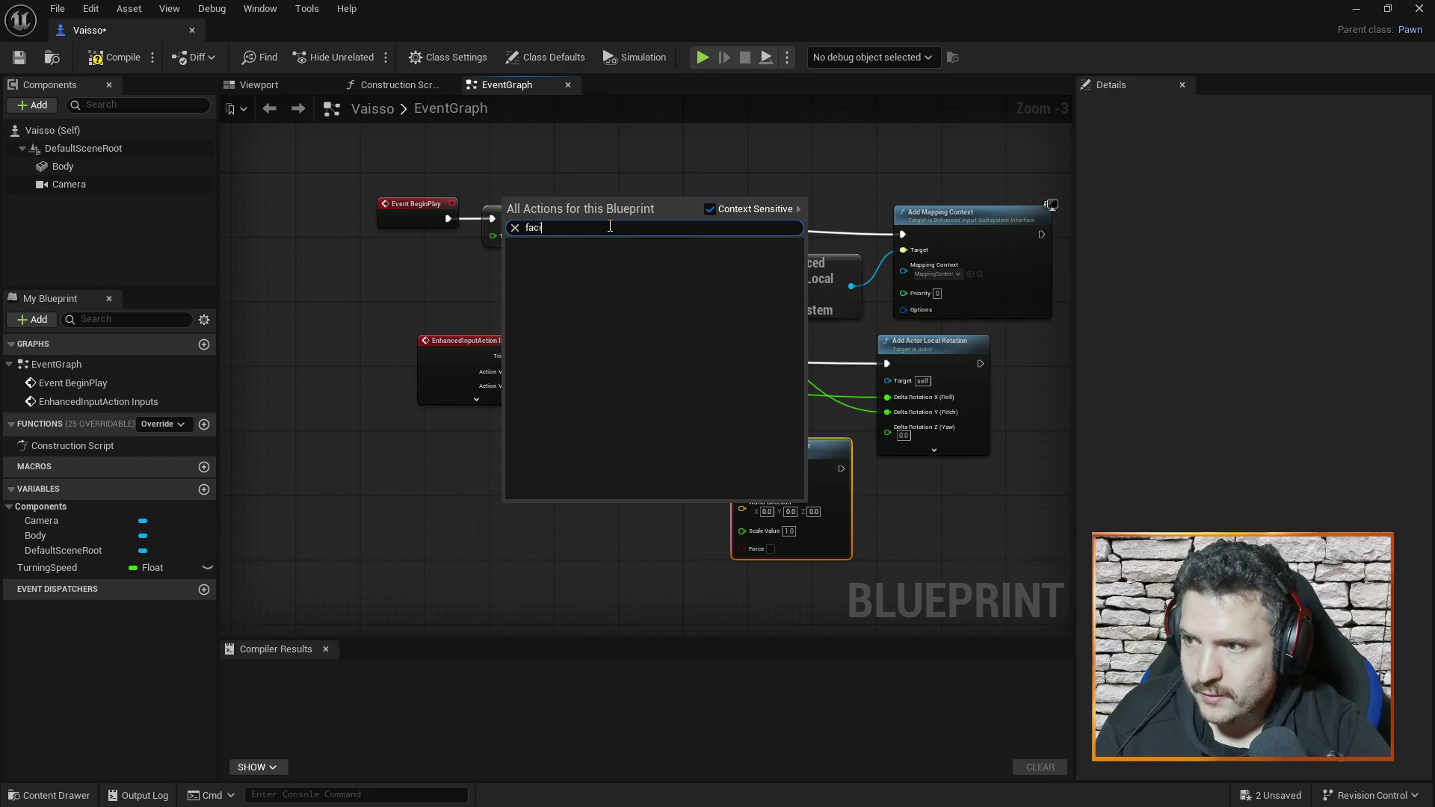
key(BackSpace)
key(BackSpace)
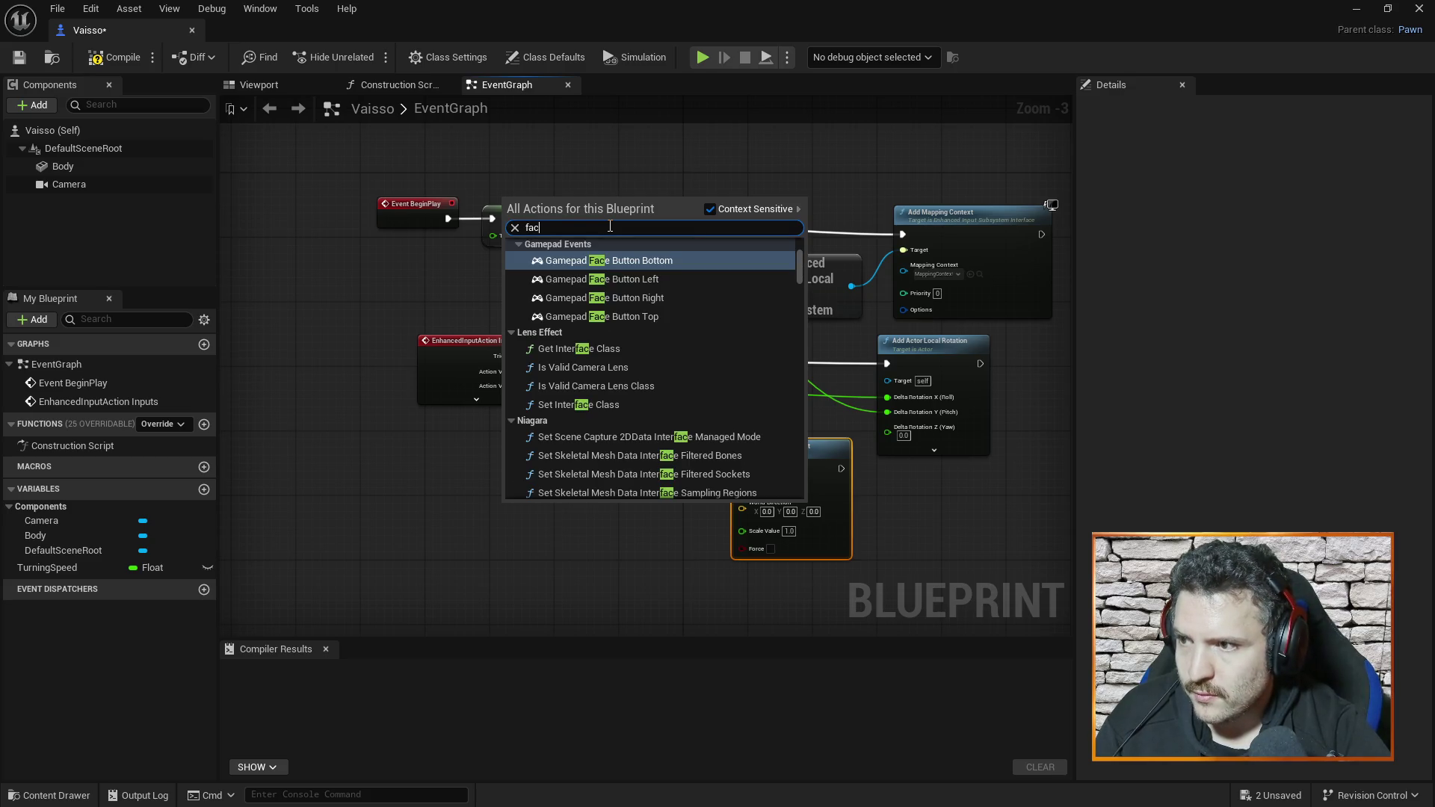
key(BackSpace)
key(BackSpace)
key(BackSpace)
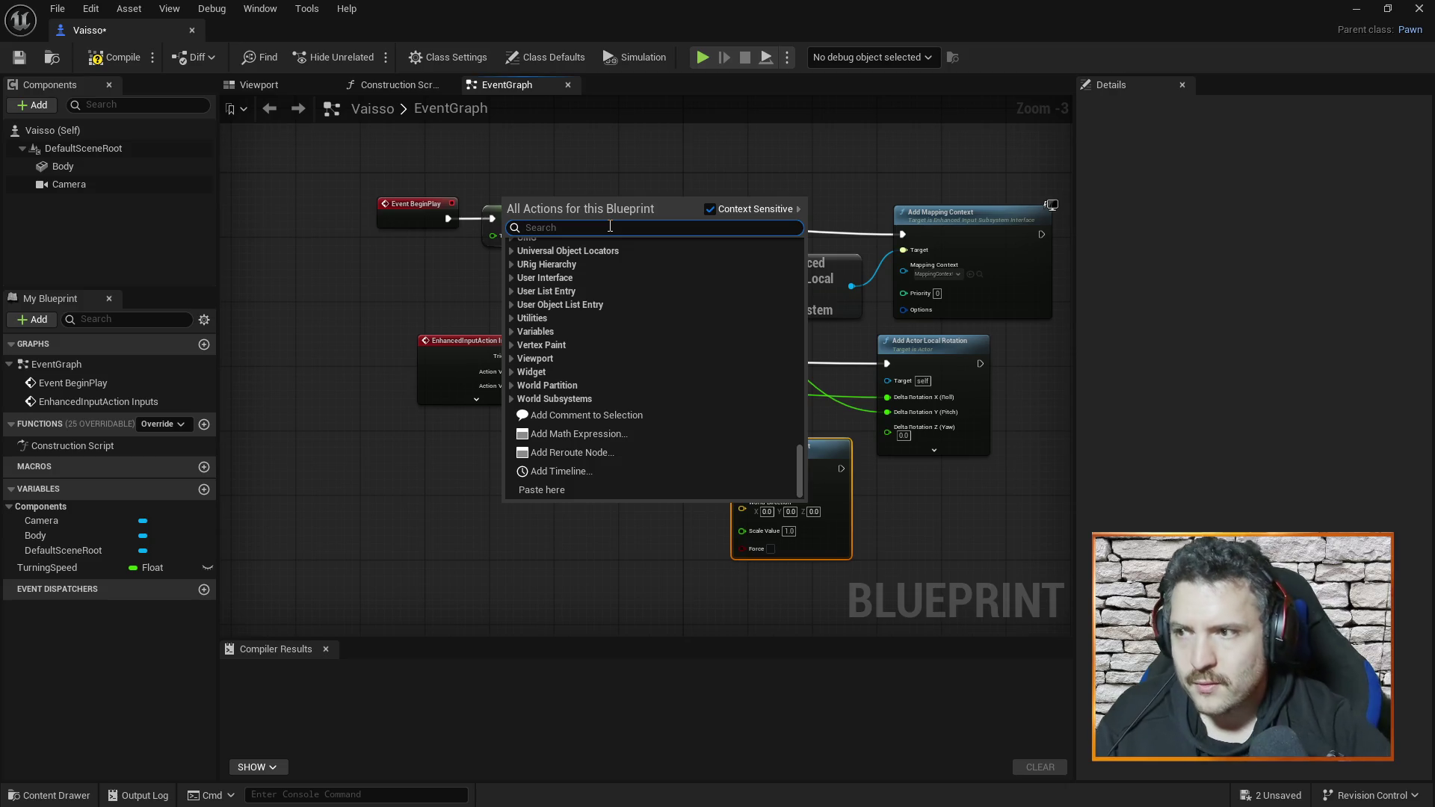
click(334, 298)
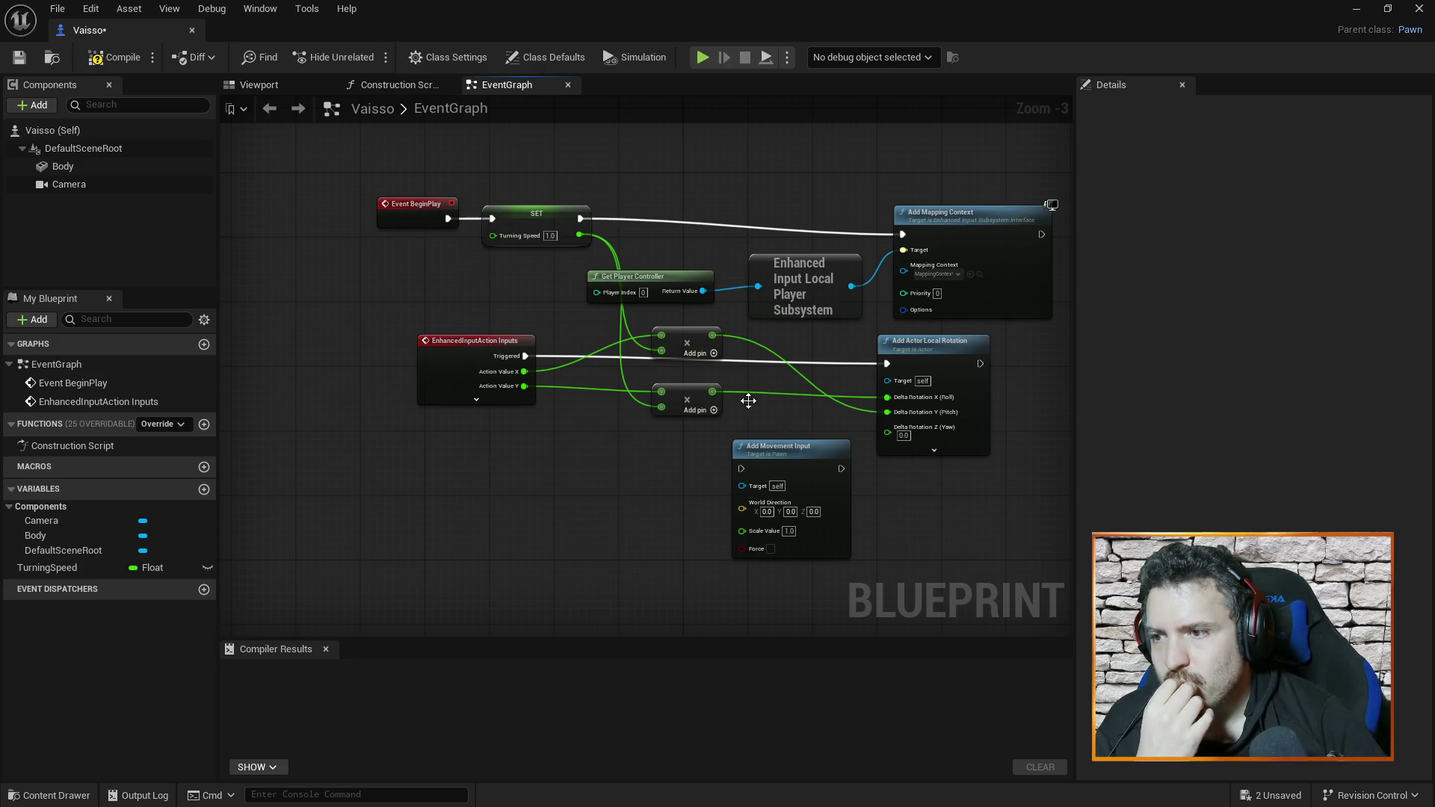
- Add a Get Actor Forward Vector node via 'actor forwar', position it, and leave it unwired
right_click(535, 459)
text(acto)
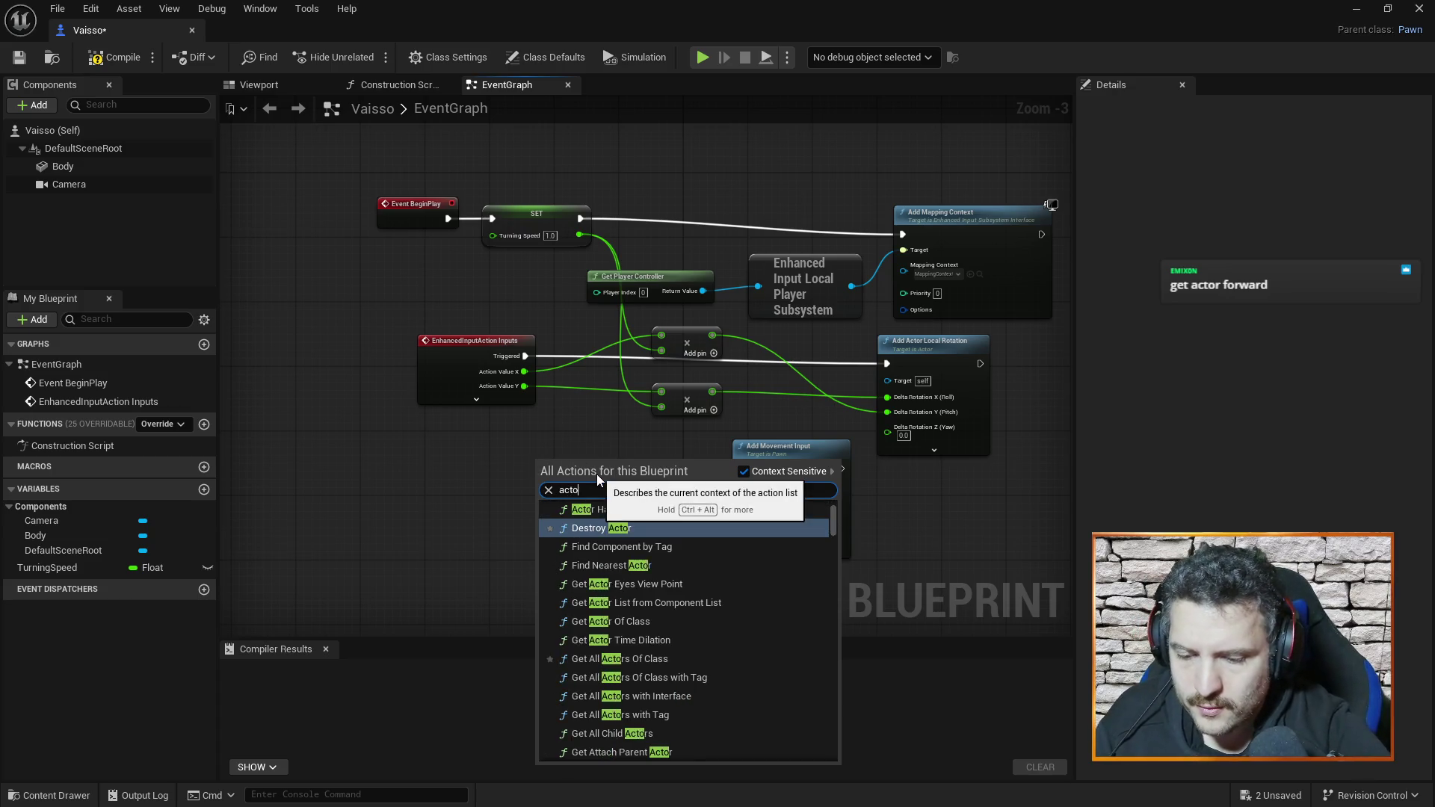
text(r forwar)
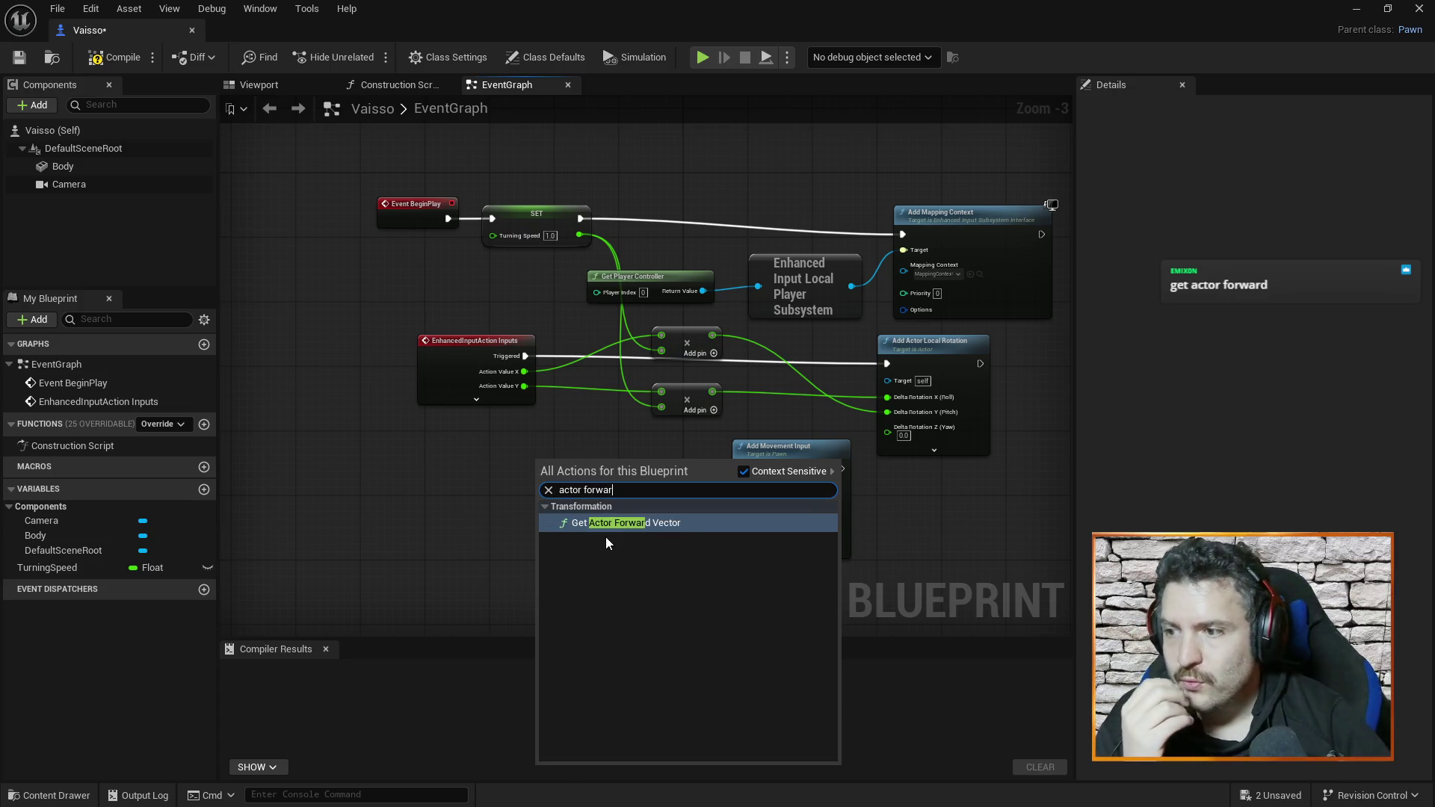
click(607, 525)
drag(586, 463, 618, 461)
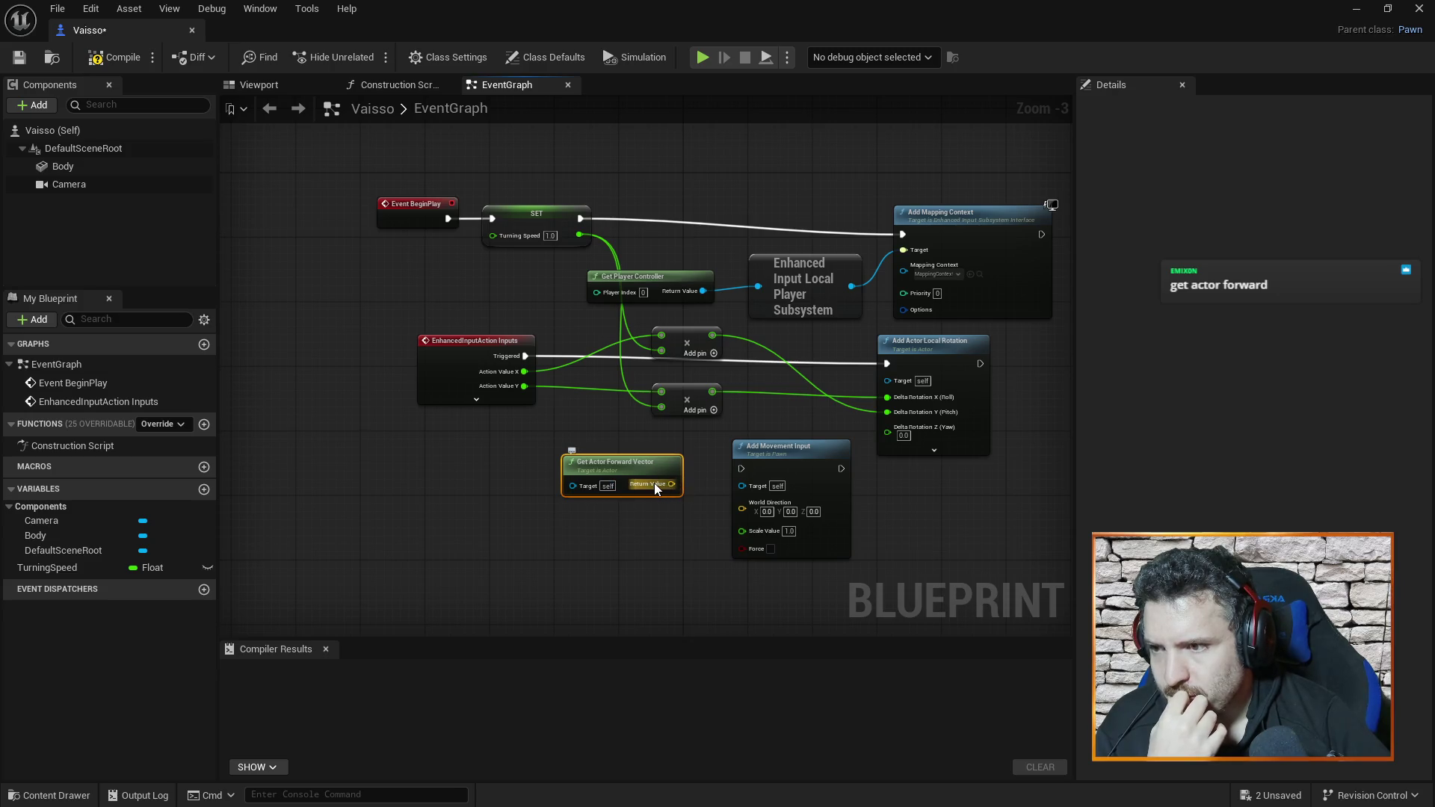
drag(655, 484, 742, 508)
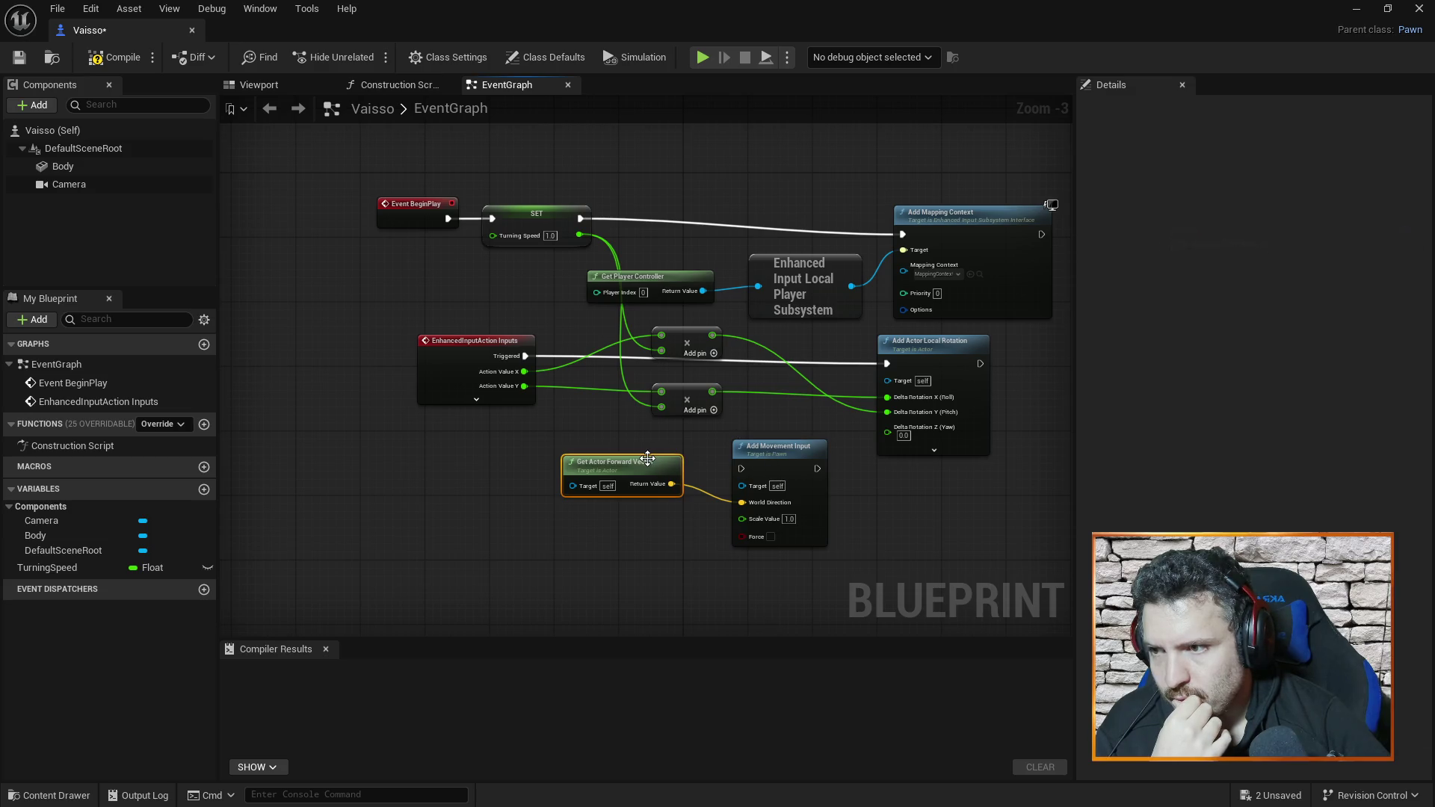
drag(648, 469, 656, 485)
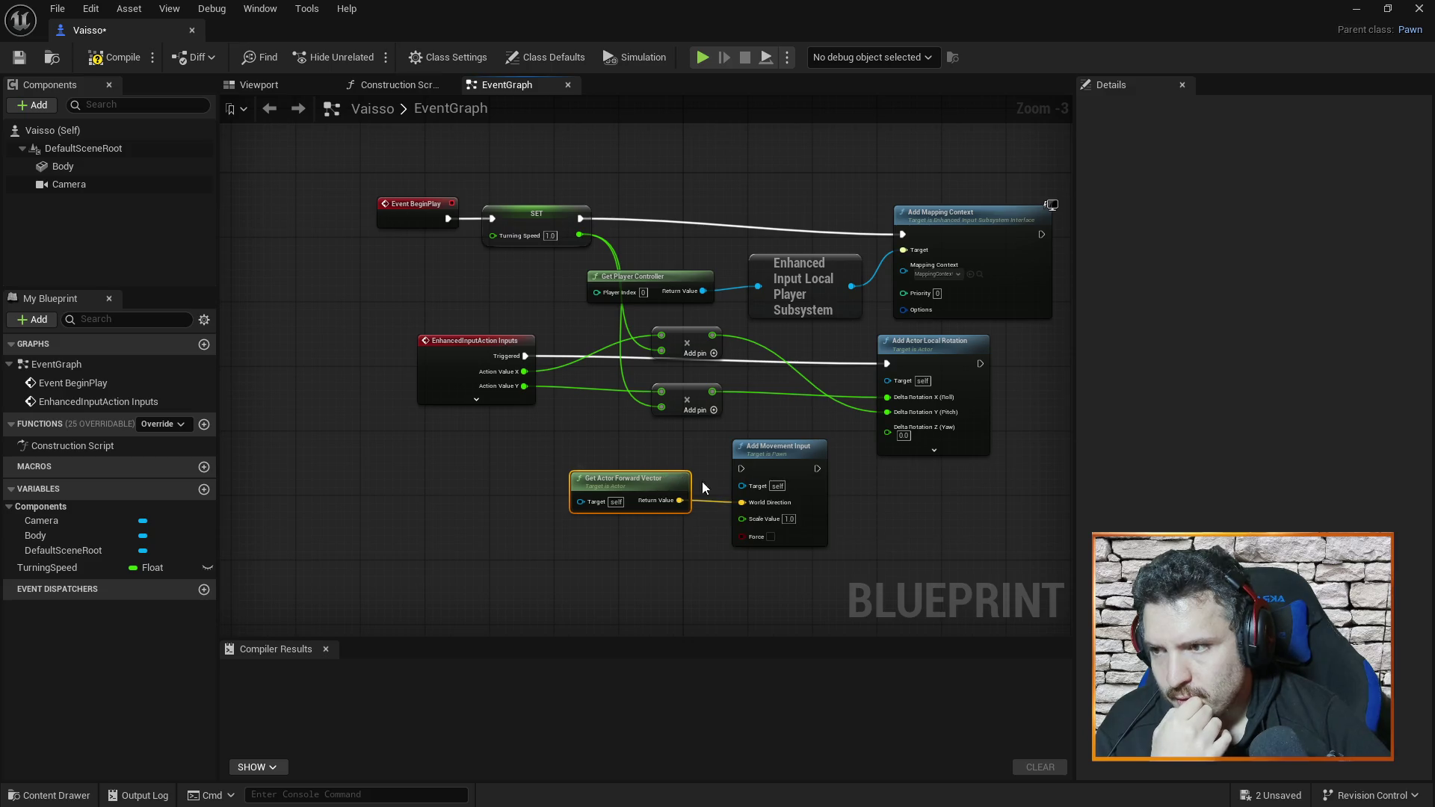
drag(628, 485, 589, 485)
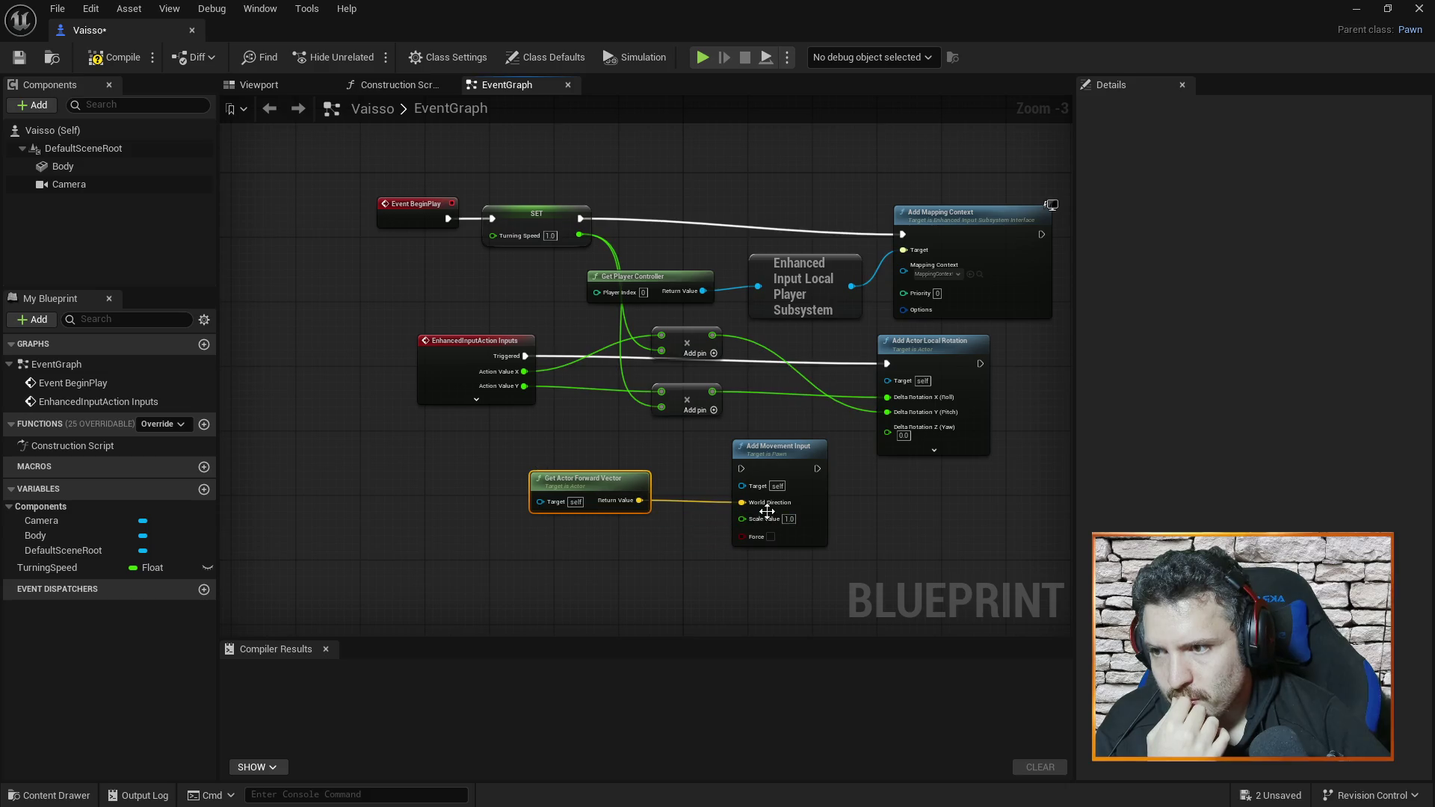
drag(554, 475, 424, 435)
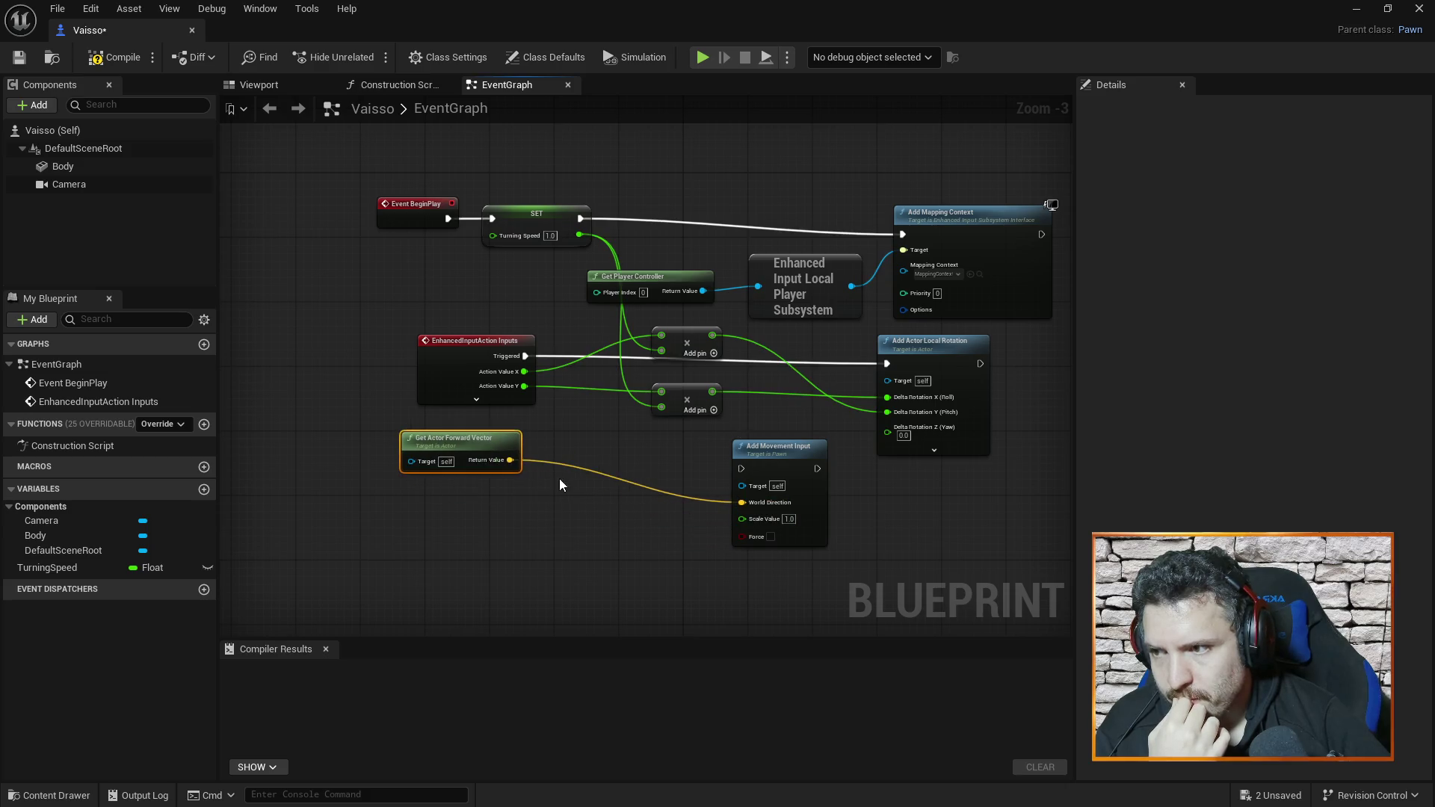
alt+click(511, 459)
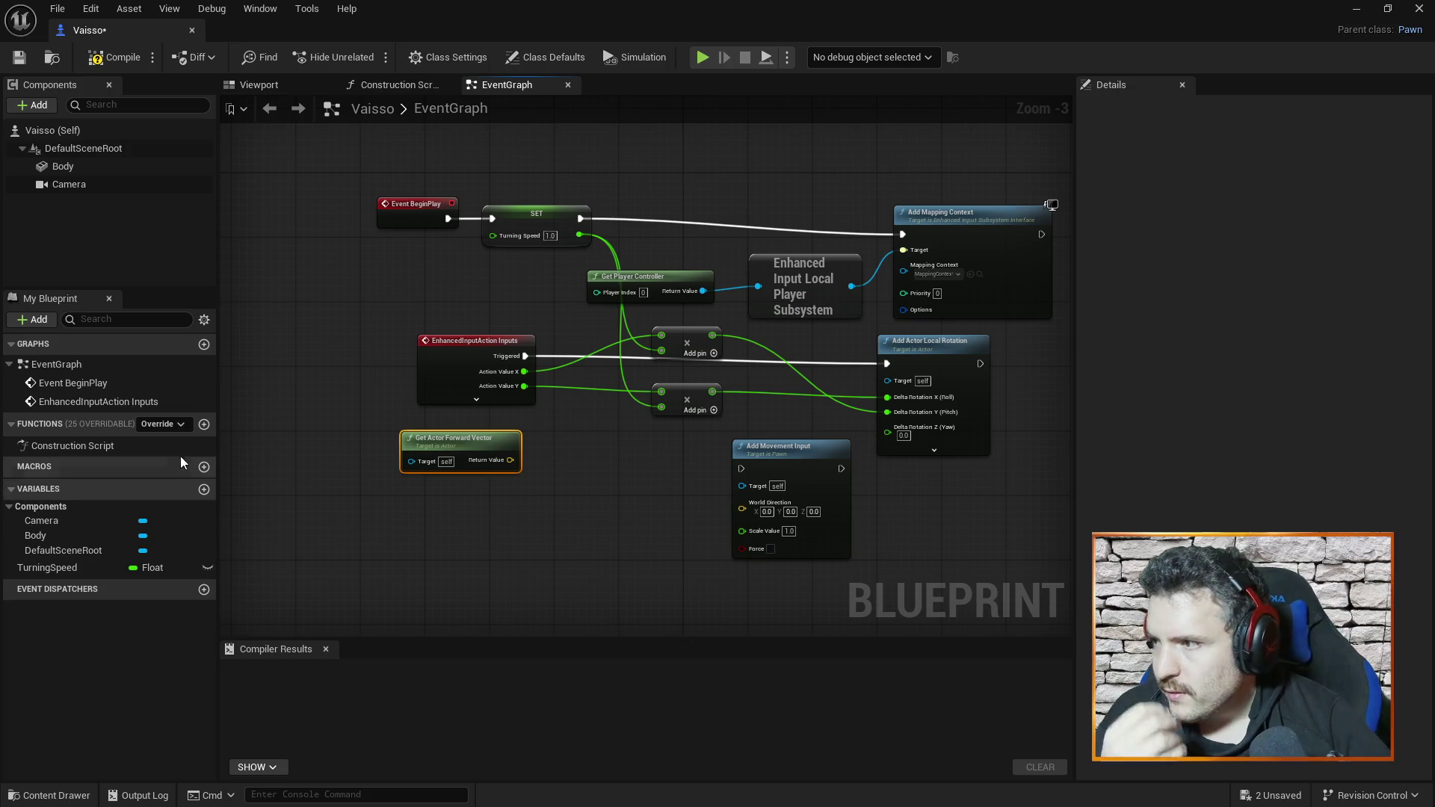
right_click(449, 522)
- Create a new variable, rename it from Speed to Accel, and make it Float
click(409, 550)
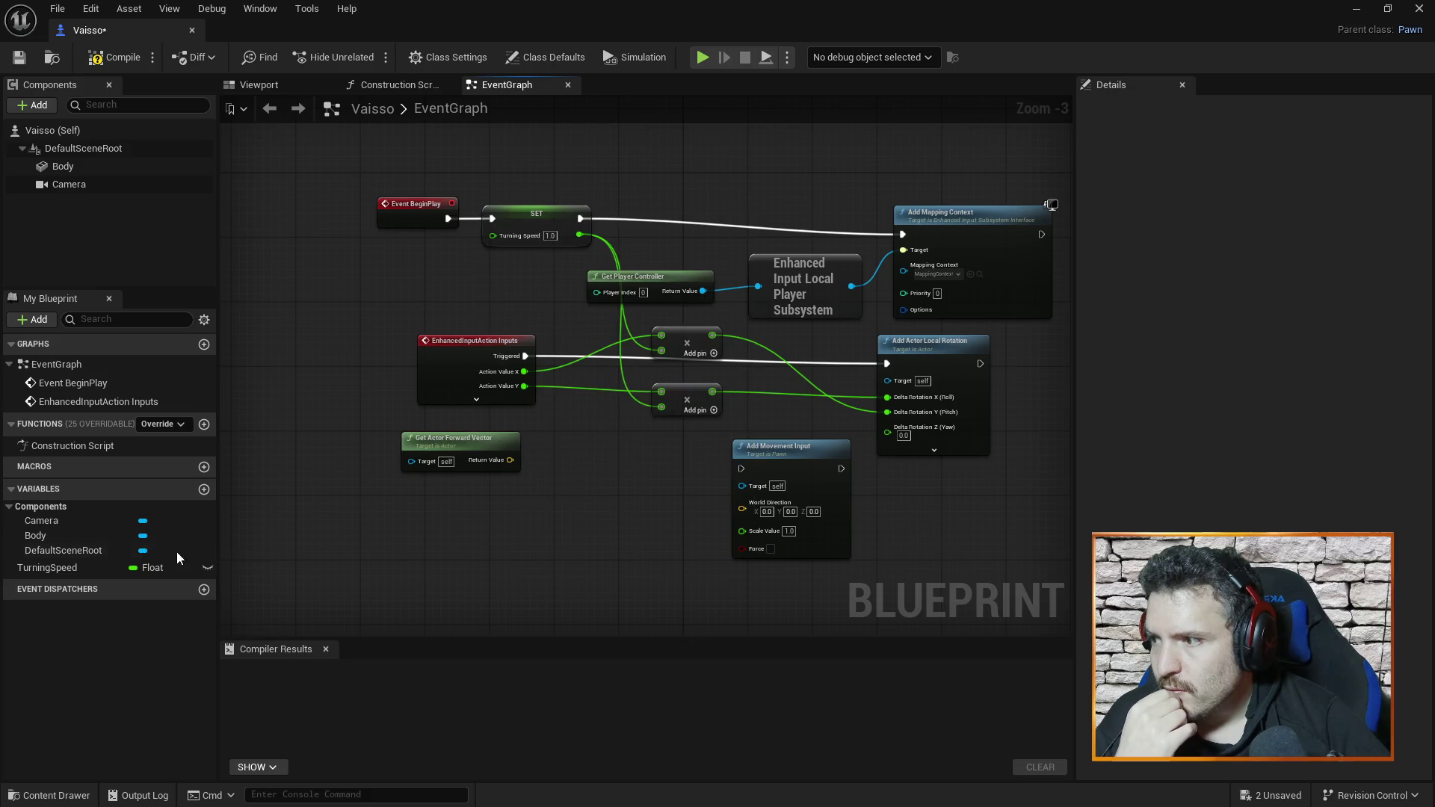
click(204, 490)
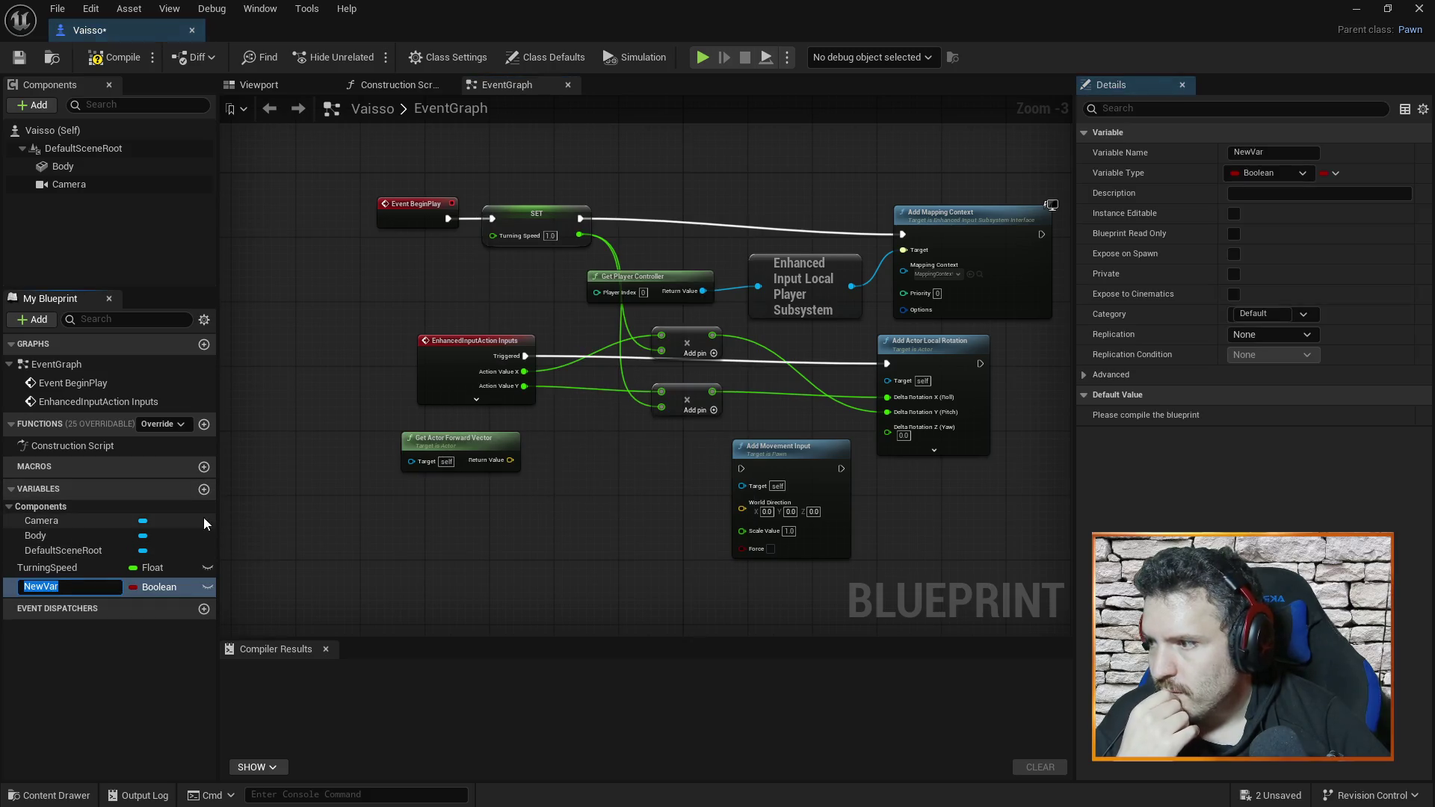
text(Spee)
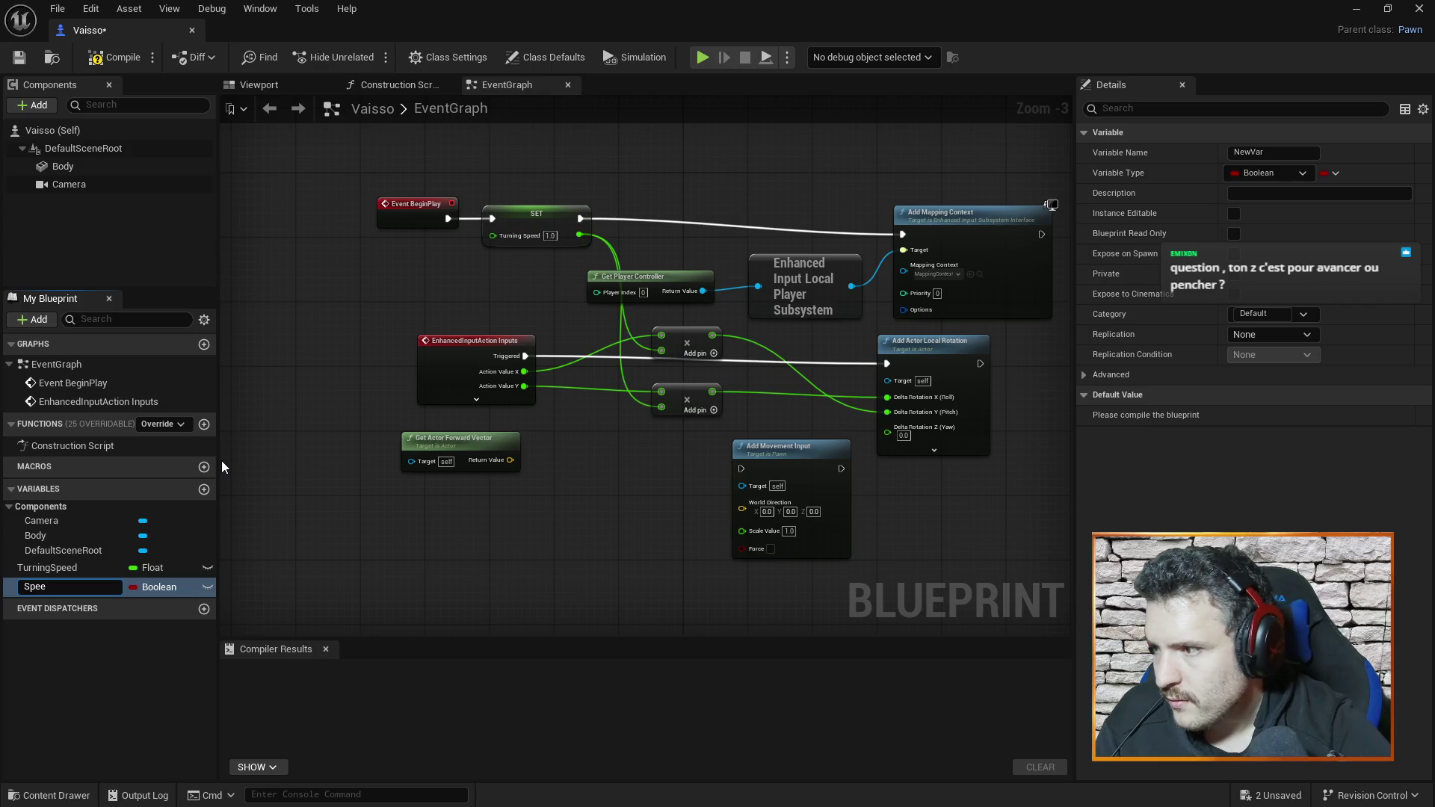
text(d)
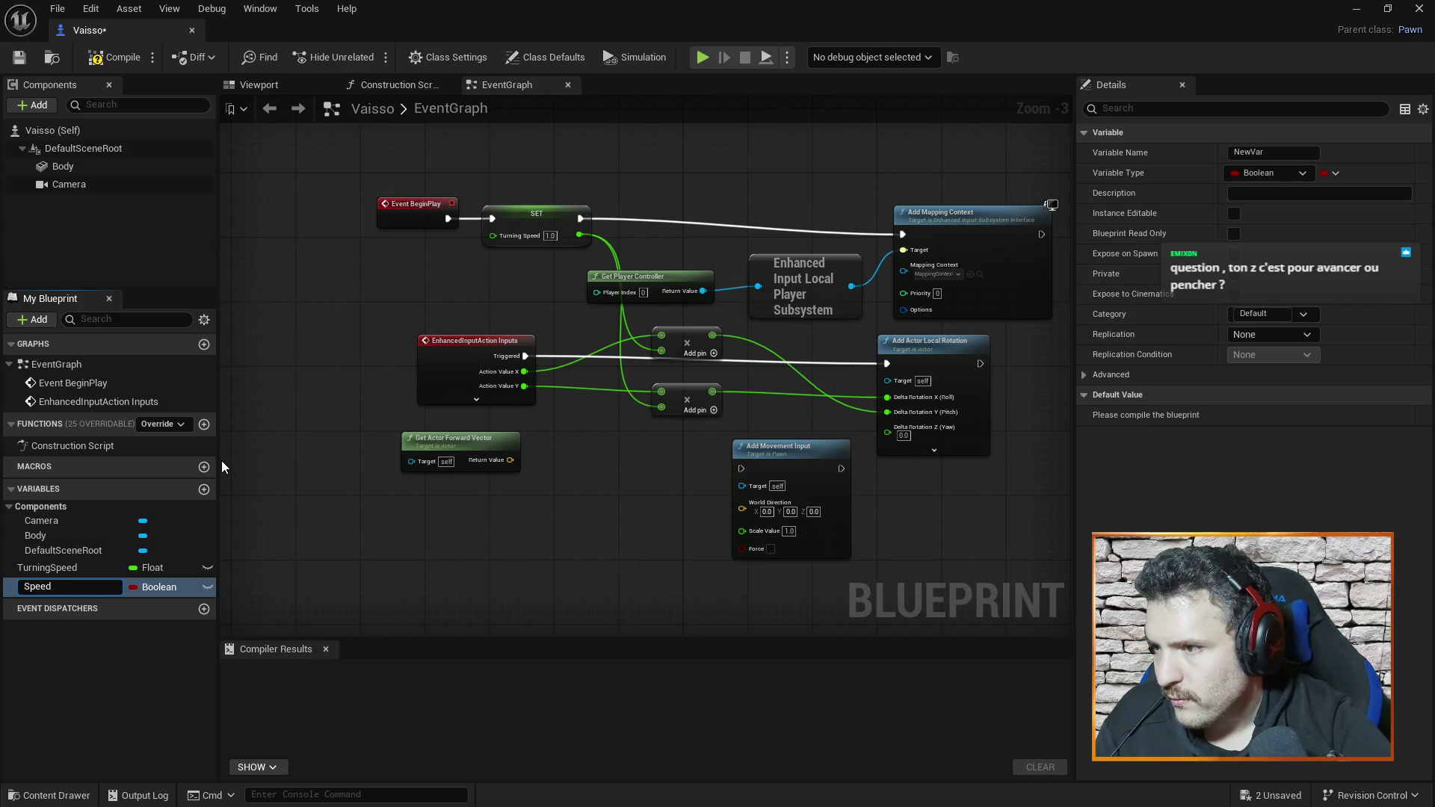
key(Return)
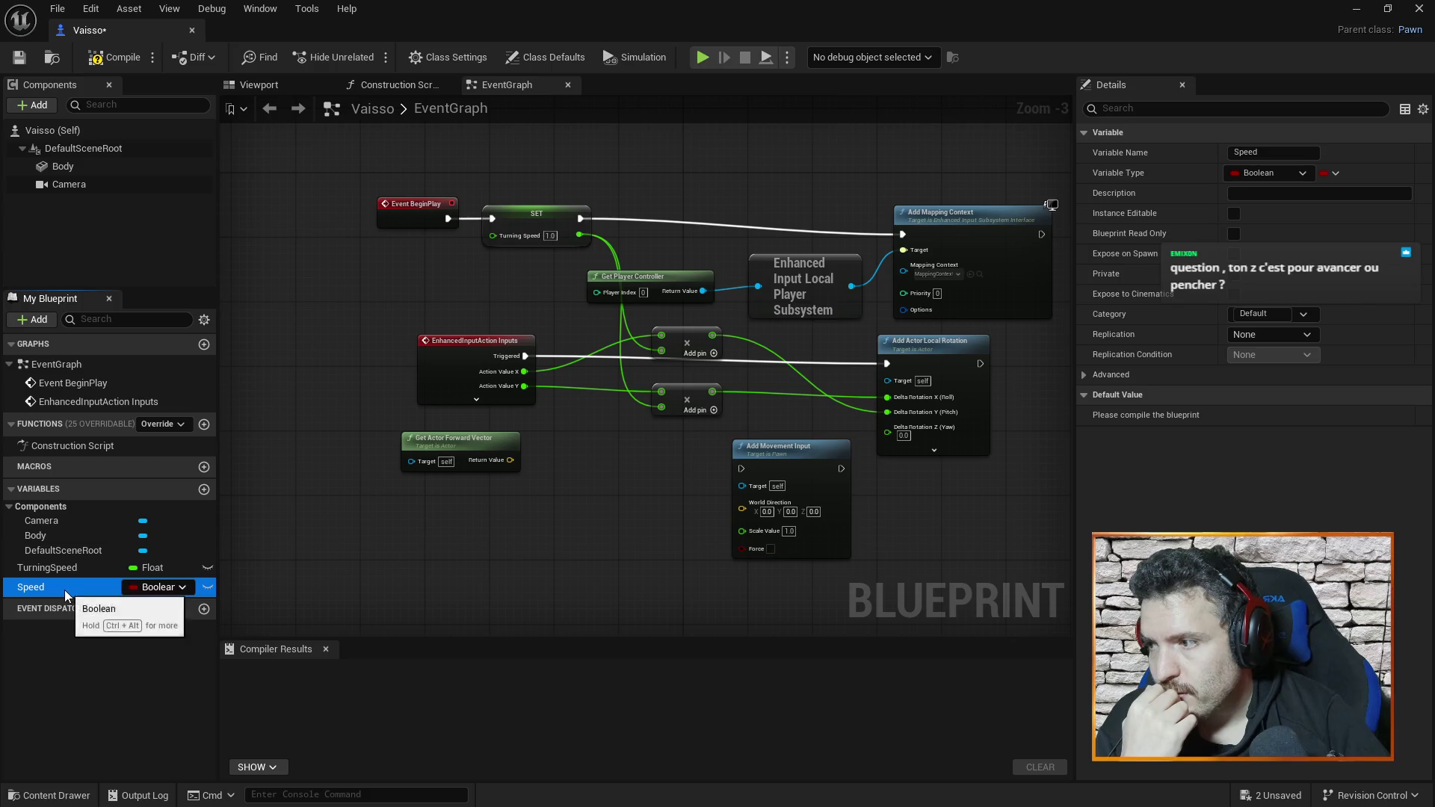
text(Accel)
key(Return)
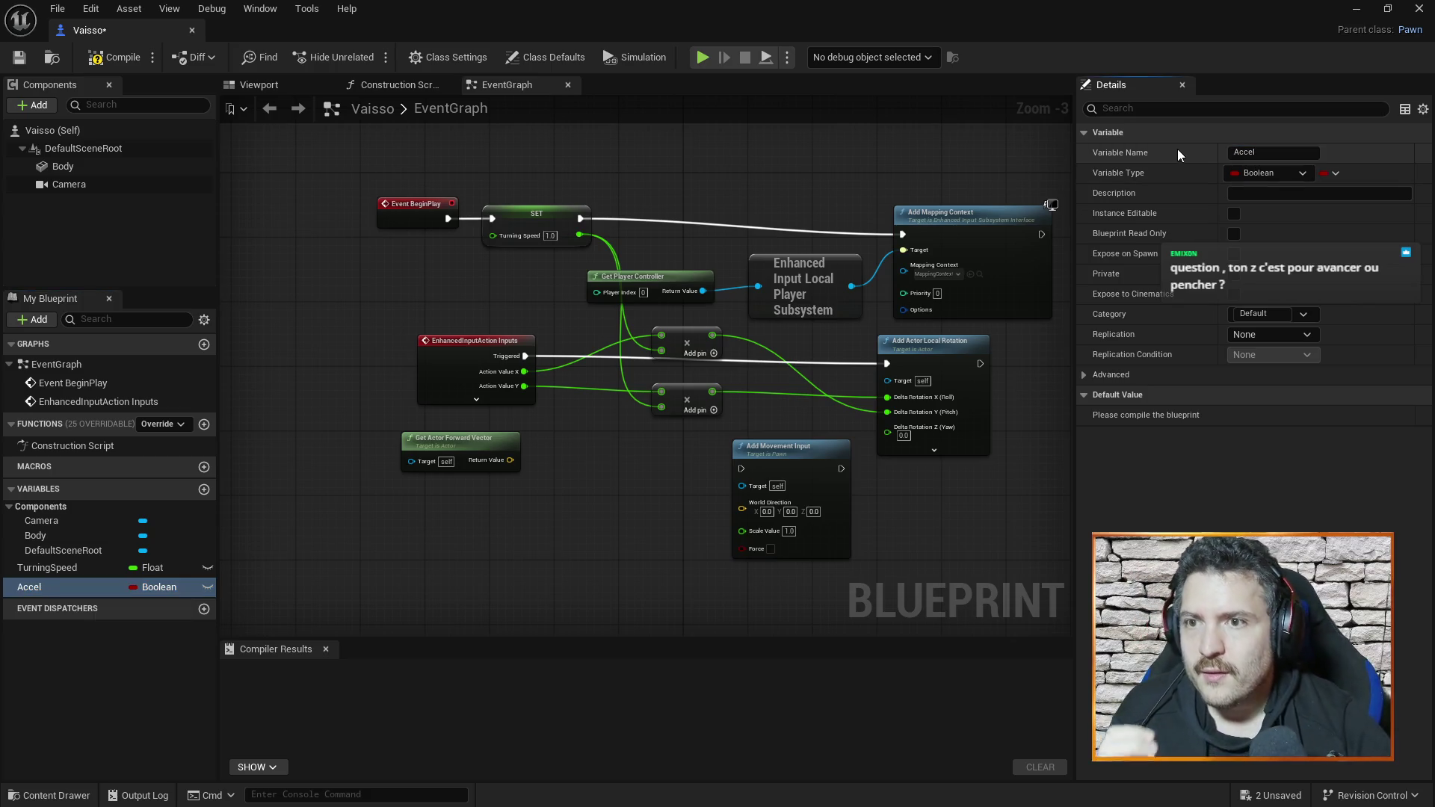
click(1294, 173)
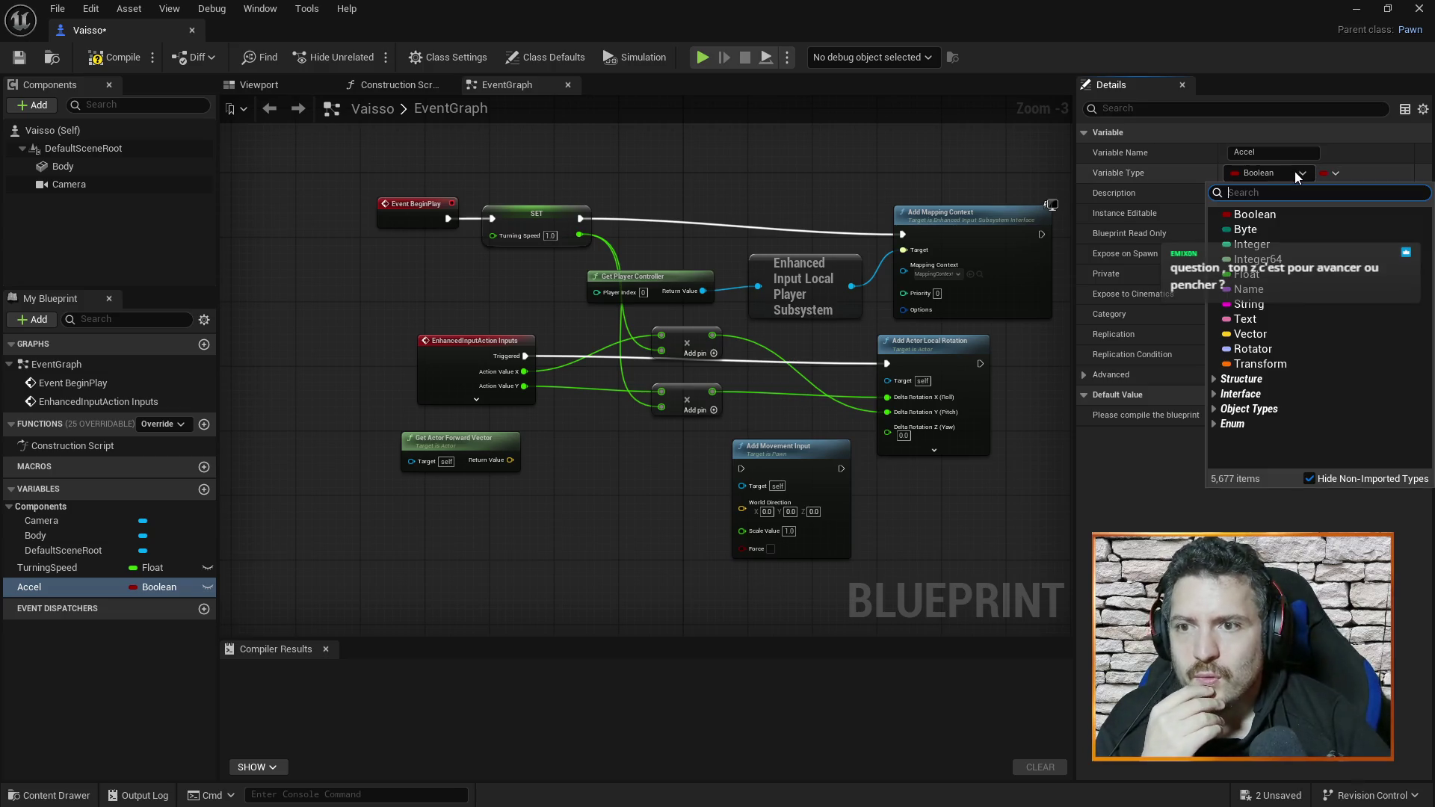
click(1263, 273)
- Place a SET Accel node with value 1.0 and tidy it beside Get Actor Forward Vector
drag(61, 589, 460, 534)
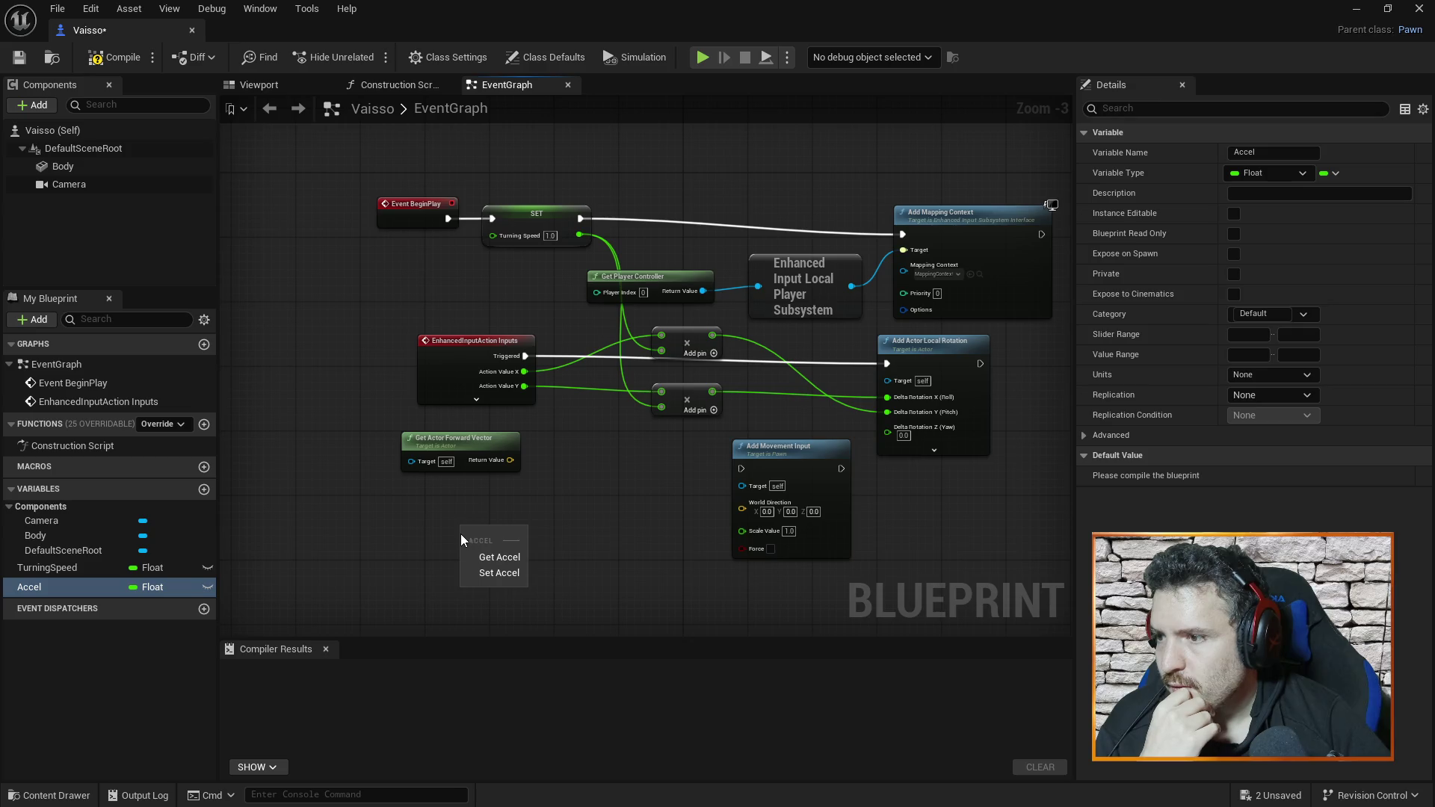
click(499, 573)
click(499, 550)
text(1)
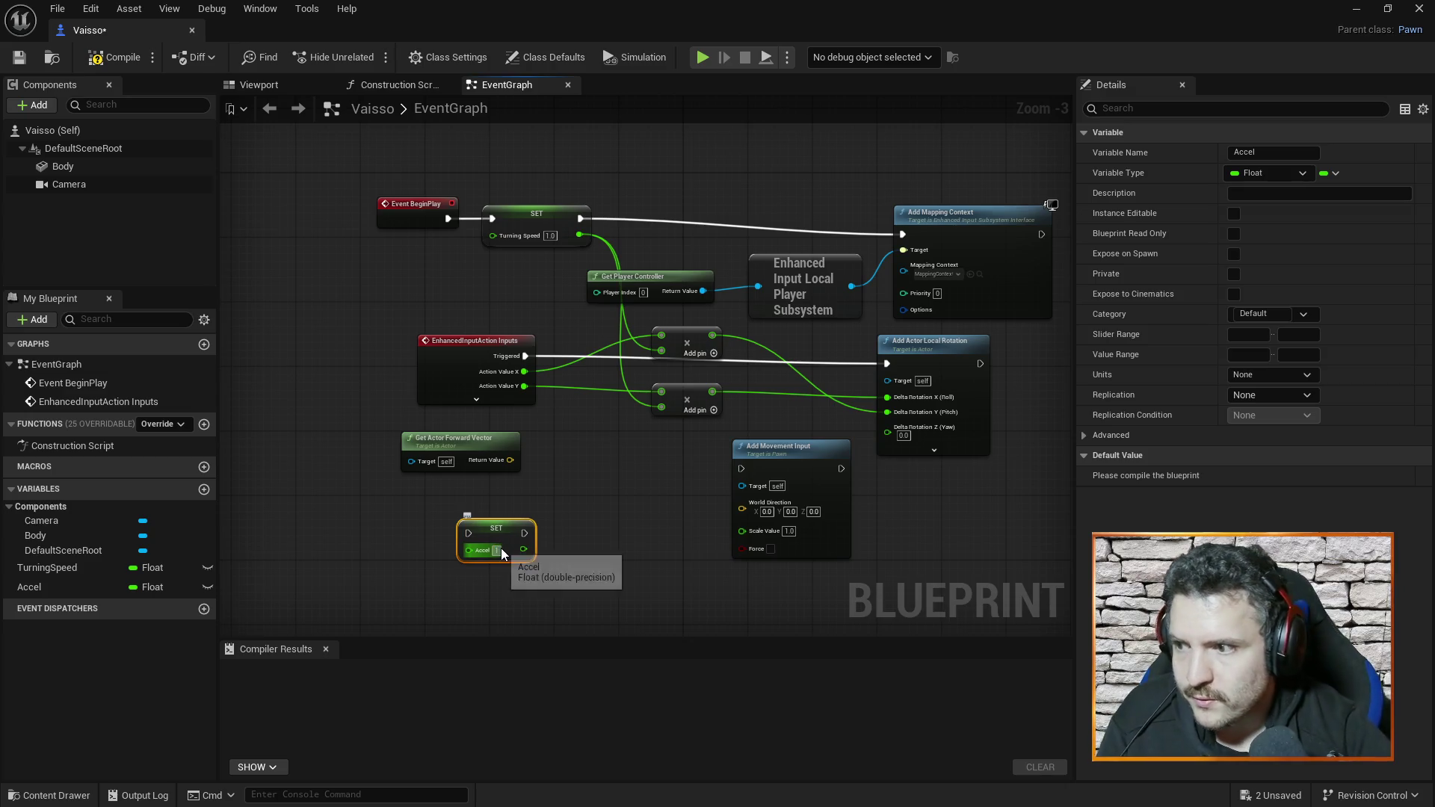
click(638, 562)
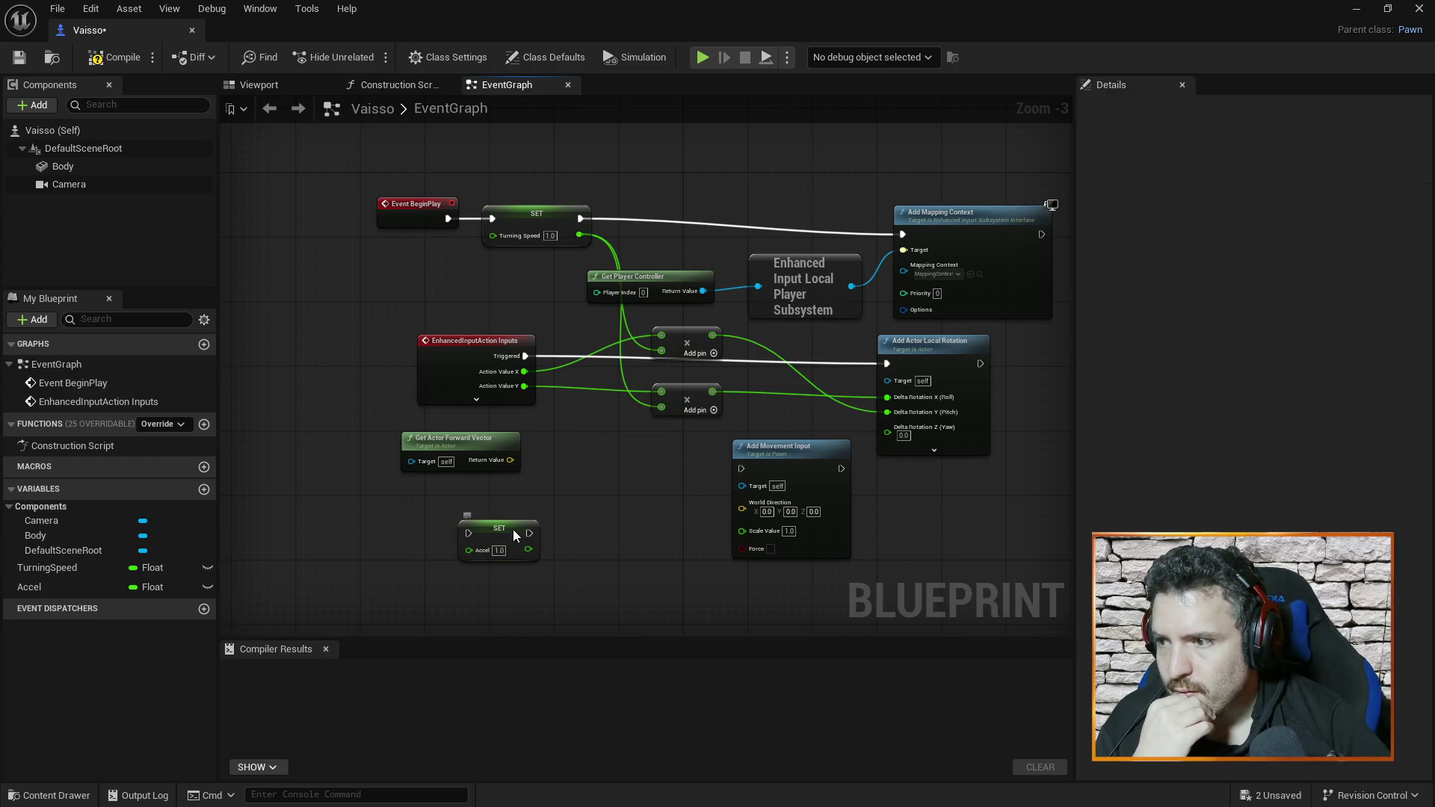
drag(513, 529, 554, 521)
drag(497, 447, 521, 456)
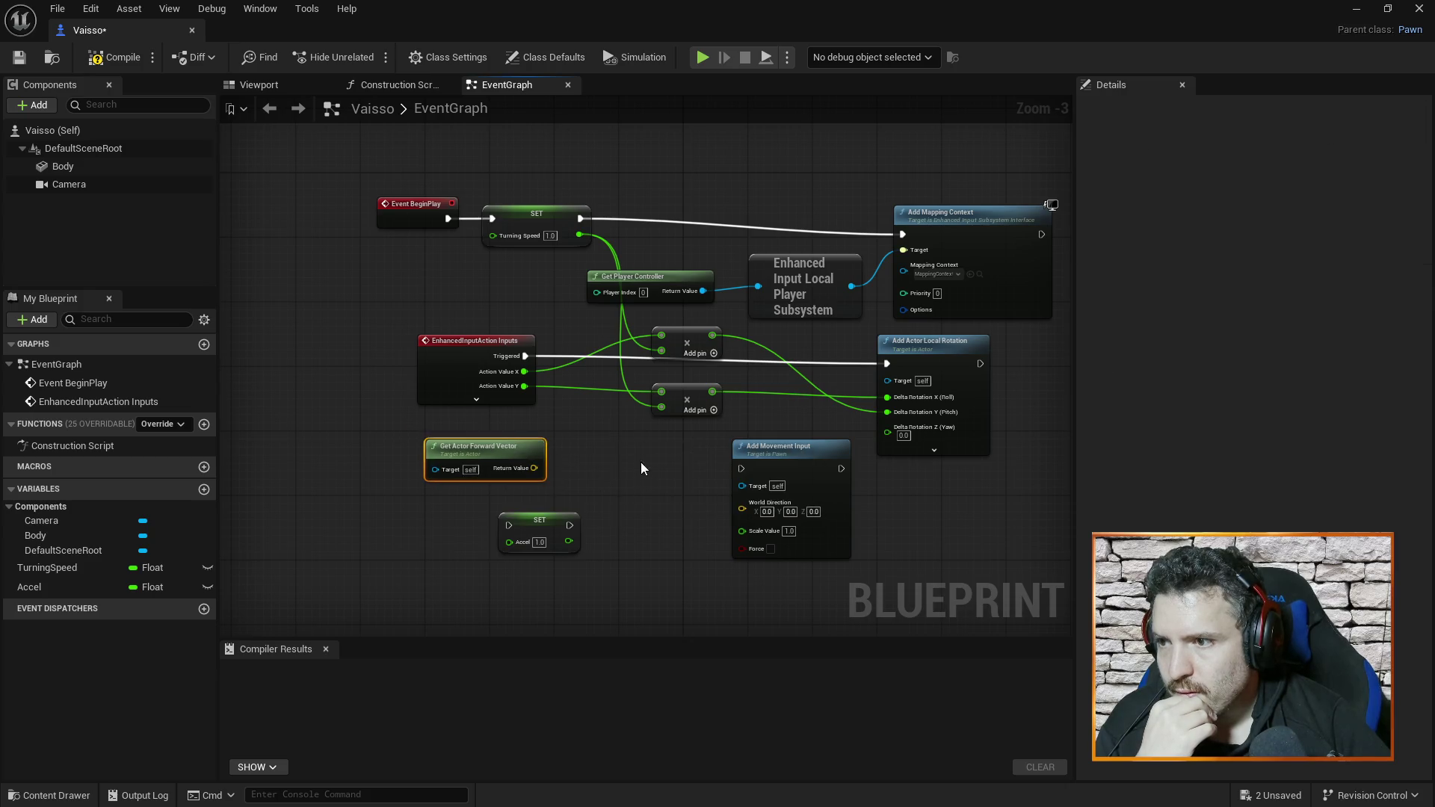
click(685, 383)
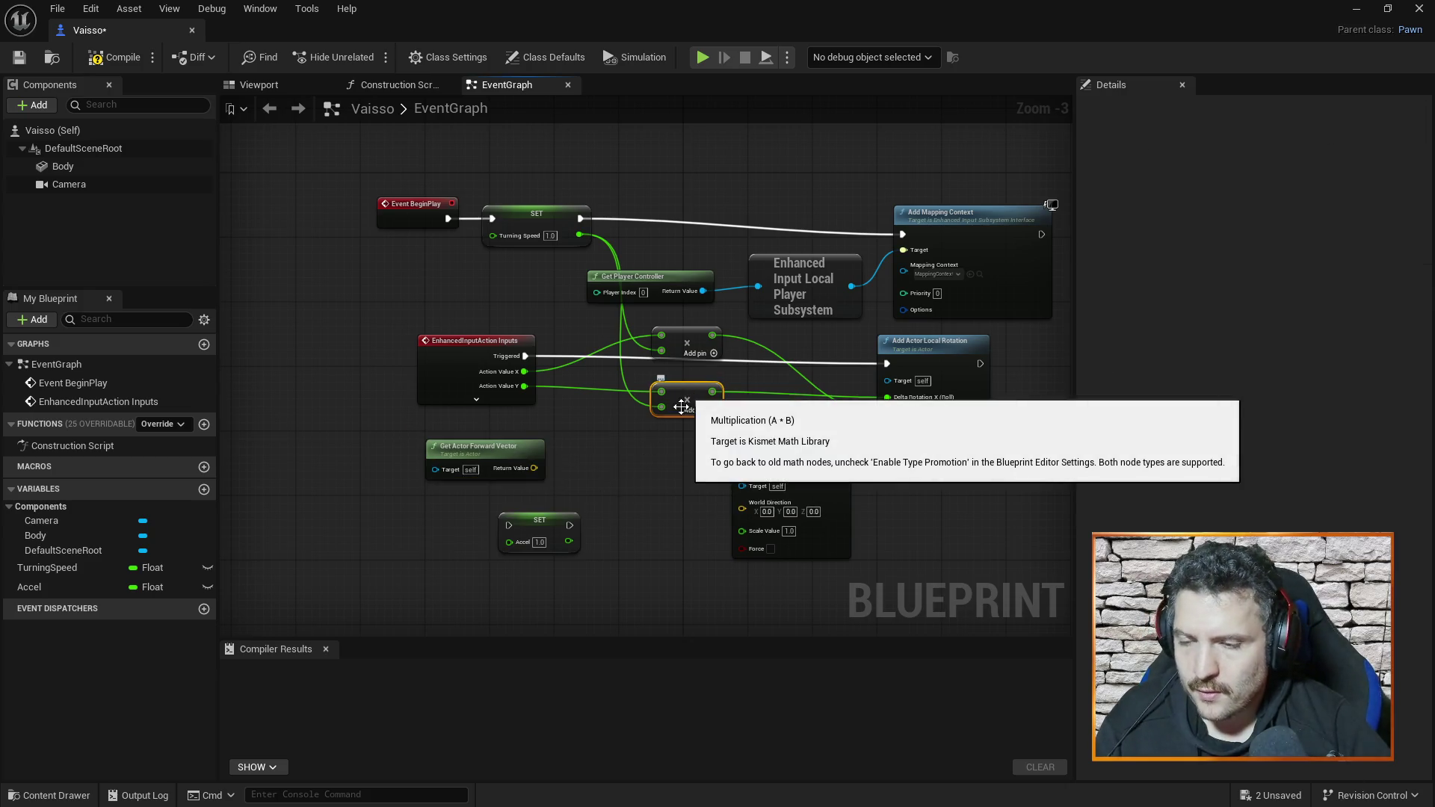
- Paste a Multiply node and wire the forward vector and Accel into its inputs
key(ctrl+v)
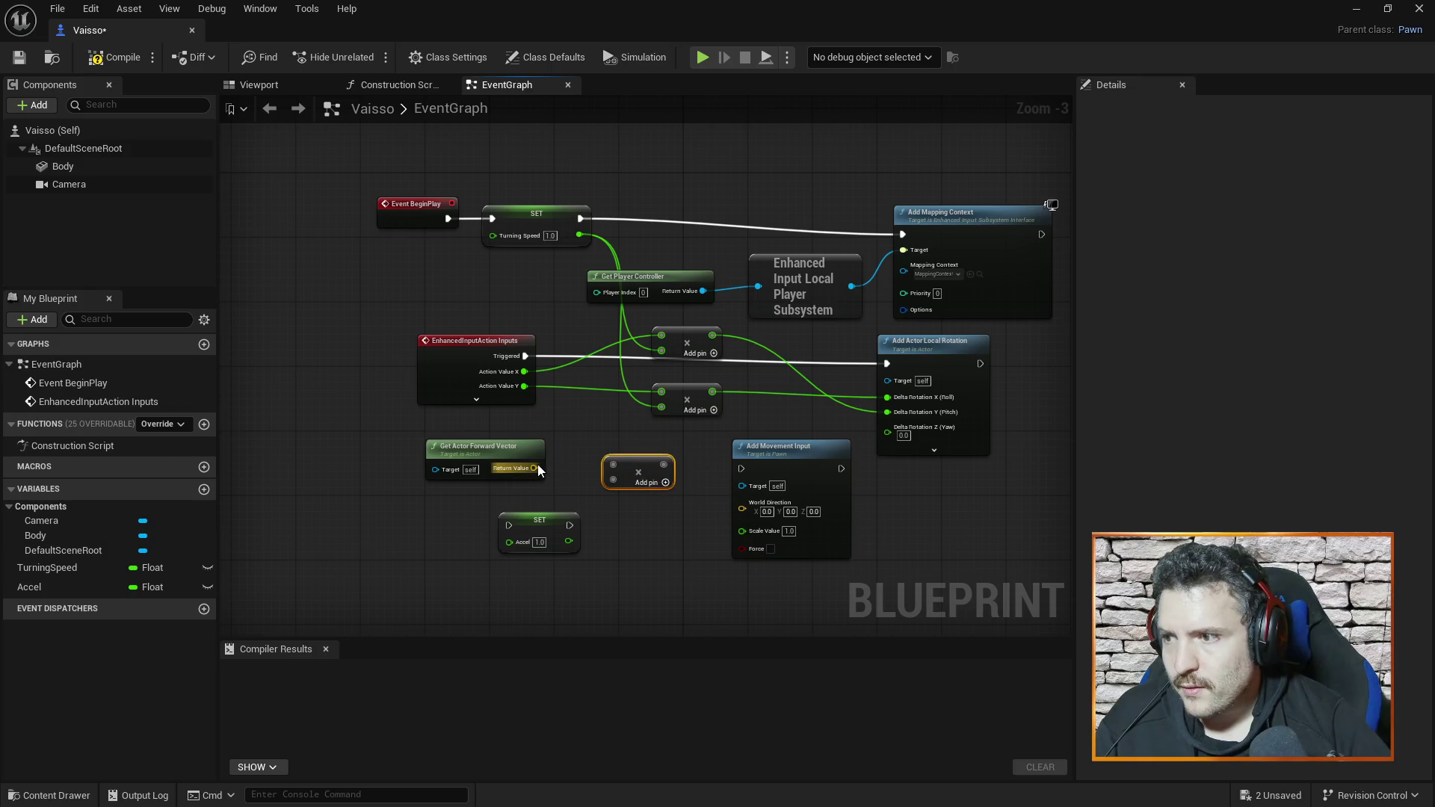
drag(535, 468, 614, 464)
mouse_move(568, 546)
mouse_down()
mouse_move(505, 553)
mouse_move(606, 481)
mouse_up()
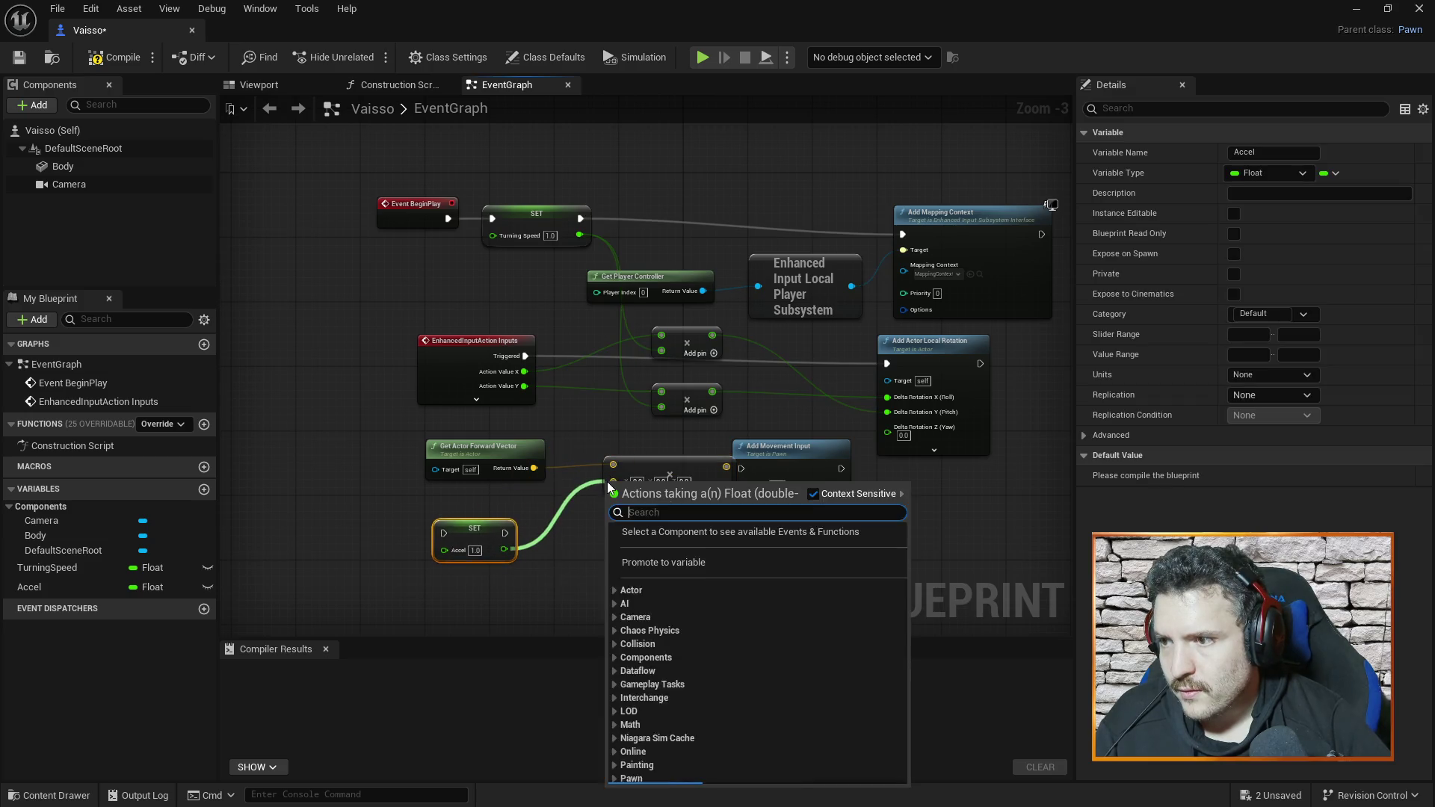
click(577, 508)
mouse_move(503, 550)
mouse_down()
mouse_move(614, 481)
mouse_move(742, 510)
mouse_up()
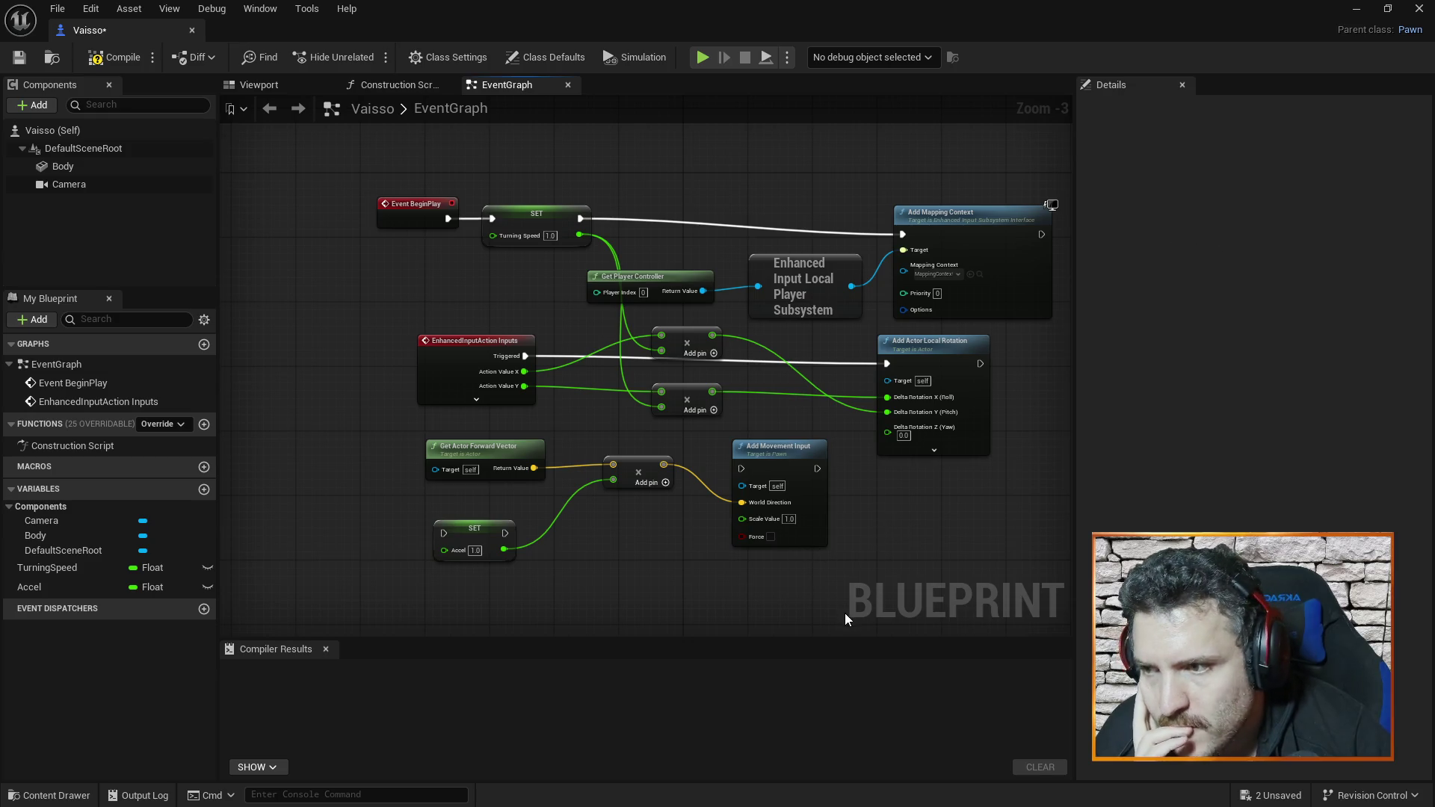
- Tidy the movement nodes, chain Add Actor Local Rotation into Add Movement Input, and save with Ctrl+S
drag(646, 458, 644, 491)
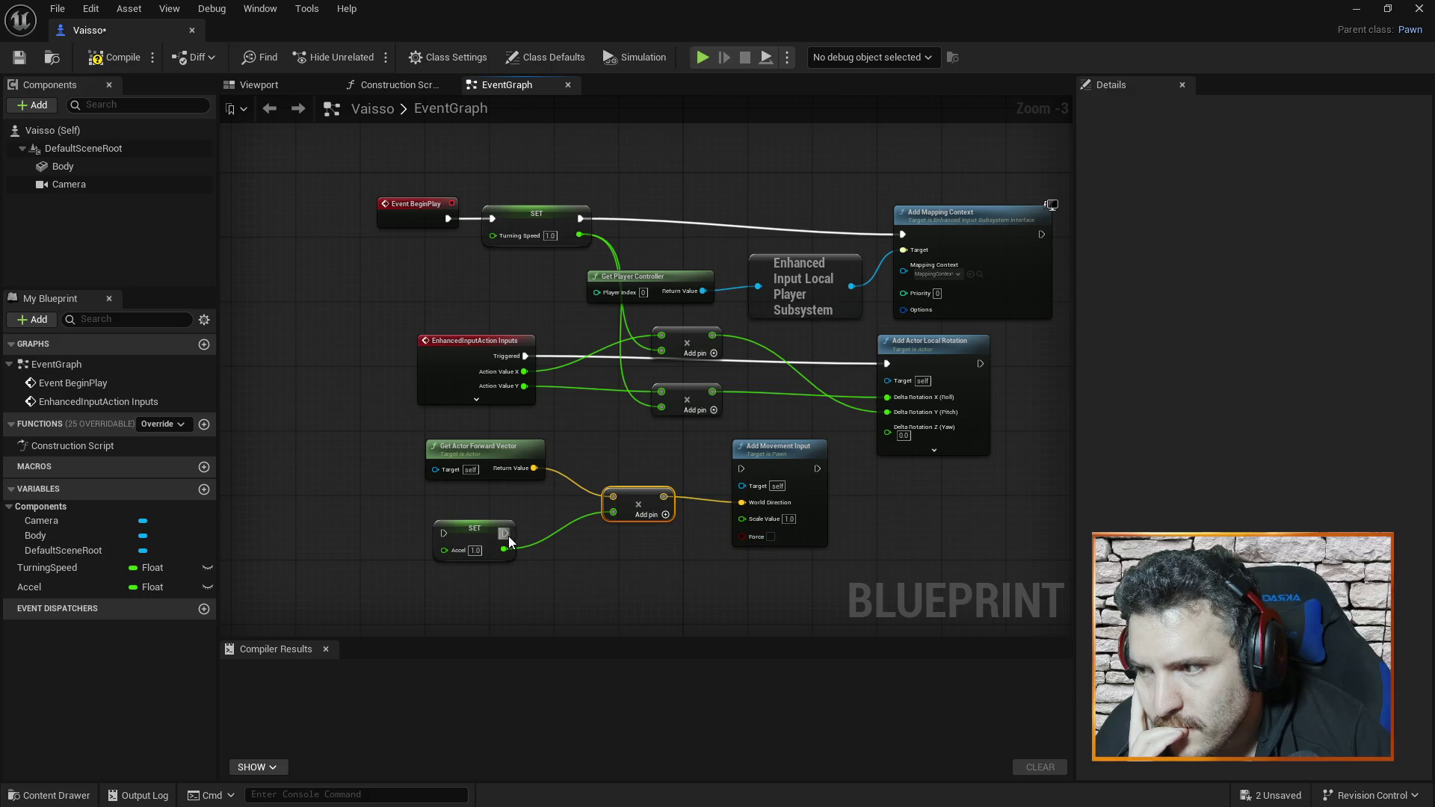
drag(478, 526, 486, 518)
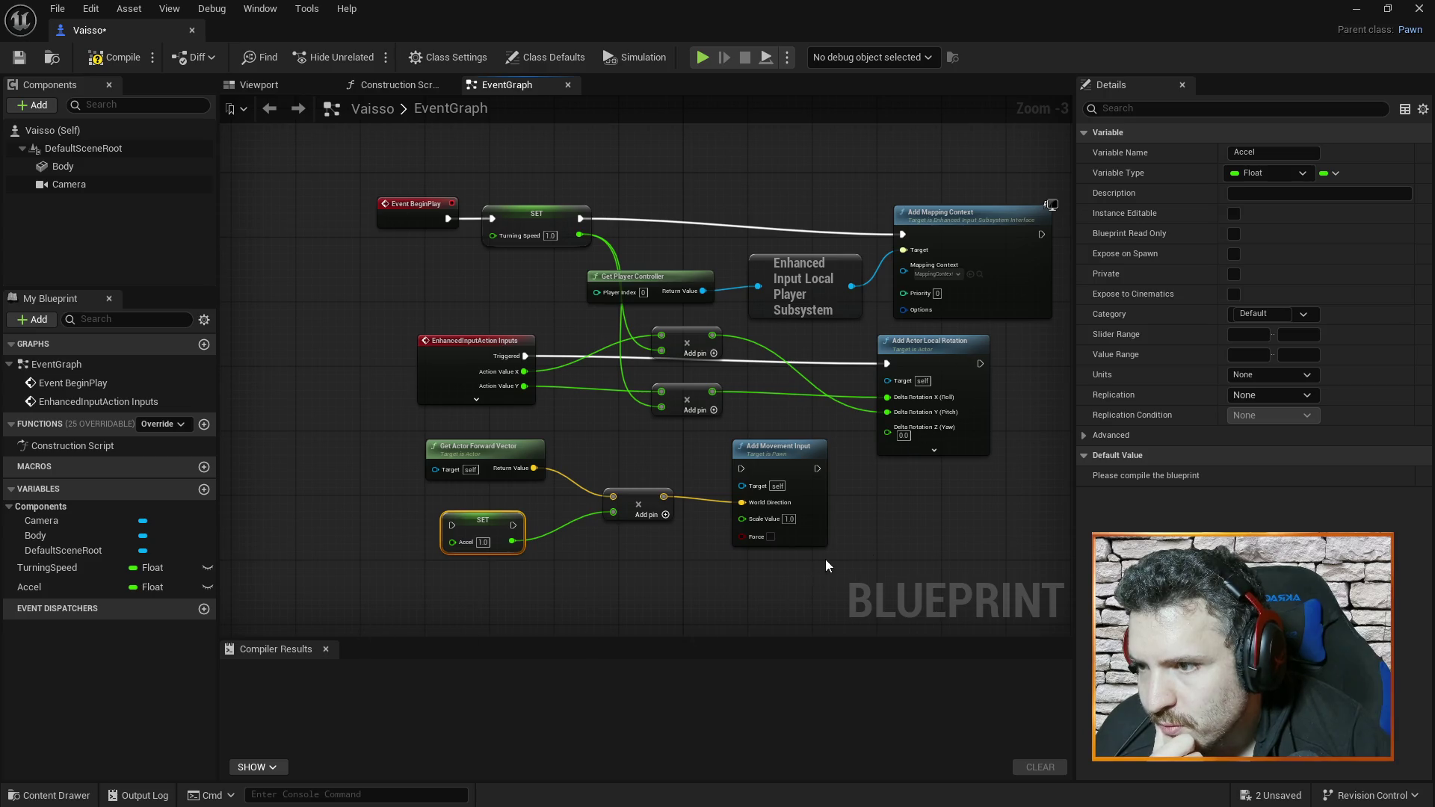
drag(795, 457, 907, 489)
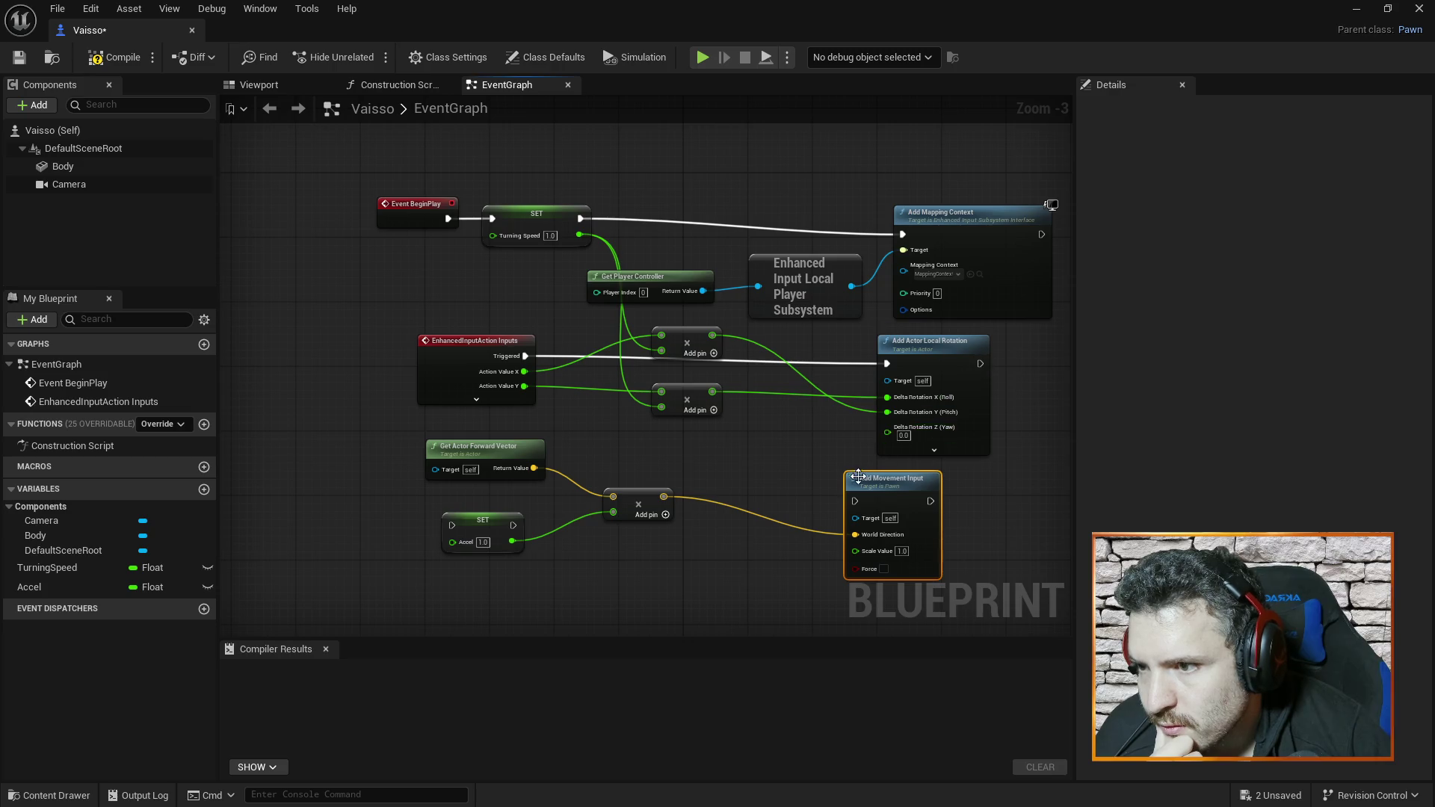
mouse_move(979, 363)
mouse_down()
mouse_move(1024, 389)
mouse_move(882, 449)
mouse_move(858, 501)
mouse_up()
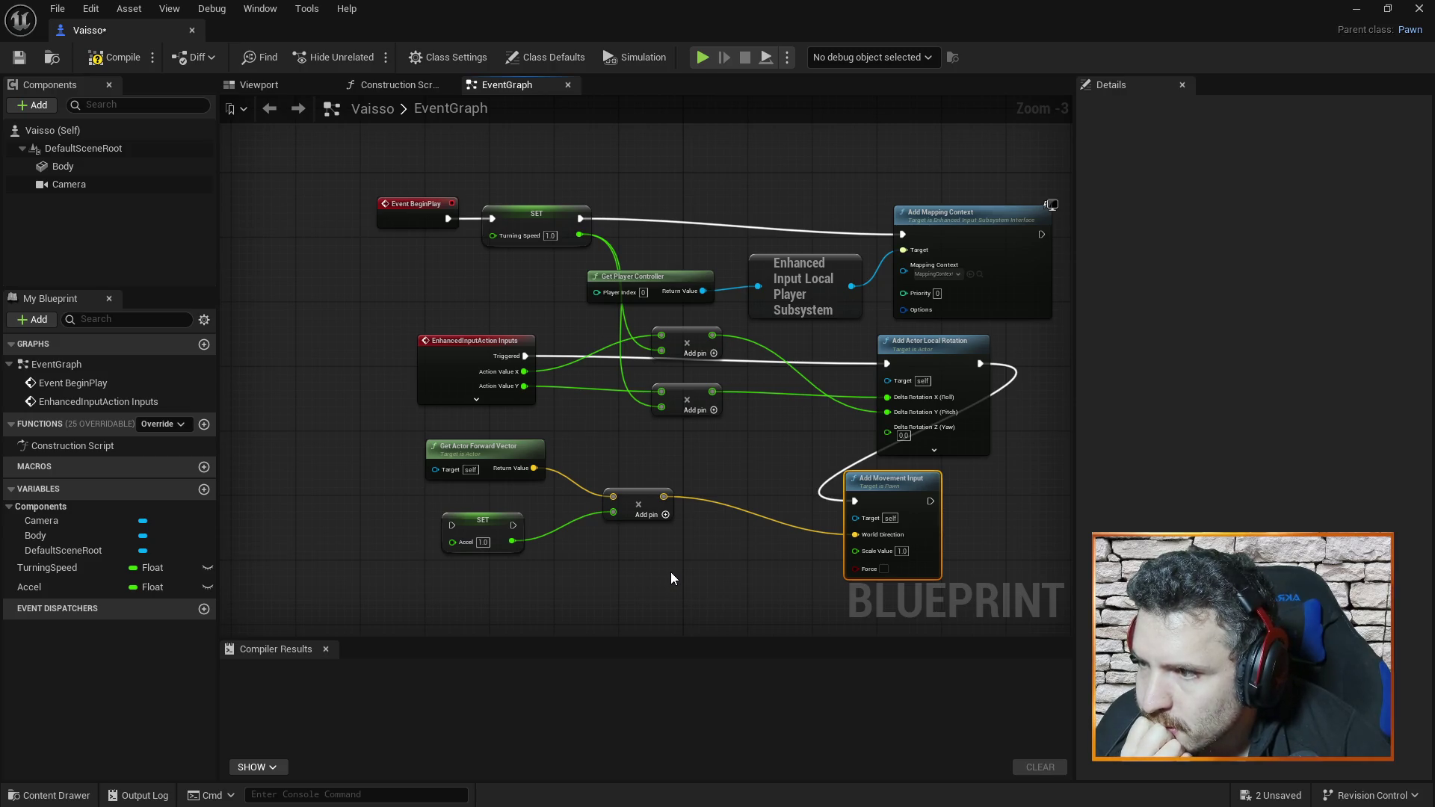
key(ctrl+s)
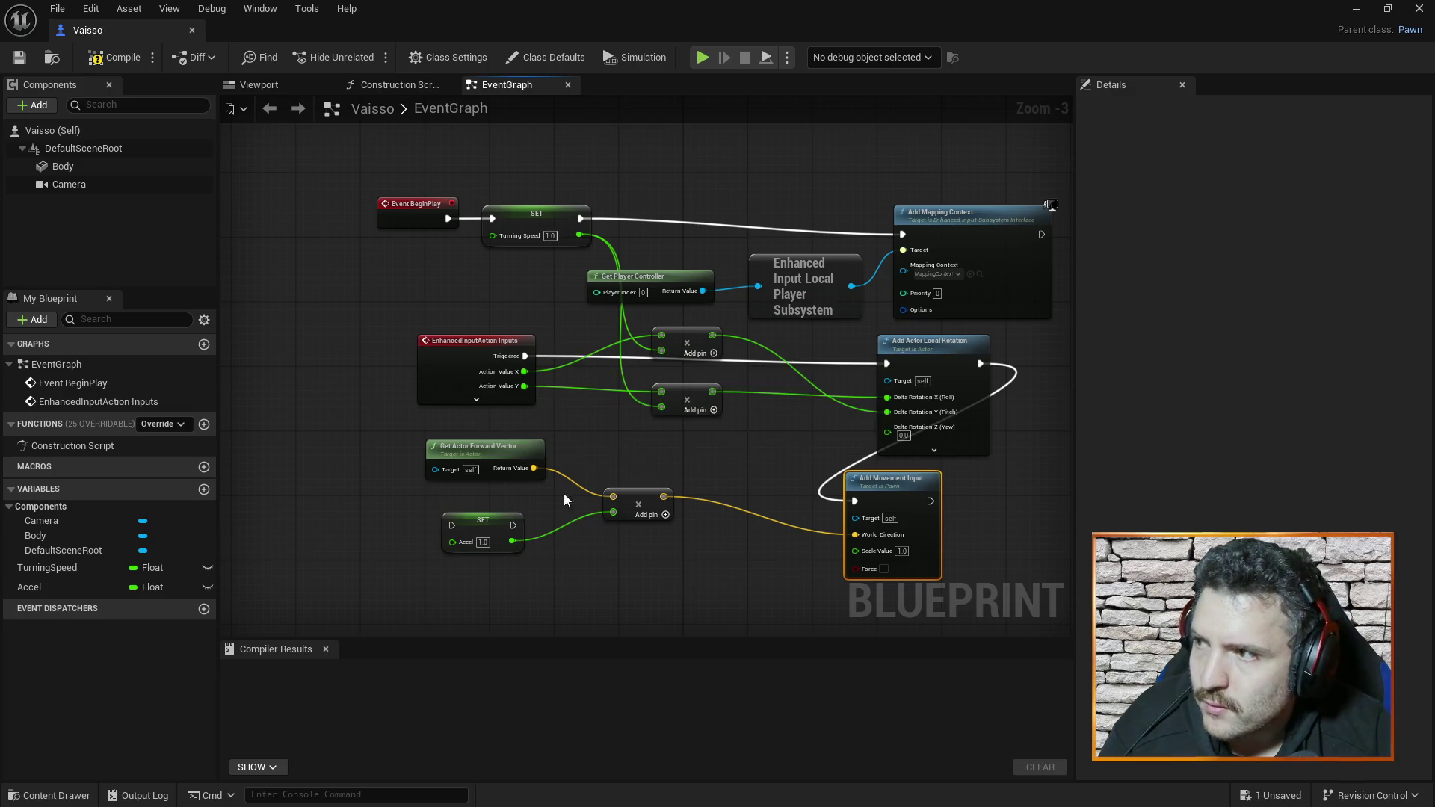
- Compile the Blueprint and move SET Accel up beside Event BeginPlay in the start-up chain
click(127, 57)
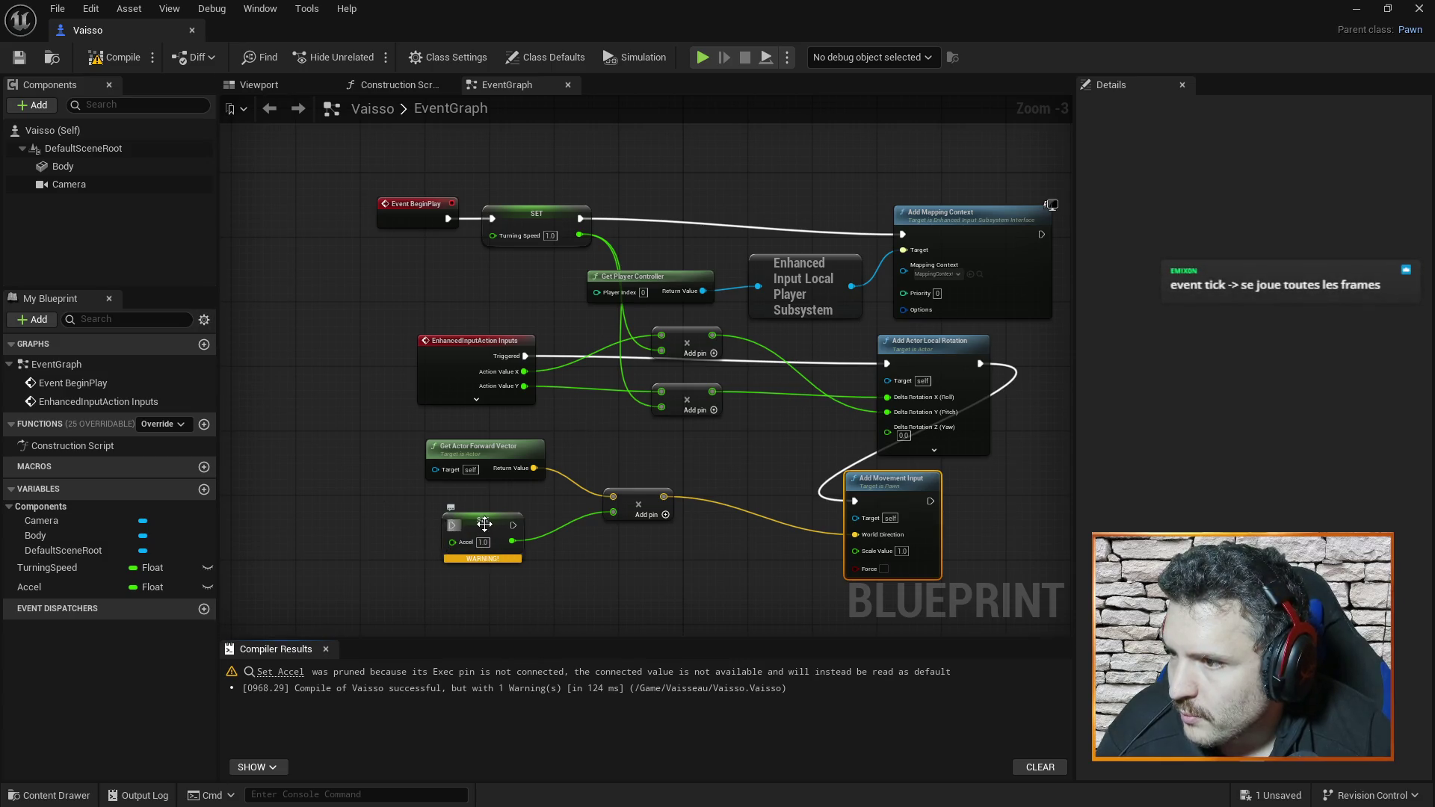
mouse_move(481, 519)
mouse_down()
mouse_move(491, 354)
mouse_move(443, 258)
mouse_up()
mouse_move(401, 201)
mouse_down()
mouse_move(312, 190)
mouse_move(414, 268)
mouse_move(475, 261)
mouse_move(493, 218)
mouse_move(429, 232)
mouse_move(423, 210)
mouse_up()
click(405, 235)
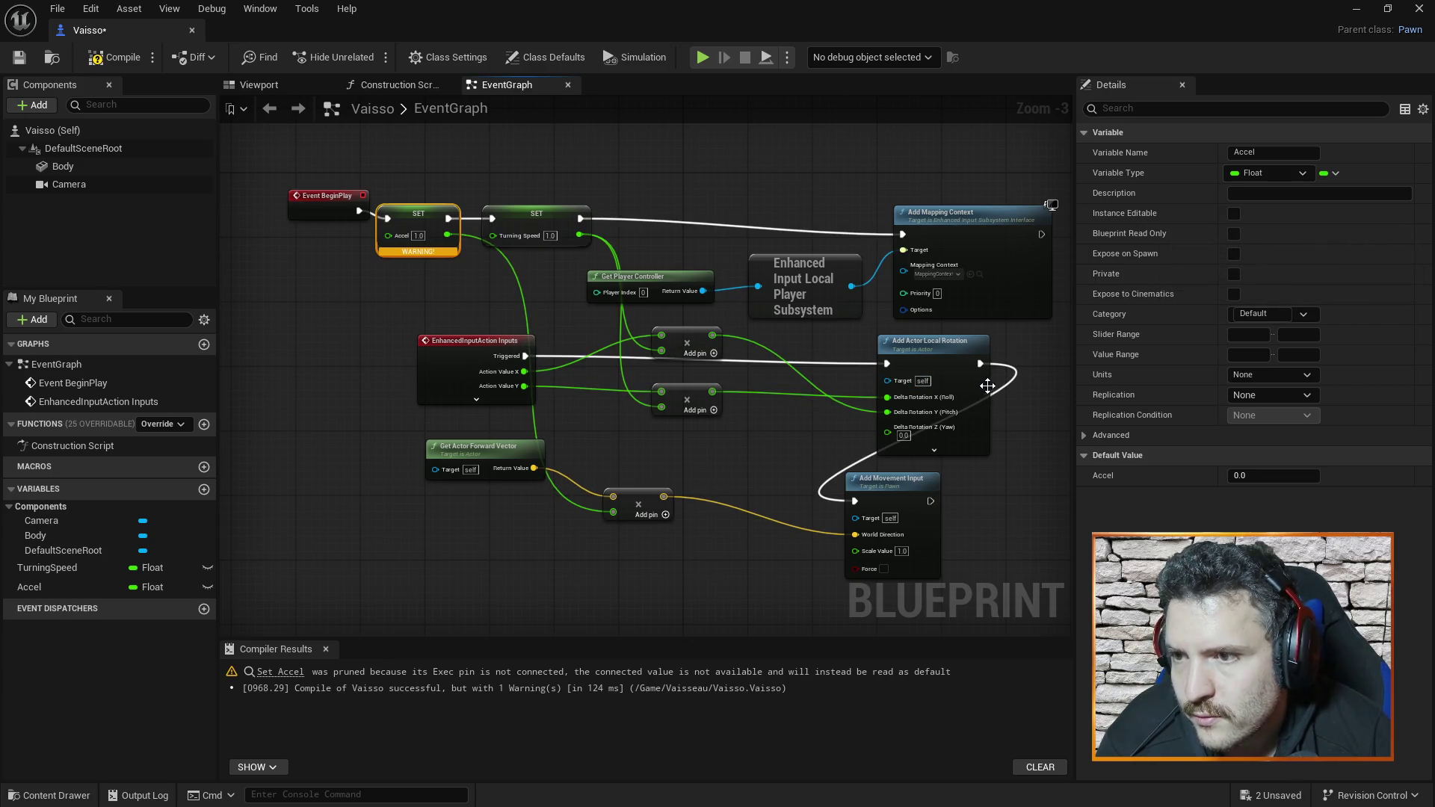
- Run Add Movement Input after Add Mapping Context instead of Add Actor Local Rotation, then recompile
alt+click(979, 364)
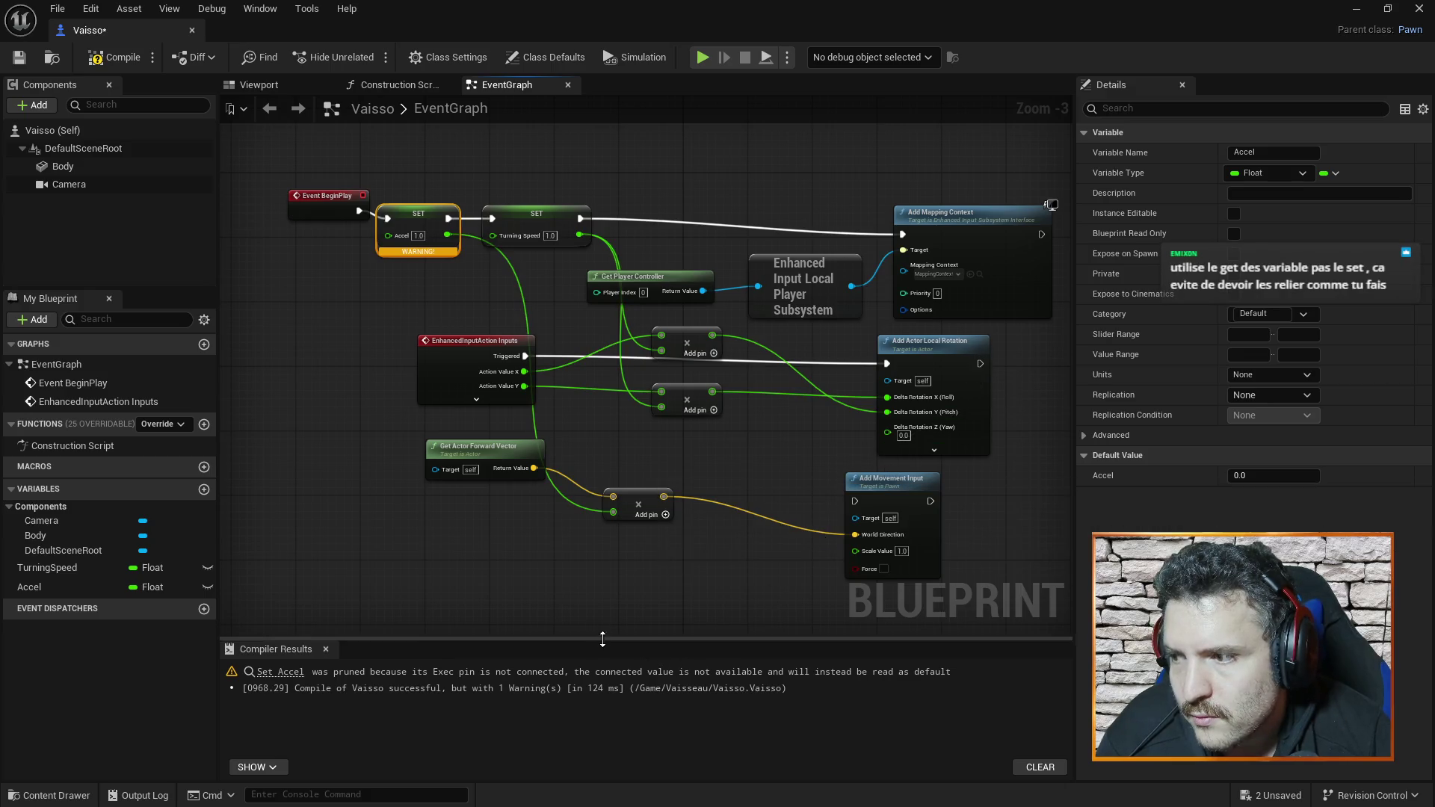
drag(888, 487, 1017, 471)
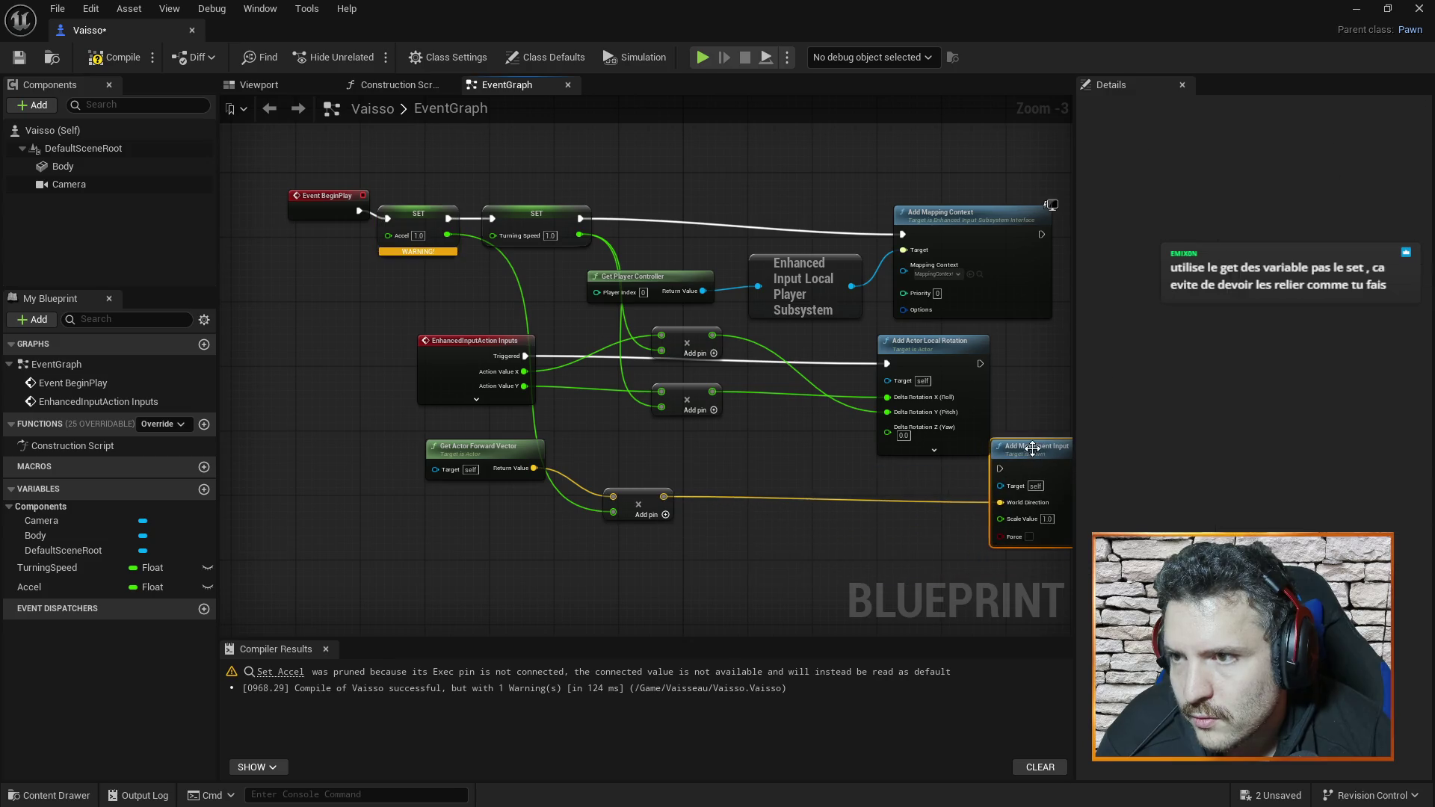
scroll(1005, 385, down, 1)
drag(1005, 380, 836, 376)
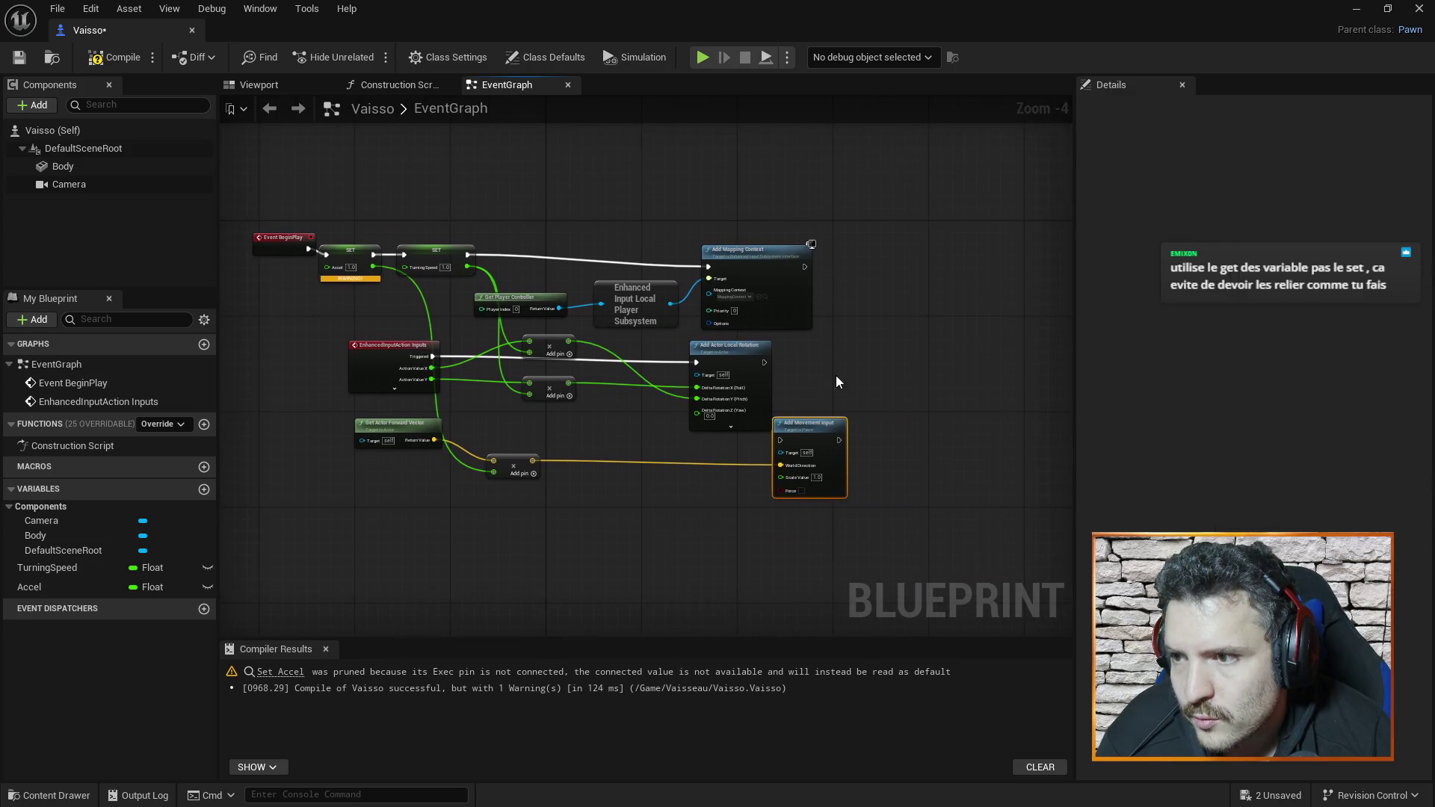
mouse_move(790, 421)
mouse_down()
mouse_move(898, 265)
mouse_move(886, 260)
mouse_up()
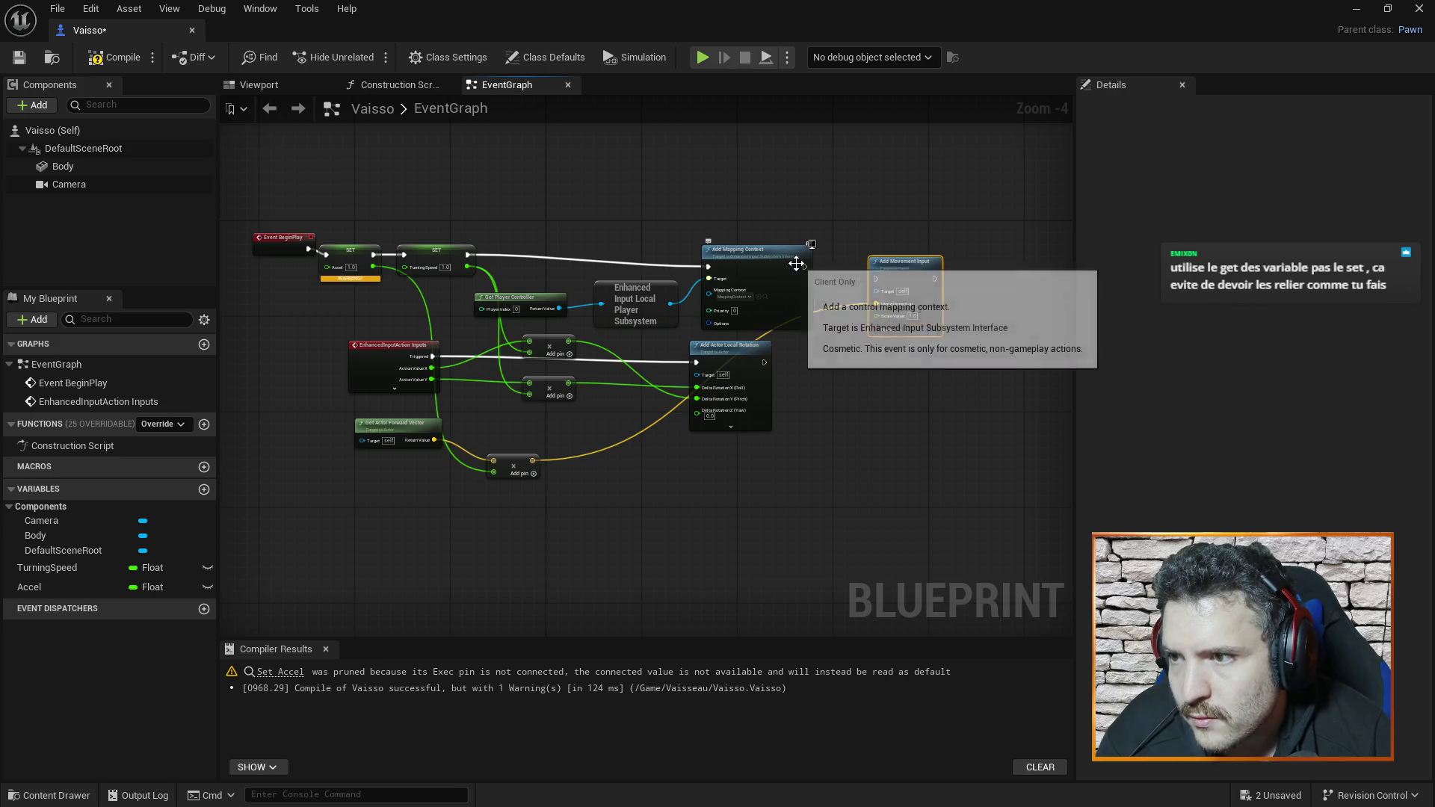
drag(804, 272, 876, 280)
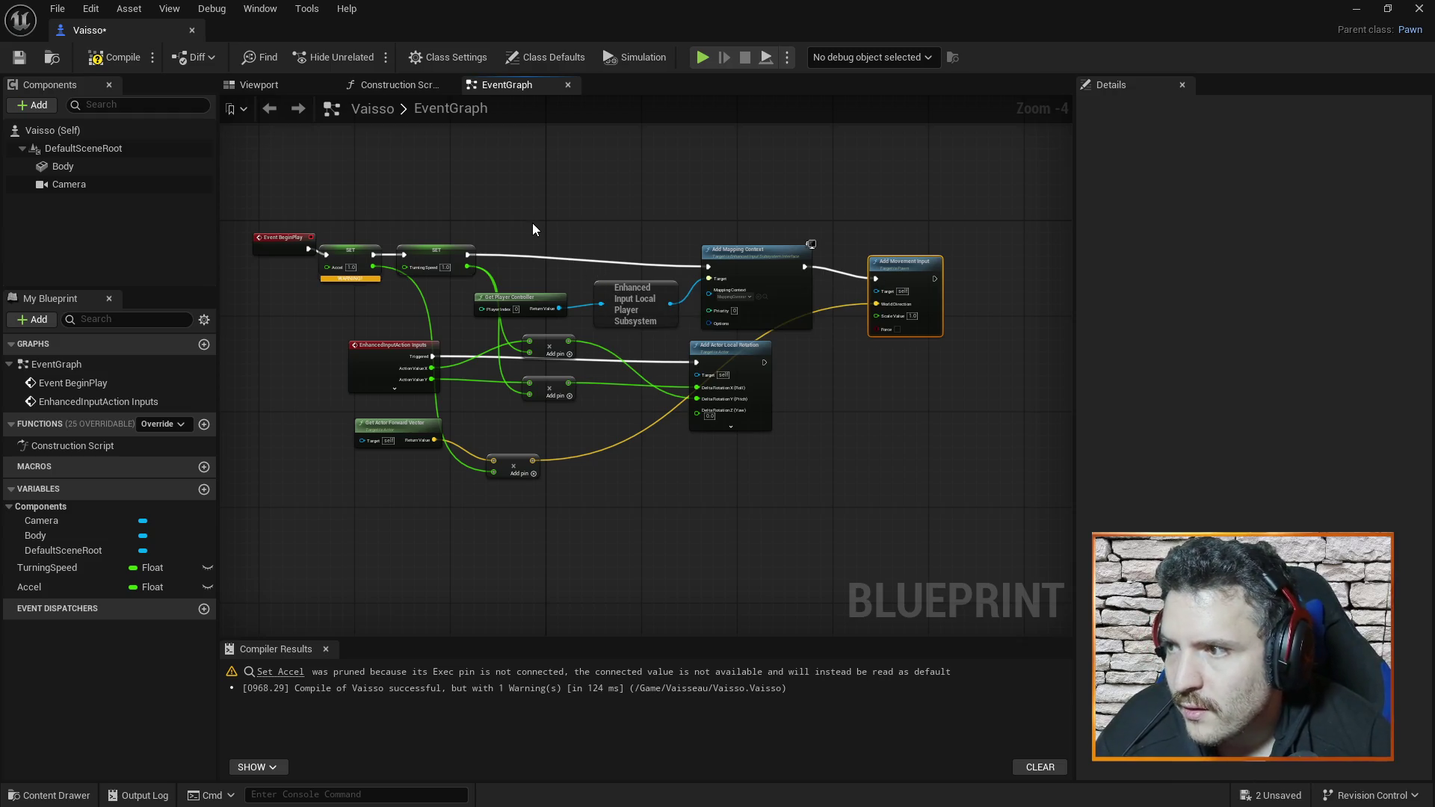
click(116, 57)
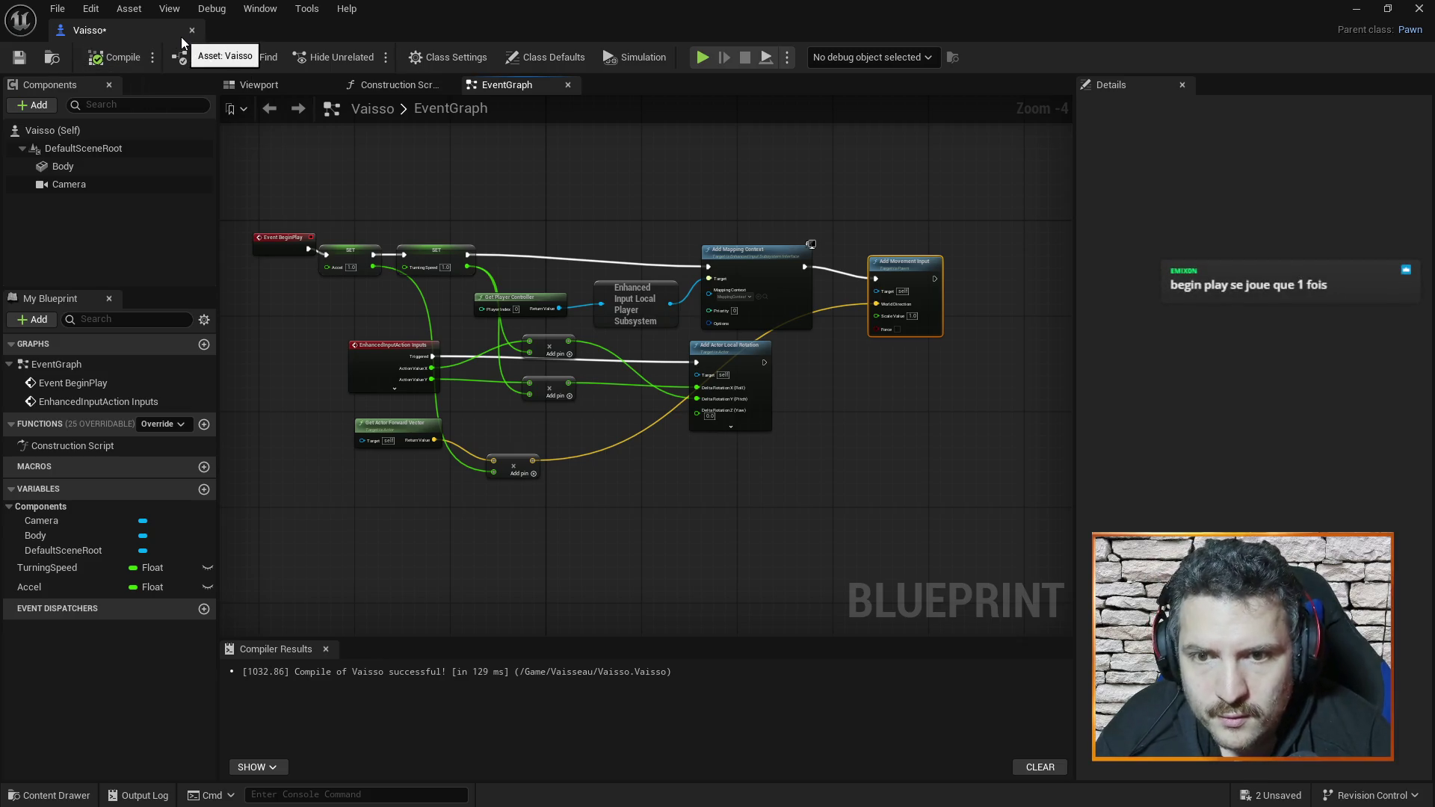
- Save and close Vaisso, test-fly the ship in Play, then reopen Vaisso on Accel's settings
key(ctrl+s)
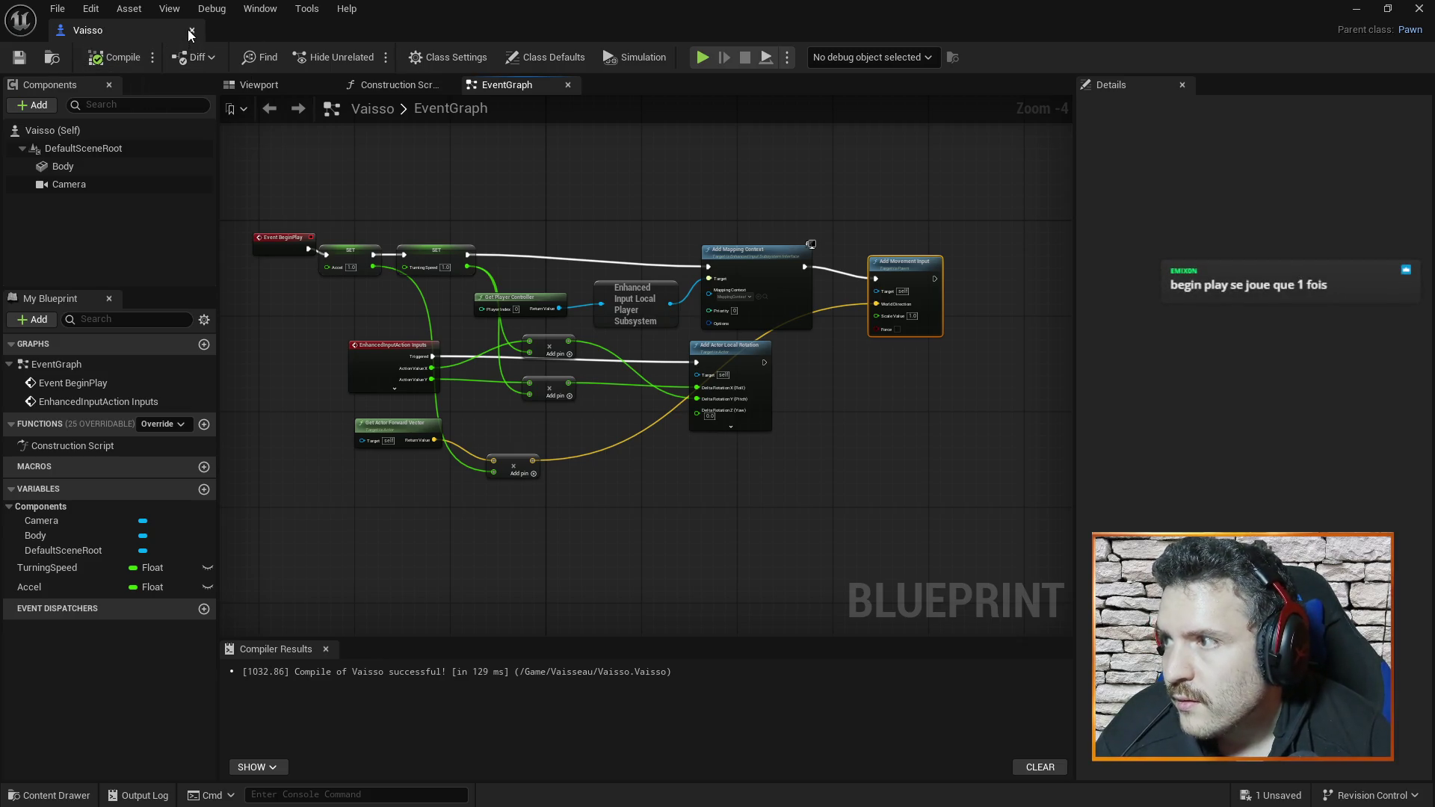
click(192, 30)
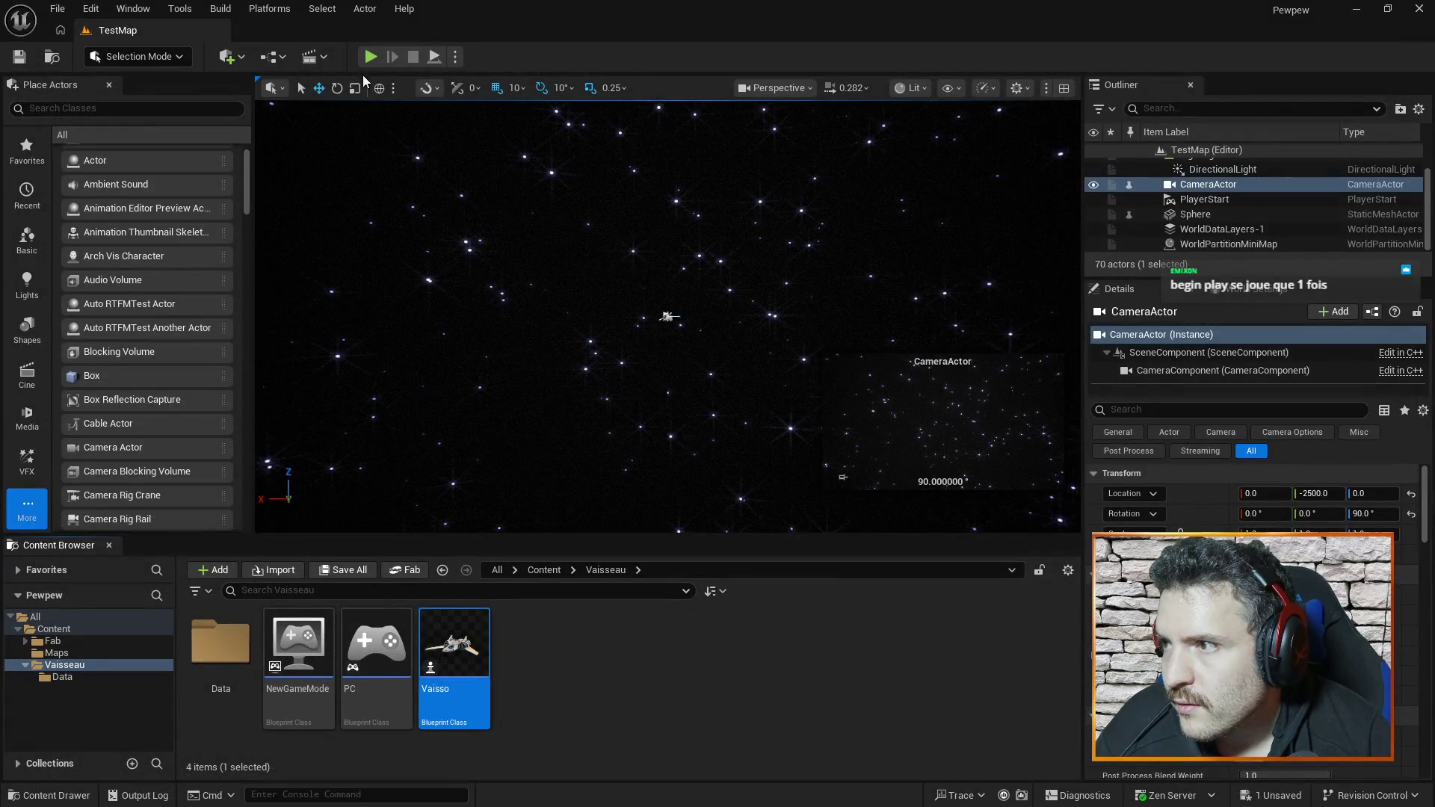
click(370, 58)
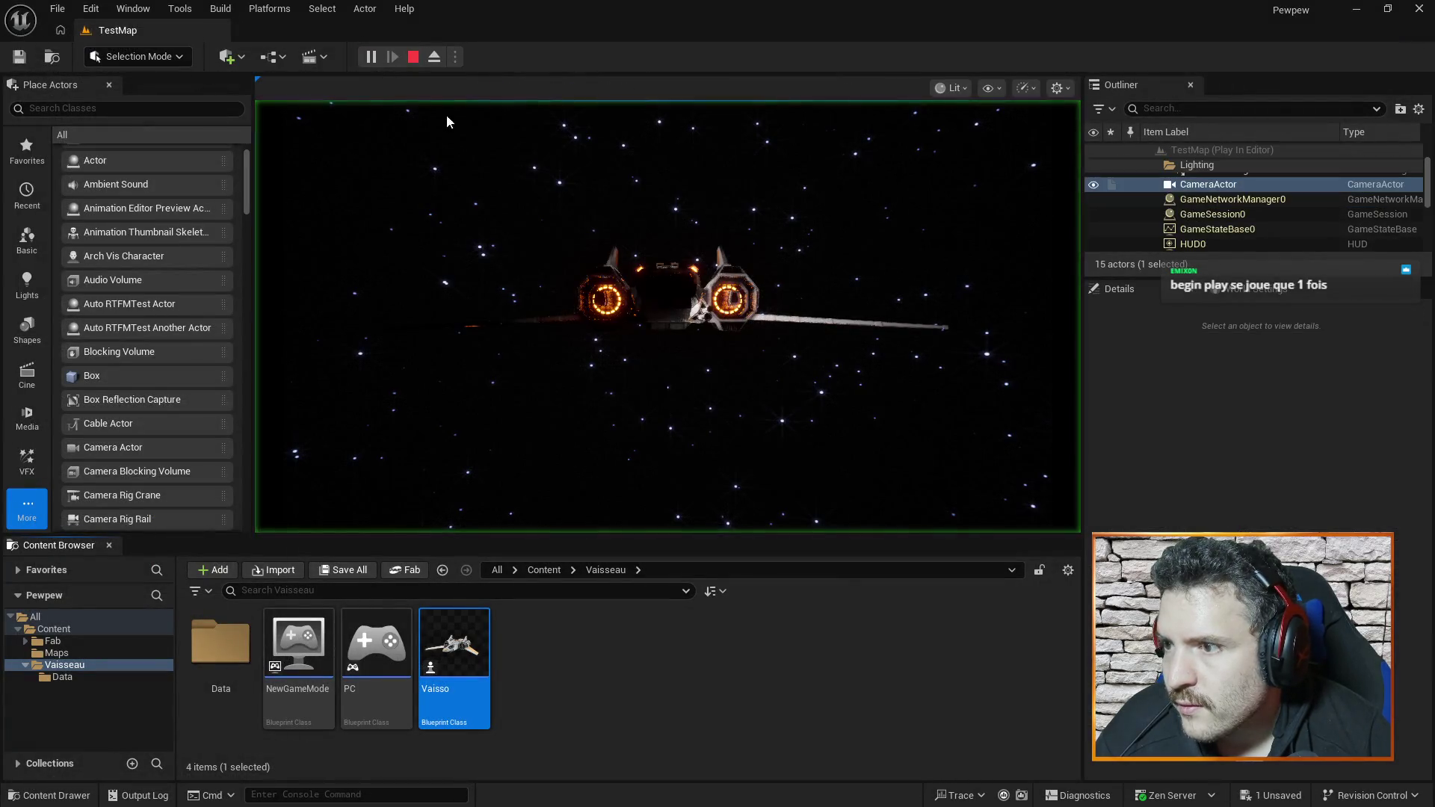
click(807, 225)
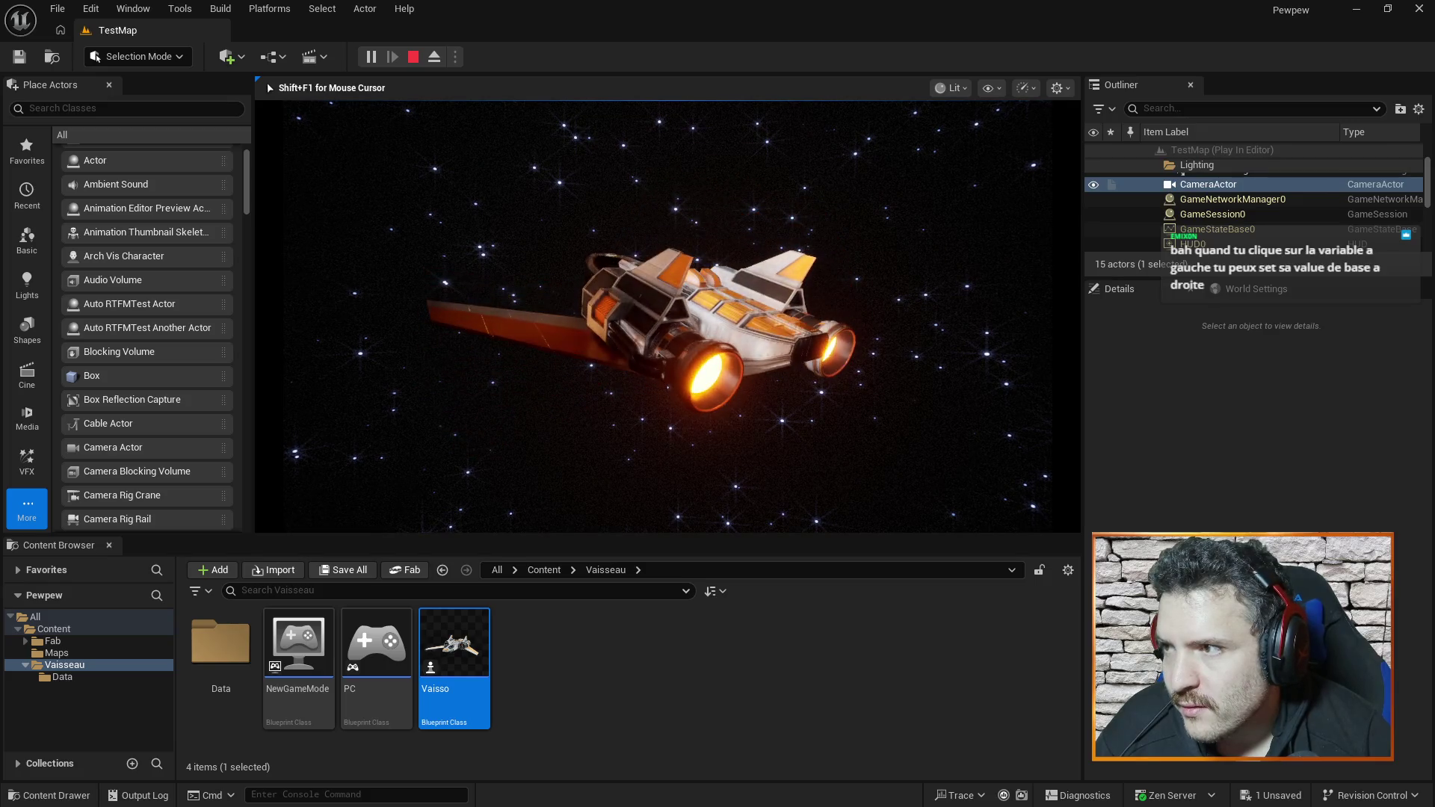
key(Escape)
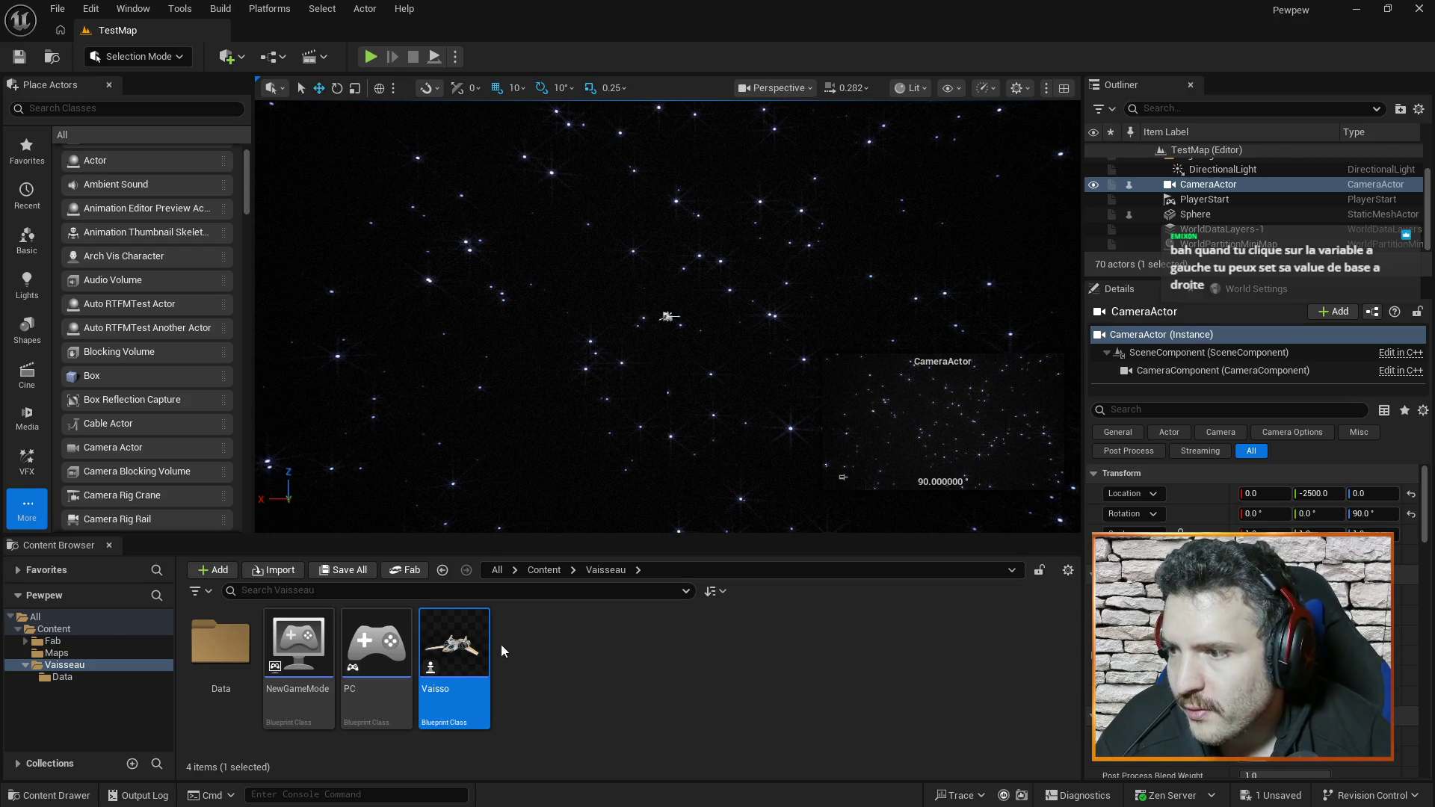
double_click(456, 651)
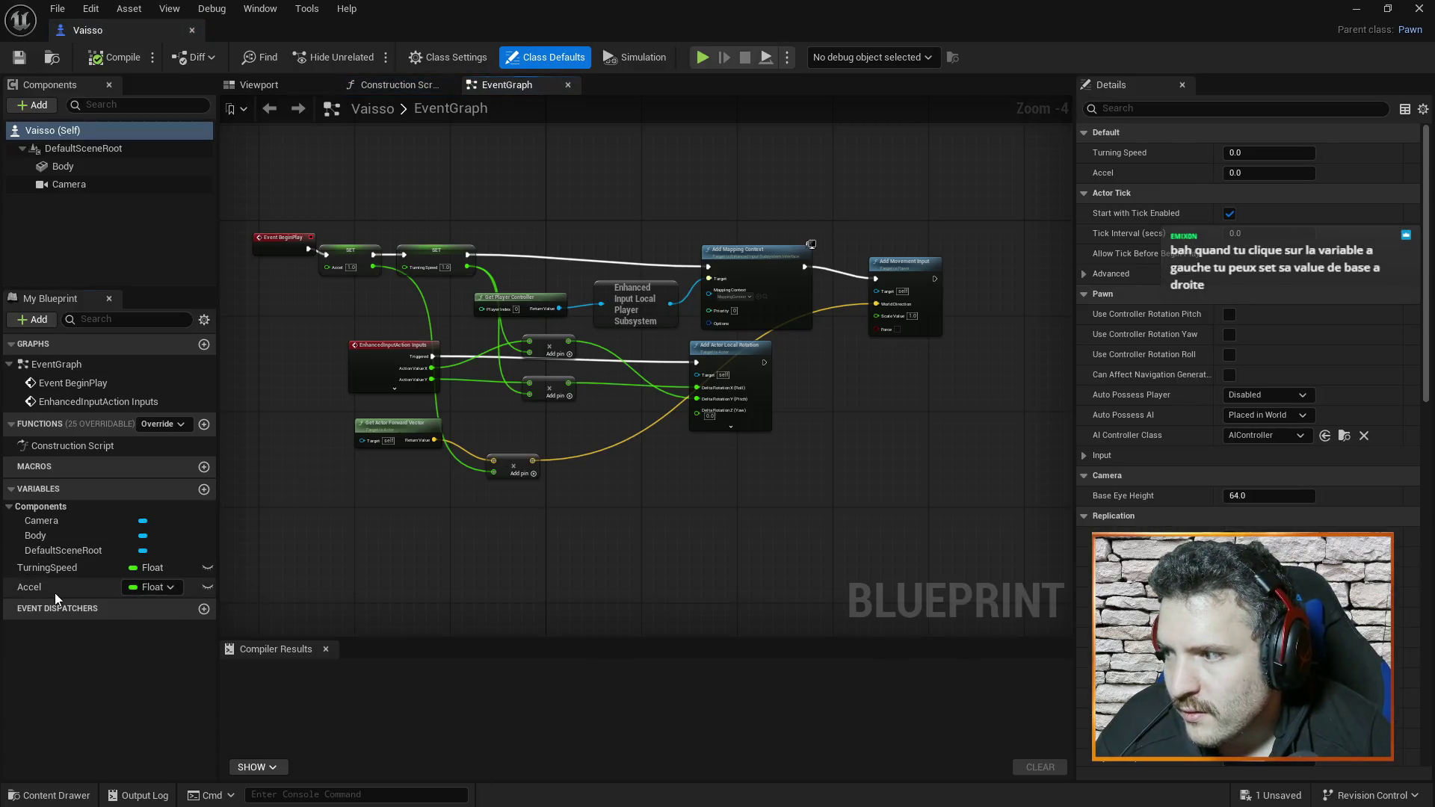
click(55, 587)
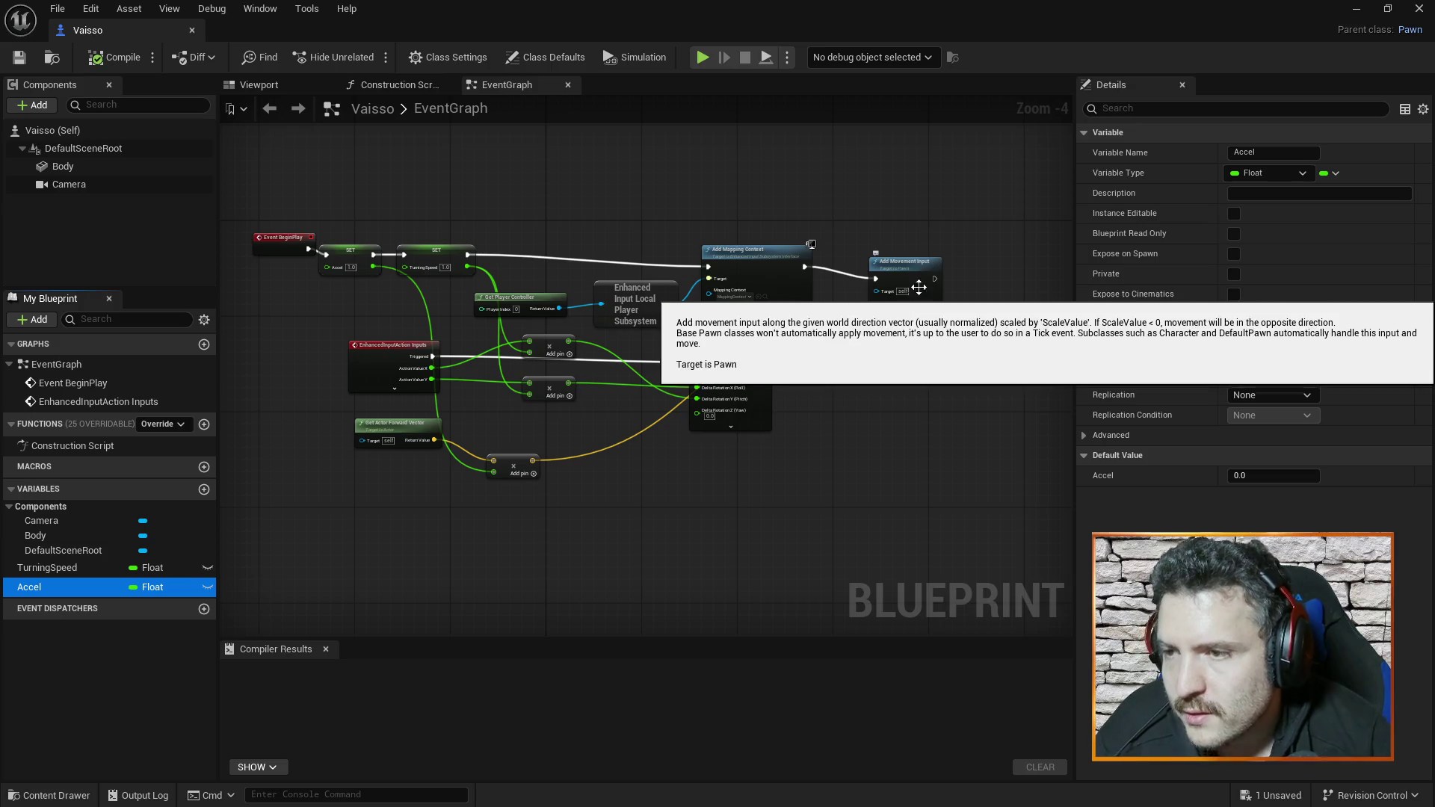
- Nudge the Add Movement Input node slightly up and to the right in the EventGraph
scroll(1024, 270, up, 4)
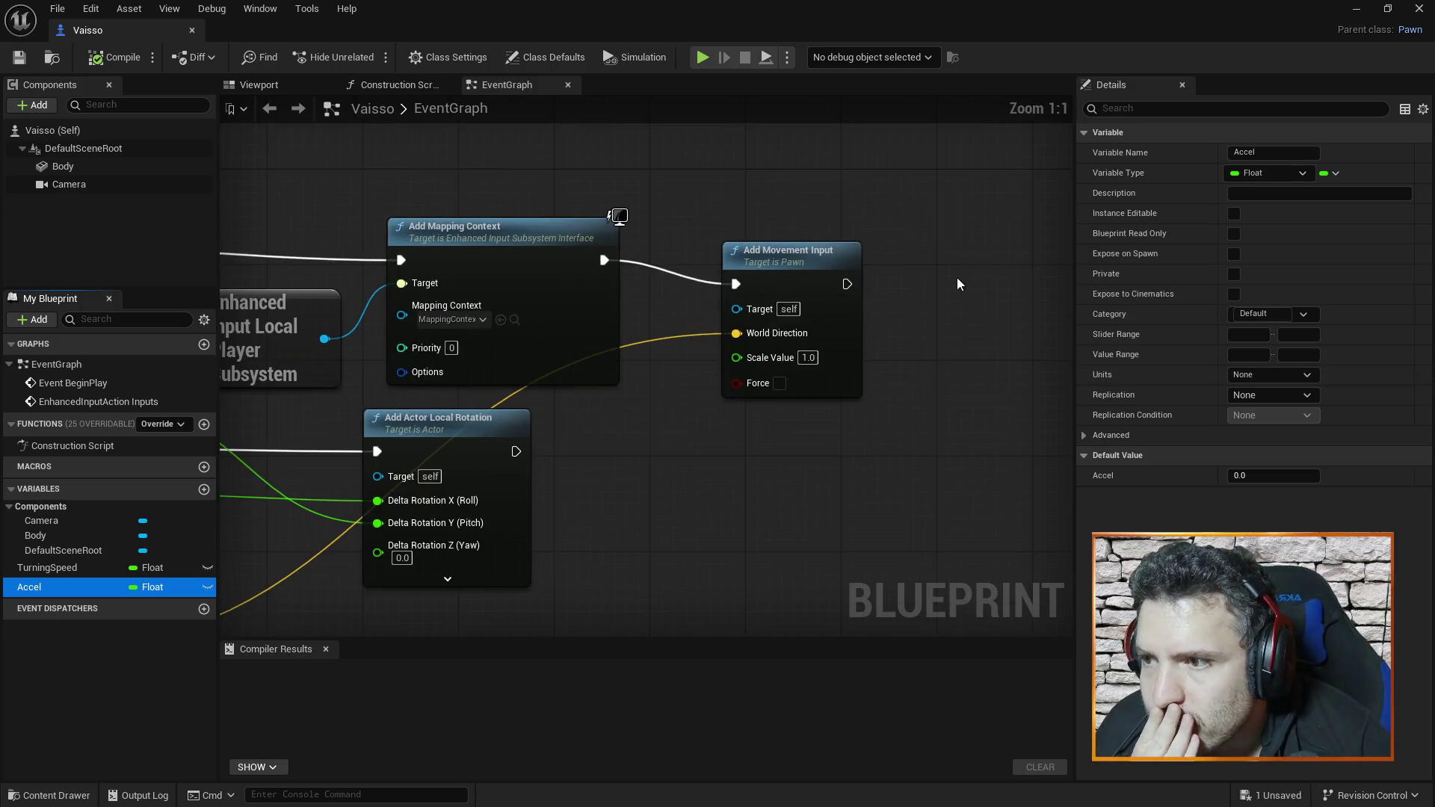
scroll(872, 315, down, 1)
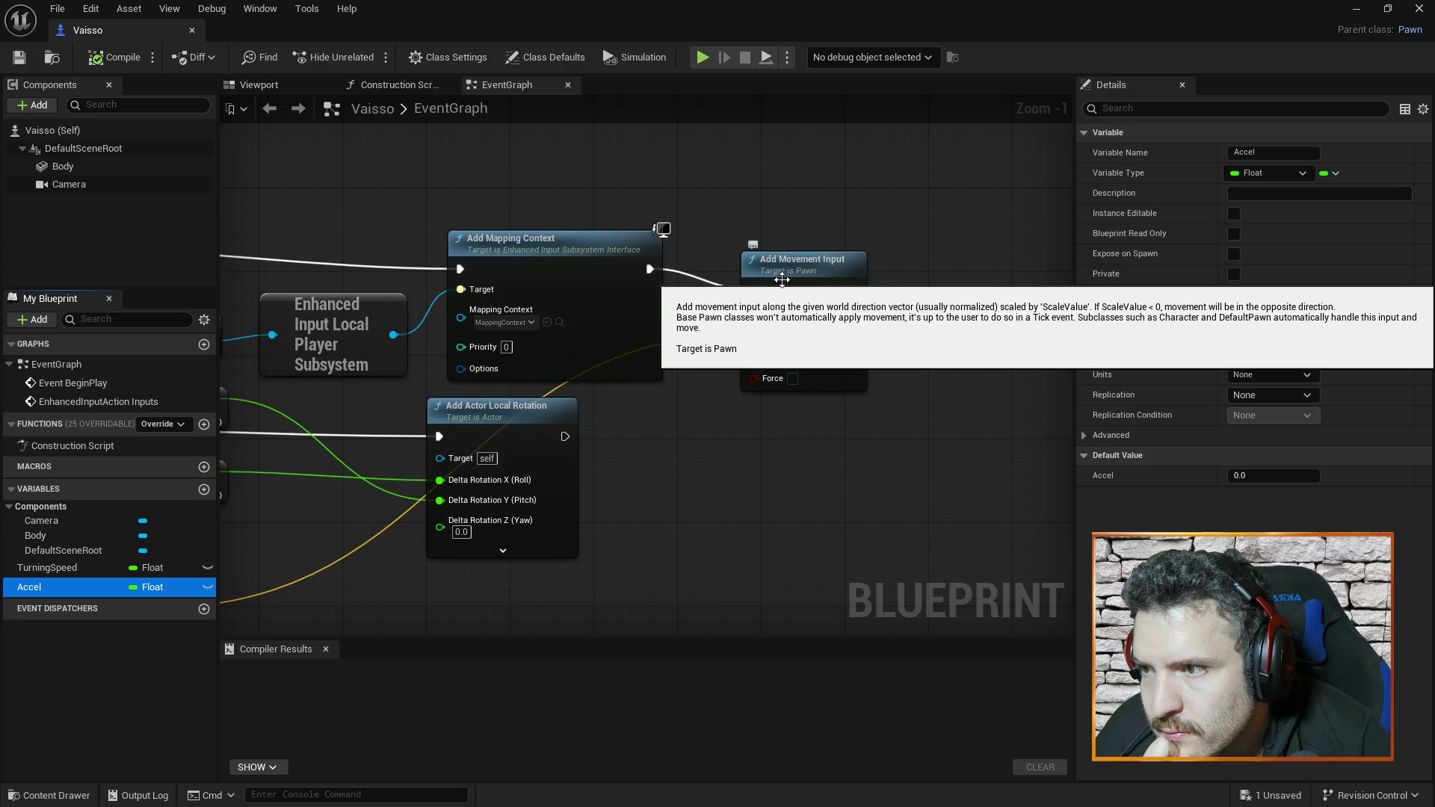
mouse_move(677, 450)
mouse_down()
mouse_move(756, 442)
mouse_move(778, 401)
mouse_up()
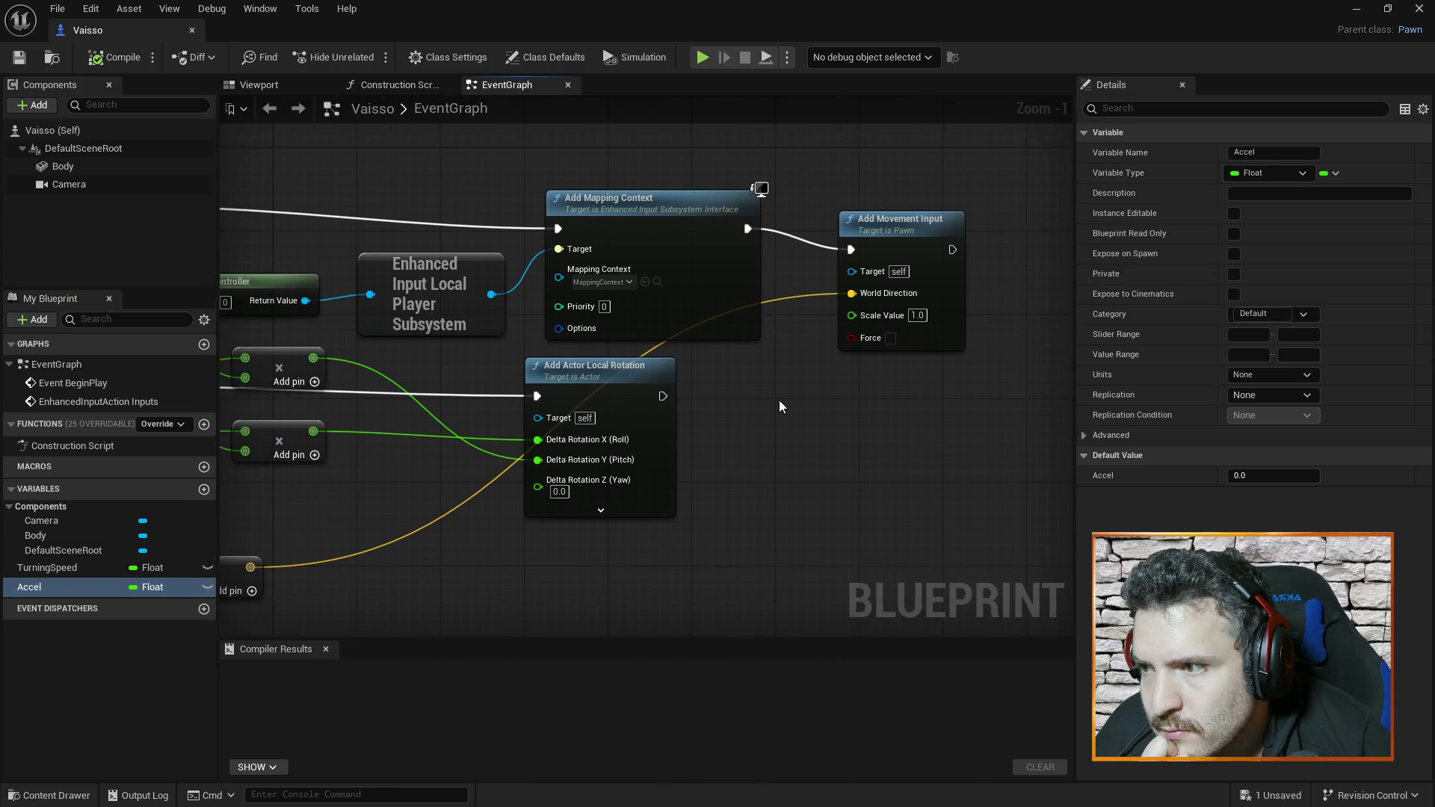
scroll(774, 402, down, 2)
scroll(762, 411, down, 1)
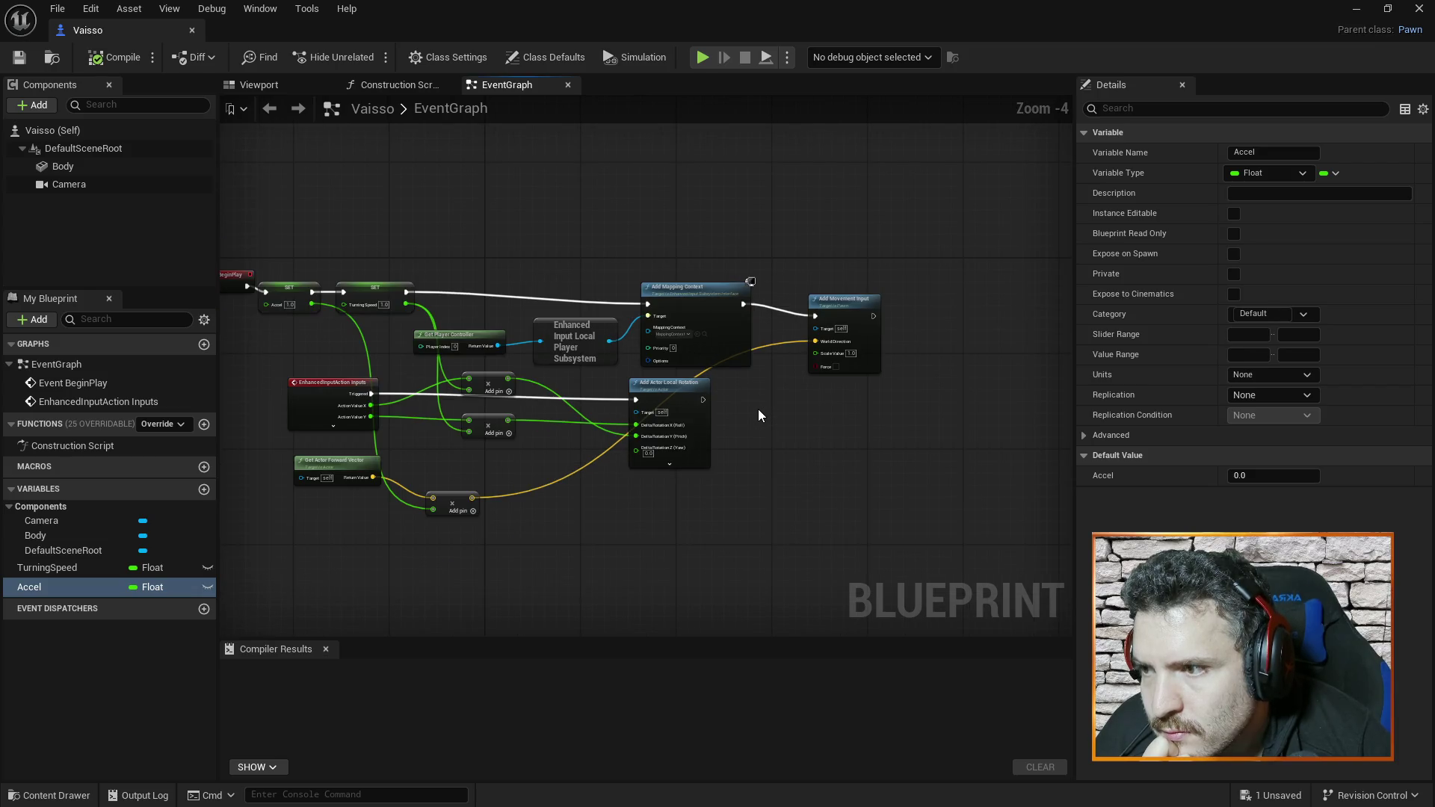
scroll(758, 415, up, 1)
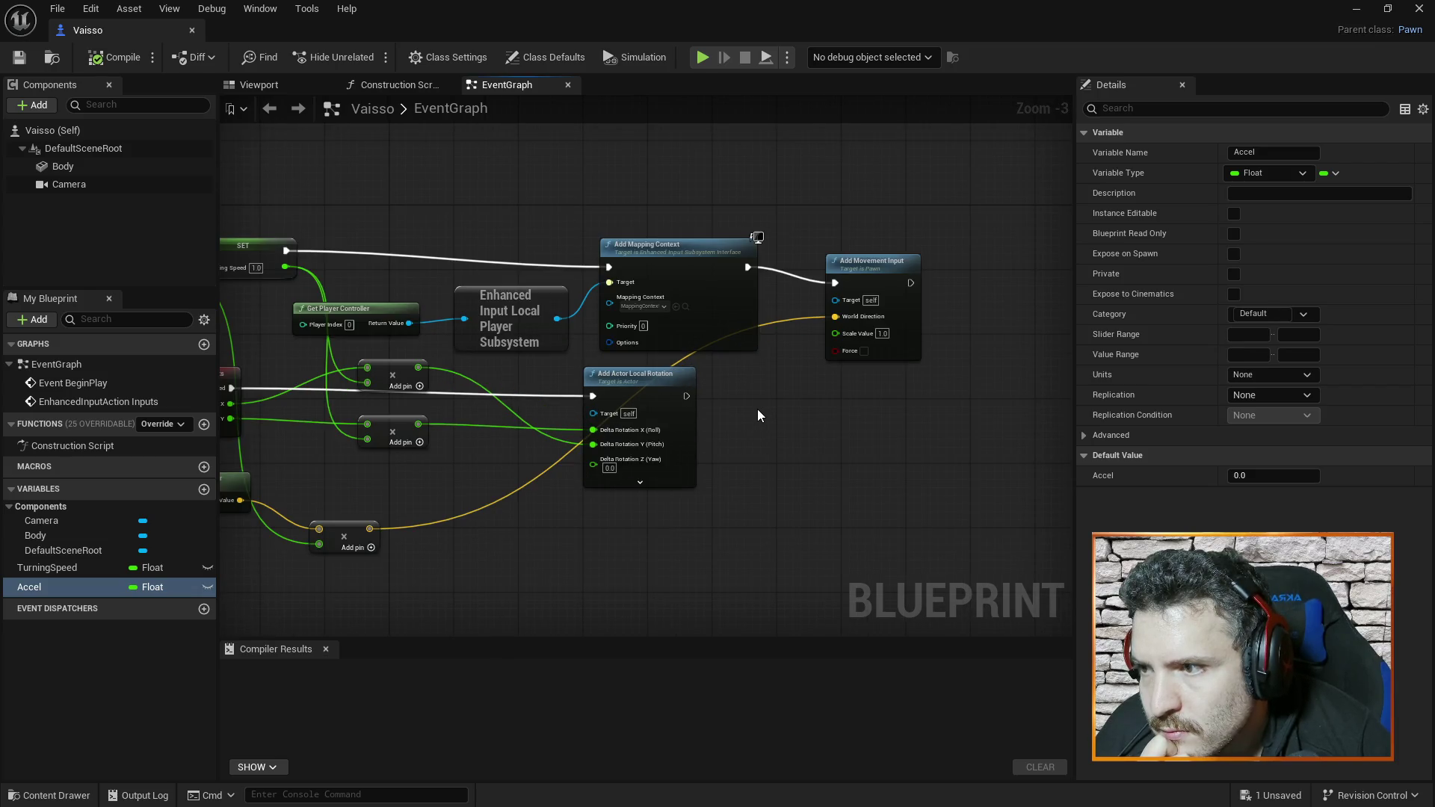
scroll(758, 416, down, 1)
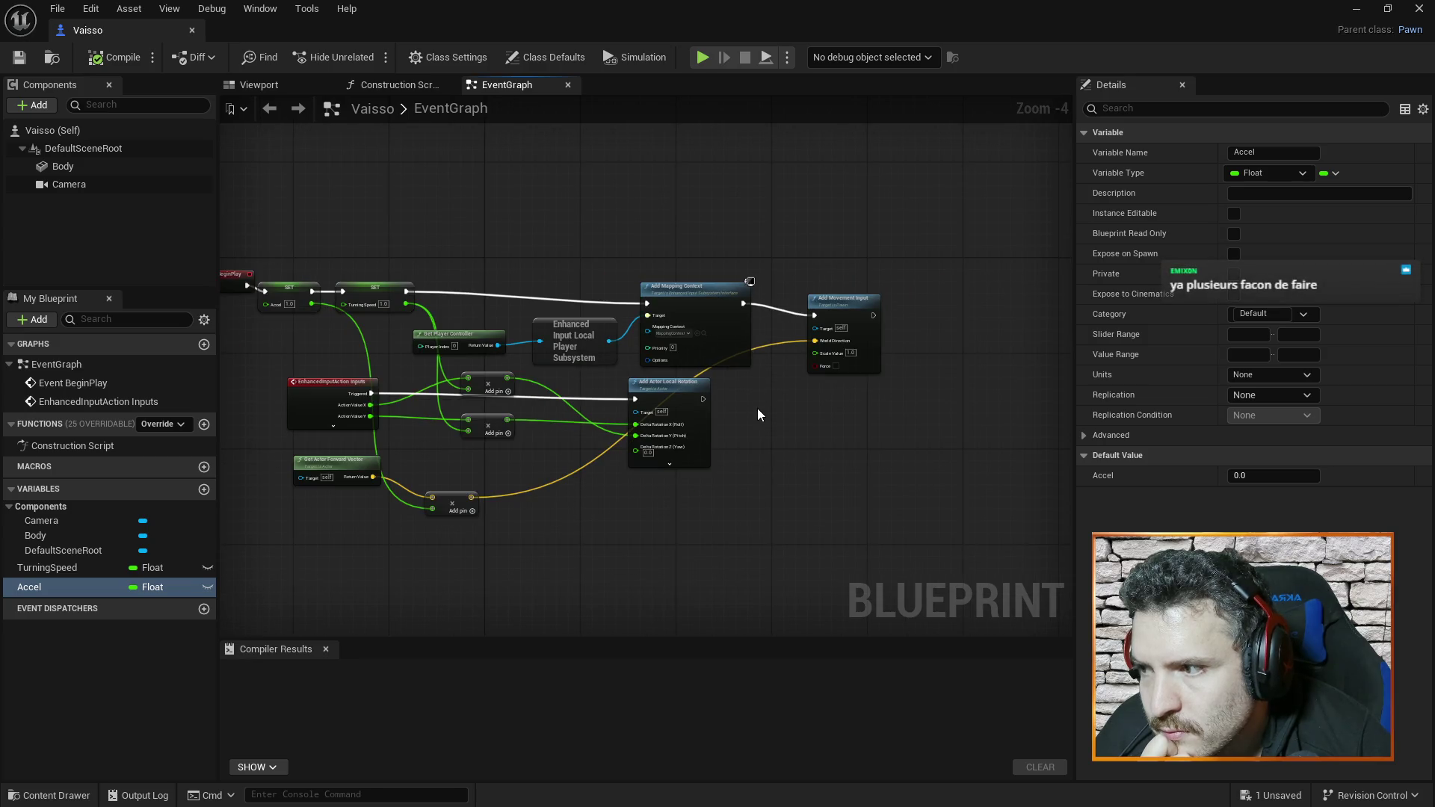
scroll(757, 416, up, 1)
drag(437, 501, 596, 491)
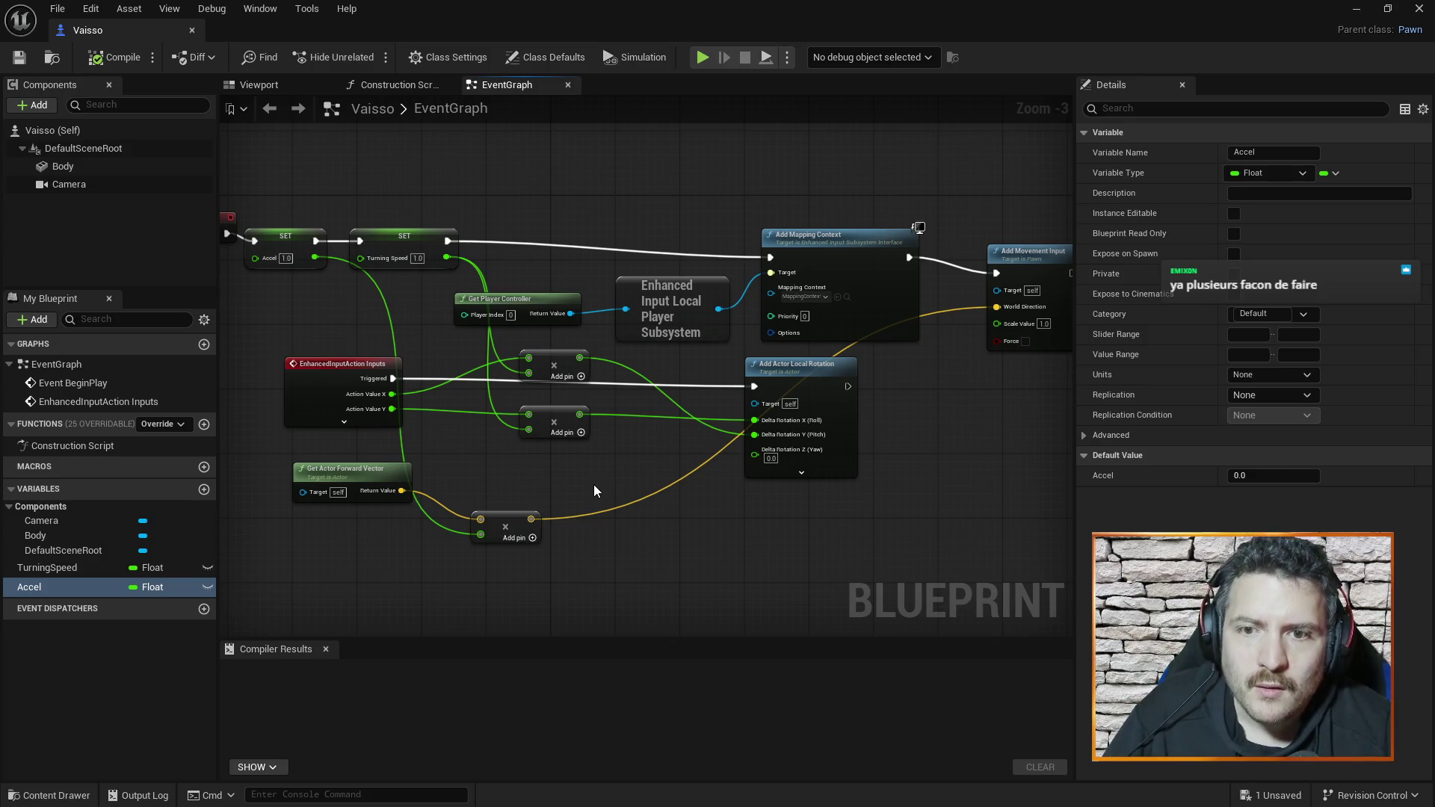
mouse_move(962, 427)
mouse_down()
mouse_move(899, 438)
mouse_move(878, 403)
mouse_up()
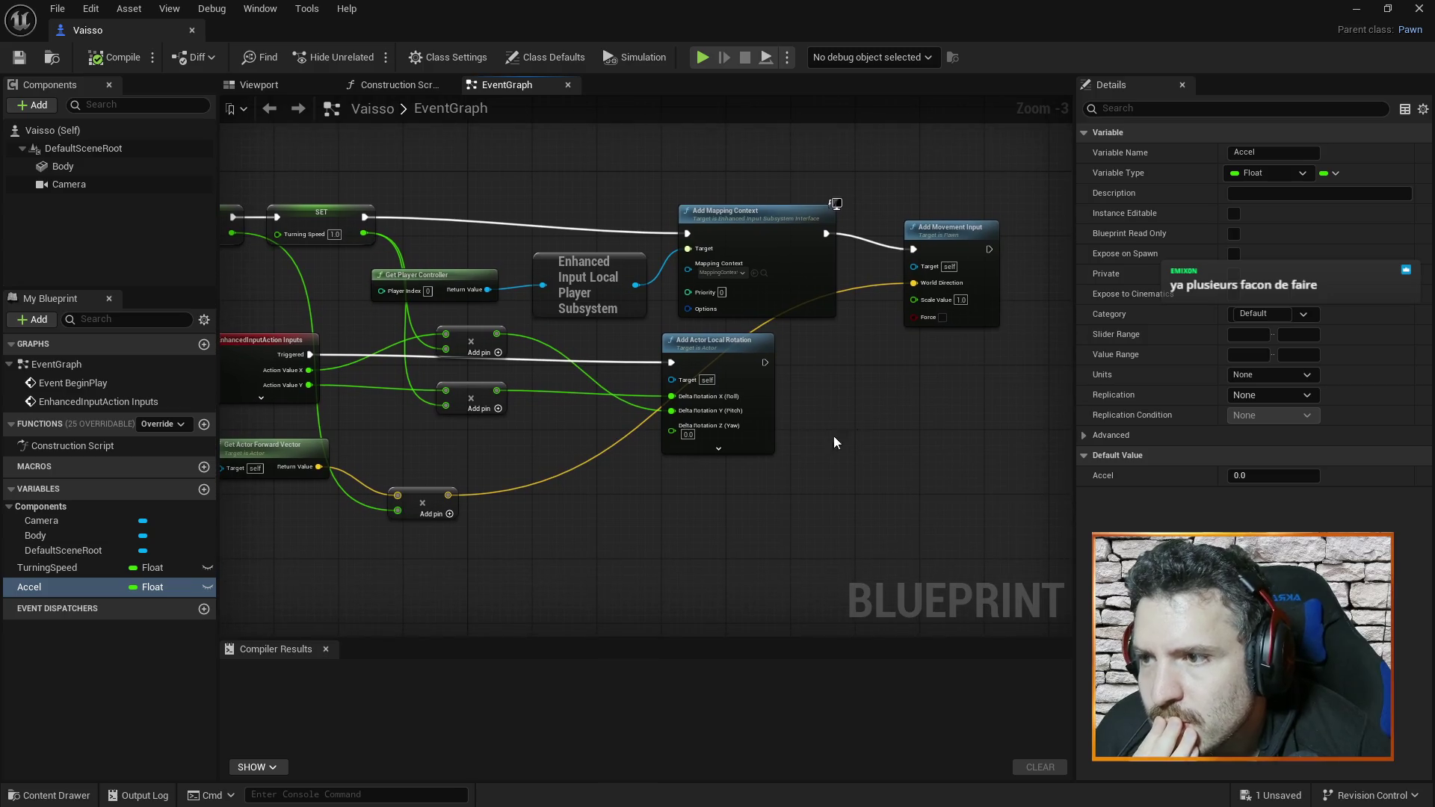
drag(939, 223, 945, 214)
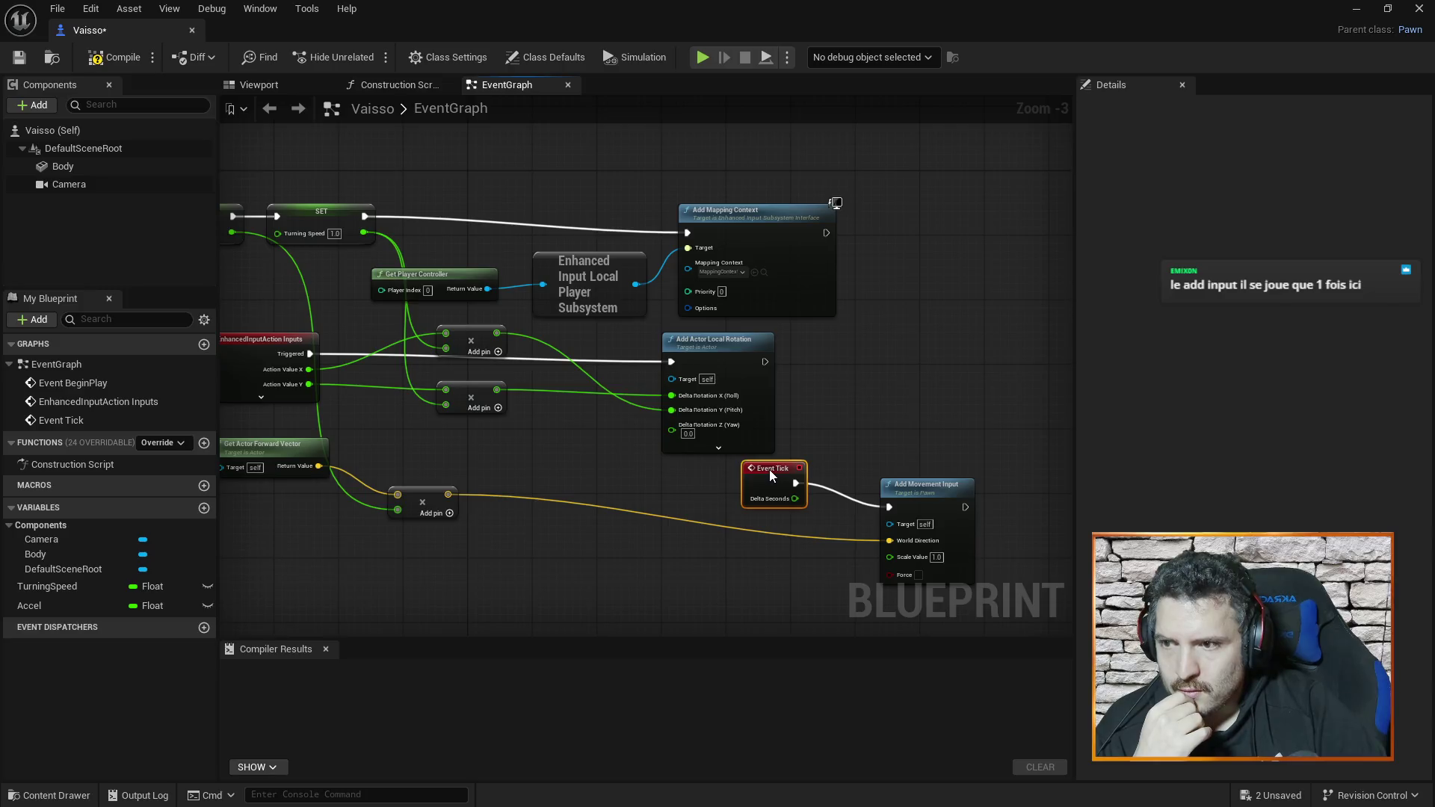
- Place an Event Tick node feeding Add Movement Input, compile Vaisso, and start a Play test
mouse_move(769, 469)
mouse_down()
mouse_move(604, 489)
mouse_move(650, 476)
mouse_up()
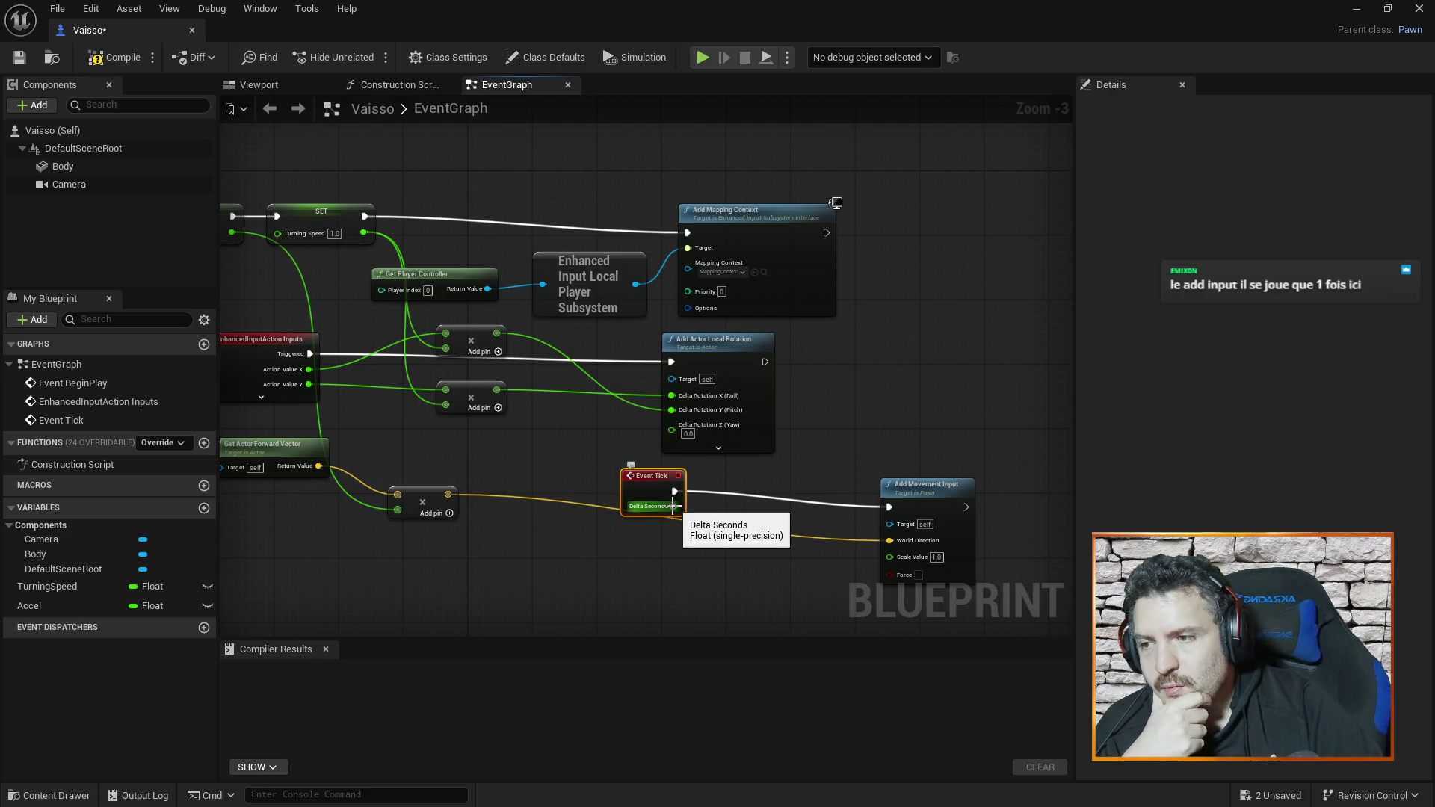
mouse_move(657, 478)
mouse_down()
mouse_move(754, 476)
mouse_move(738, 479)
mouse_up()
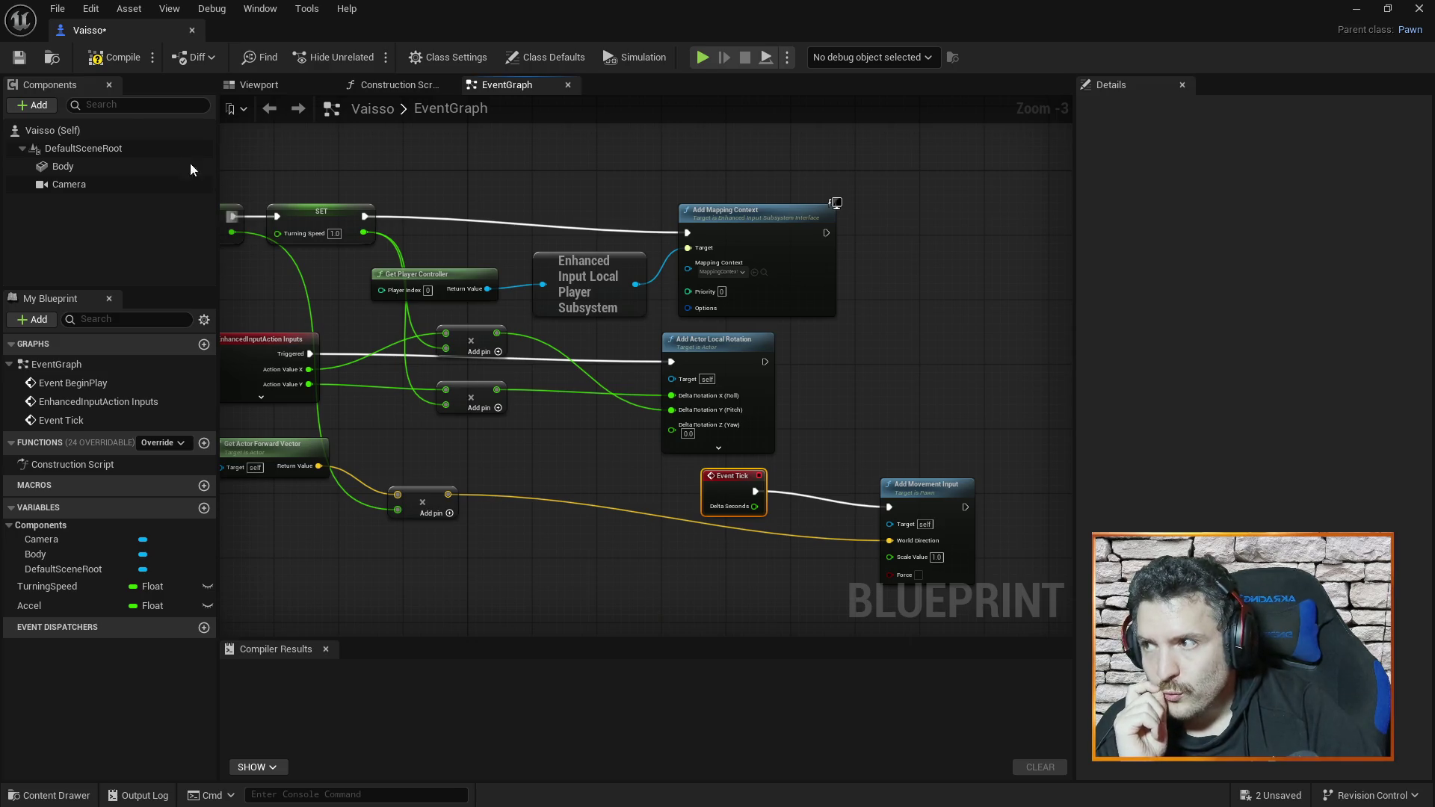
click(113, 60)
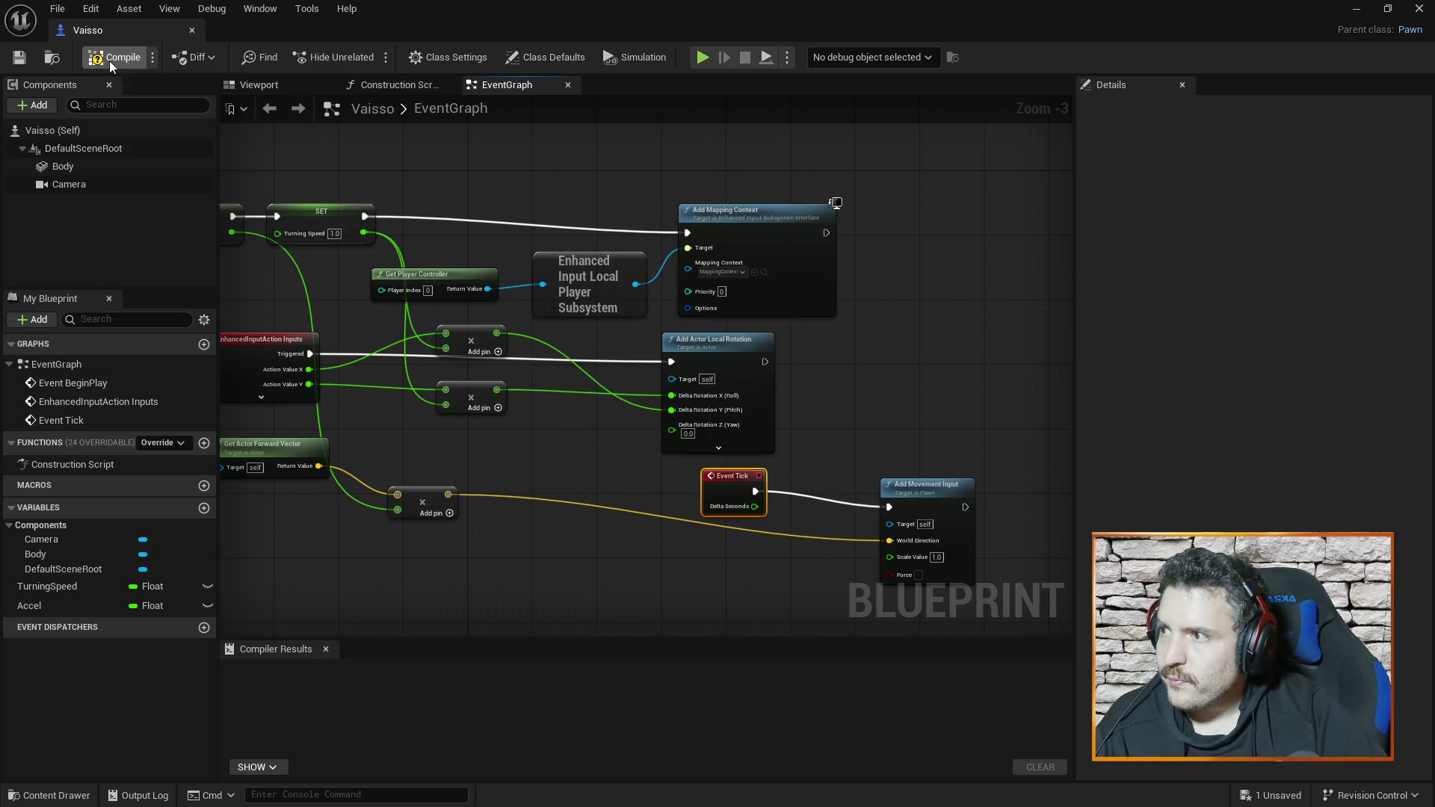
click(194, 31)
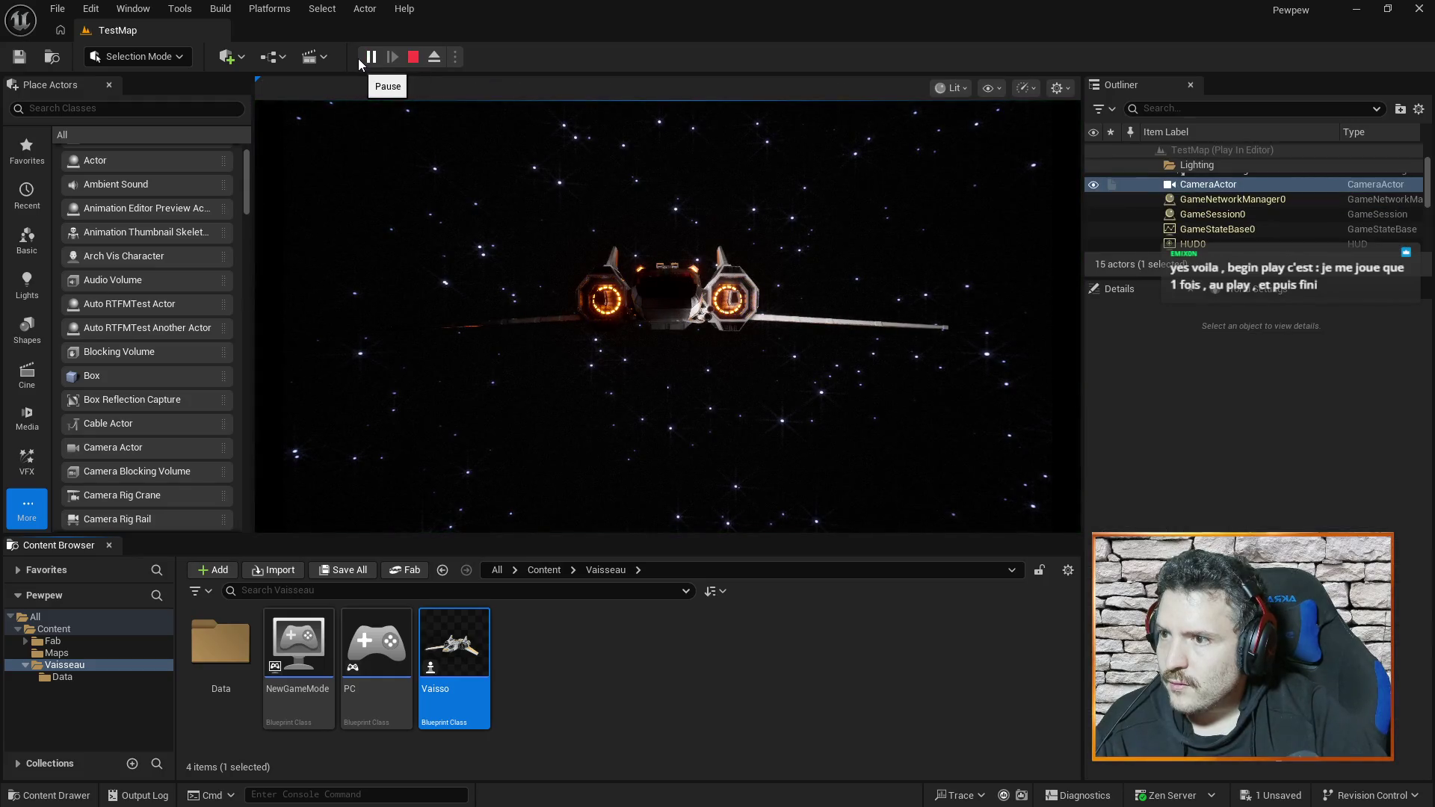
- Fly the ship in TestMap with Event Tick driving movement, stop, and reopen Vaisso
click(359, 105)
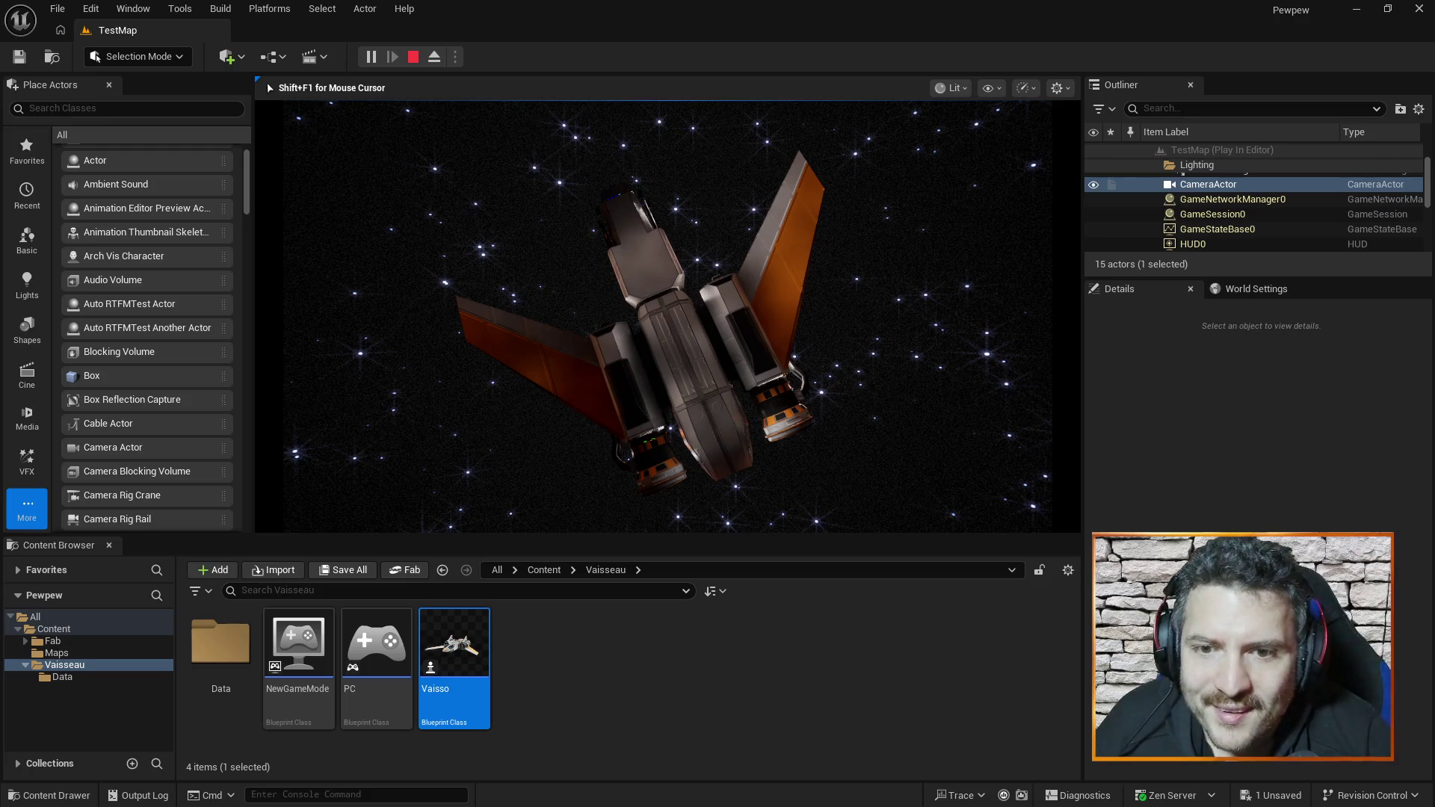
key(Escape)
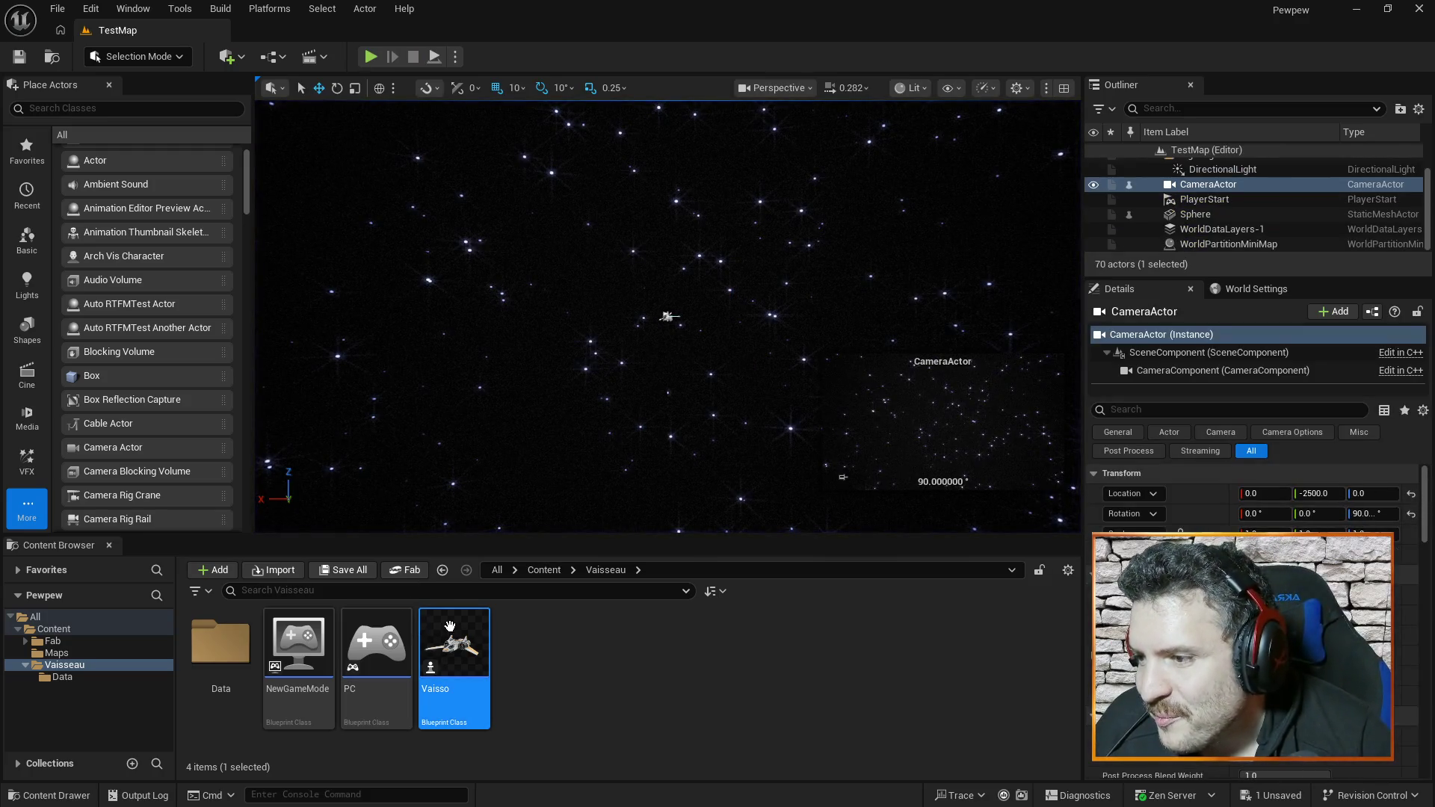
double_click(455, 642)
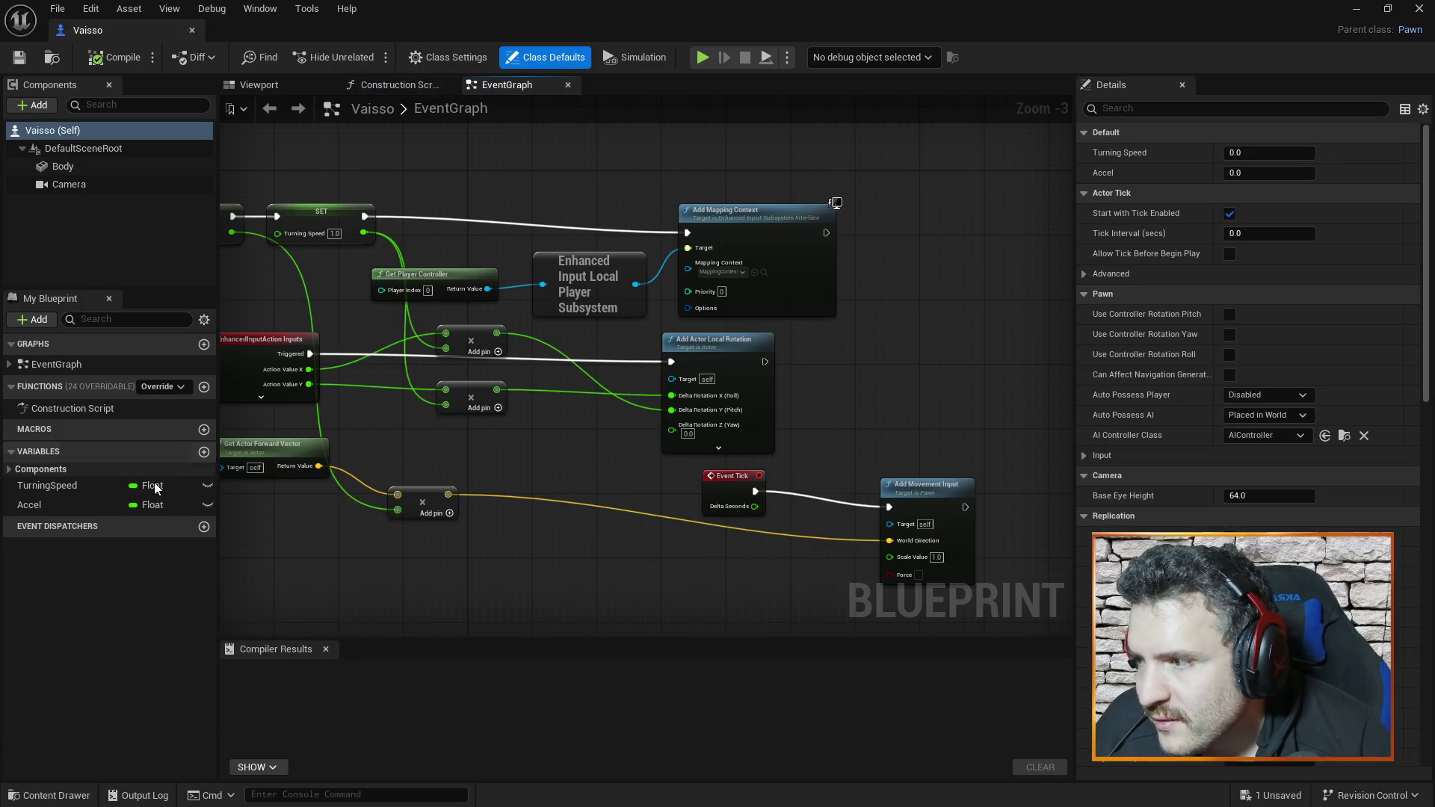
- Change the SET Accel value at BeginPlay from 10 to 1000 and compile Vaisso
drag(284, 196, 325, 239)
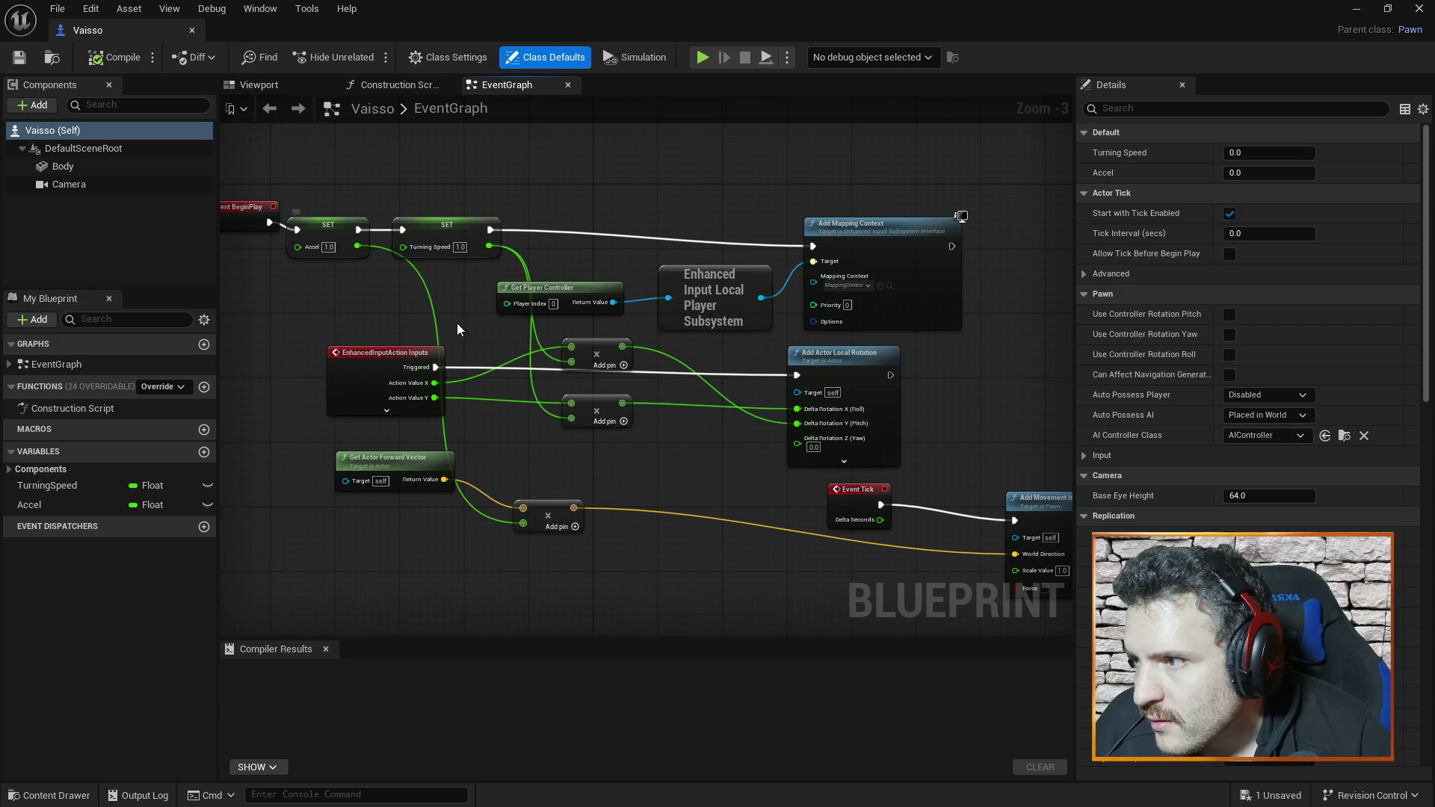
click(313, 225)
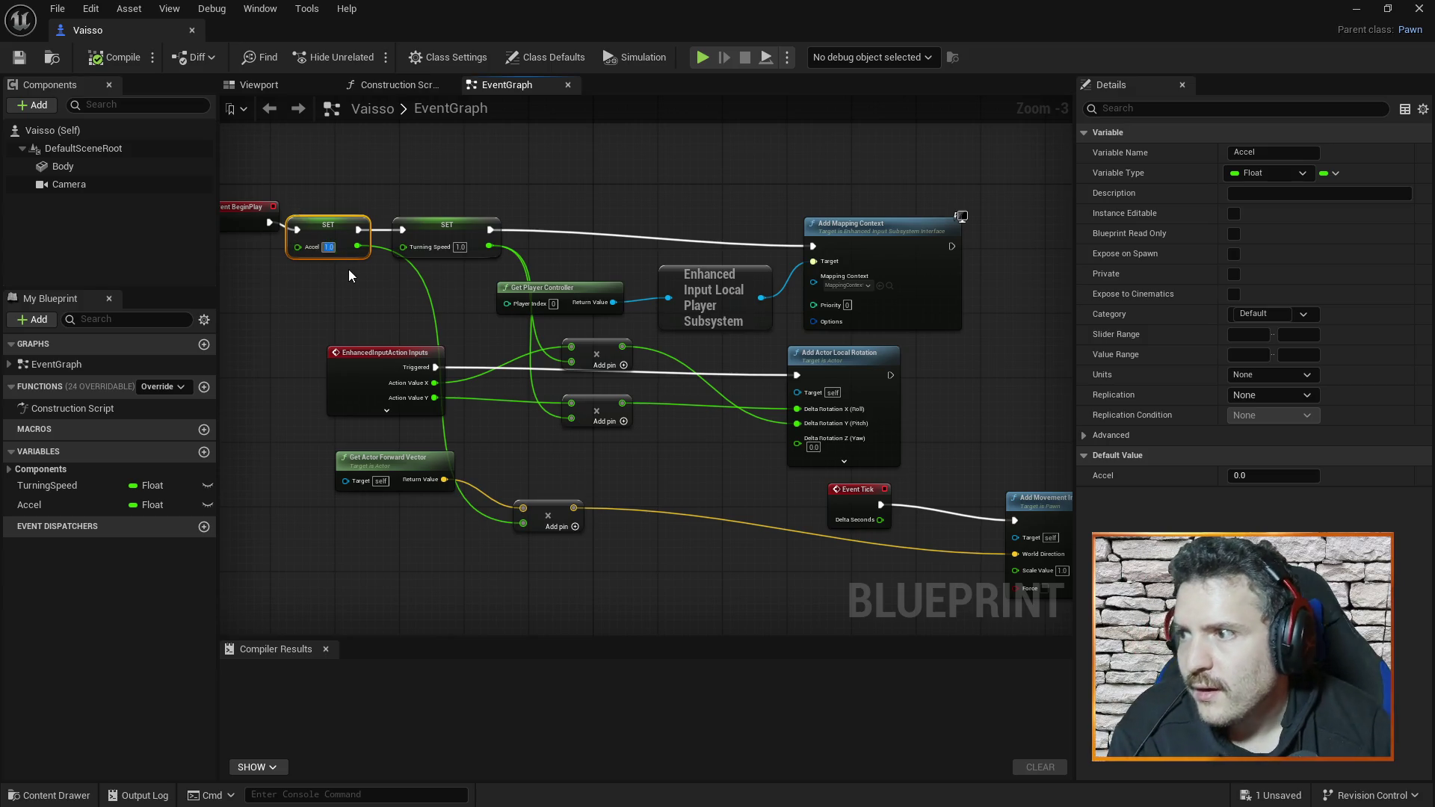
text(00)
key(Return)
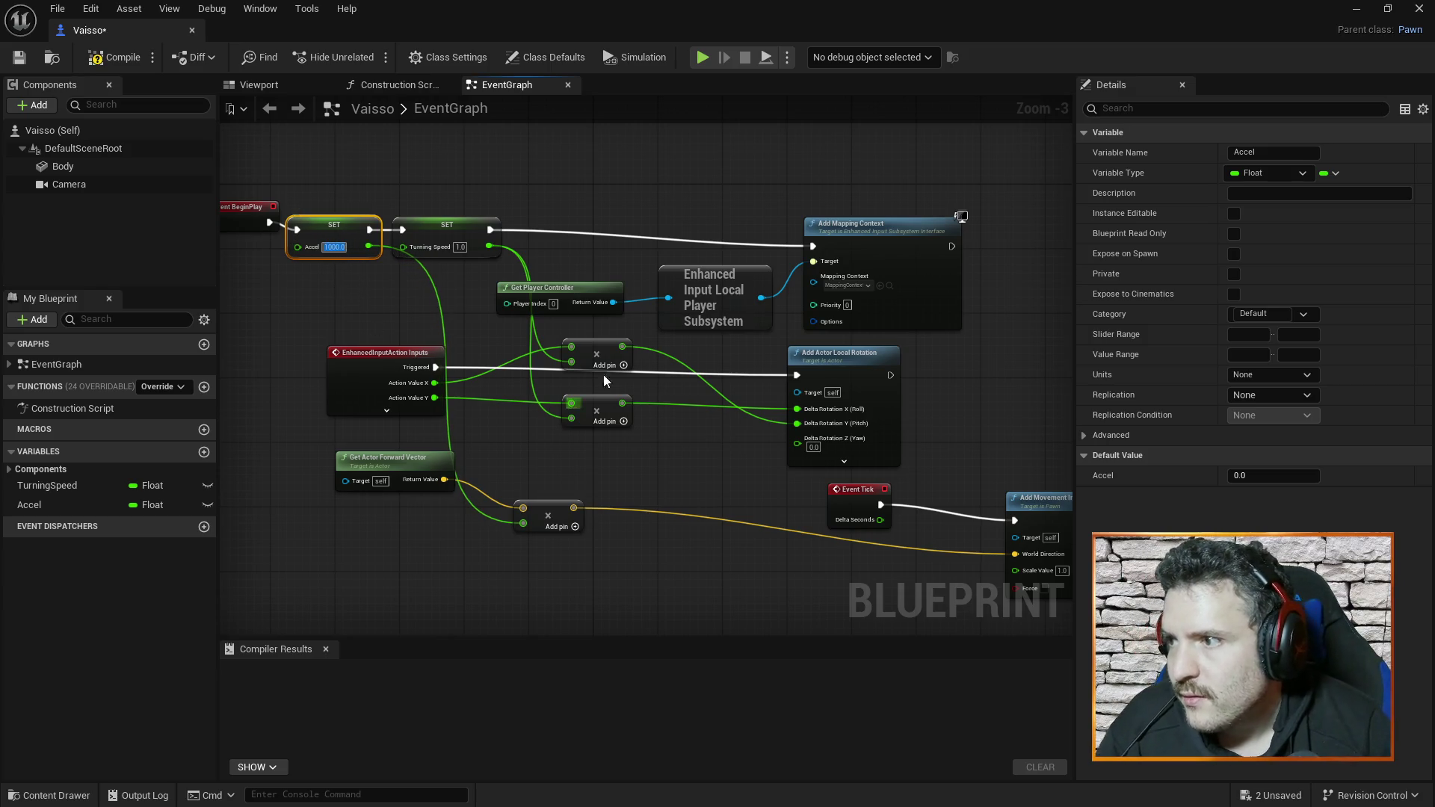
click(122, 59)
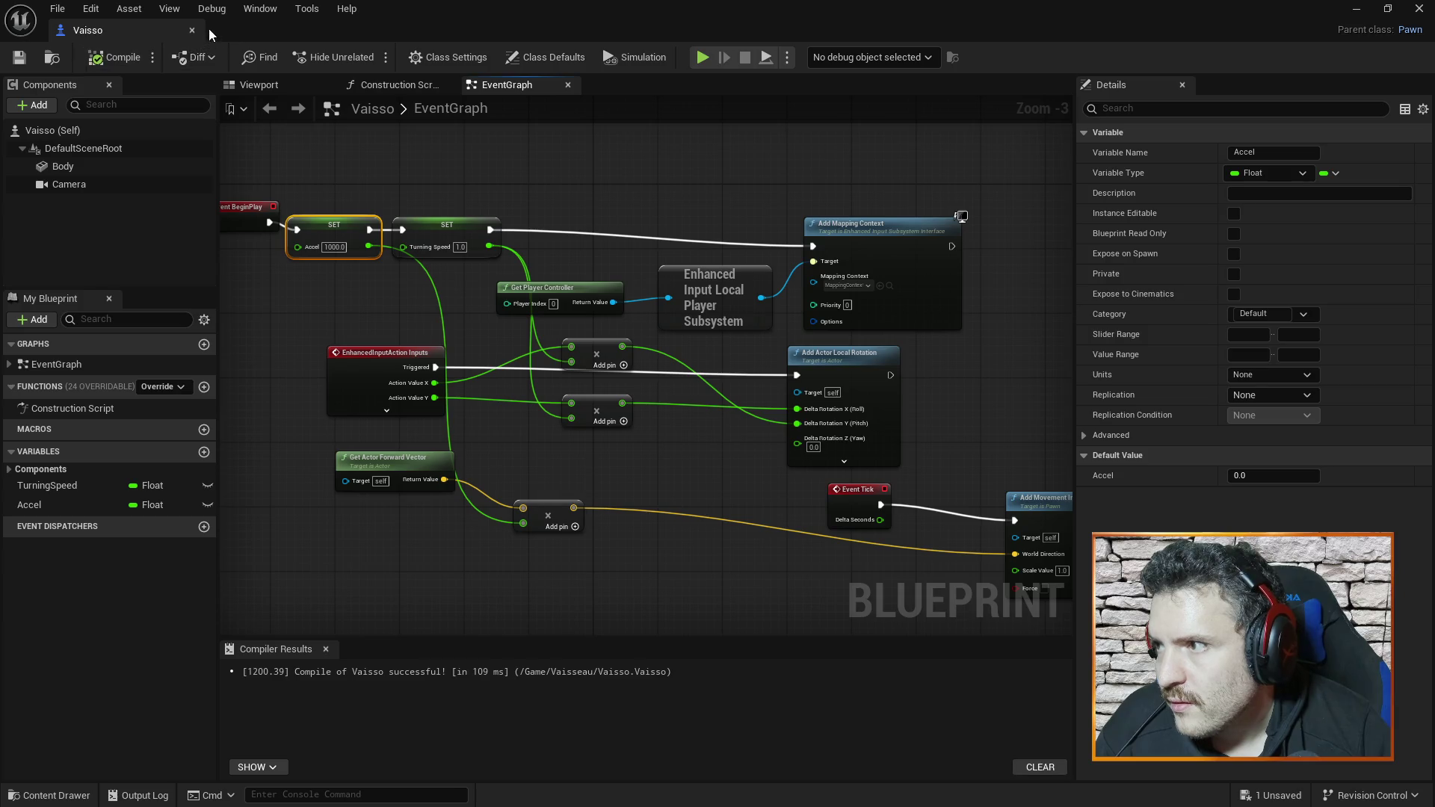
- Close the Blueprint, test-fly the ship in TestMap, then reopen Vaisso
click(192, 30)
click(372, 57)
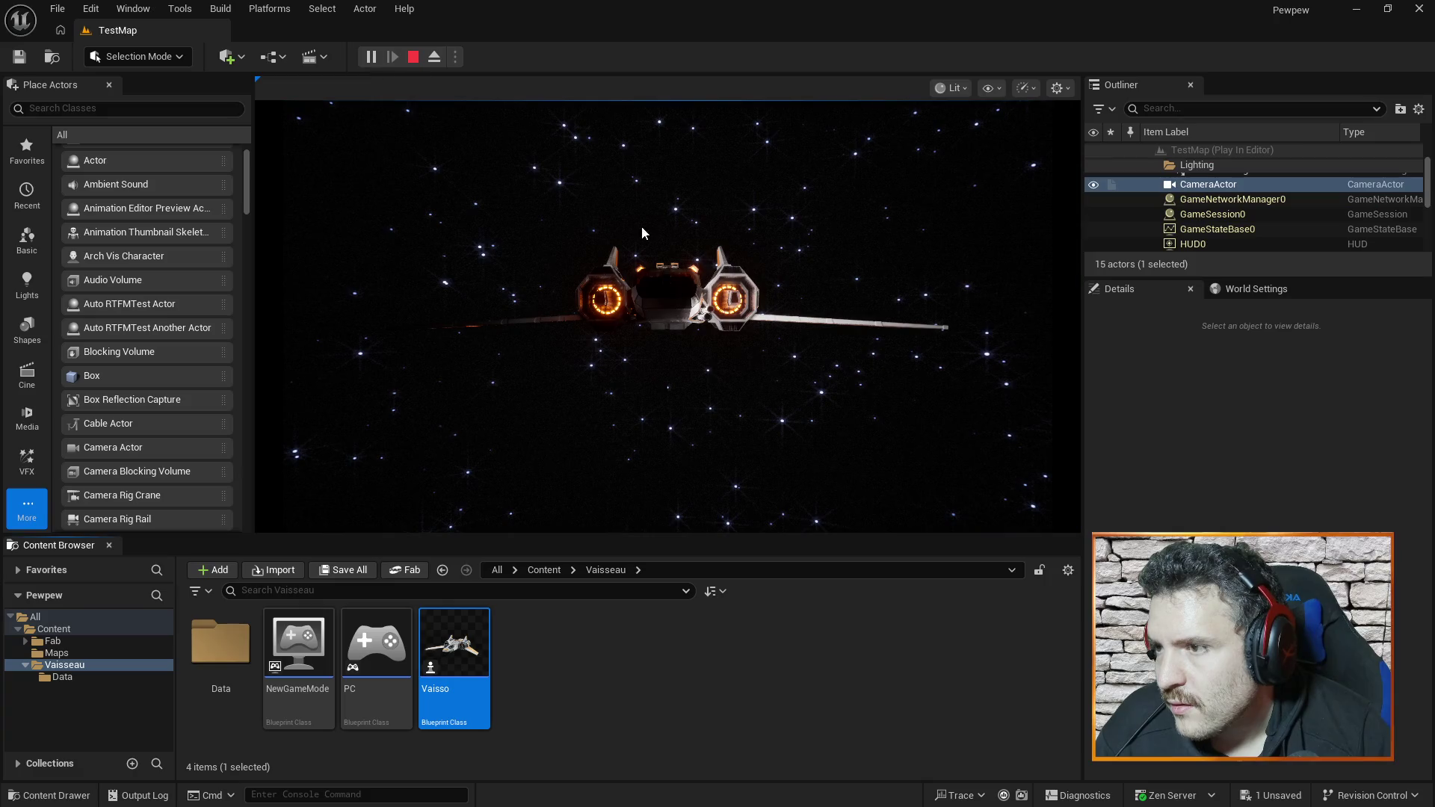
click(657, 314)
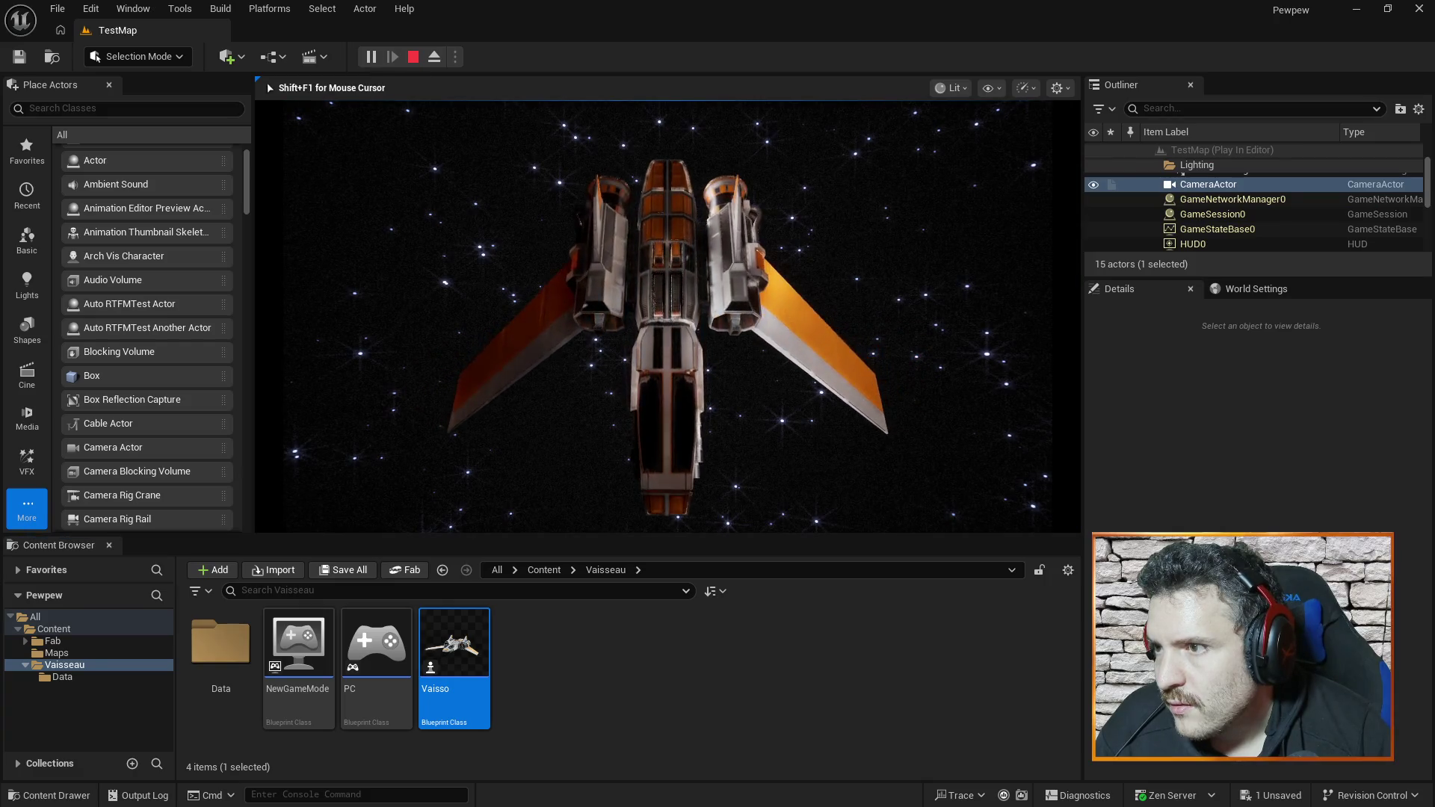
key(Escape)
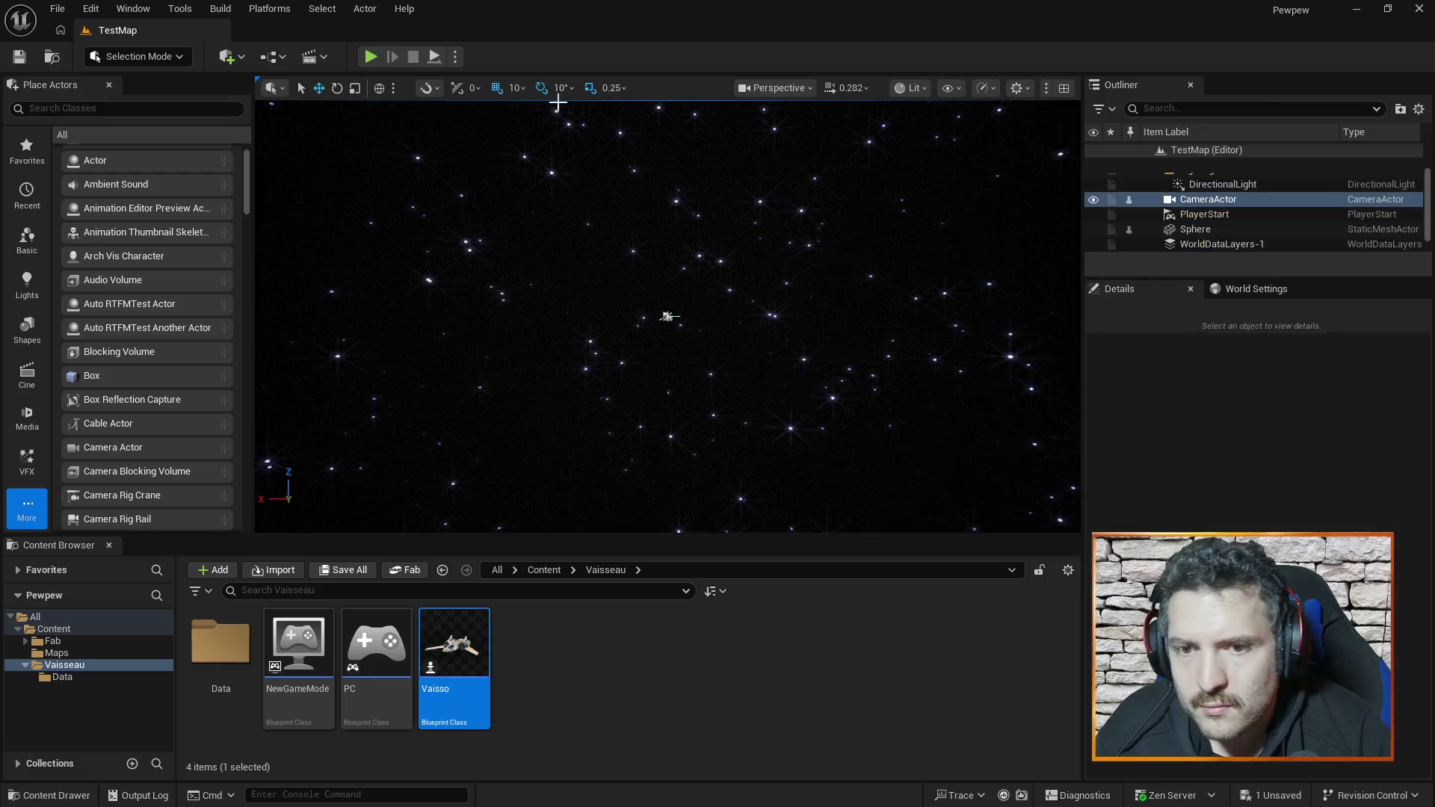
double_click(459, 630)
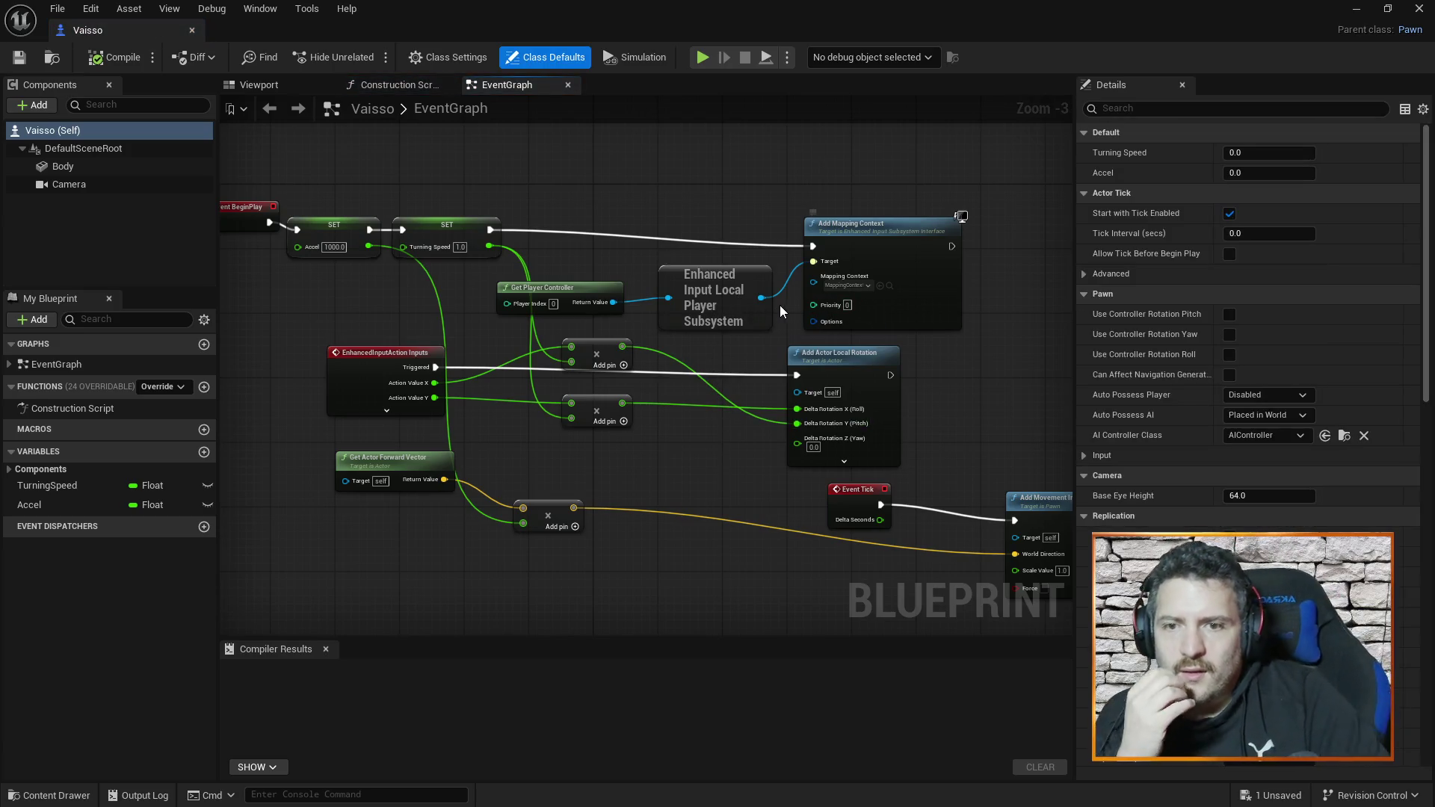
- Pan the EventGraph across the Event Tick chain and view the Accel variable's properties
mouse_move(1007, 431)
mouse_down()
mouse_move(941, 394)
mouse_move(787, 423)
mouse_move(737, 503)
mouse_move(796, 520)
mouse_up()
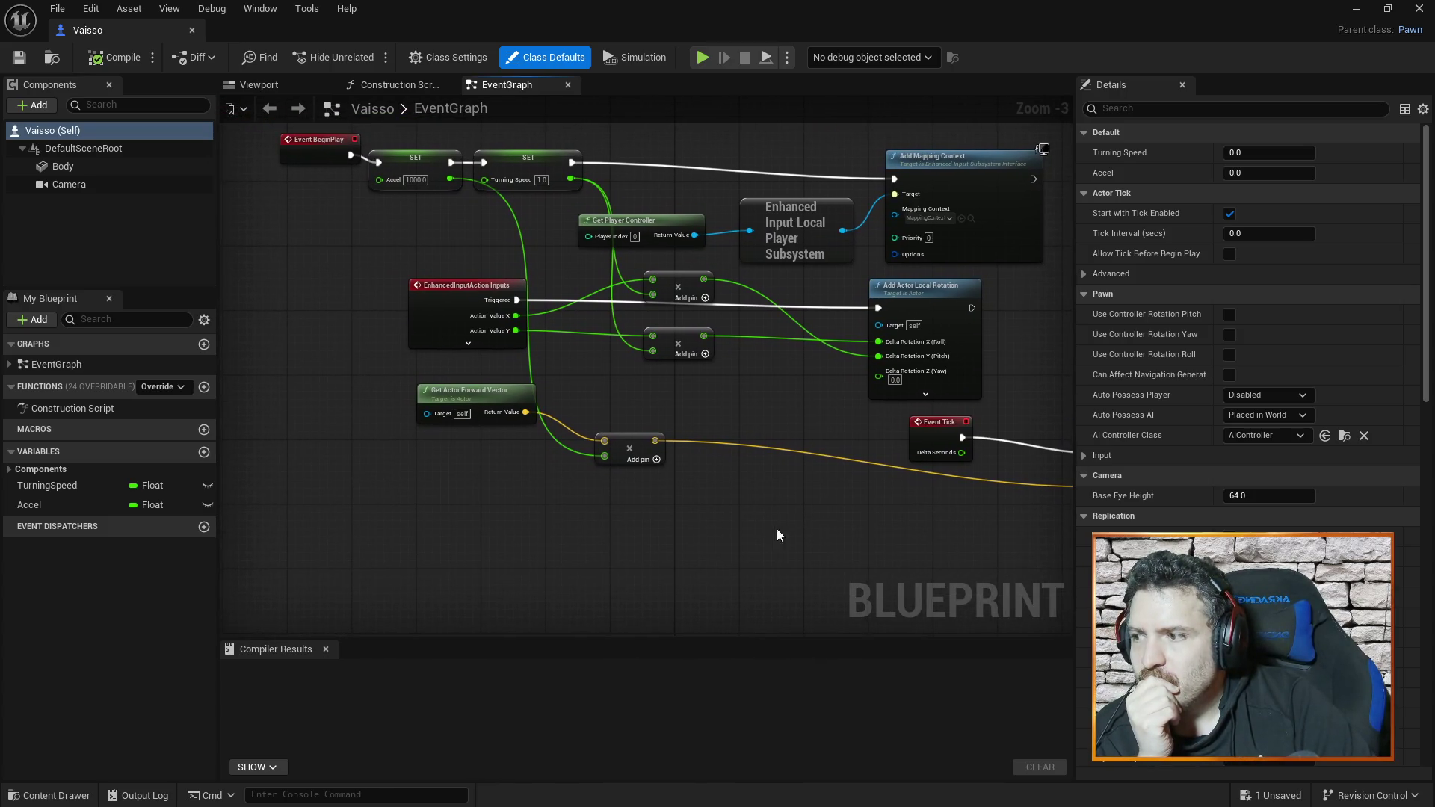
click(90, 505)
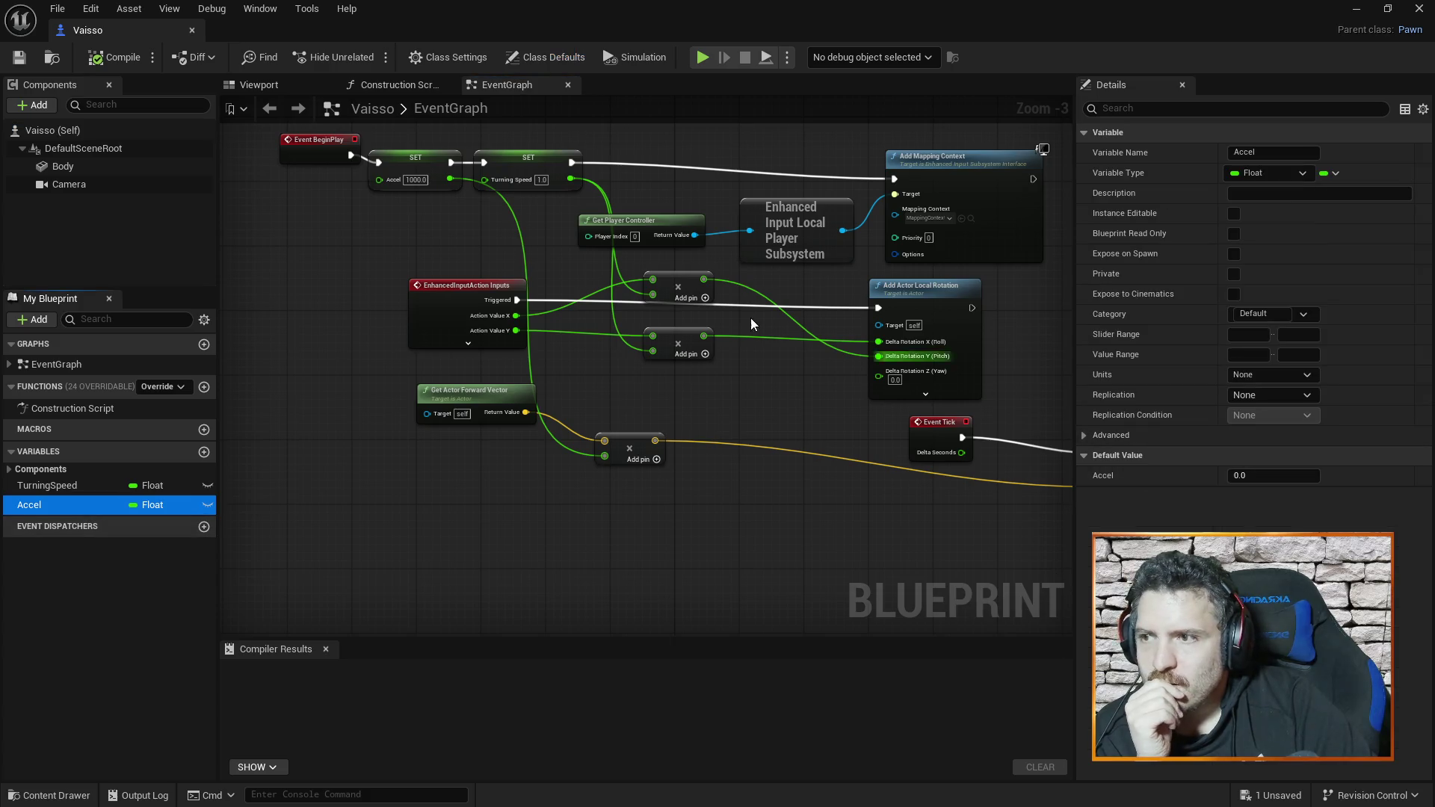
click(852, 532)
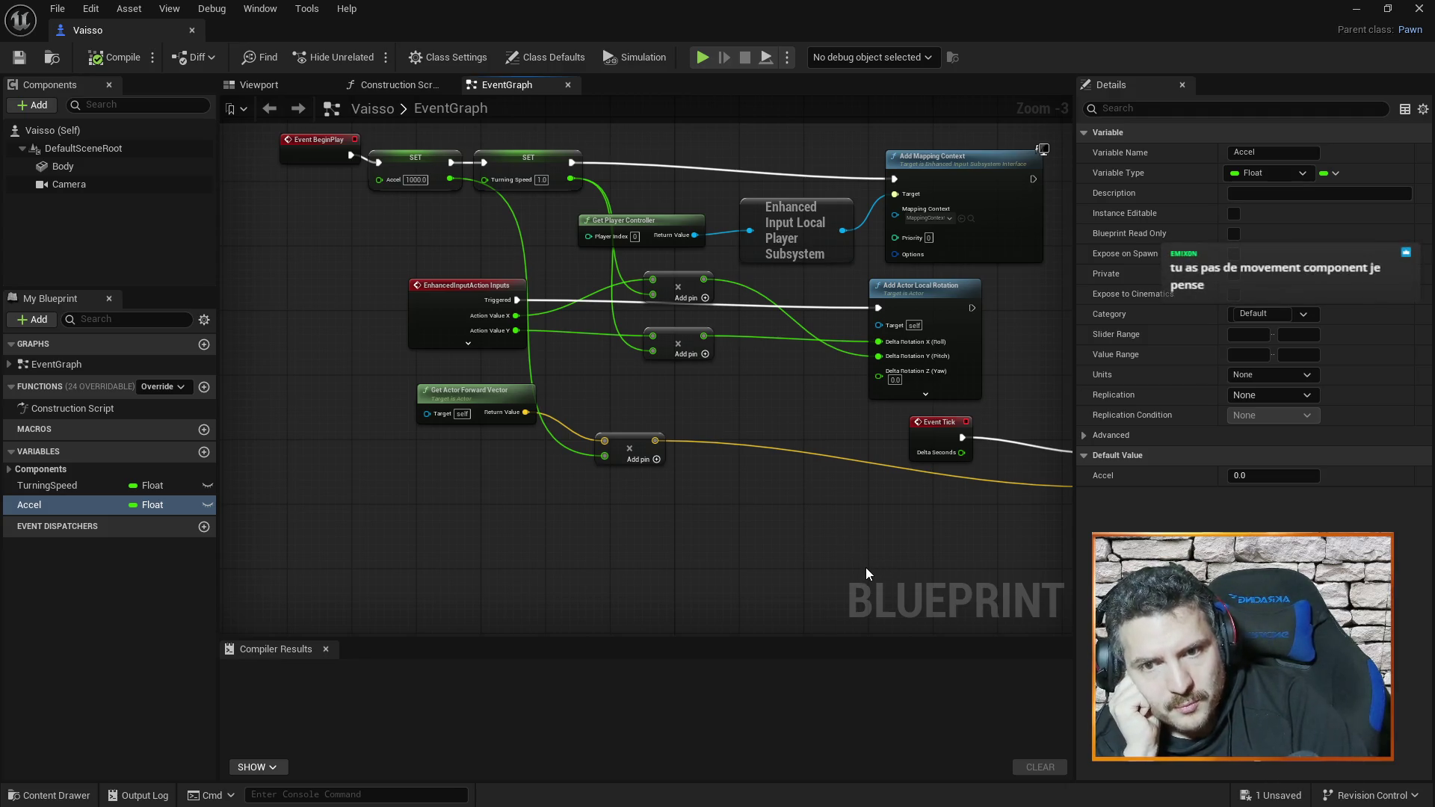
mouse_move(850, 594)
mouse_down()
mouse_move(665, 572)
mouse_move(642, 549)
mouse_up()
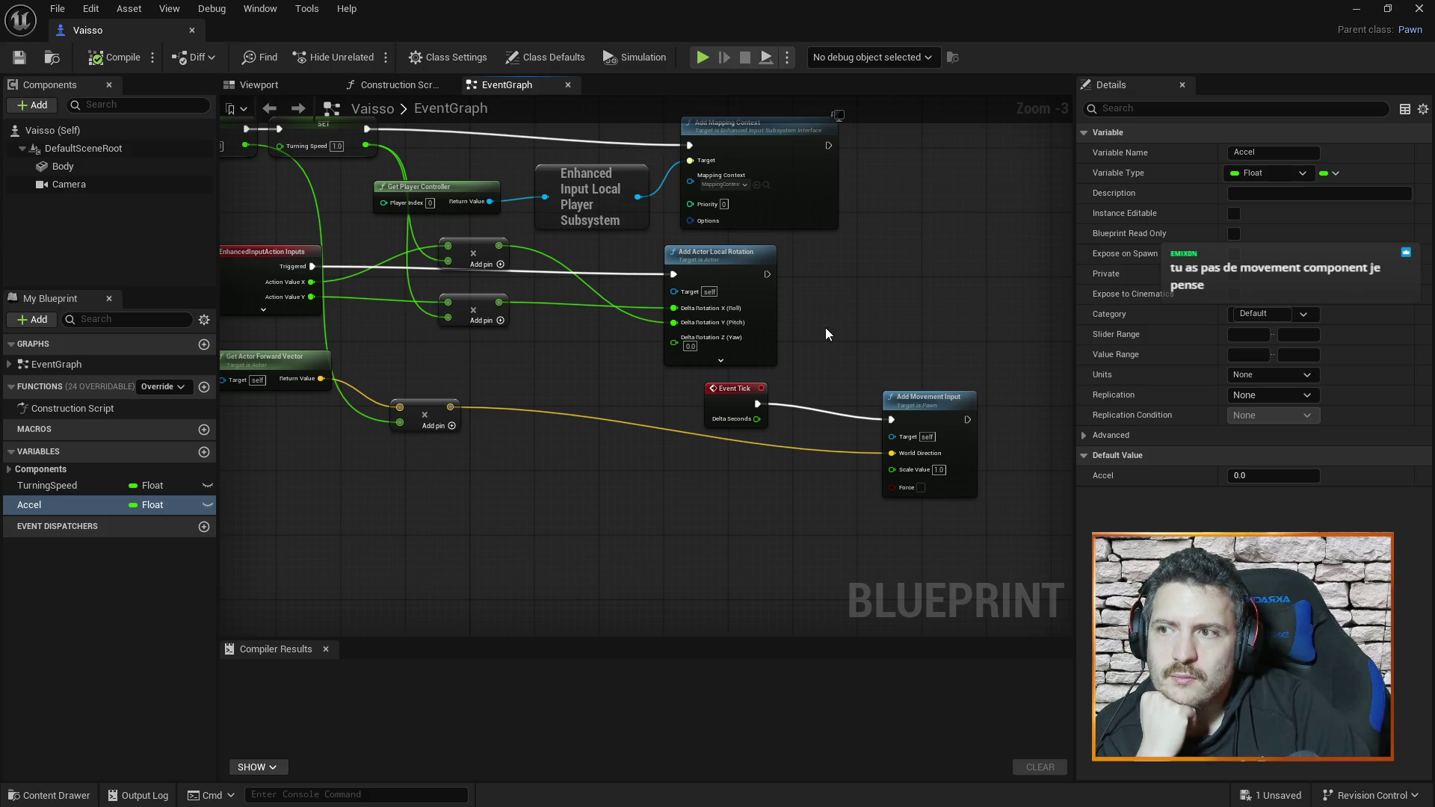
- Search 'movement' and add an Add Movement Input node to the EventGraph
right_click(840, 308)
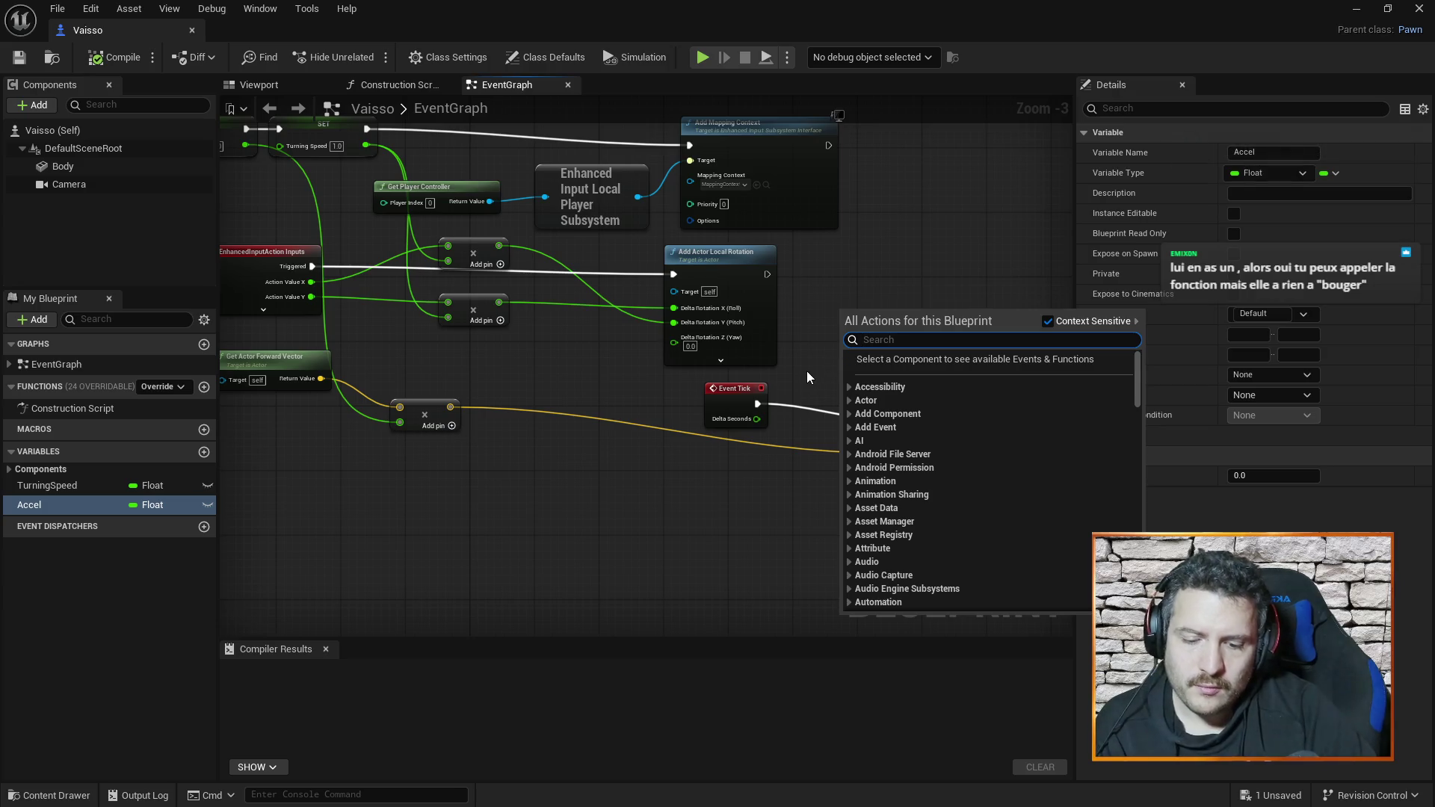
text(movement)
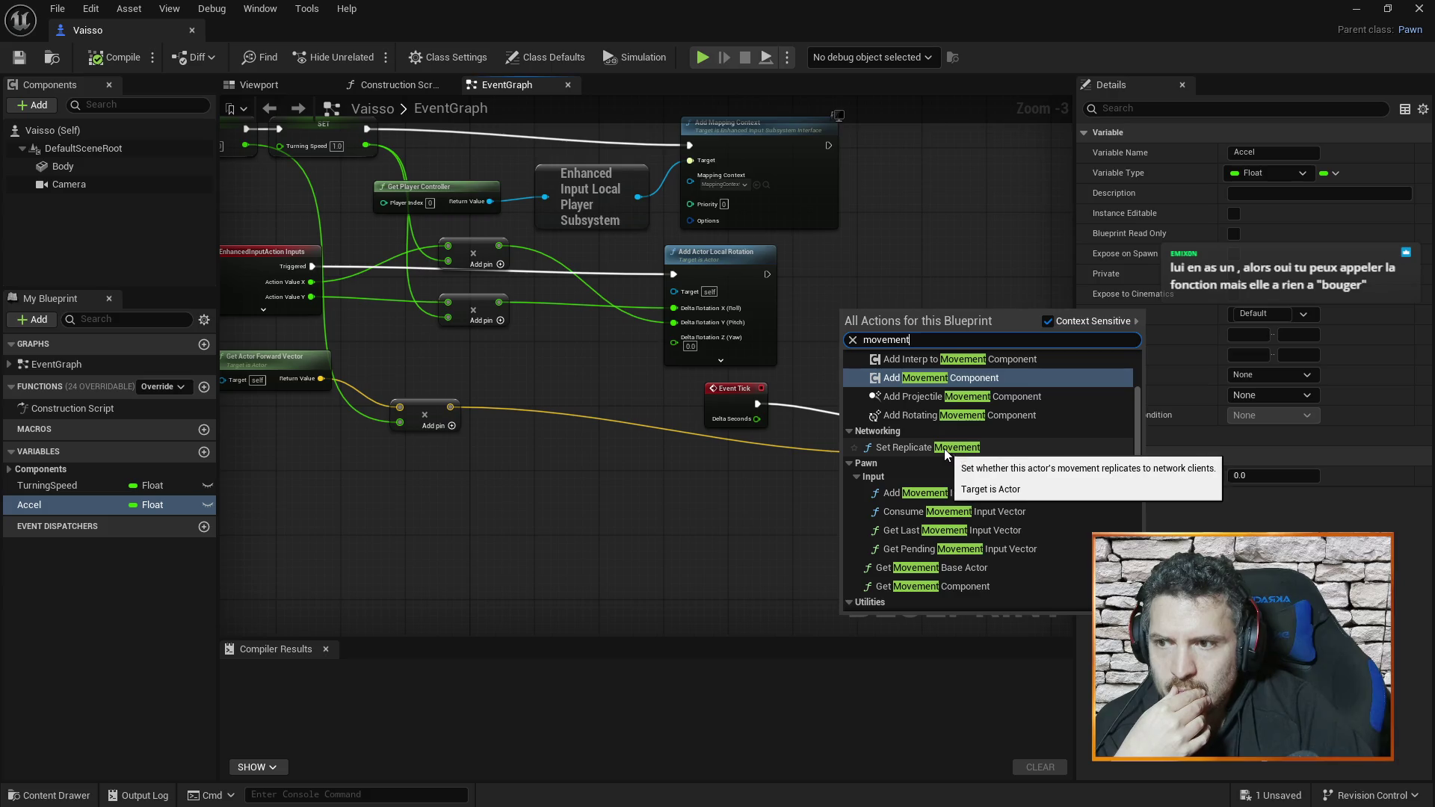
scroll(1044, 468, up, 3)
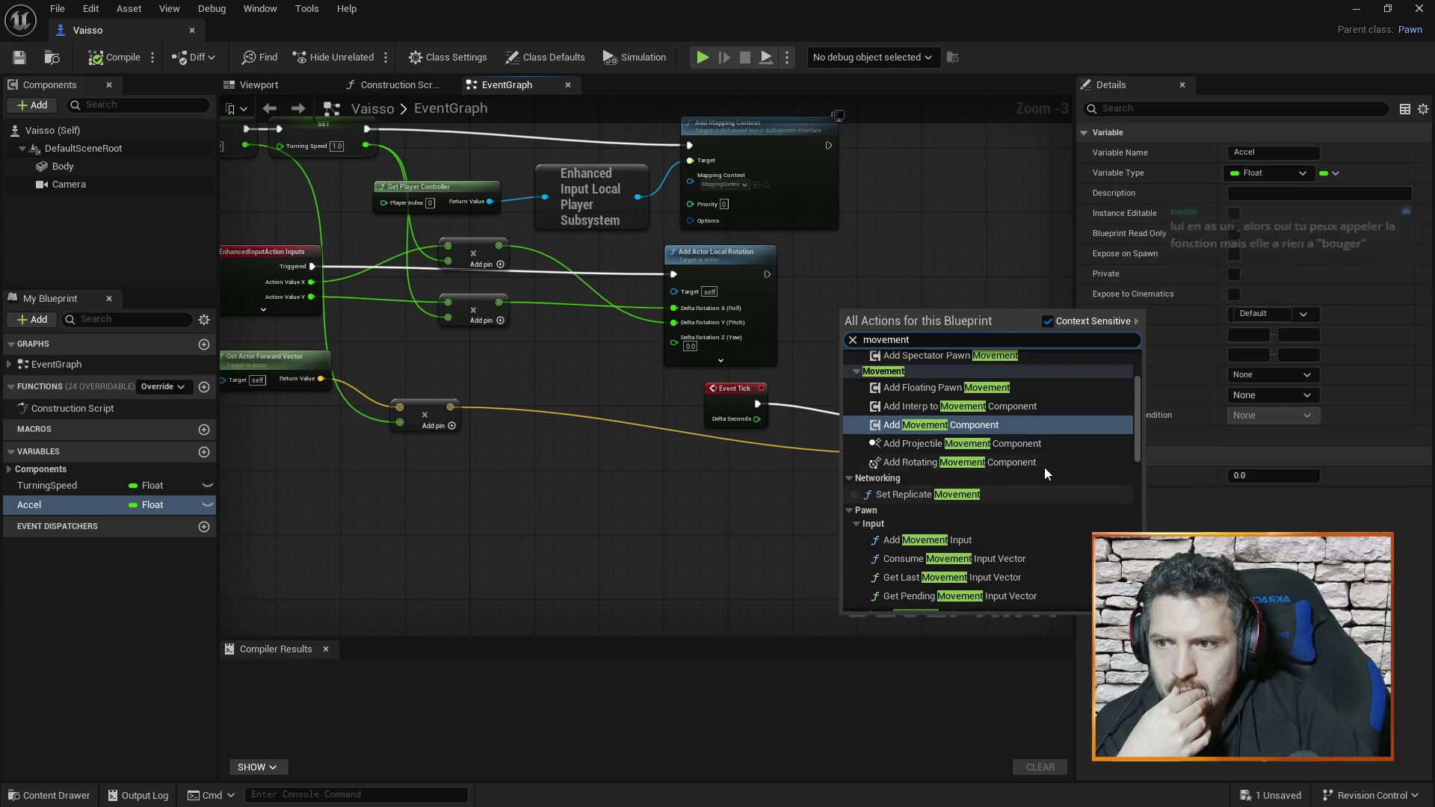
scroll(1043, 470, up, 2)
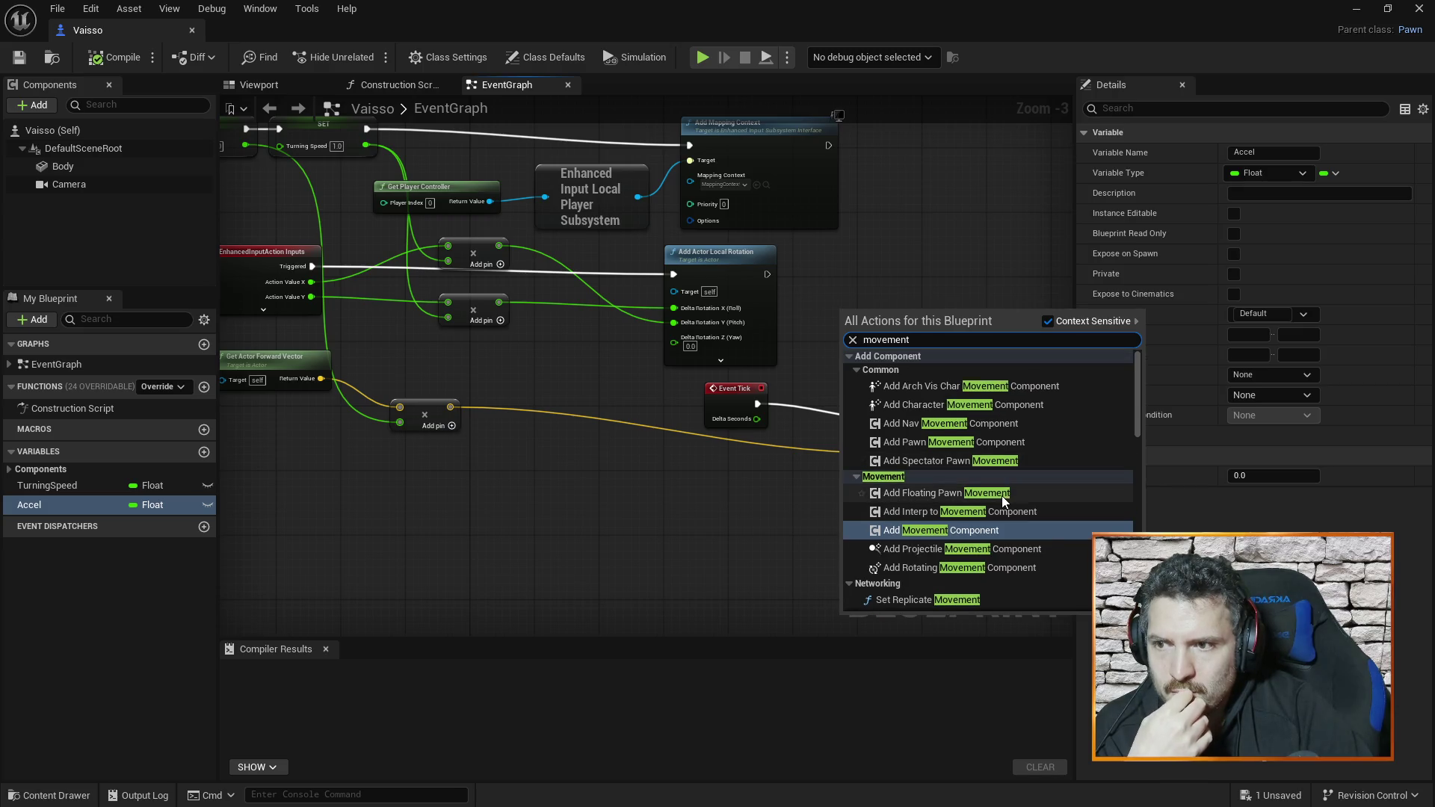
click(964, 530)
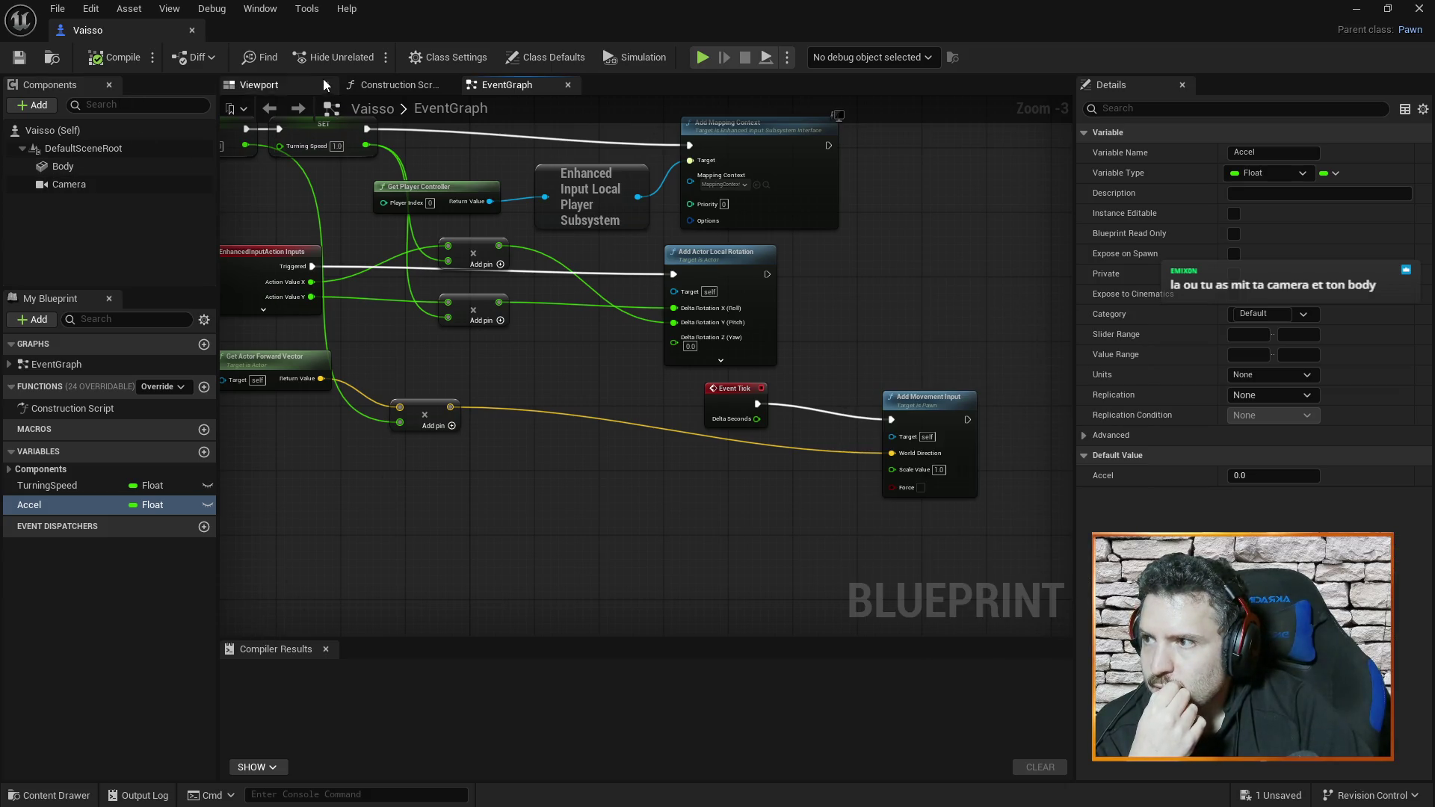
click(259, 85)
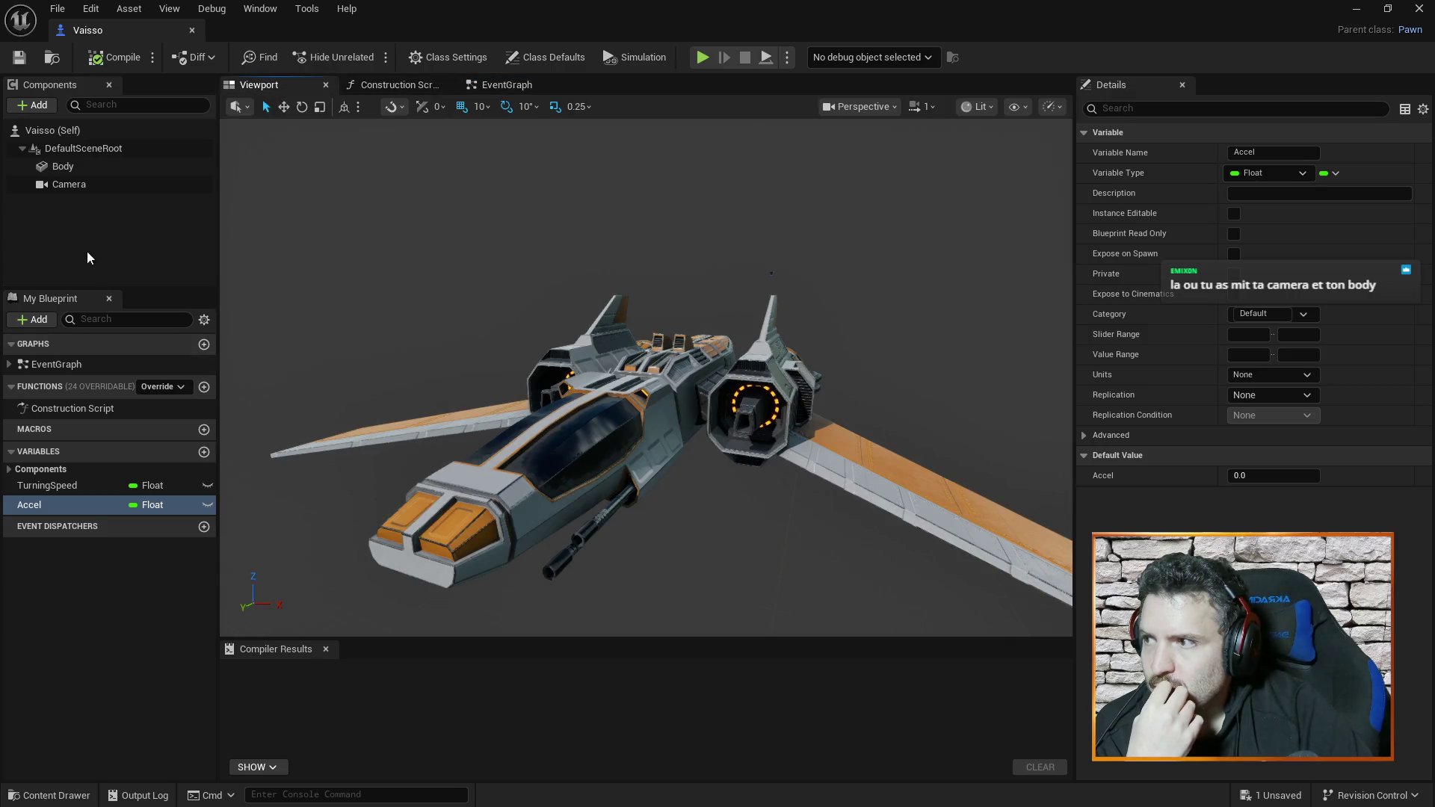
- Add a Floating Pawn Movement component named MovementComp to the Vaisso ship
click(33, 105)
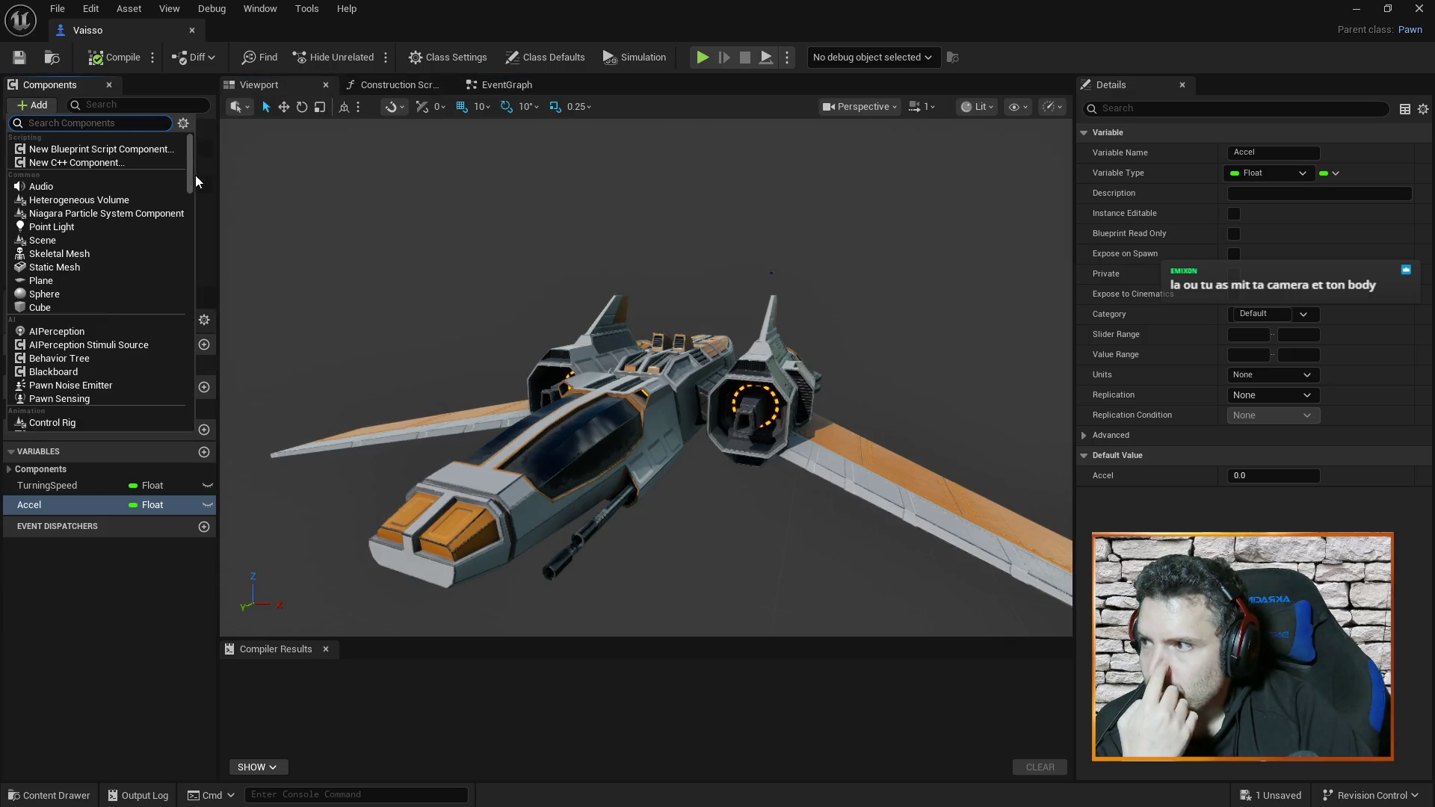
text(move)
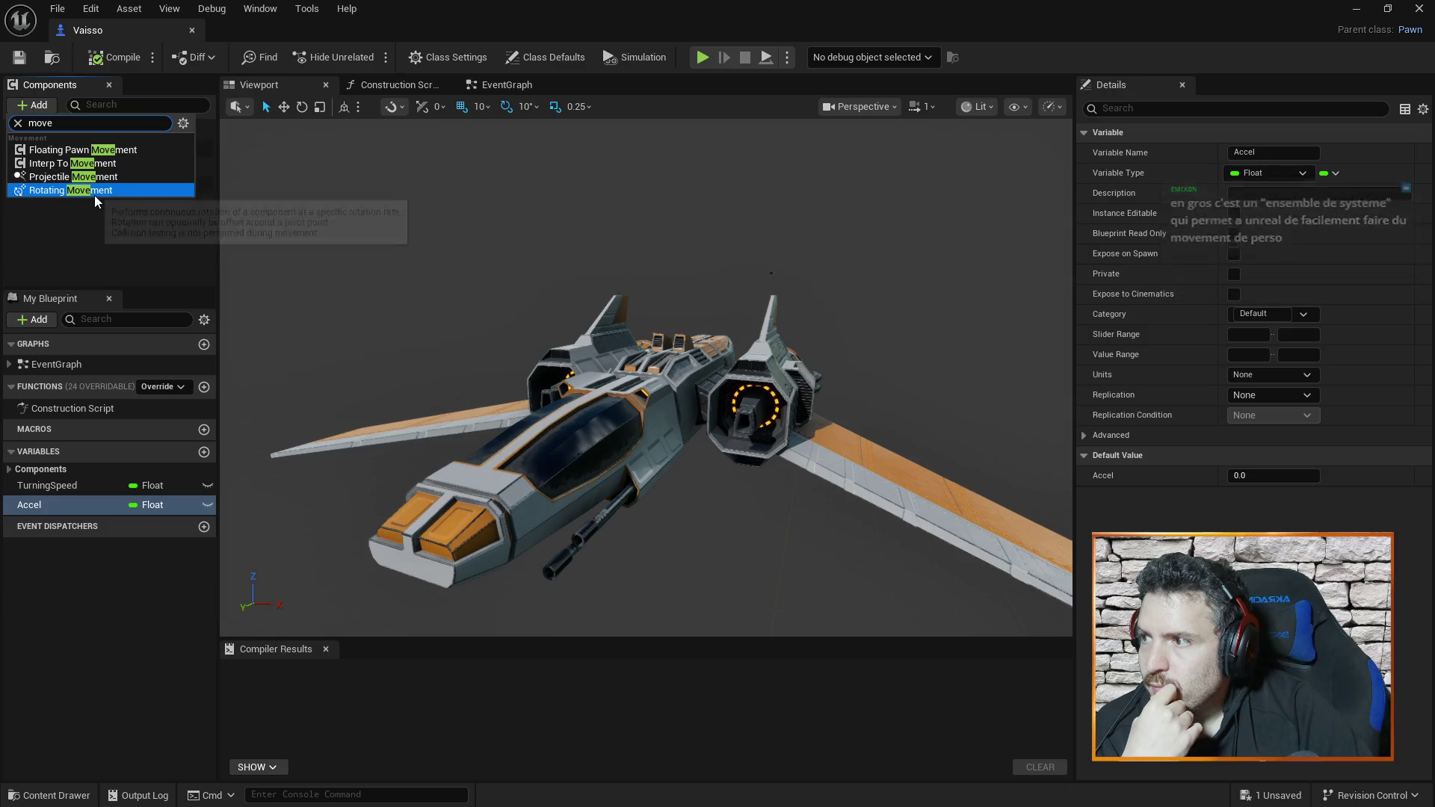
click(106, 149)
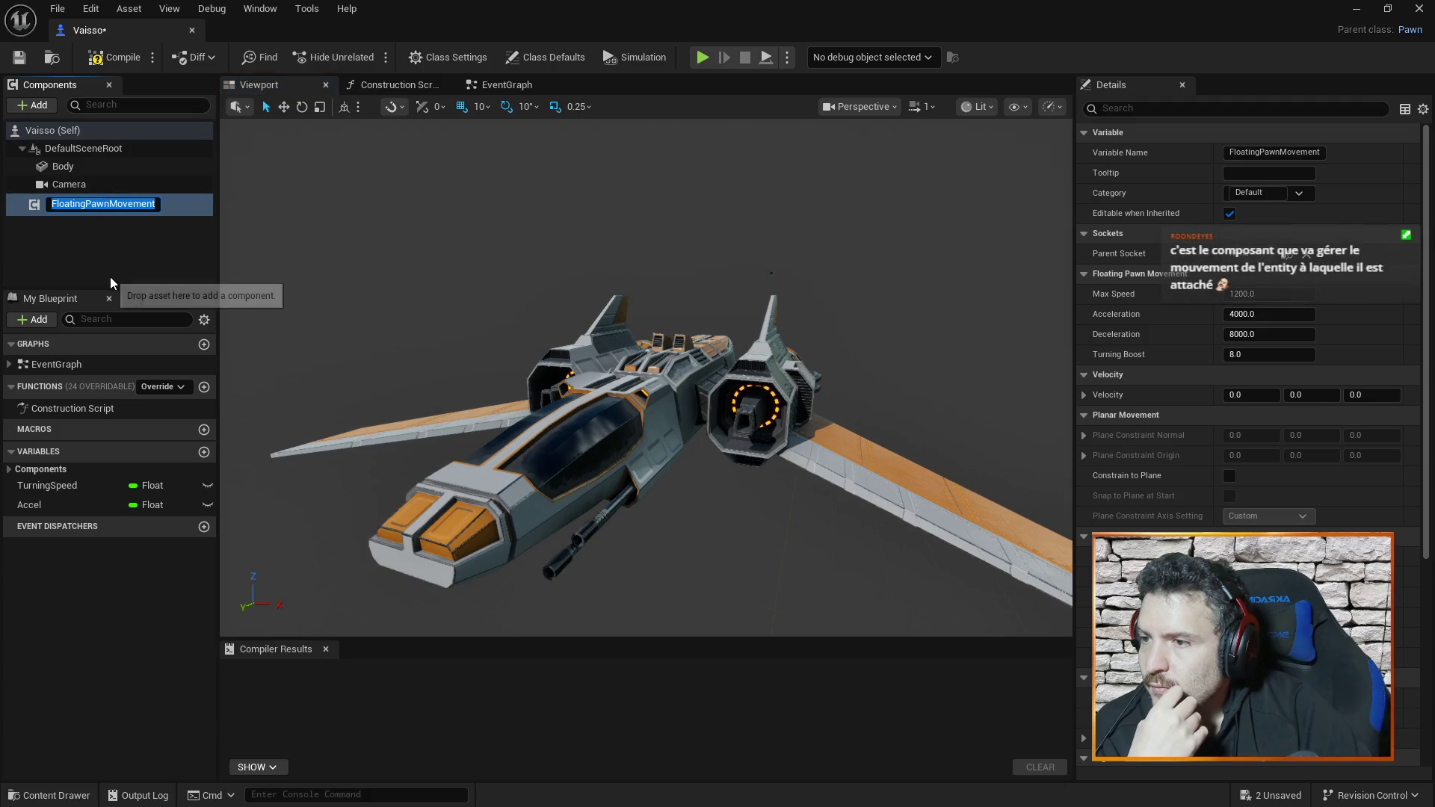
text(Mov)
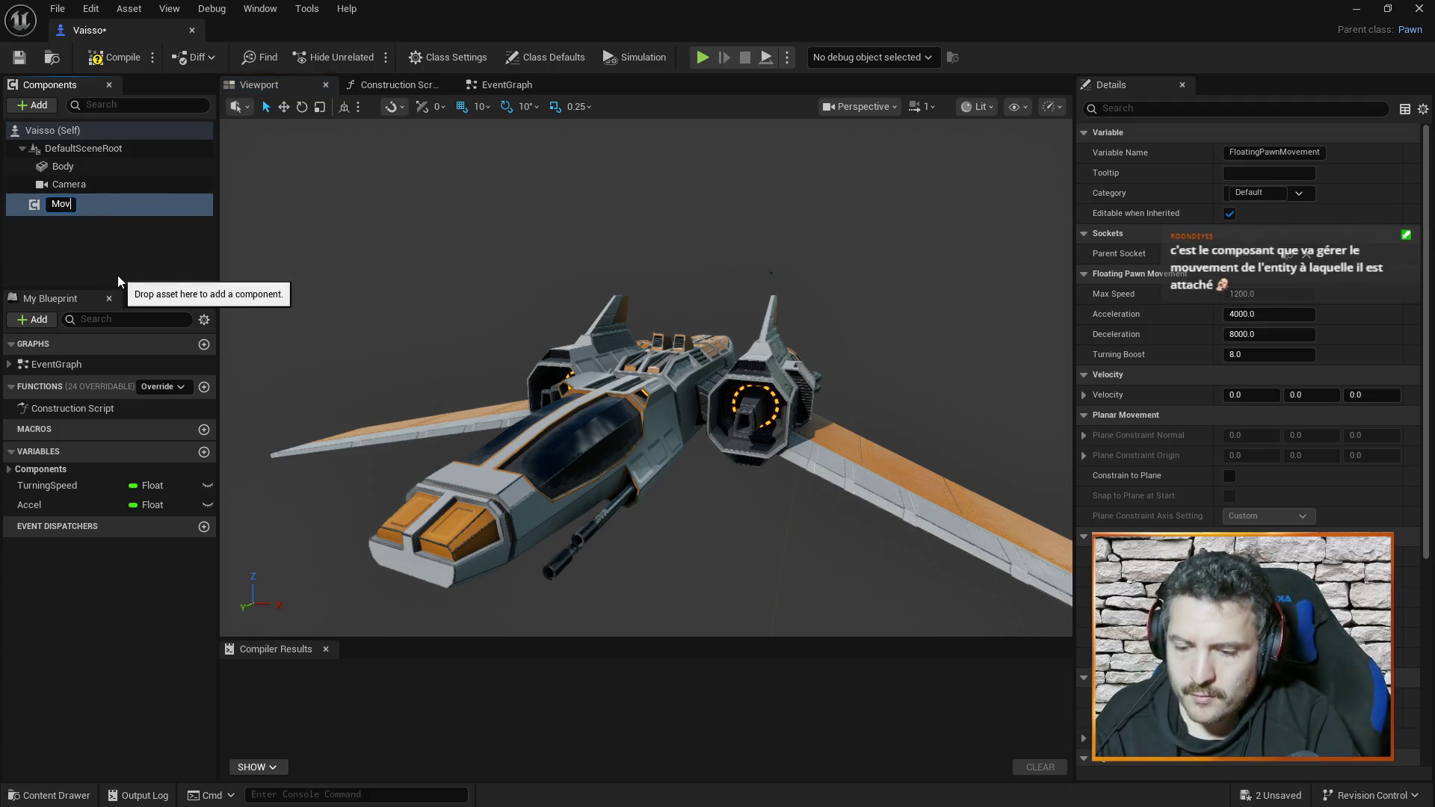
text(ementComp)
key(Return)
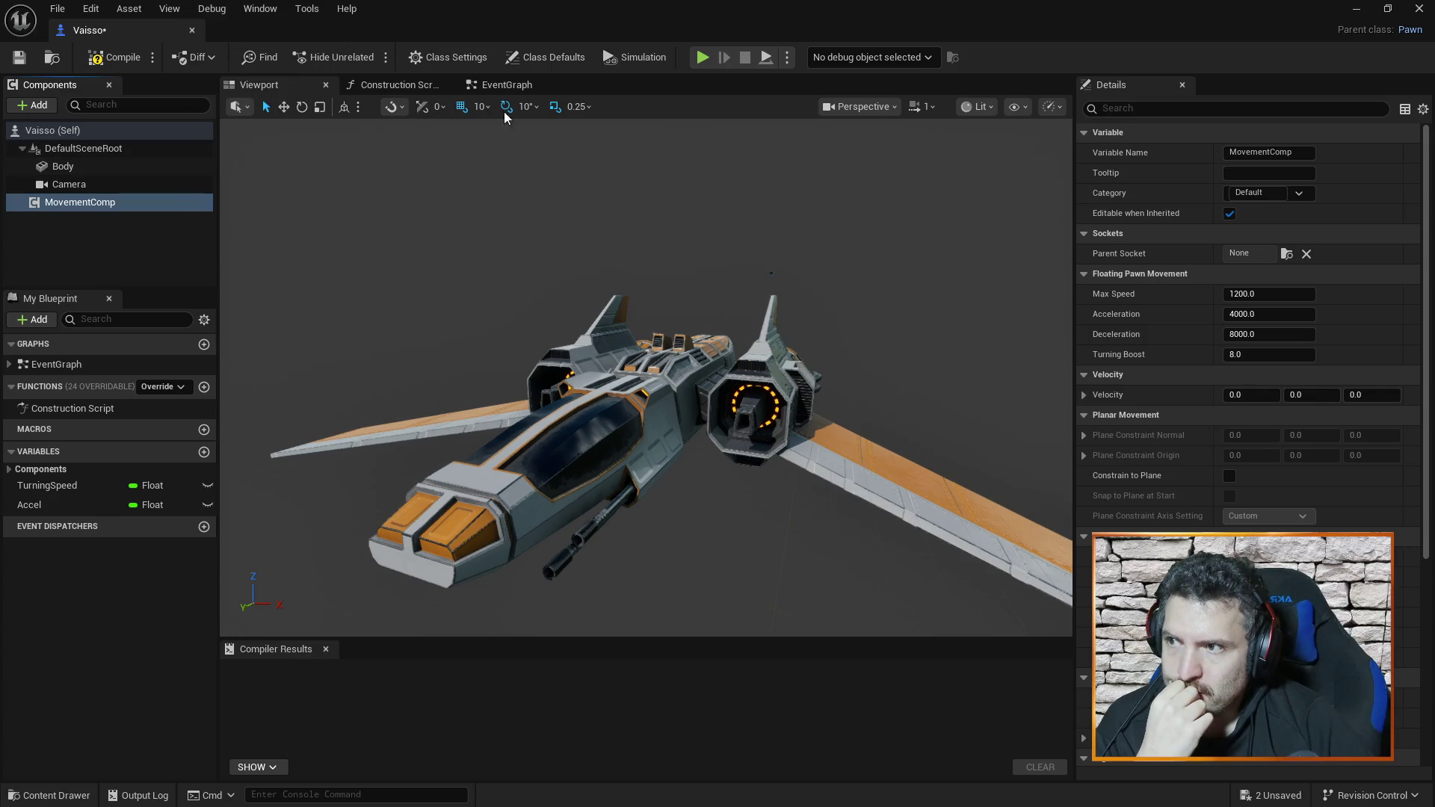
click(513, 82)
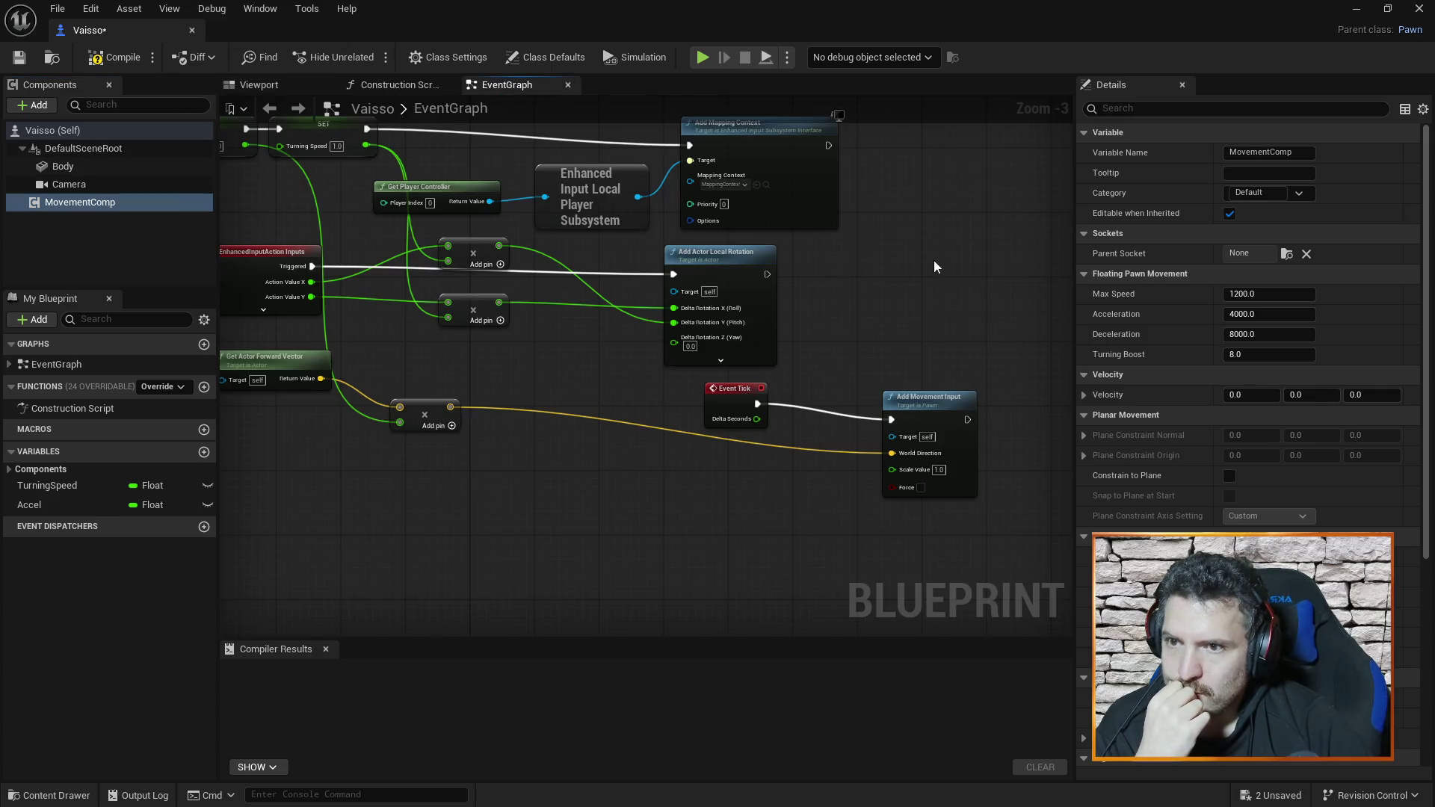
- Set the SET Accel node's value to 1.0, then save and close Vaisso
drag(254, 204, 298, 219)
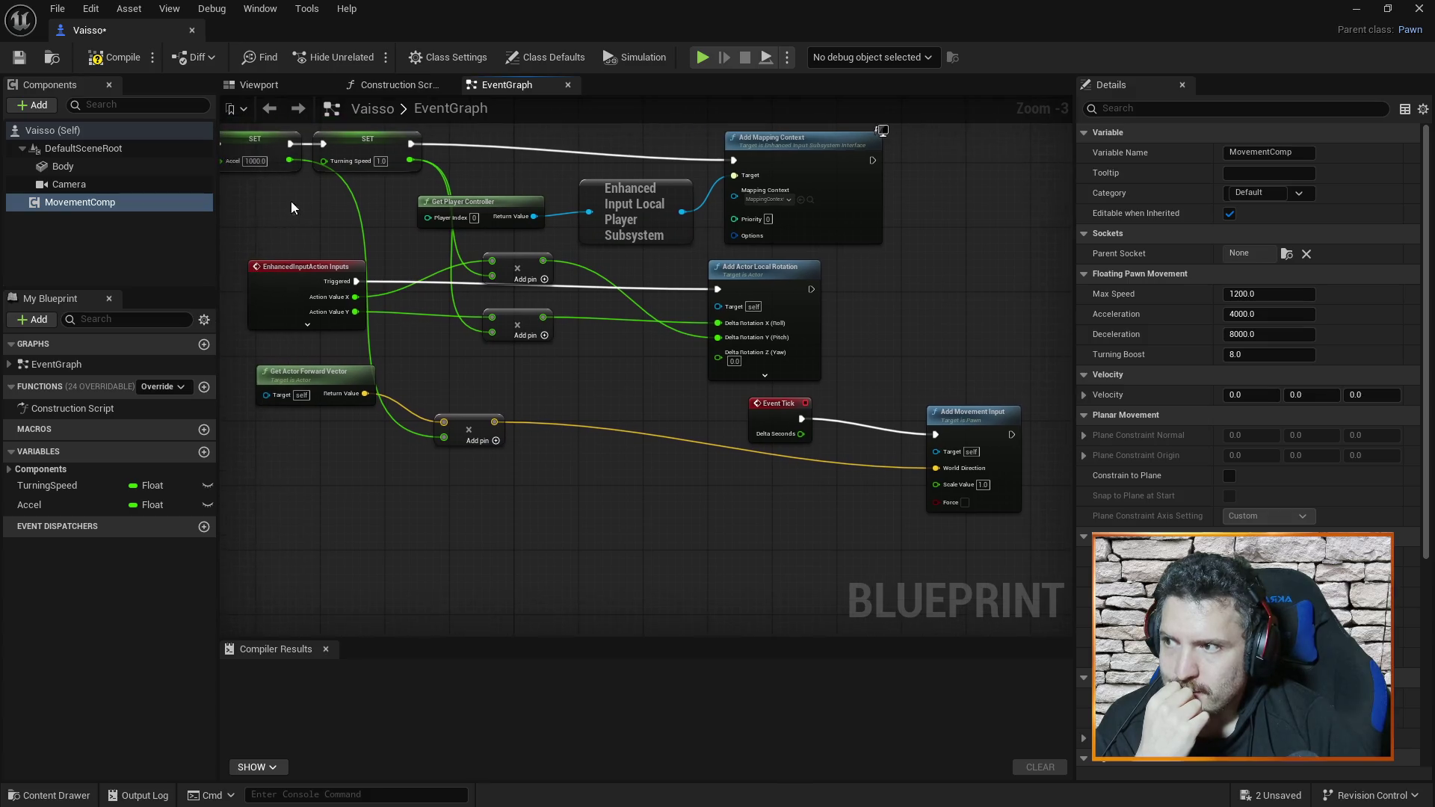
click(239, 154)
click(255, 160)
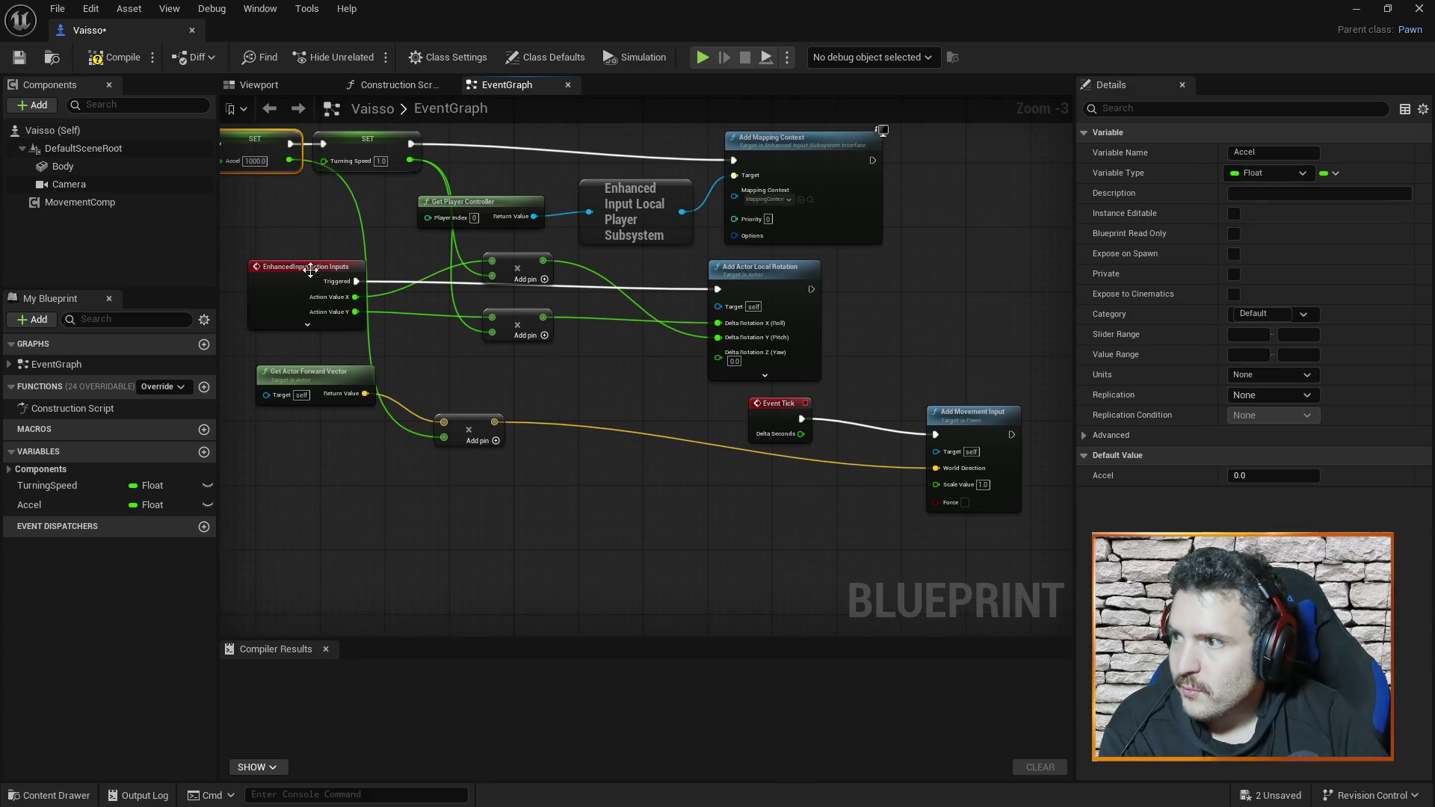
text(1)
key(Return)
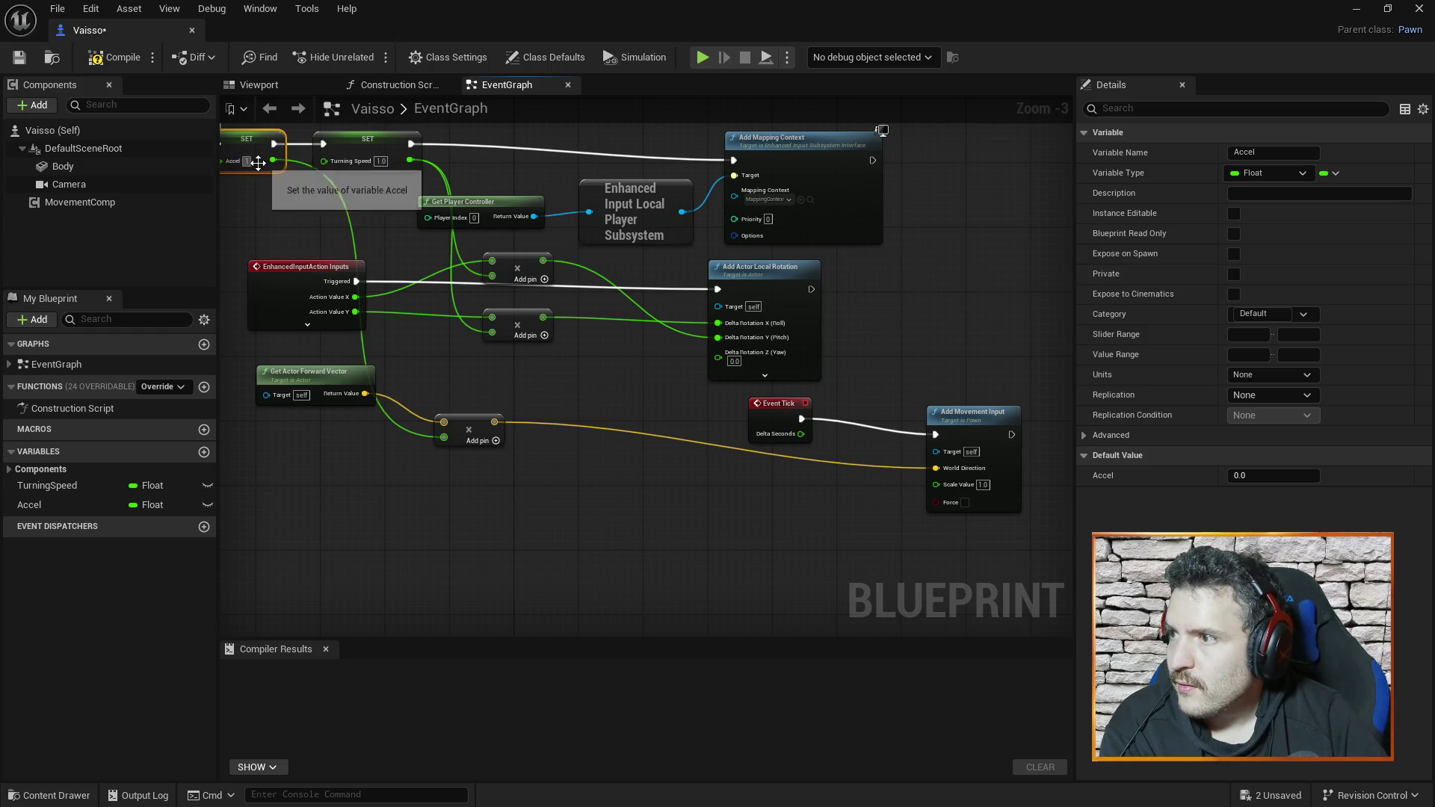
key(ctrl+s)
click(192, 30)
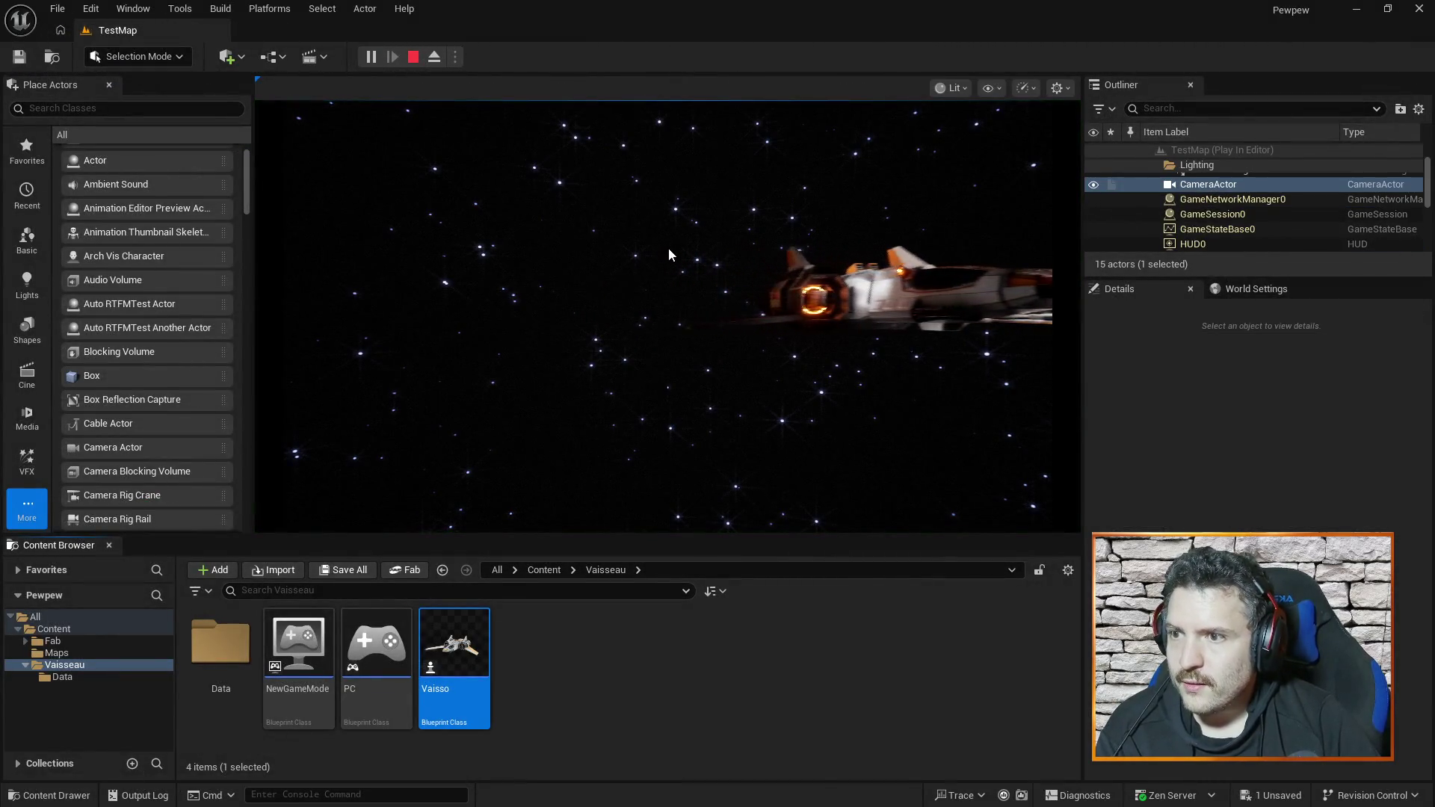
- Run two quick test flights of the ship on TestMap with Accel at 1.0
click(832, 328)
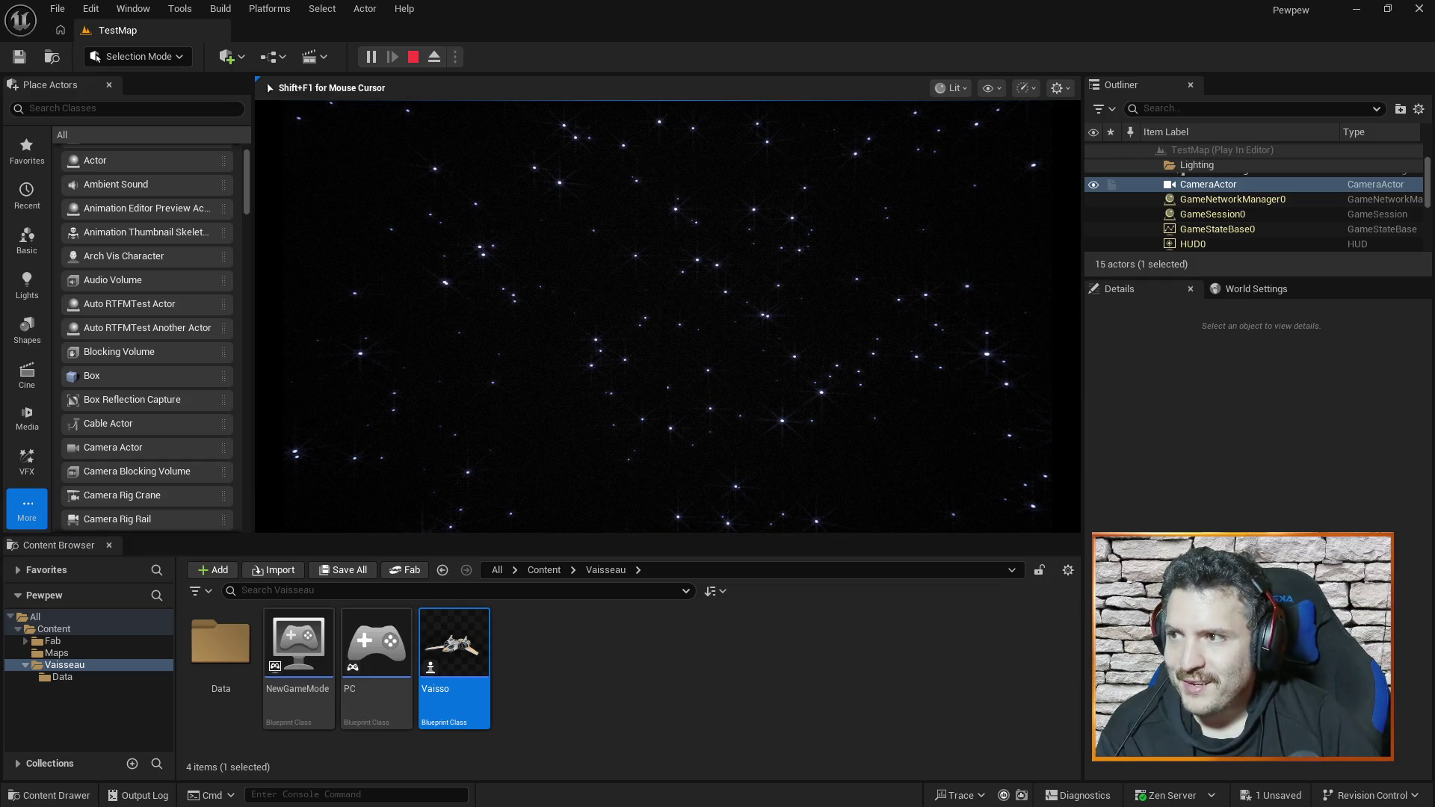
key(Escape)
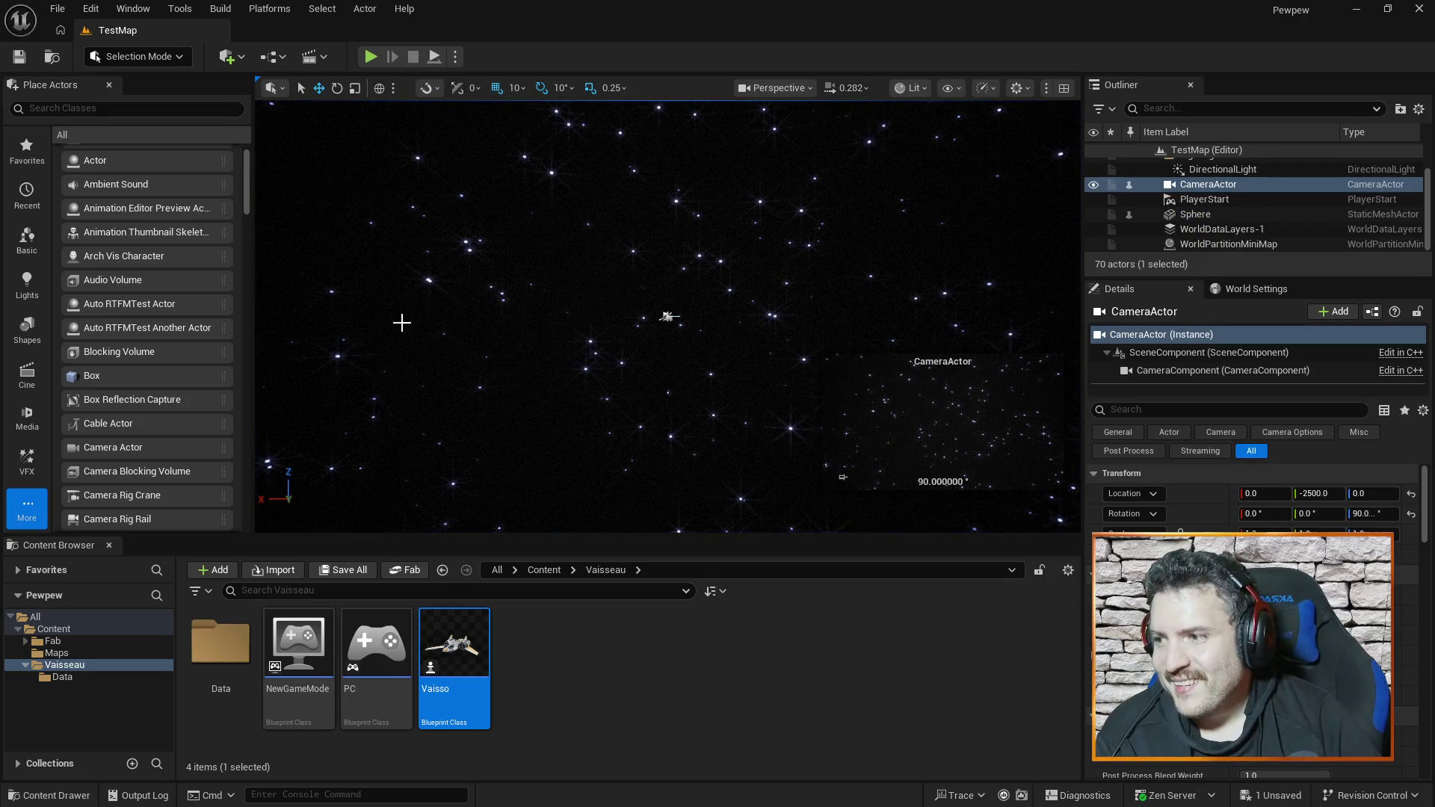
click(375, 59)
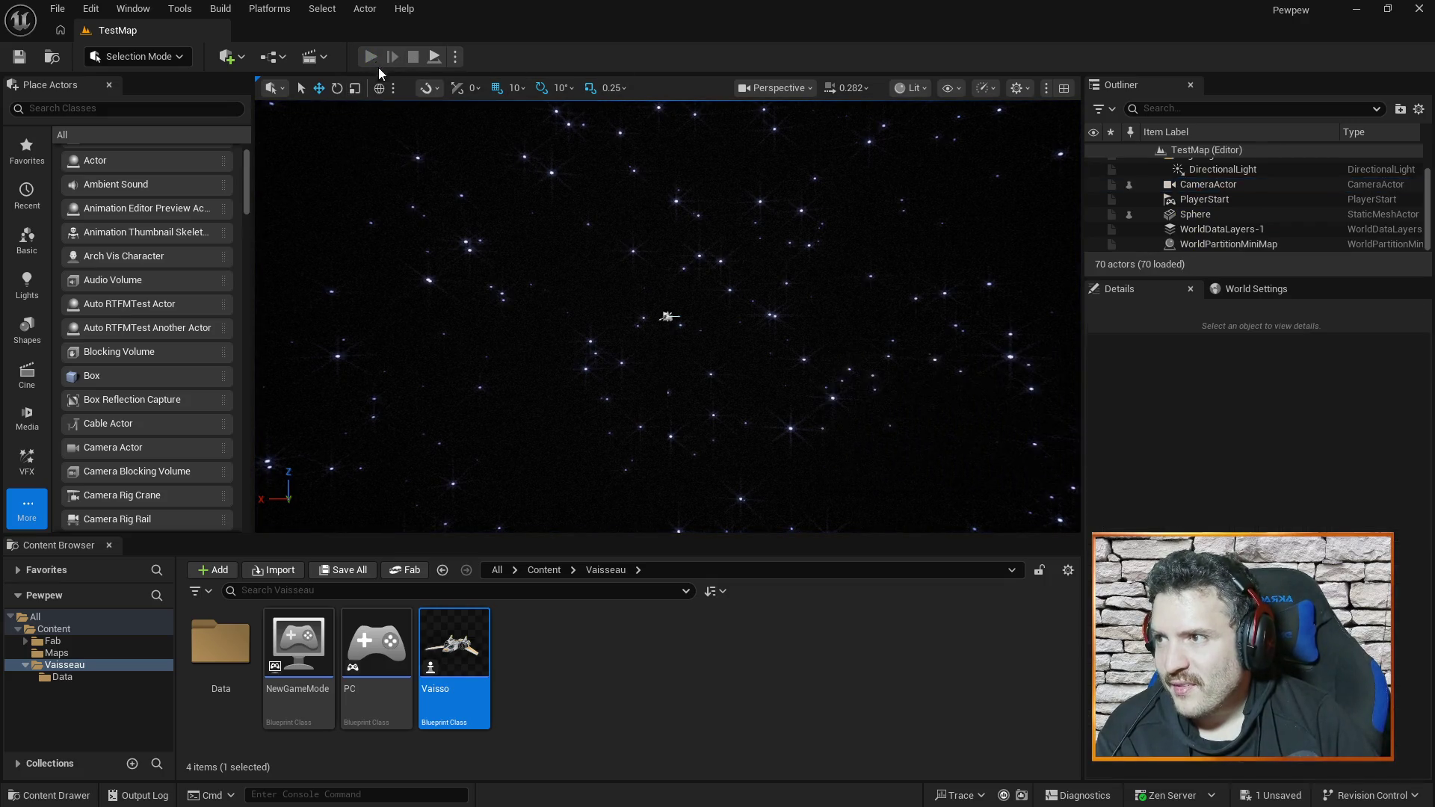
click(532, 208)
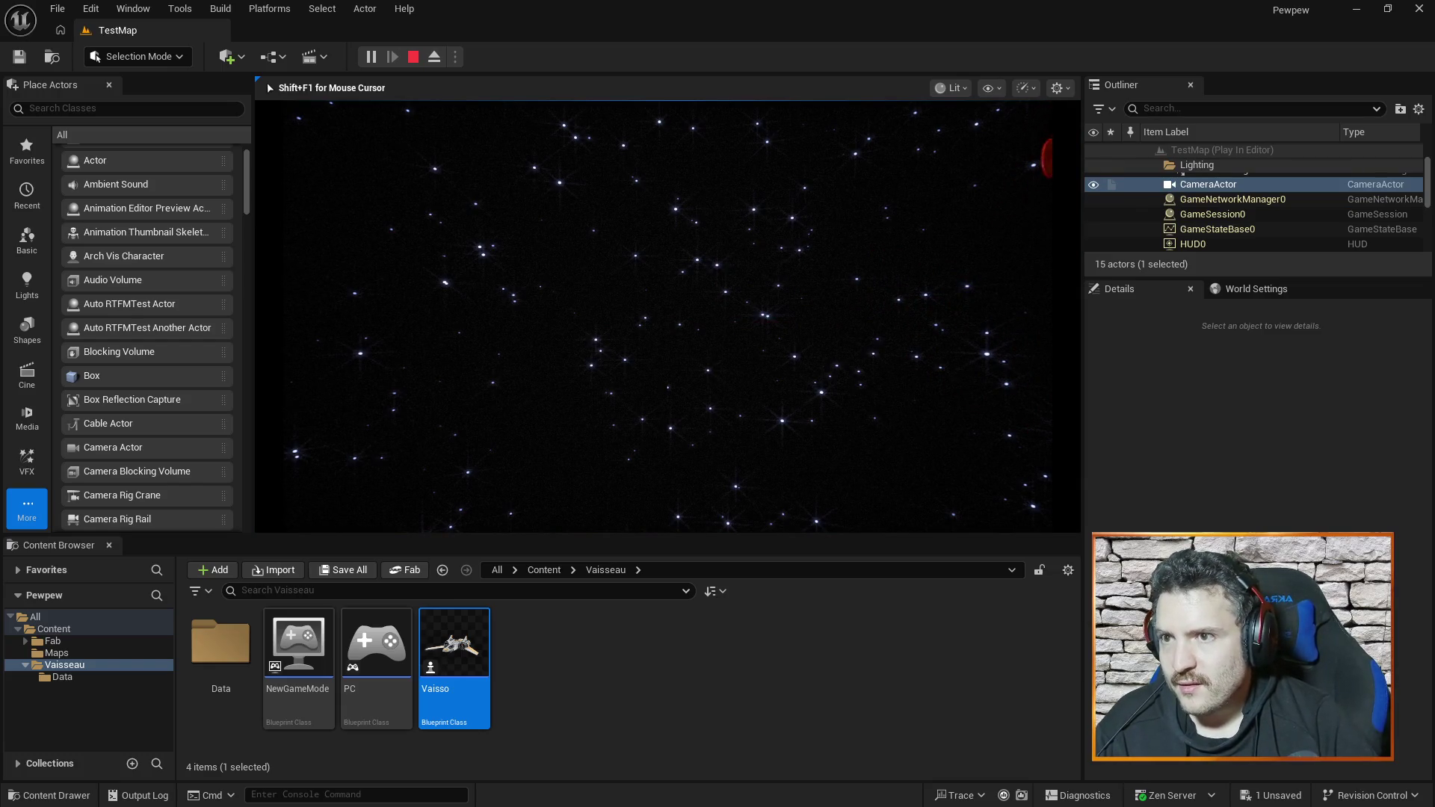
key(Escape)
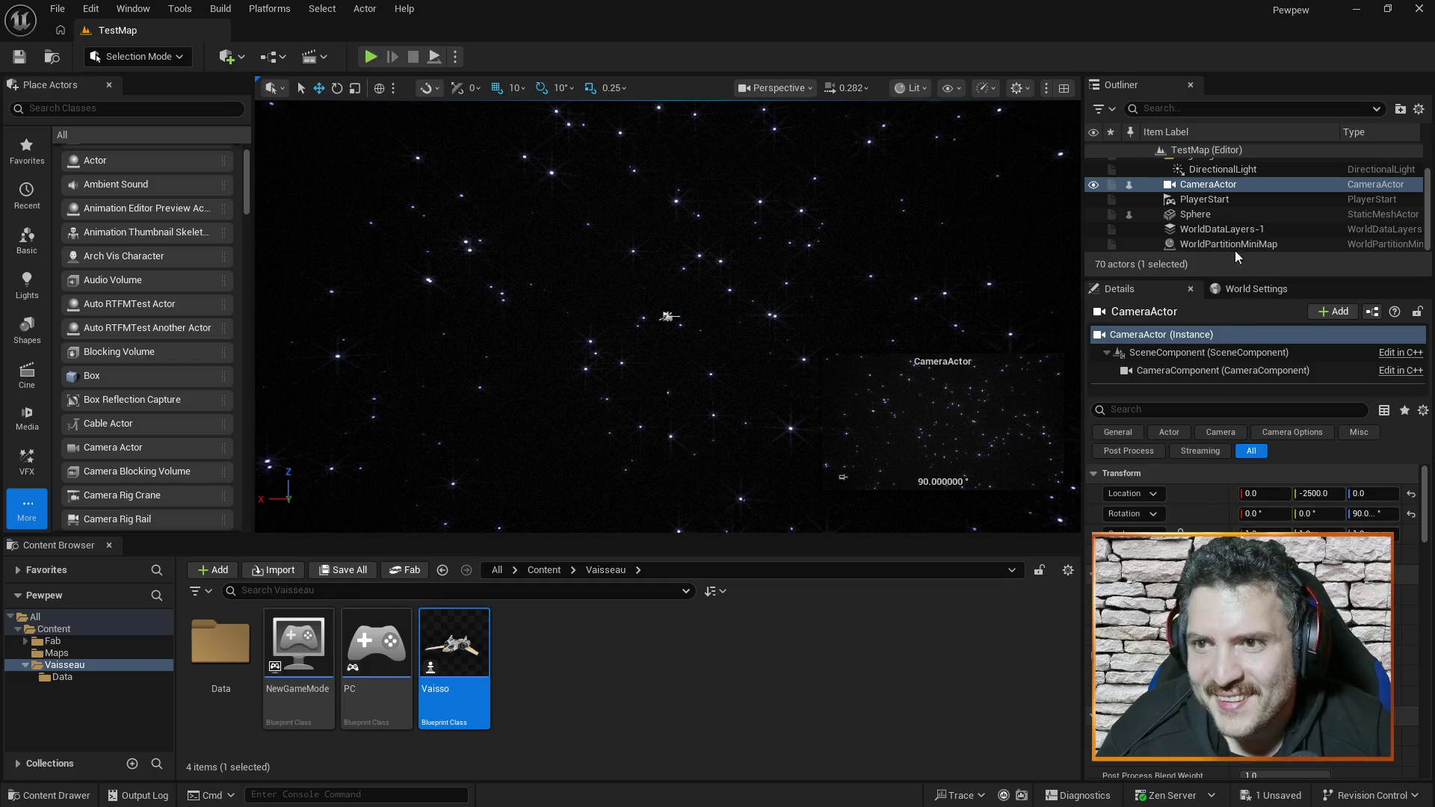
- Move the CameraActor to Location Y -25000.0 and run a play test from there
click(1317, 493)
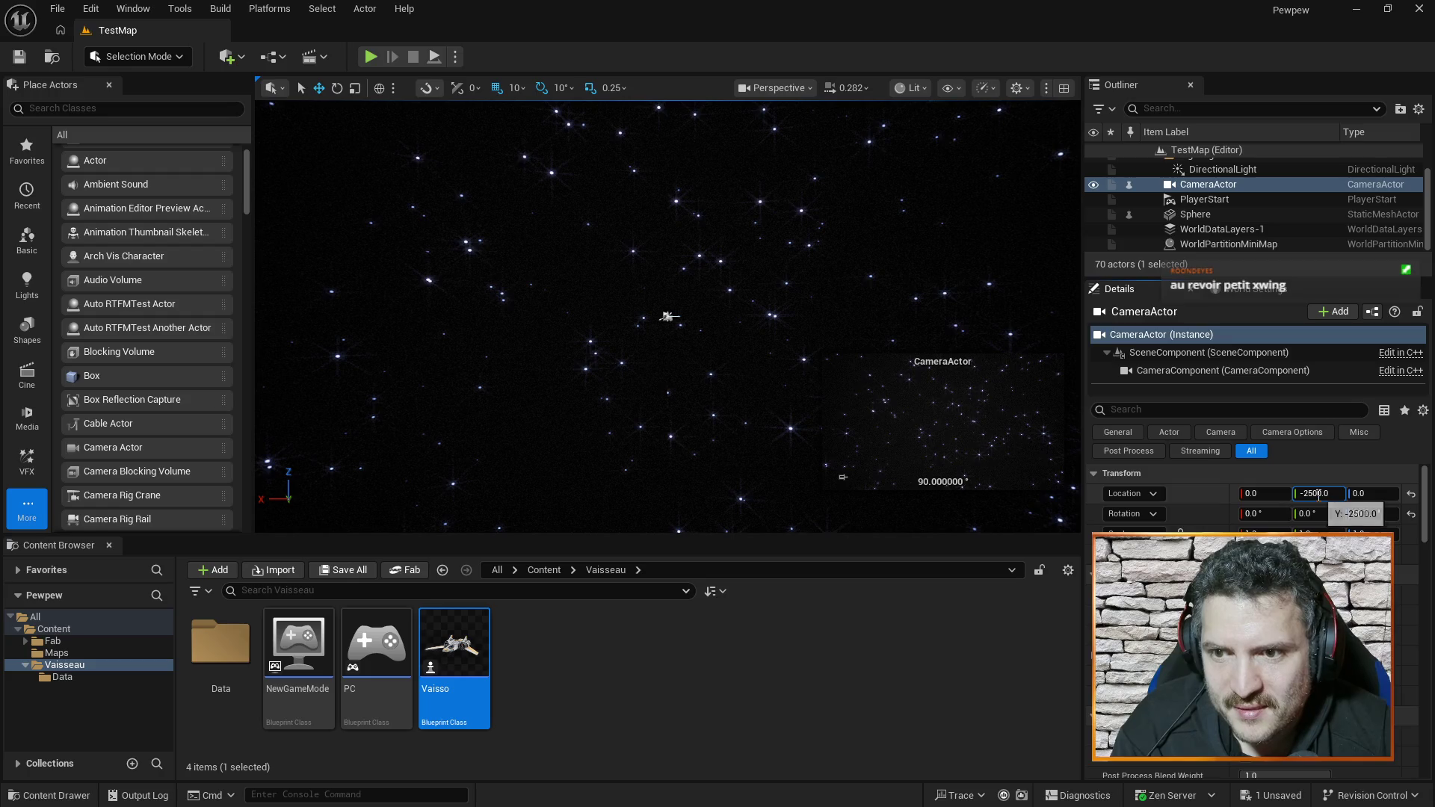
text(0)
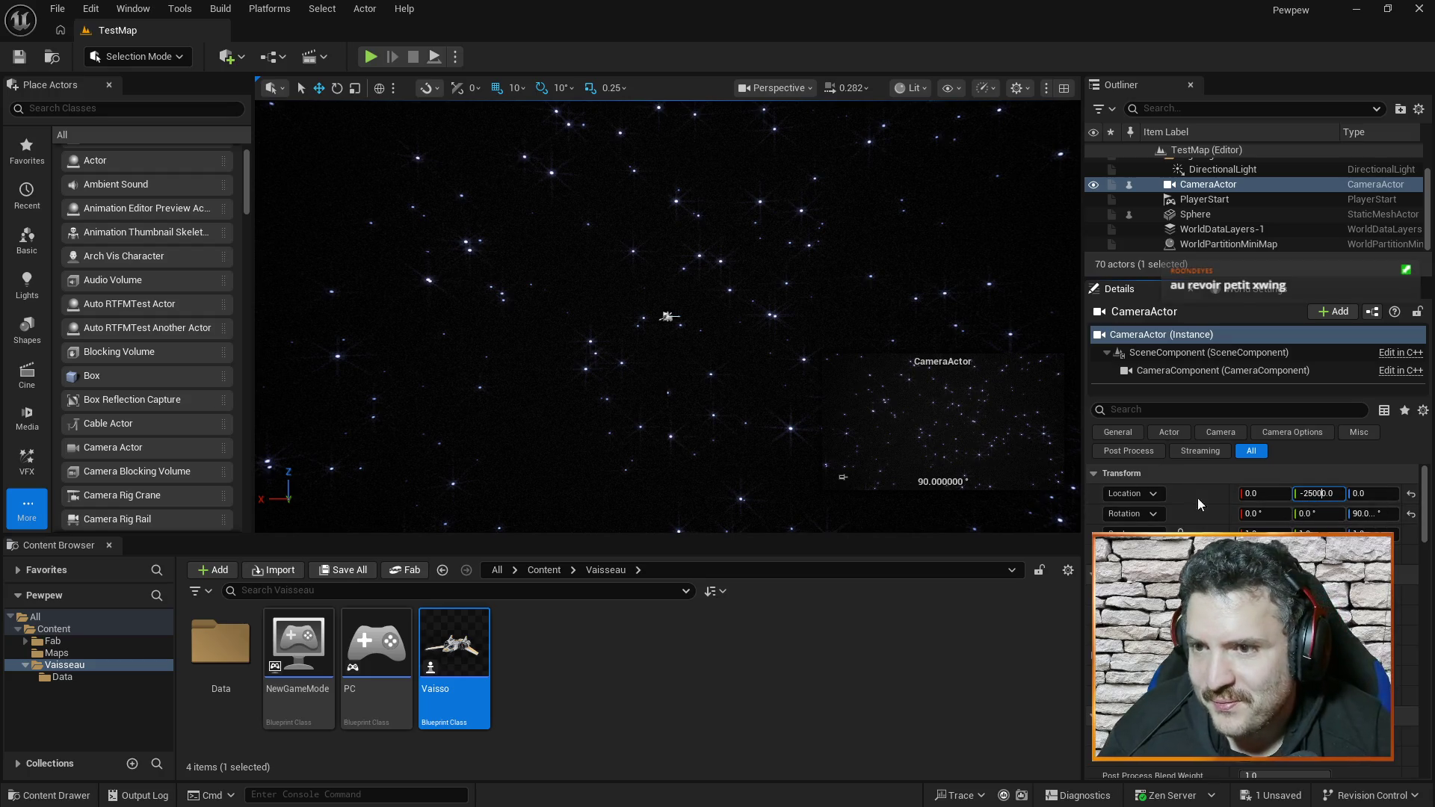
key(ctrl+s)
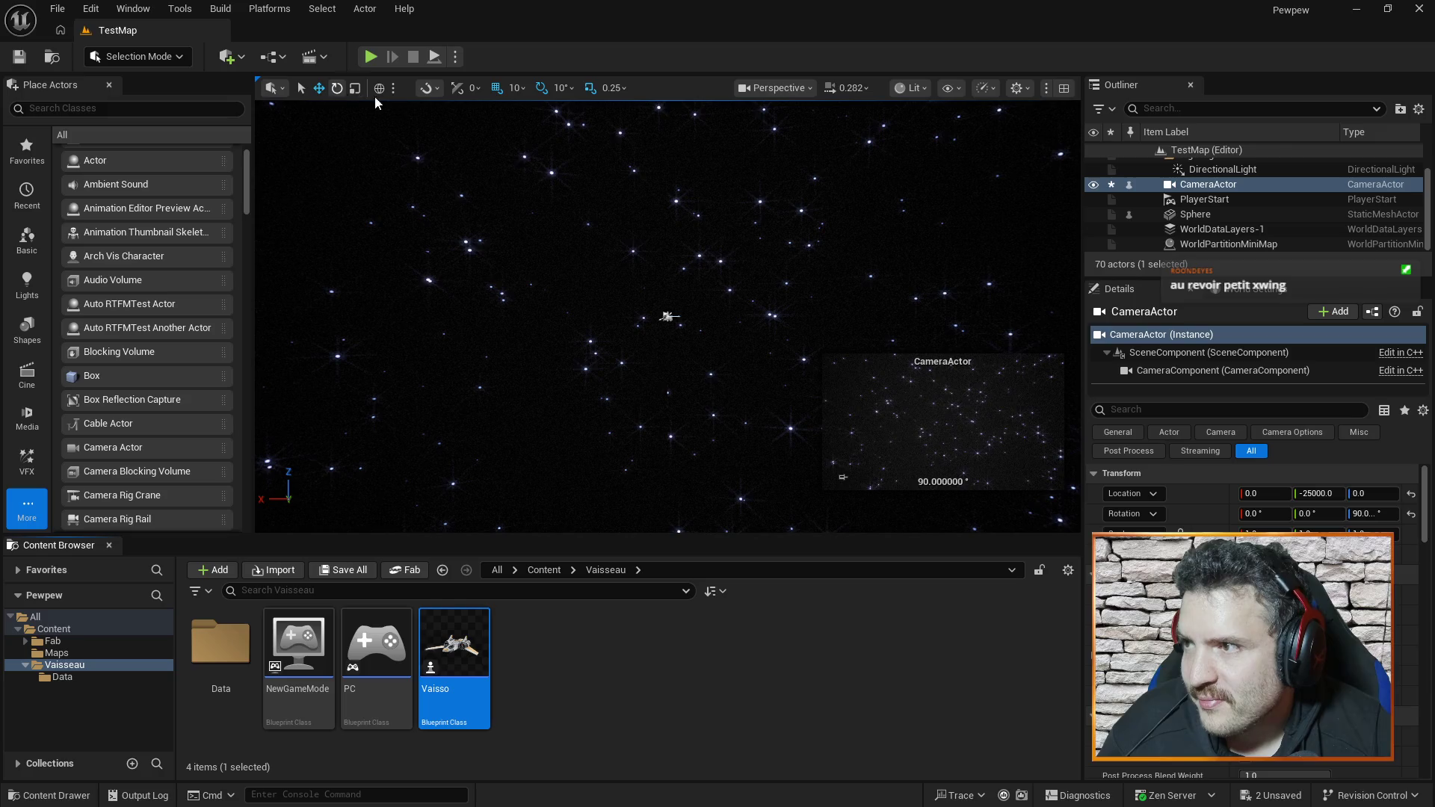
click(369, 56)
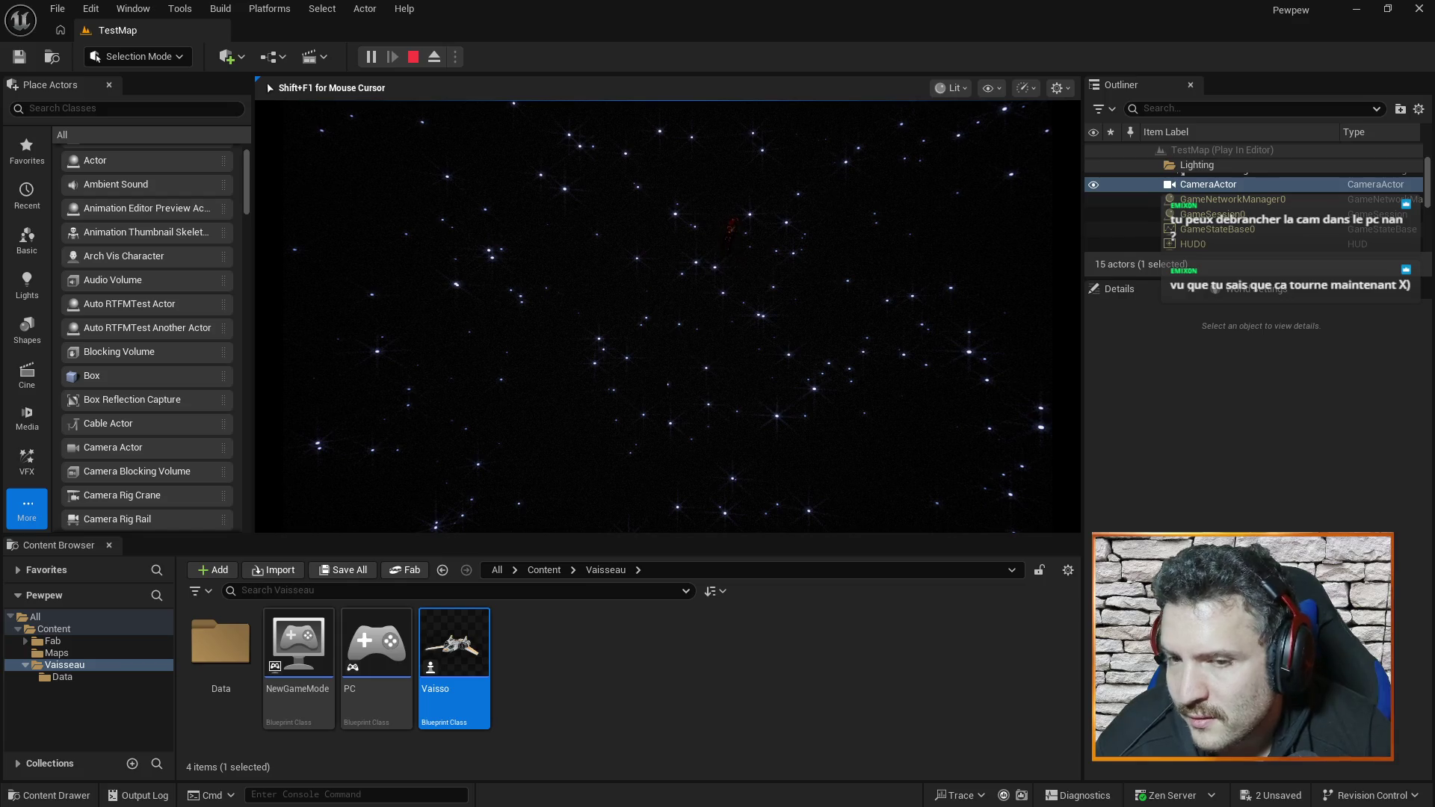
key(Escape)
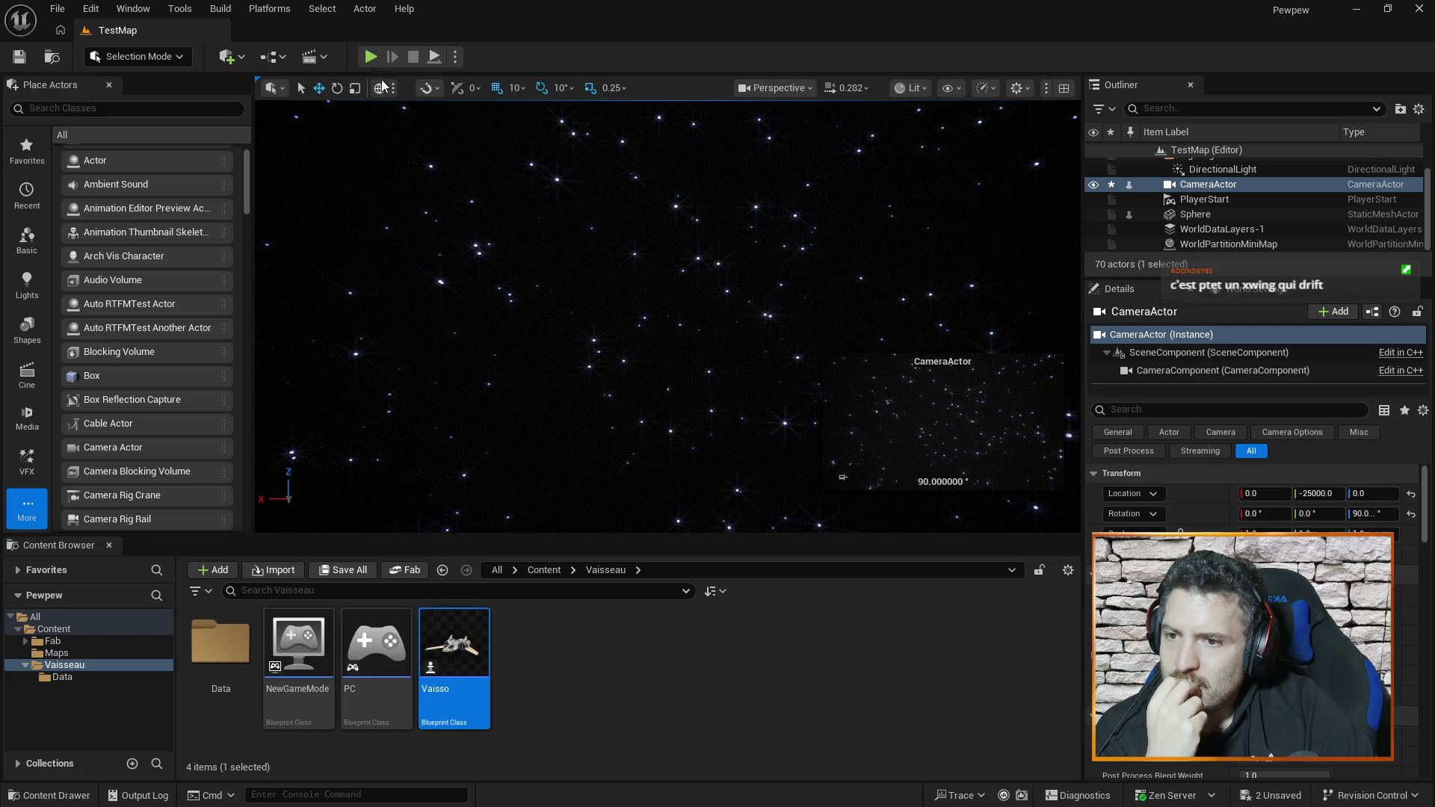
- Open the Vaisso blueprint's Viewport and check the Body, Camera and class default settings
double_click(468, 621)
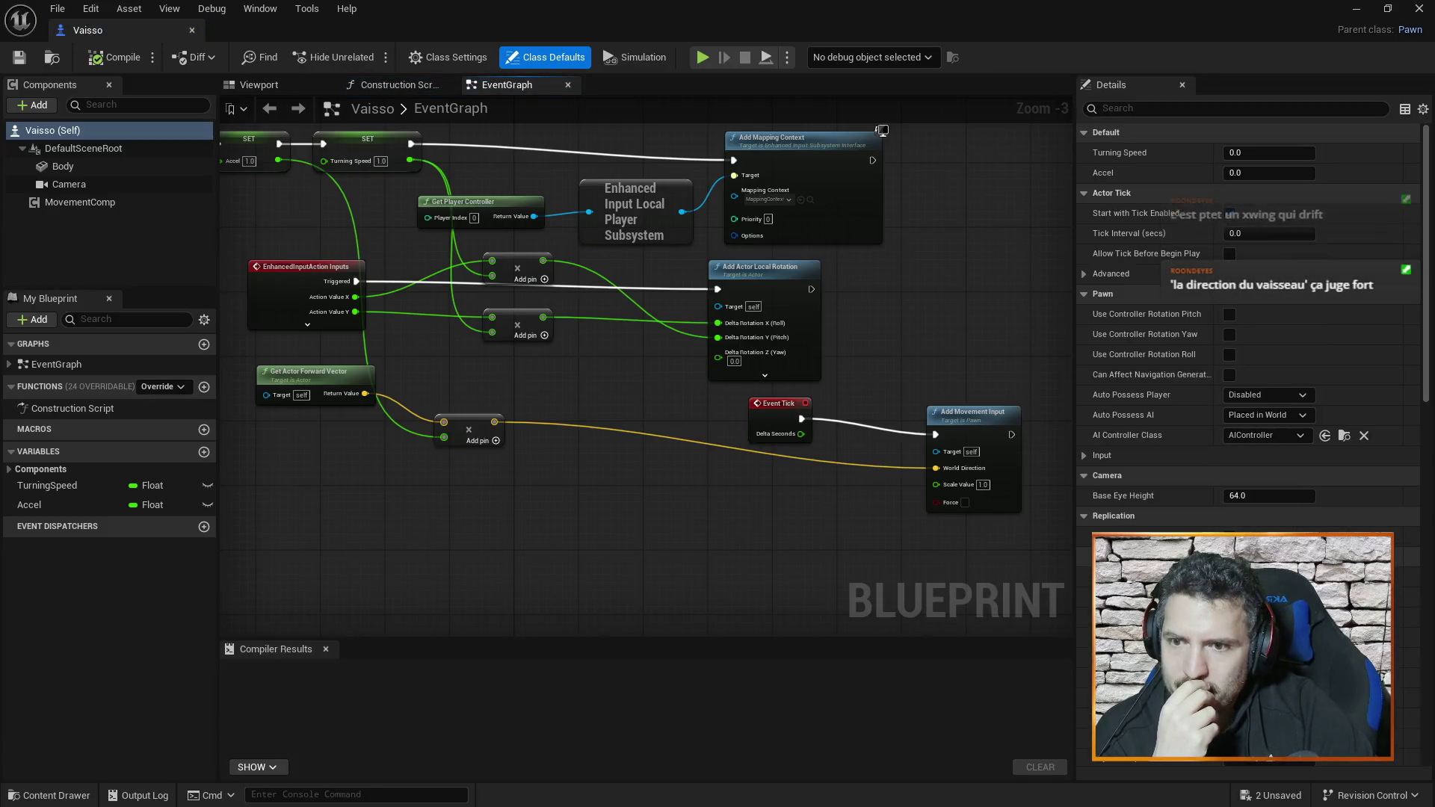
click(281, 91)
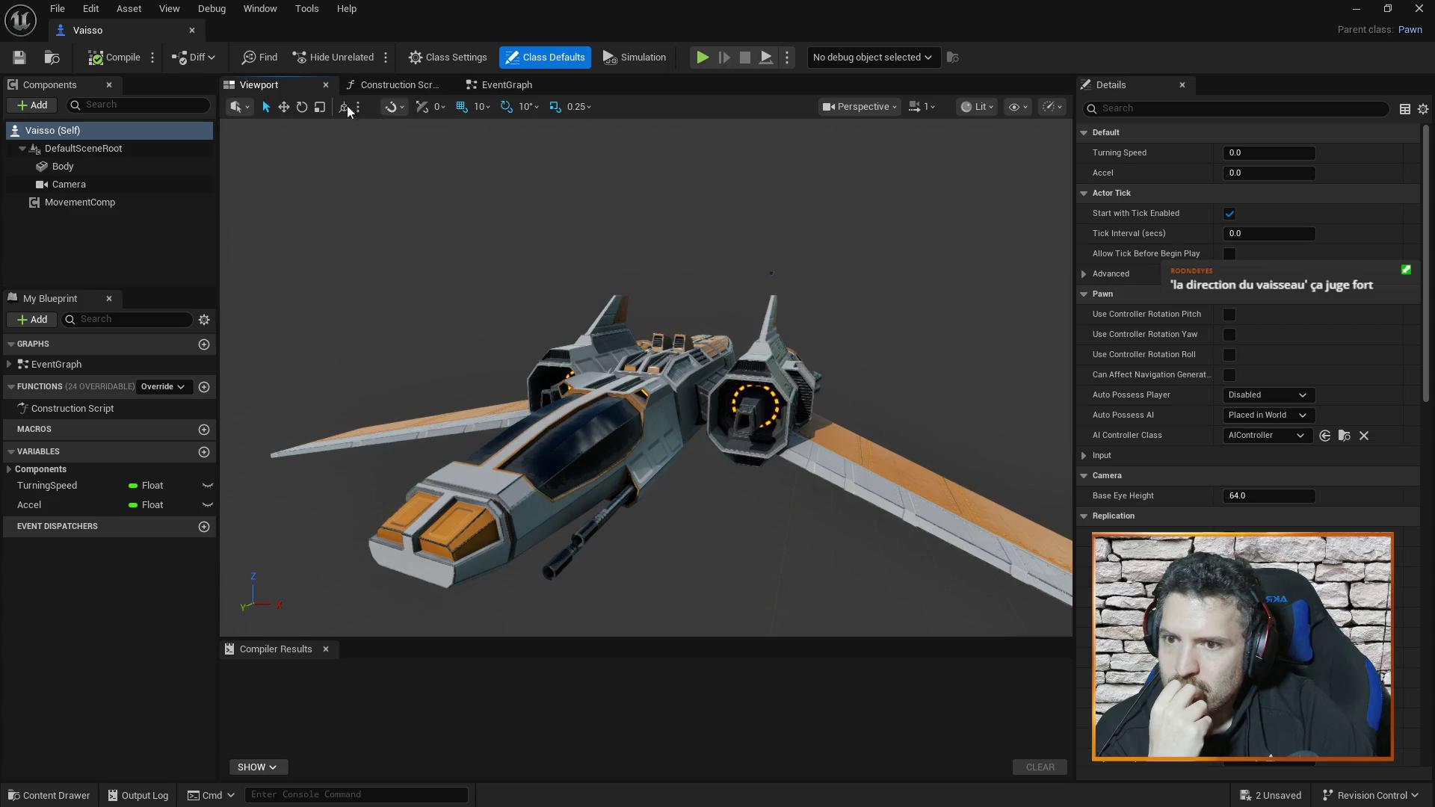
click(60, 166)
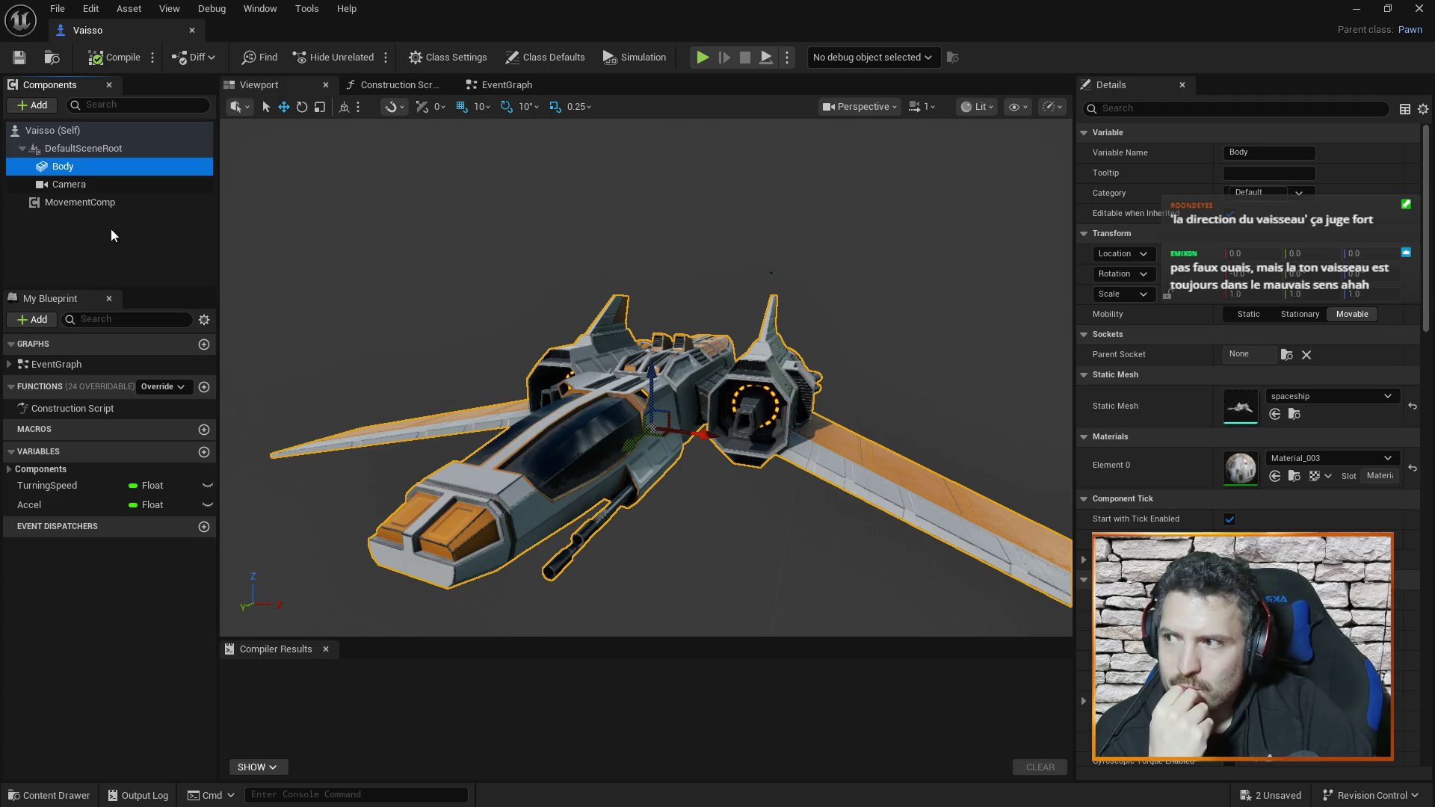
click(81, 184)
click(100, 149)
click(106, 132)
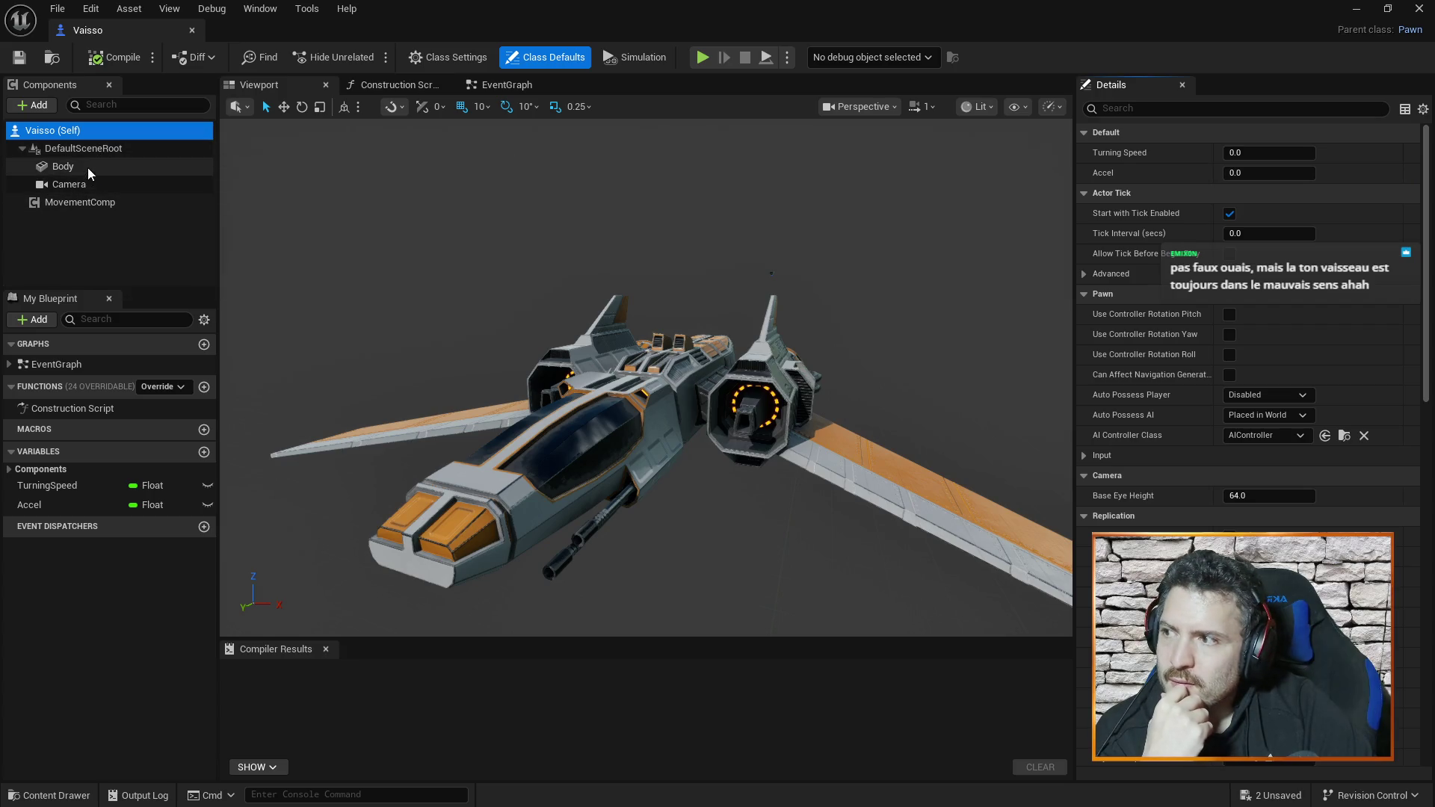
- Review the Body transform and MovementComp settings while orbiting around the ship's side
click(88, 167)
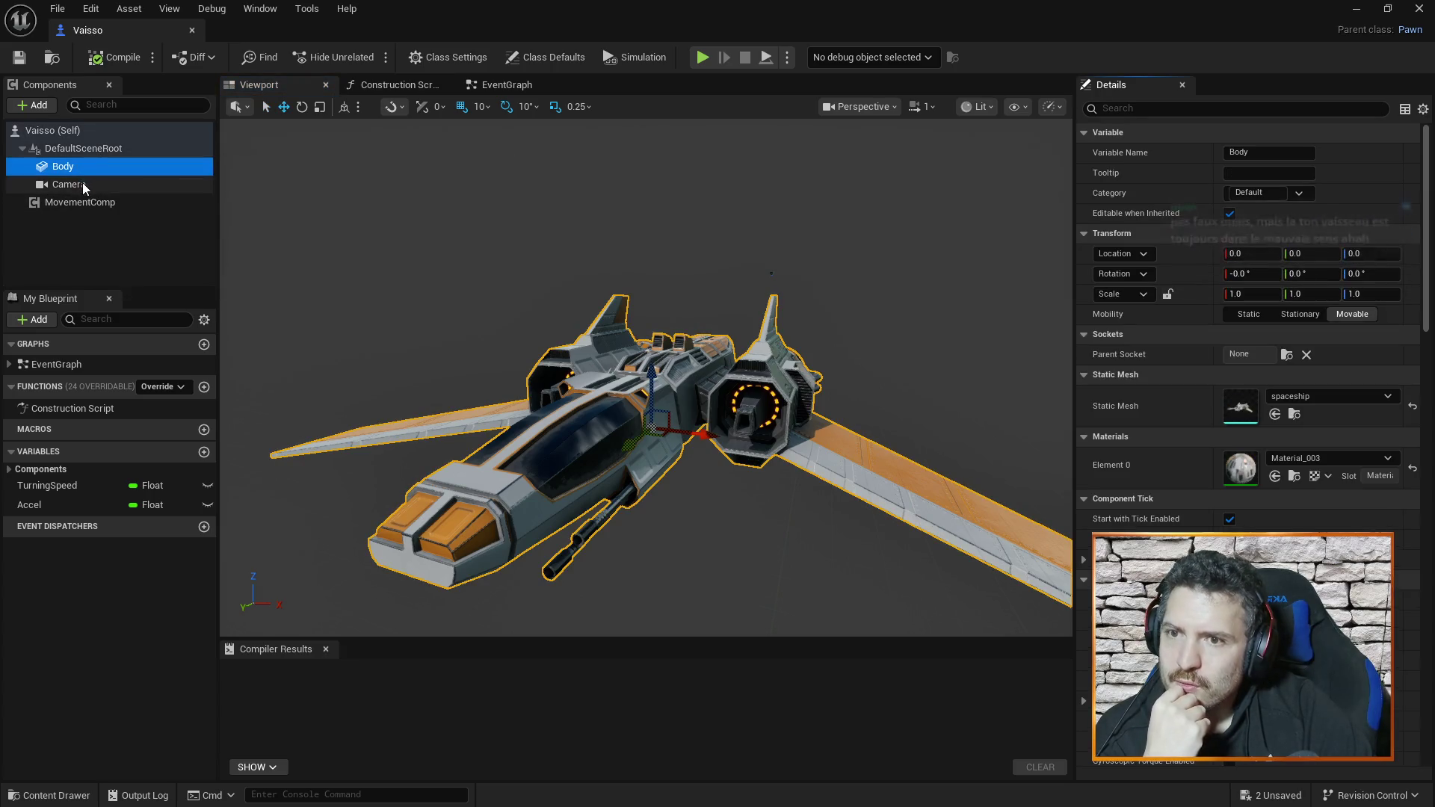
click(109, 202)
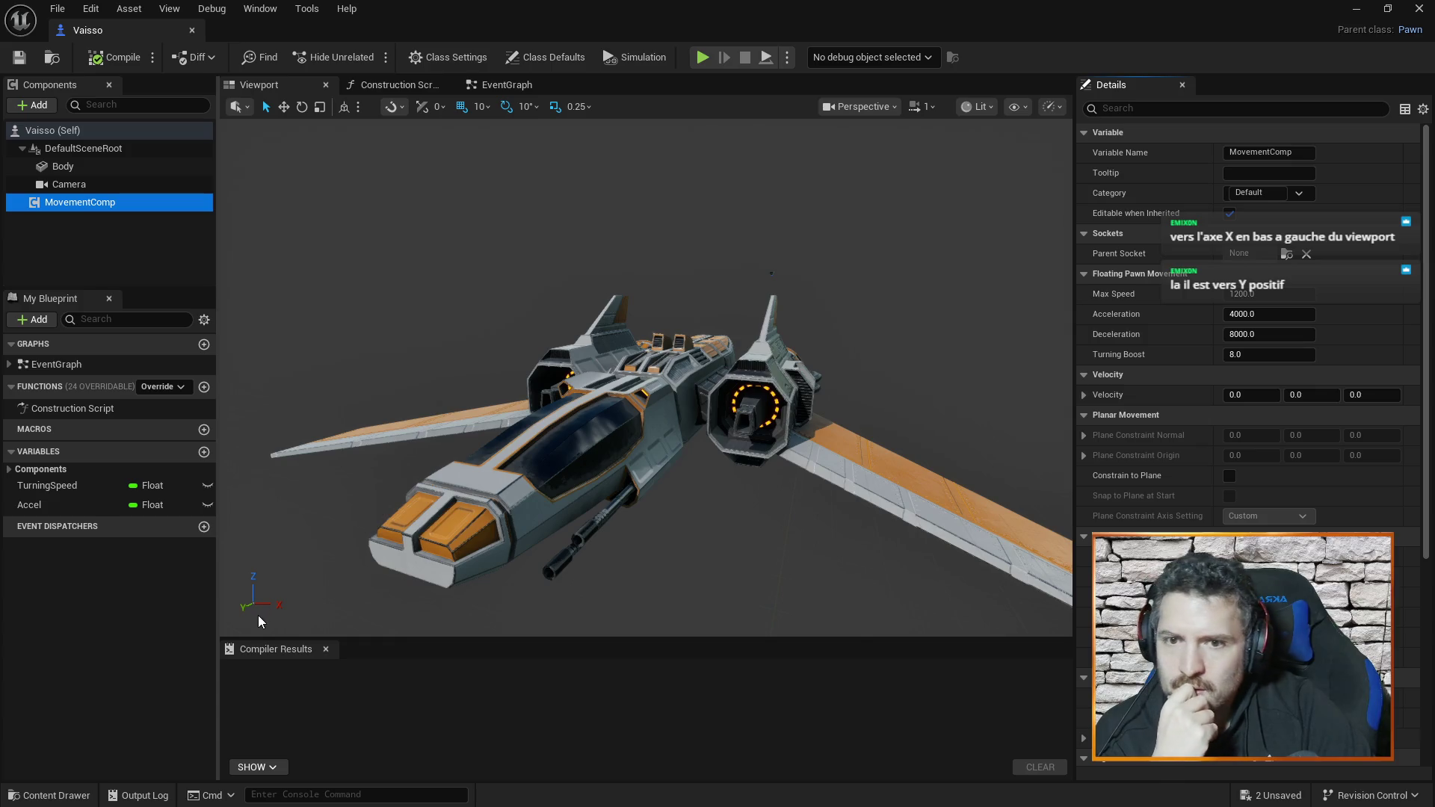
mouse_move(256, 616)
mouse_down()
mouse_move(231, 575)
mouse_move(198, 575)
mouse_up()
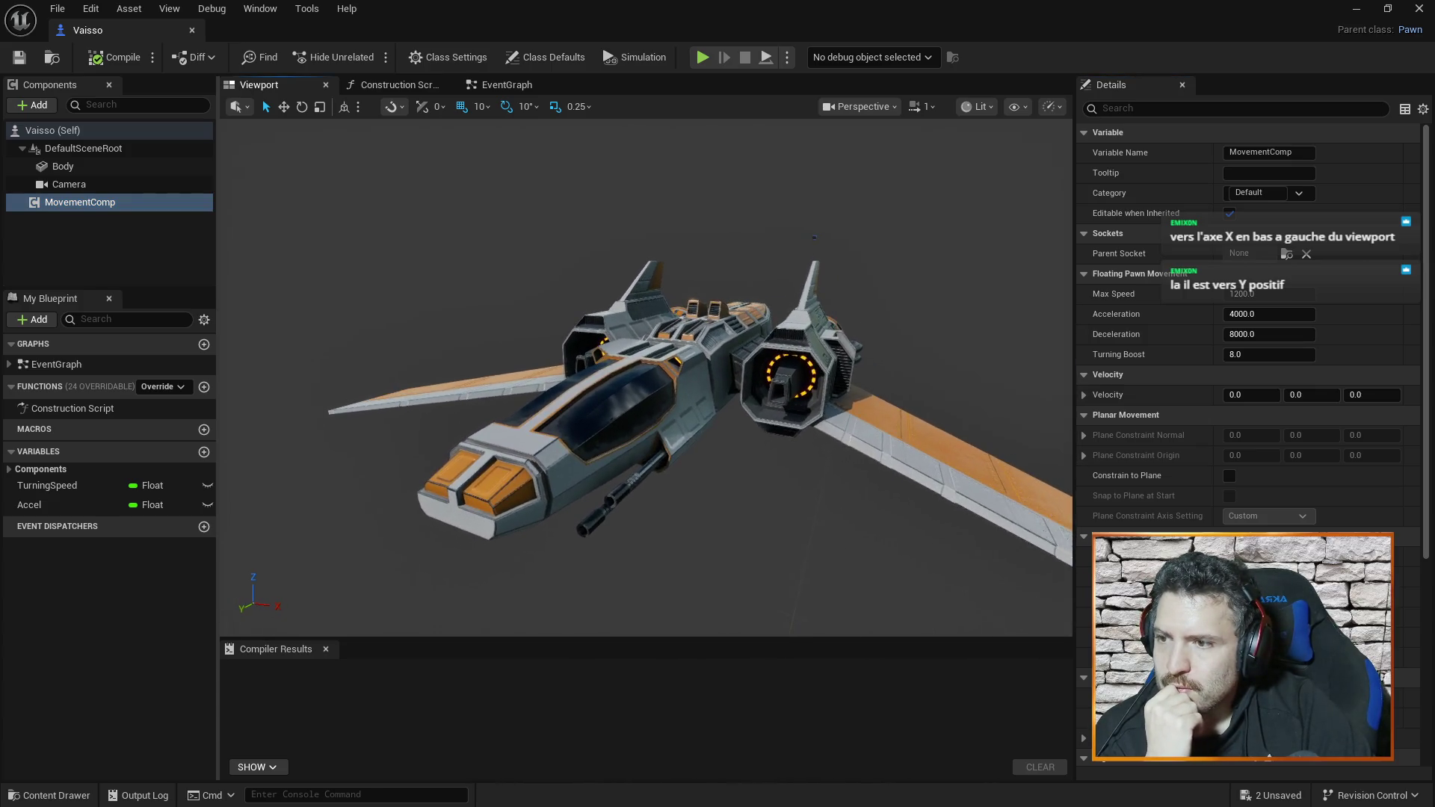
click(67, 167)
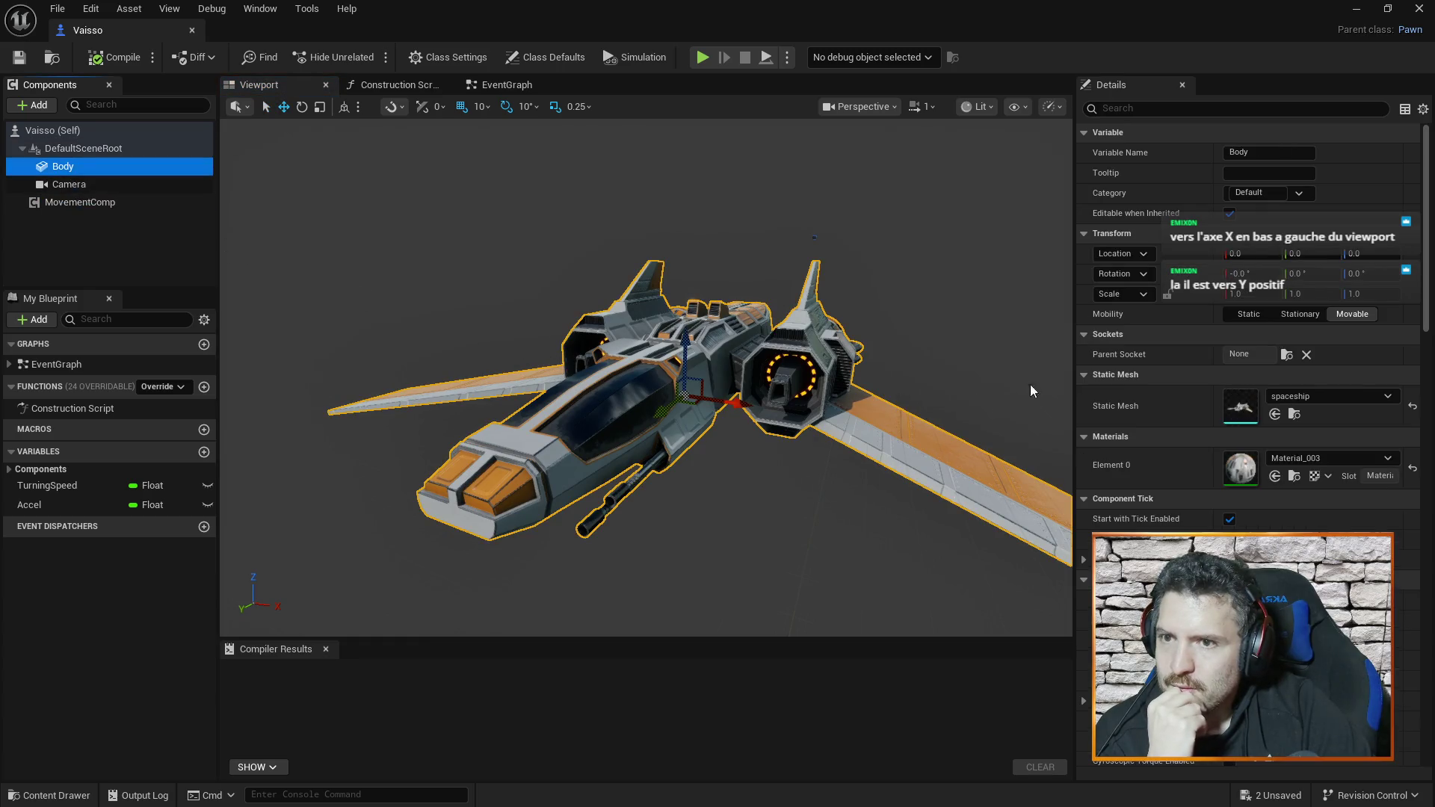
mouse_move(1030, 390)
mouse_down()
mouse_move(987, 393)
mouse_move(1017, 373)
mouse_up()
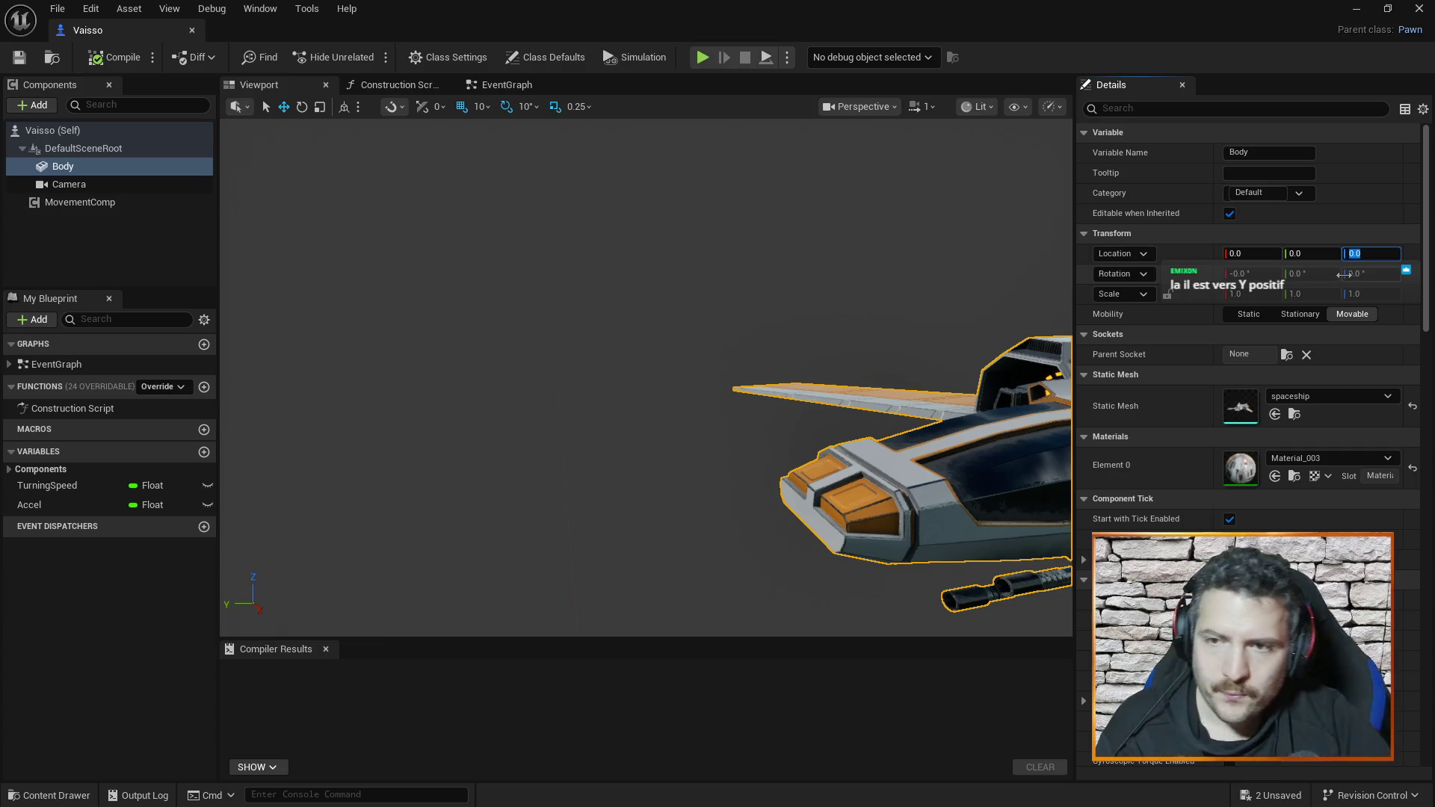
- Reset the Body mesh's Z location to 0 and set its yaw rotation to 270°
click(1366, 257)
text(90)
key(Return)
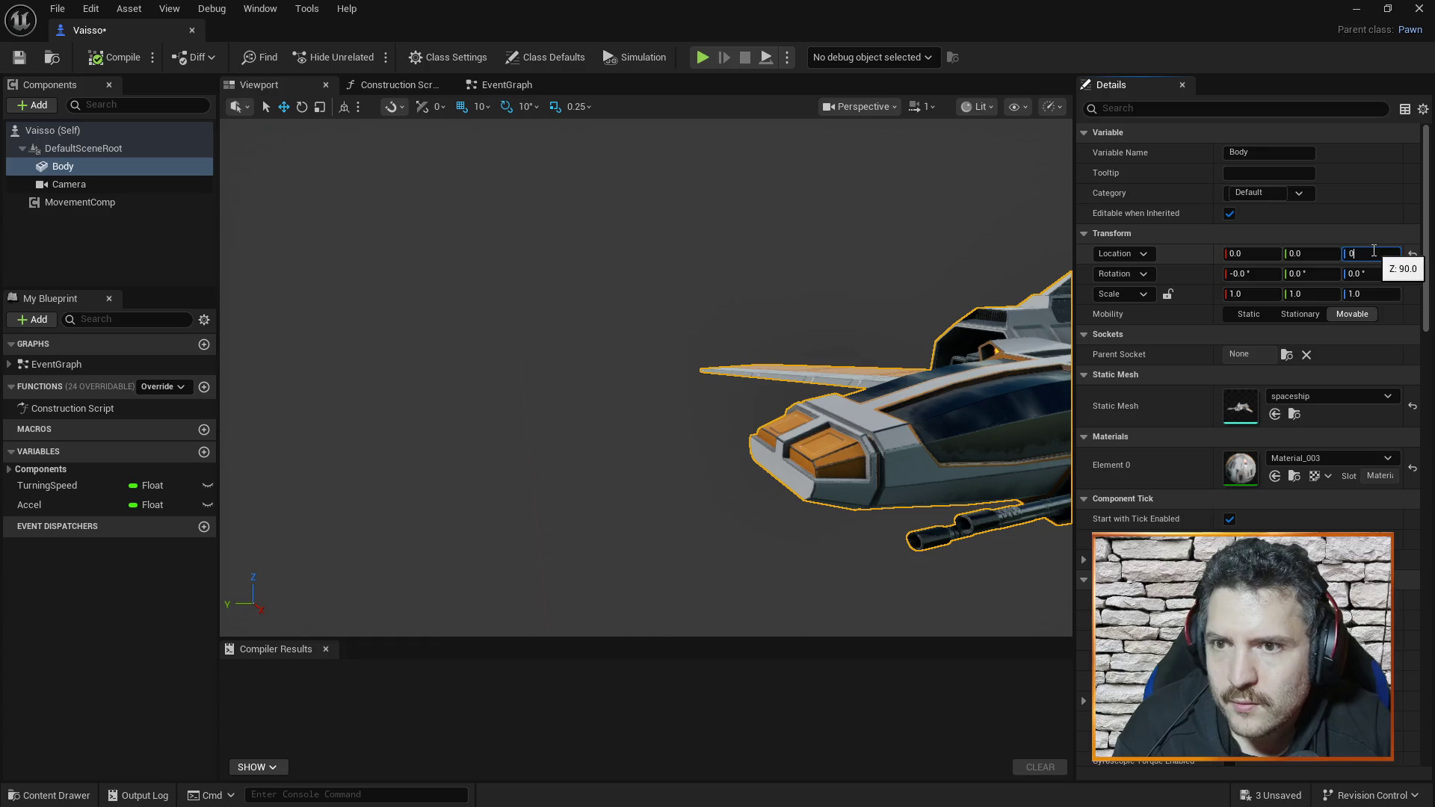
click(1412, 254)
click(1368, 273)
text(90)
key(Return)
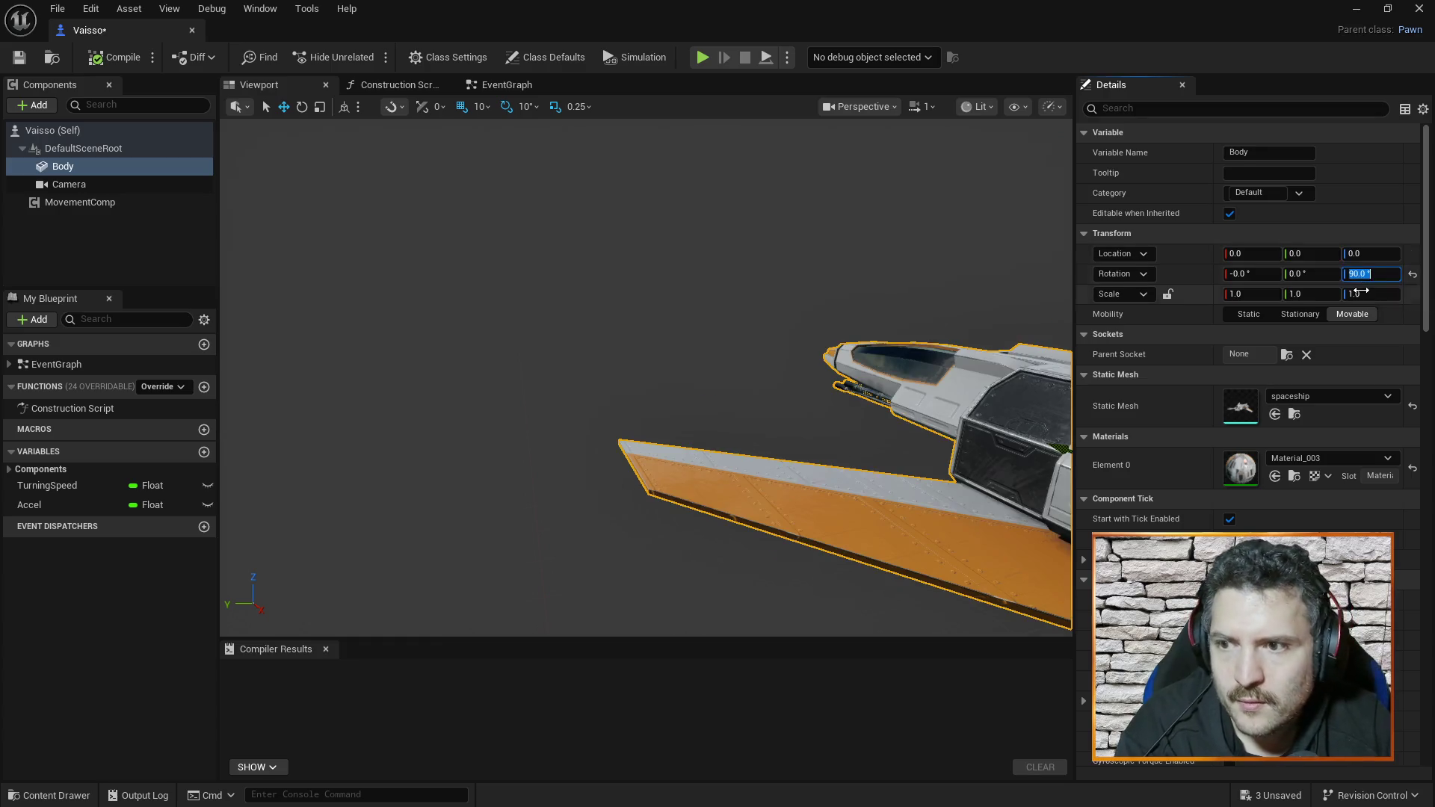
key(f)
click(1371, 274)
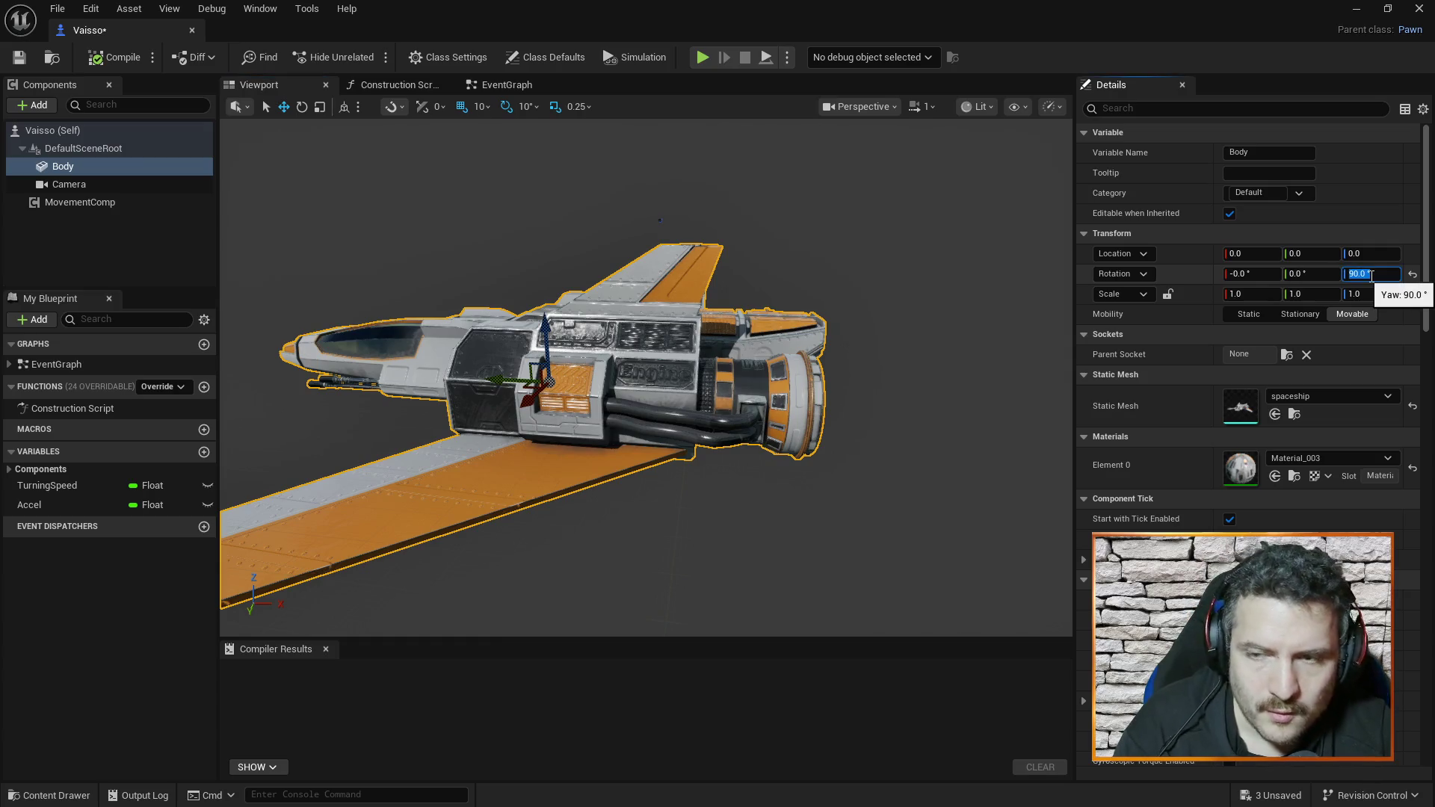
text(270)
key(Return)
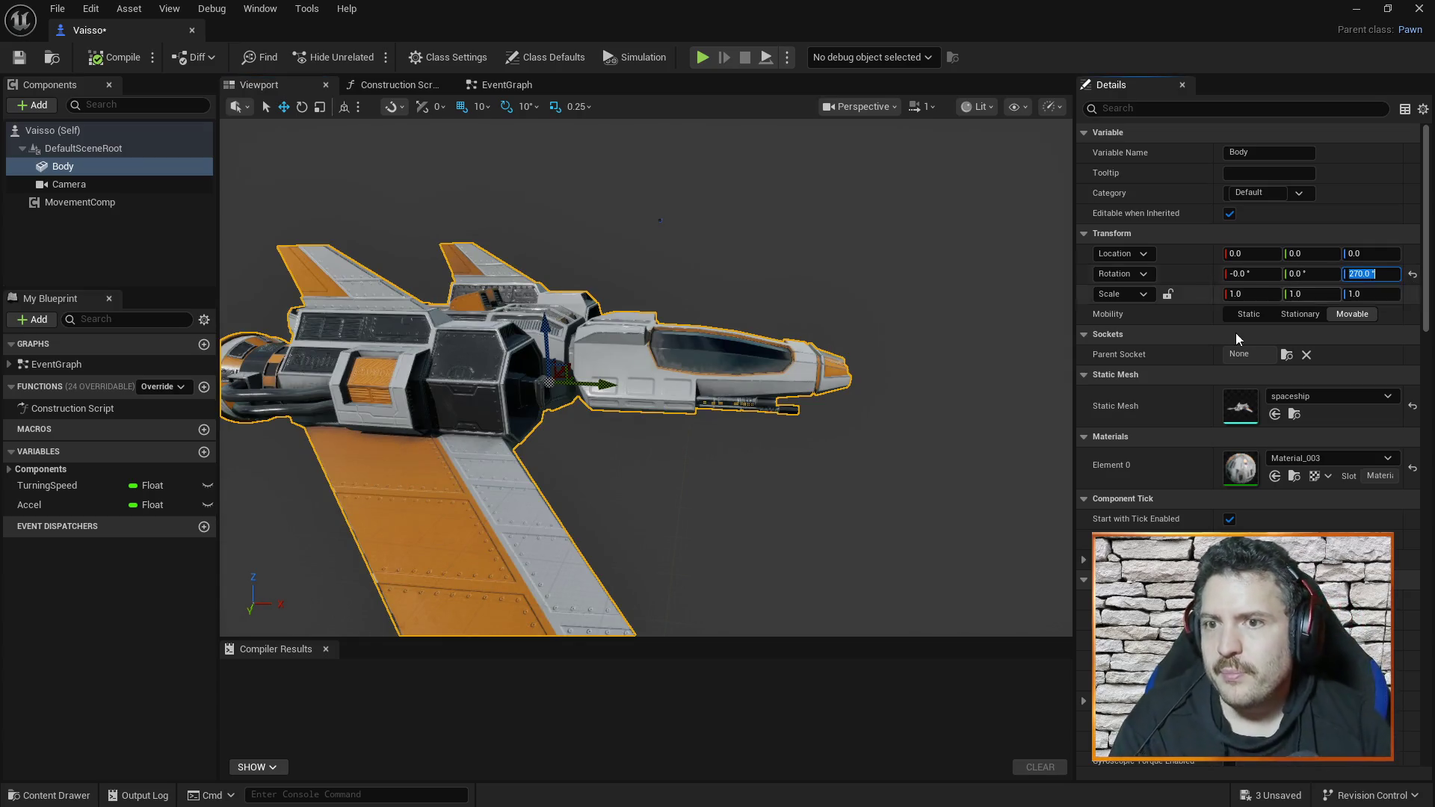
scroll(805, 419, up, 1)
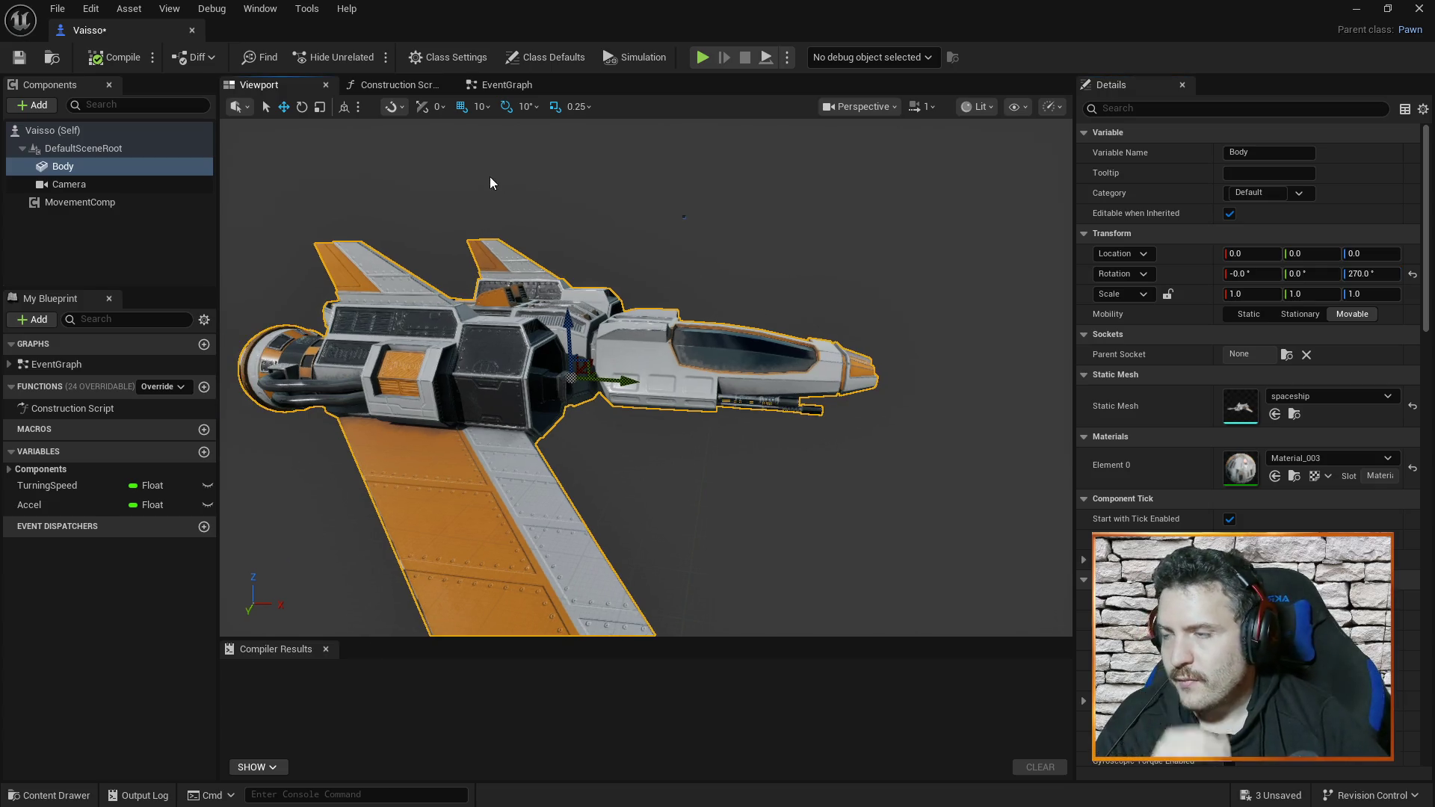
- Play-test TestMap to watch the re-oriented ship fly among the stars
click(191, 30)
click(375, 56)
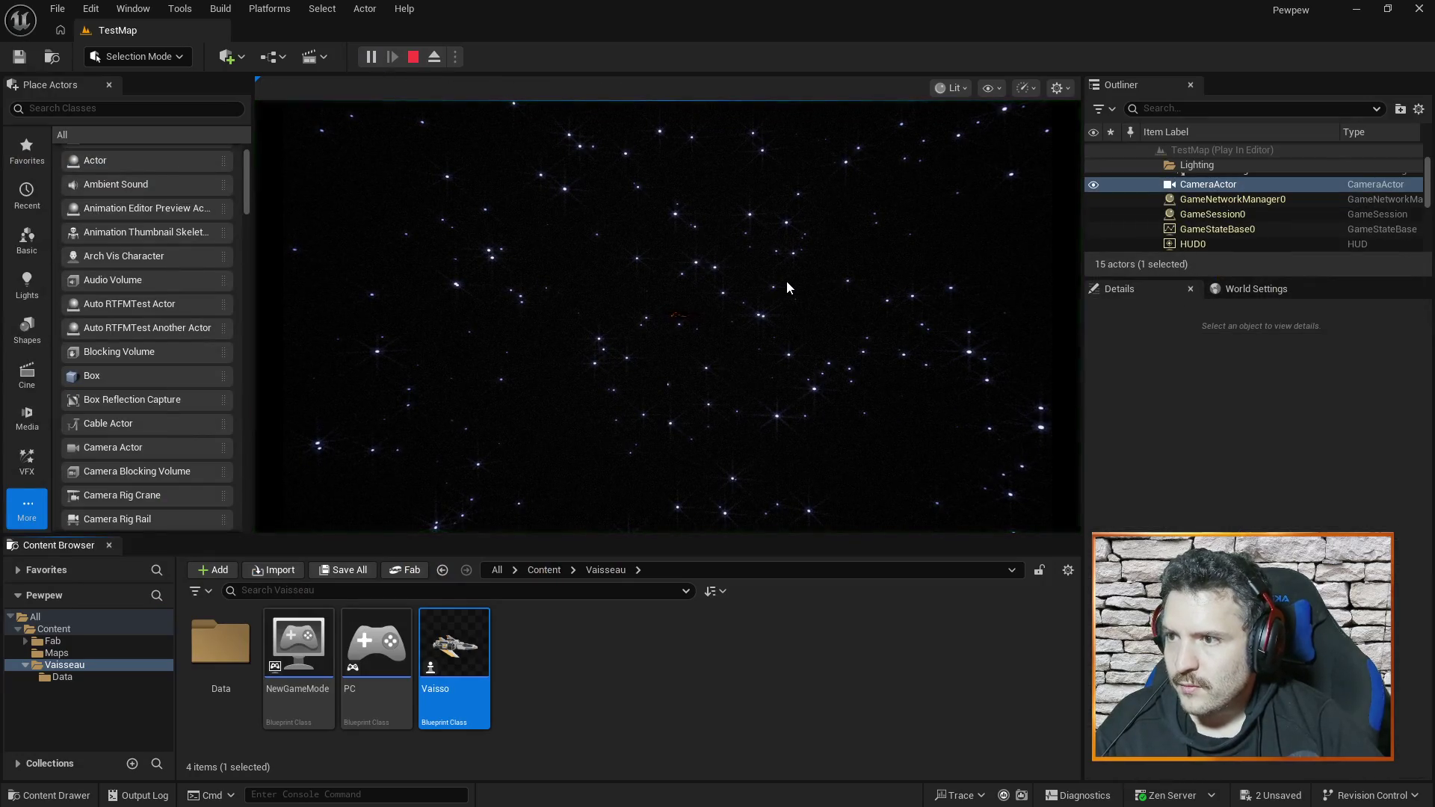
click(786, 285)
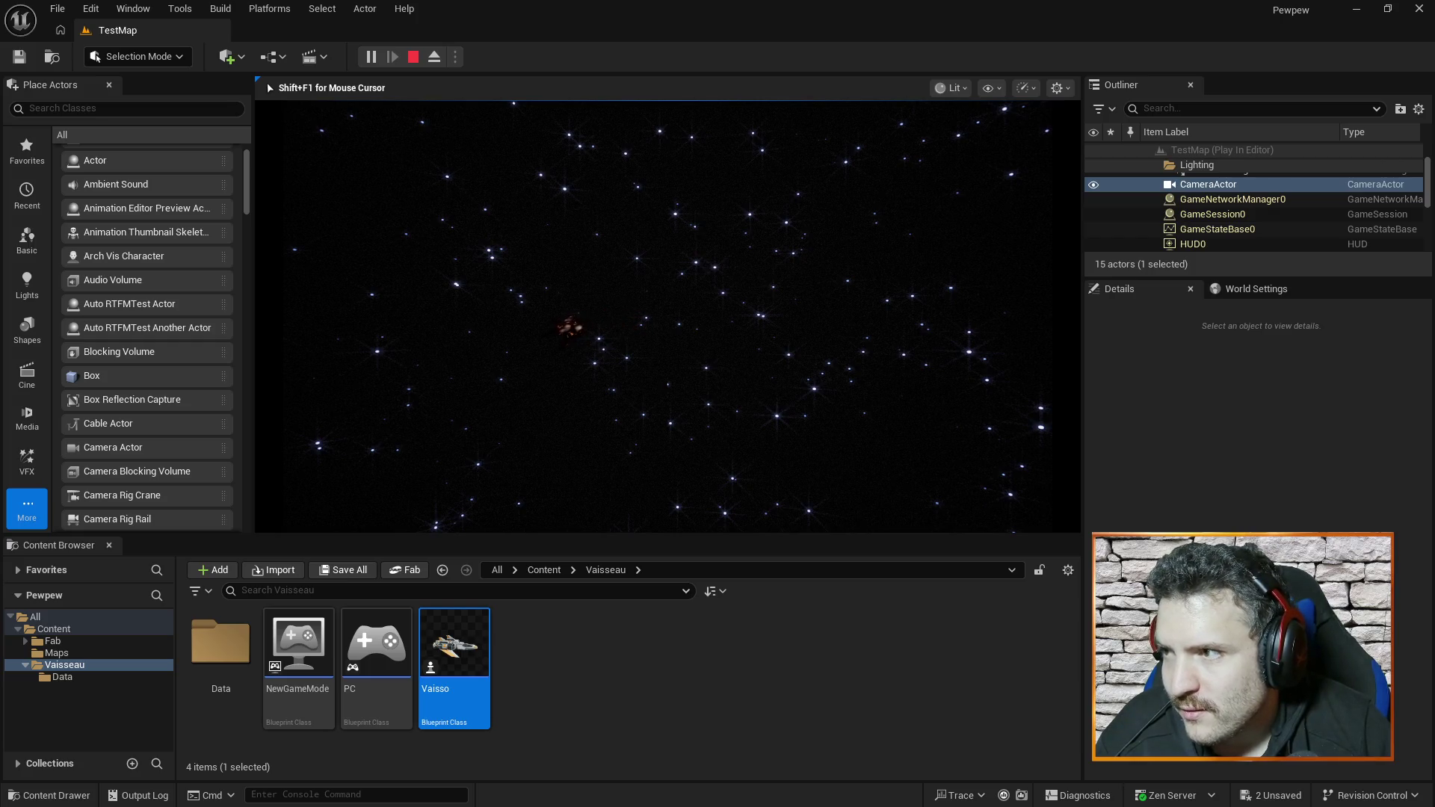
key(Escape)
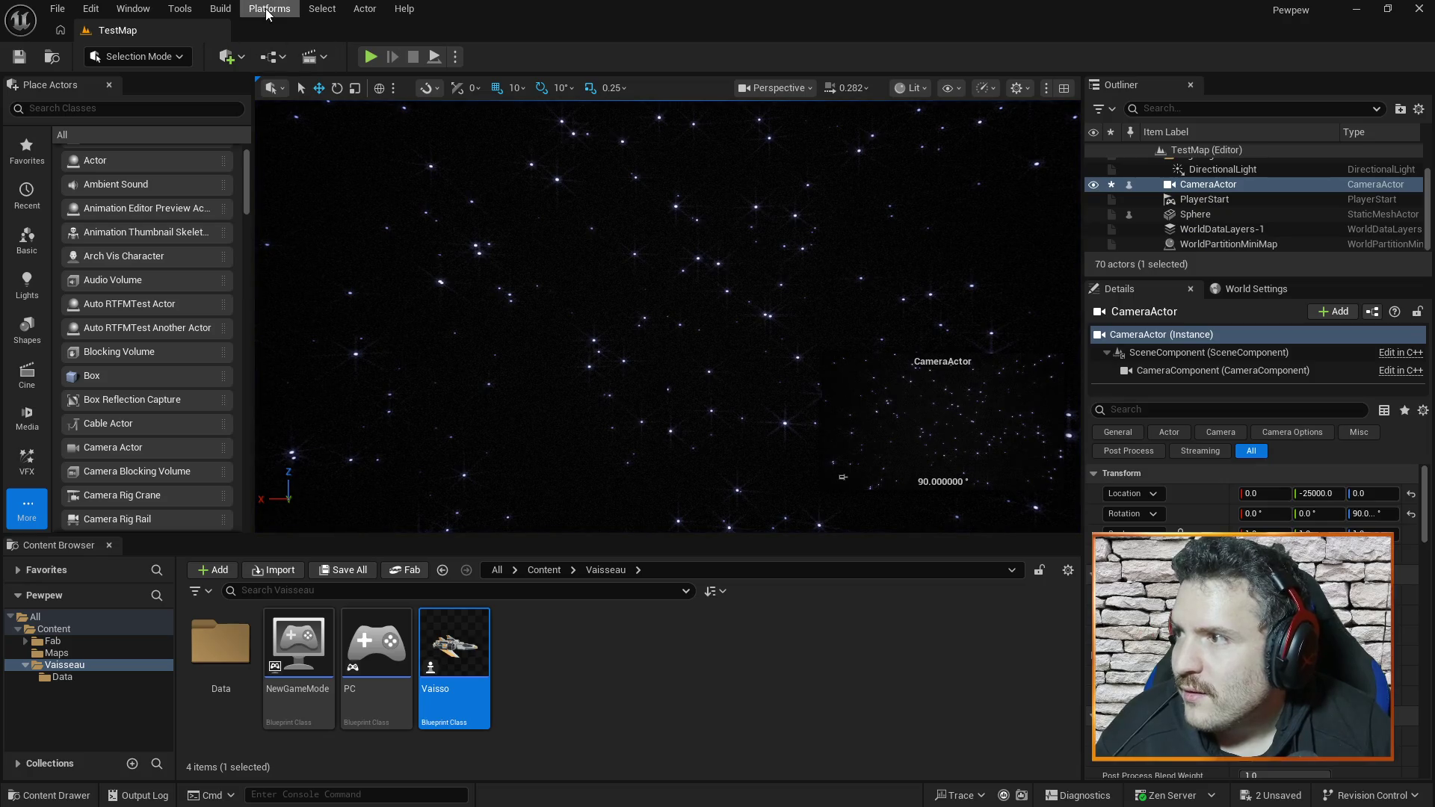
- In the Vaisso EventGraph, wire the two Multiply results into Delta Rotation X and Y
double_click(458, 649)
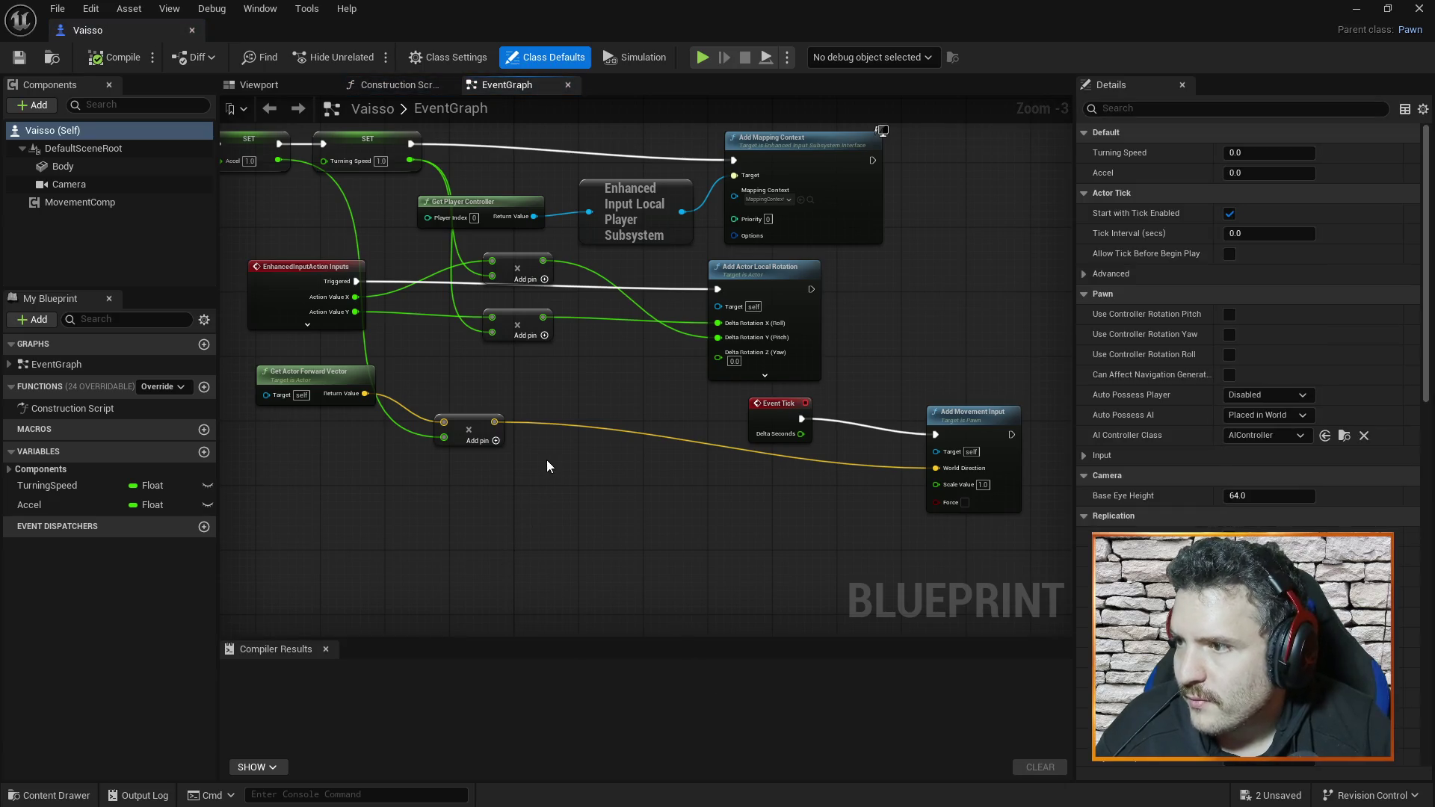
alt+click(718, 337)
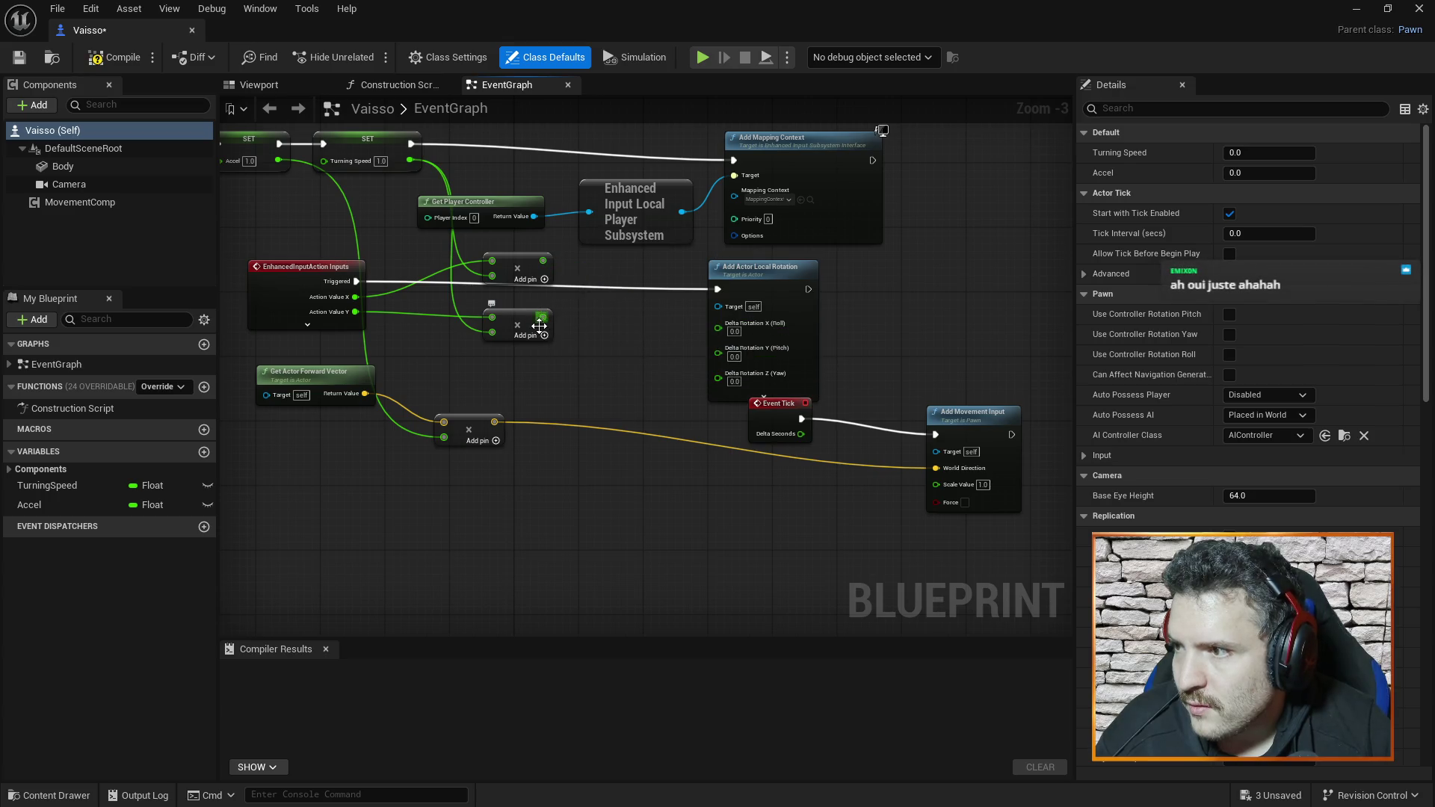
drag(542, 318, 717, 330)
drag(542, 260, 719, 344)
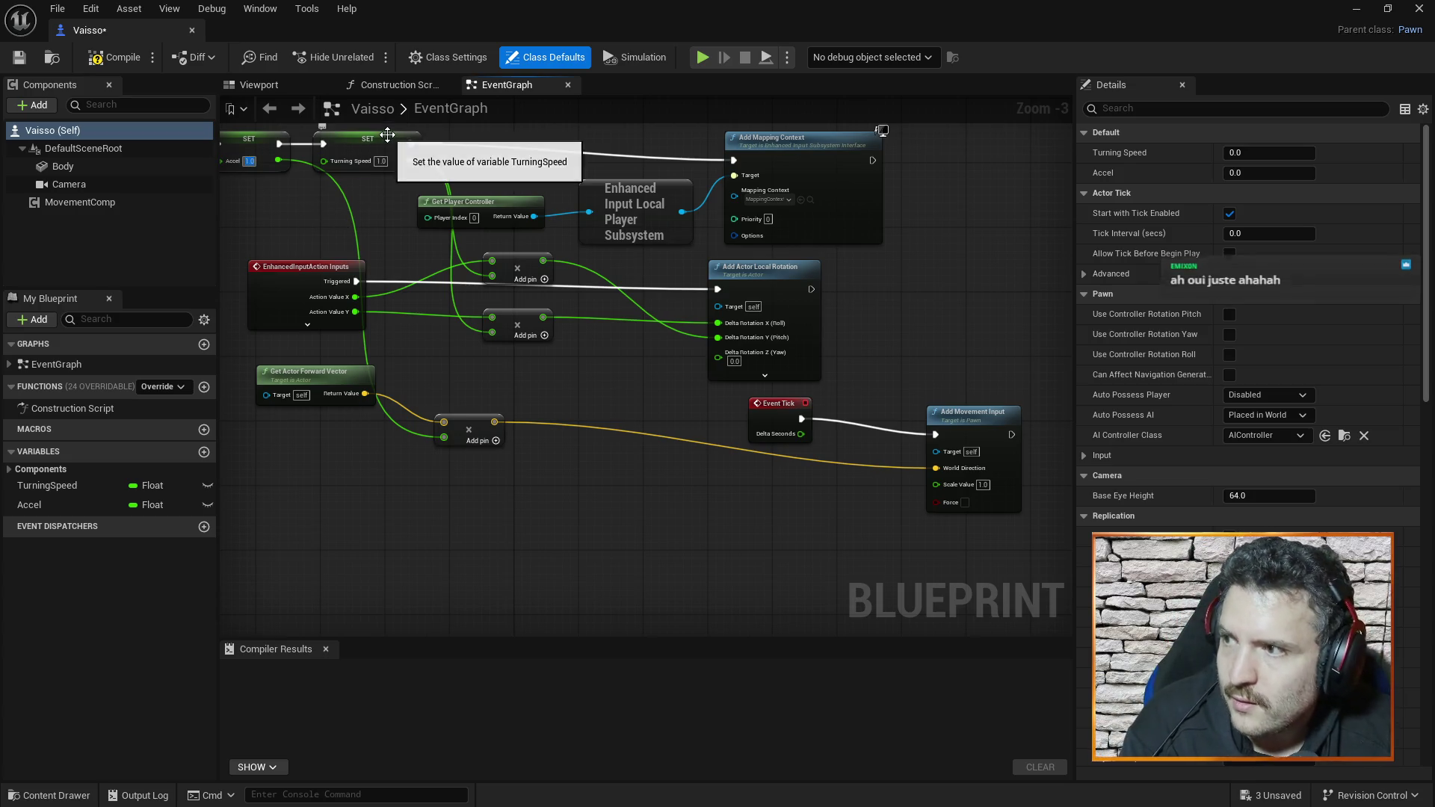
- Raise Accel to 10, compile the Blueprint, and run a play test on TestMap
text(10)
key(Return)
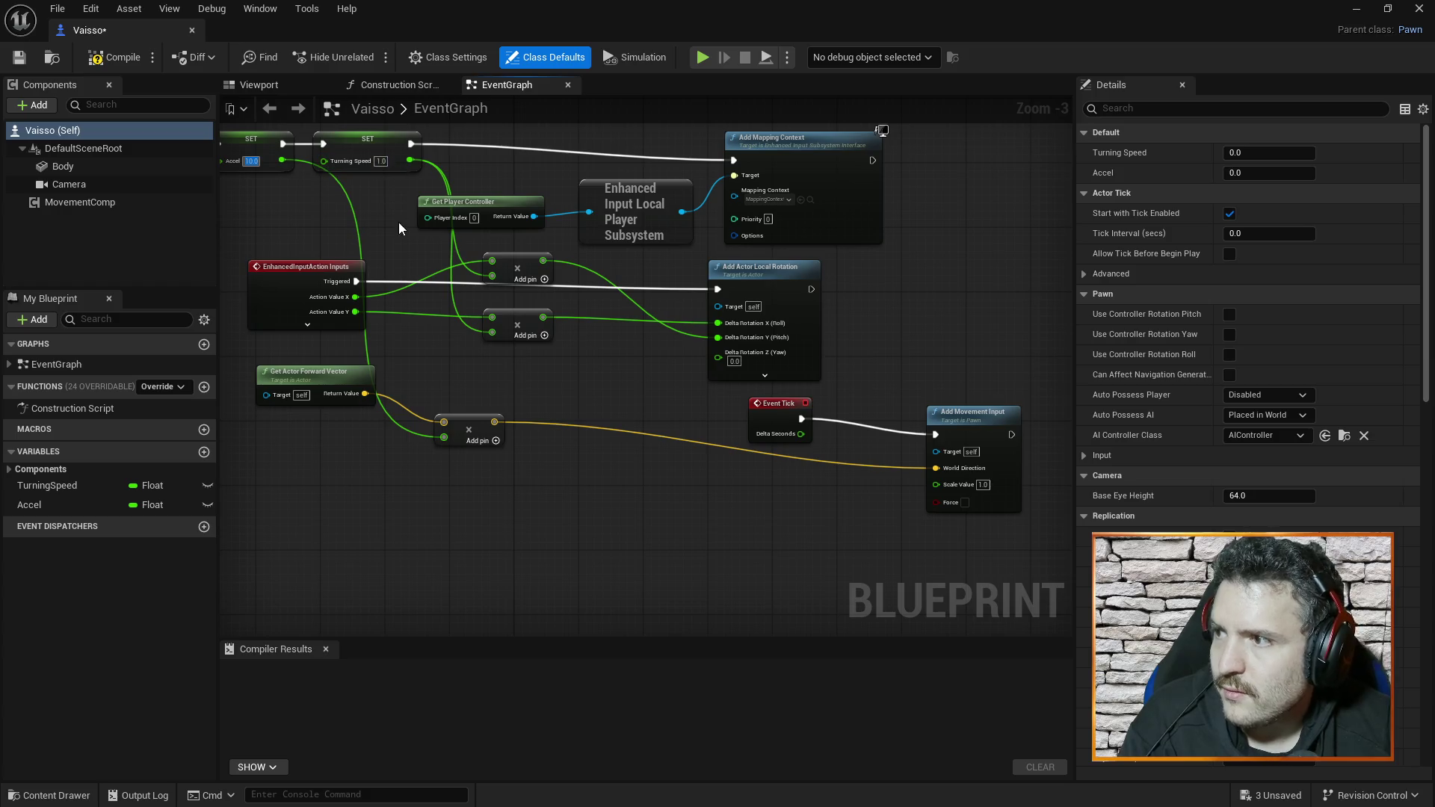
click(124, 60)
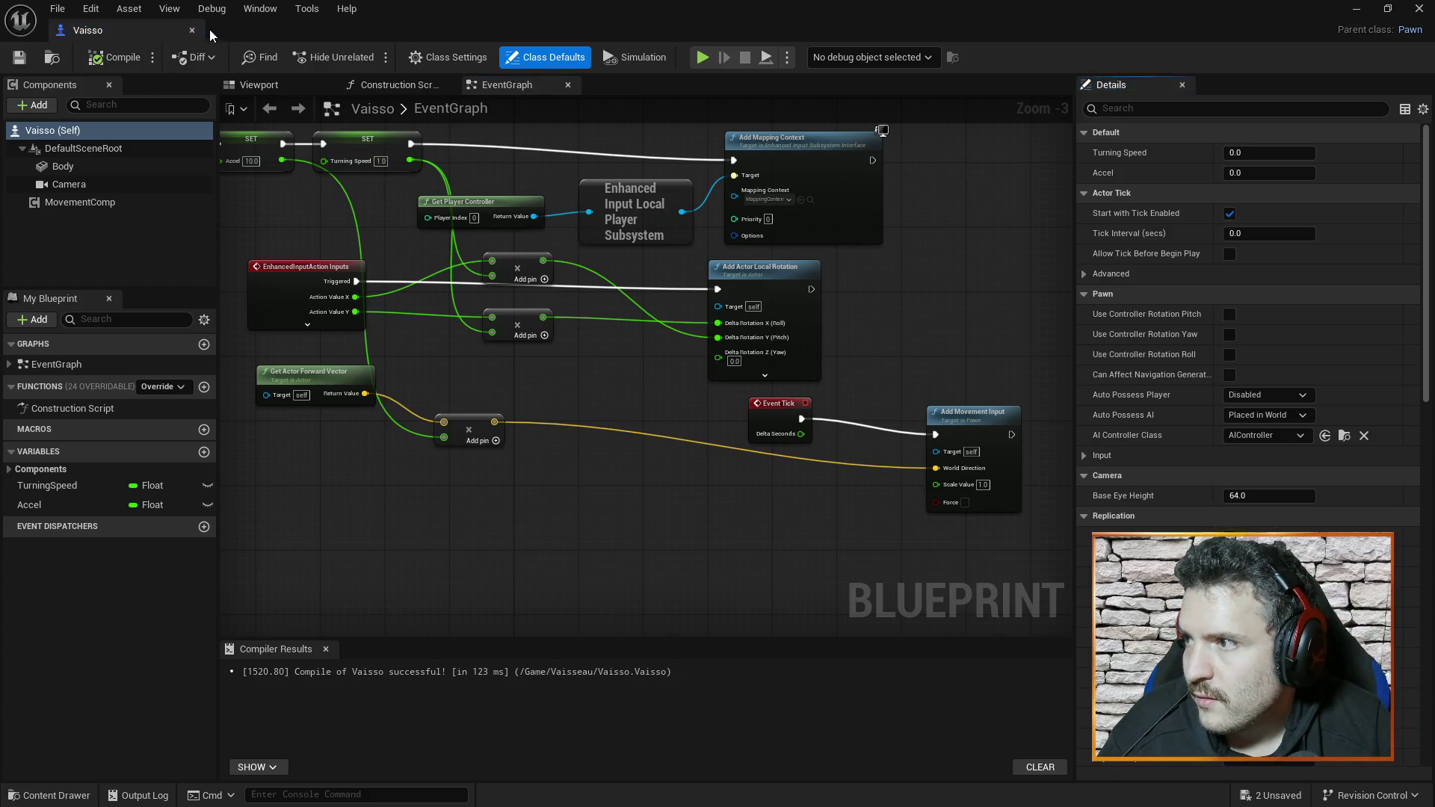
click(192, 30)
click(363, 59)
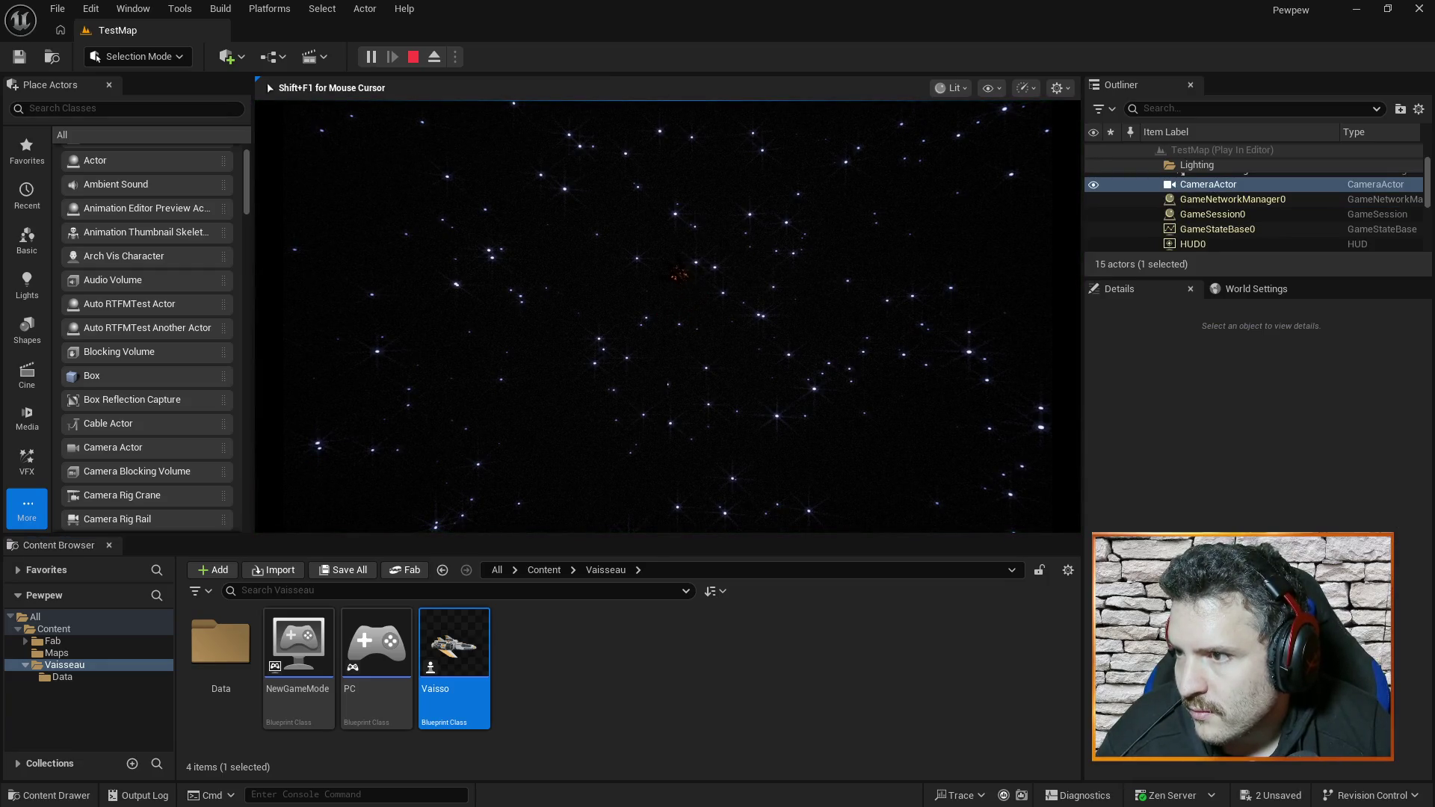
key(Escape)
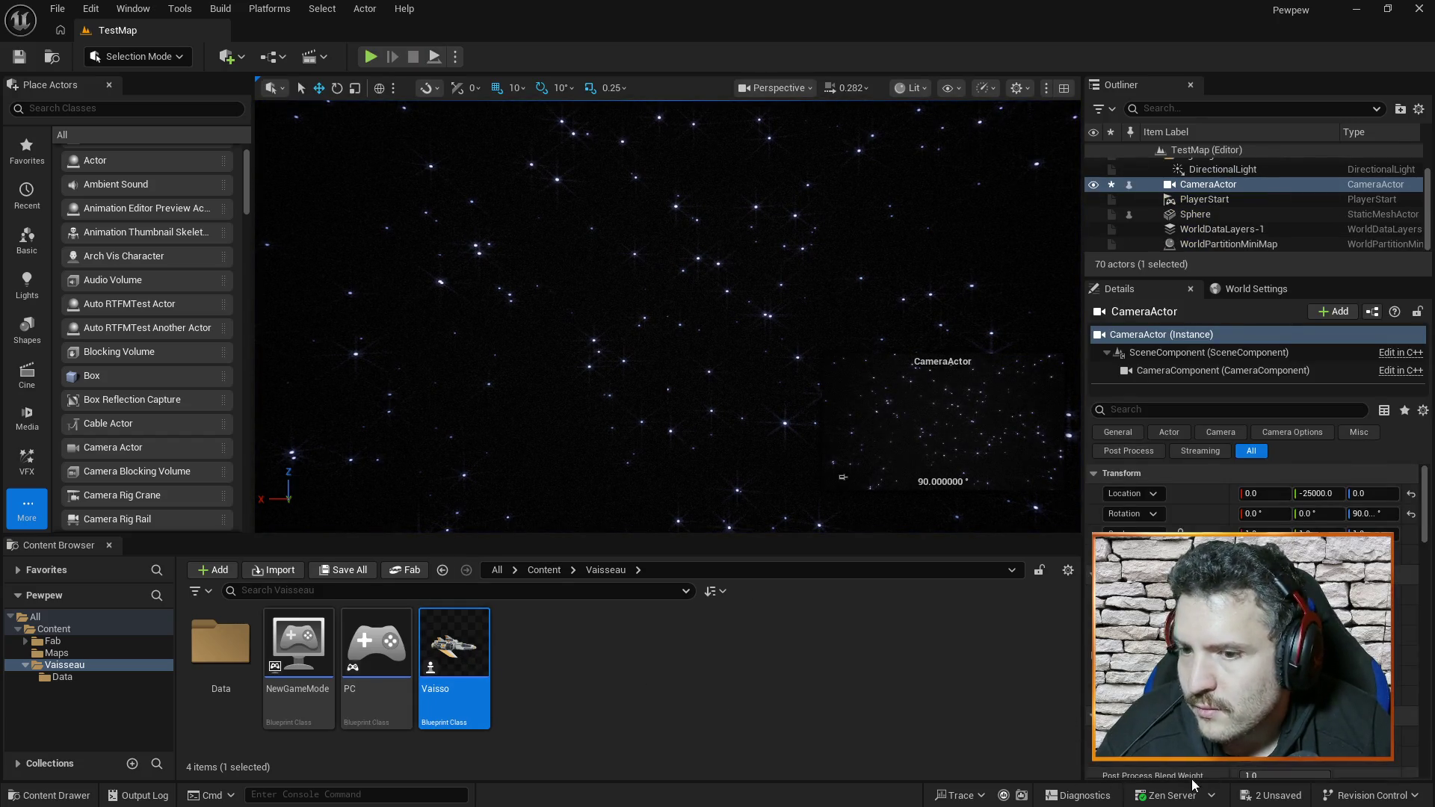
- Save the unsaved CameraActor and Inputs changes, then start another play test
click(1271, 795)
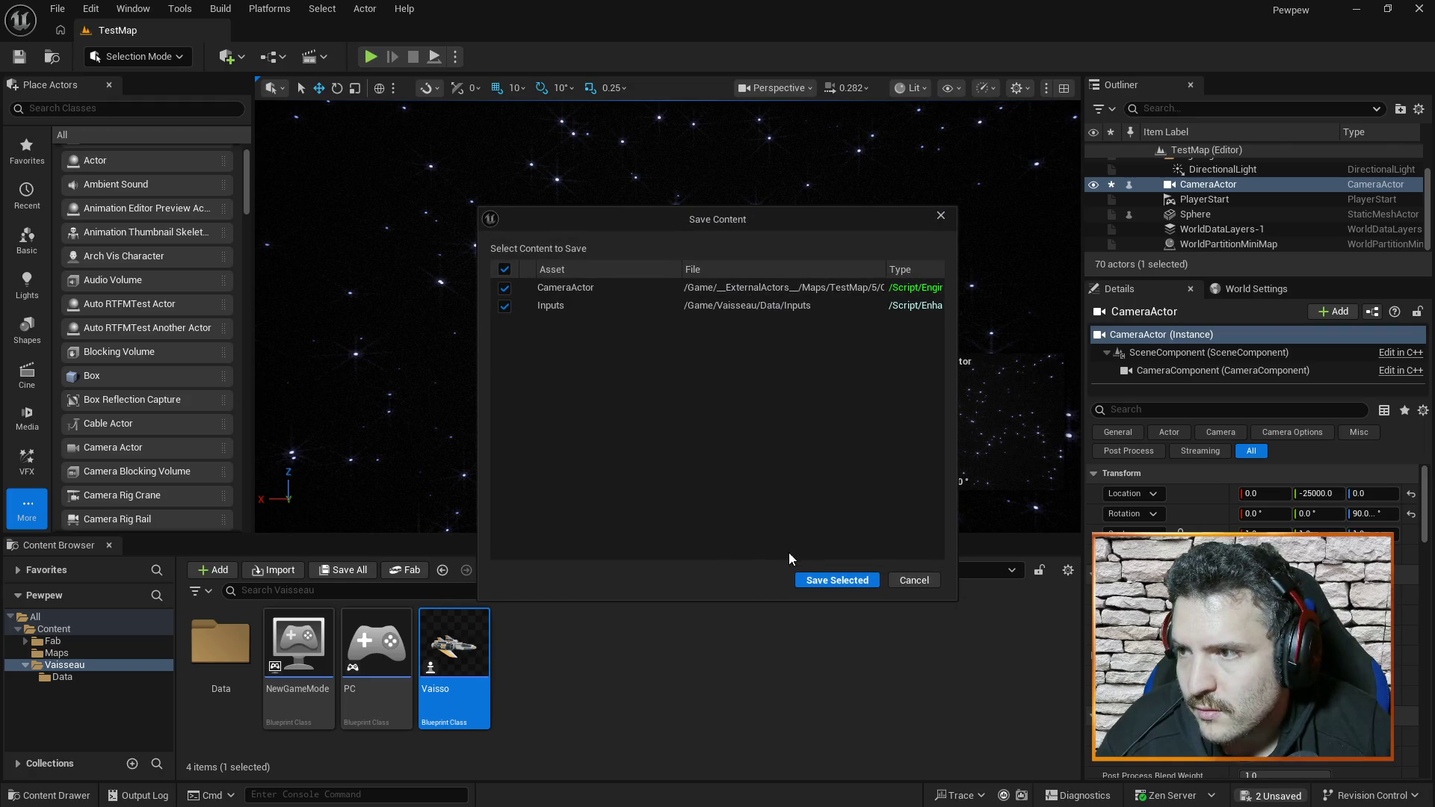
click(822, 581)
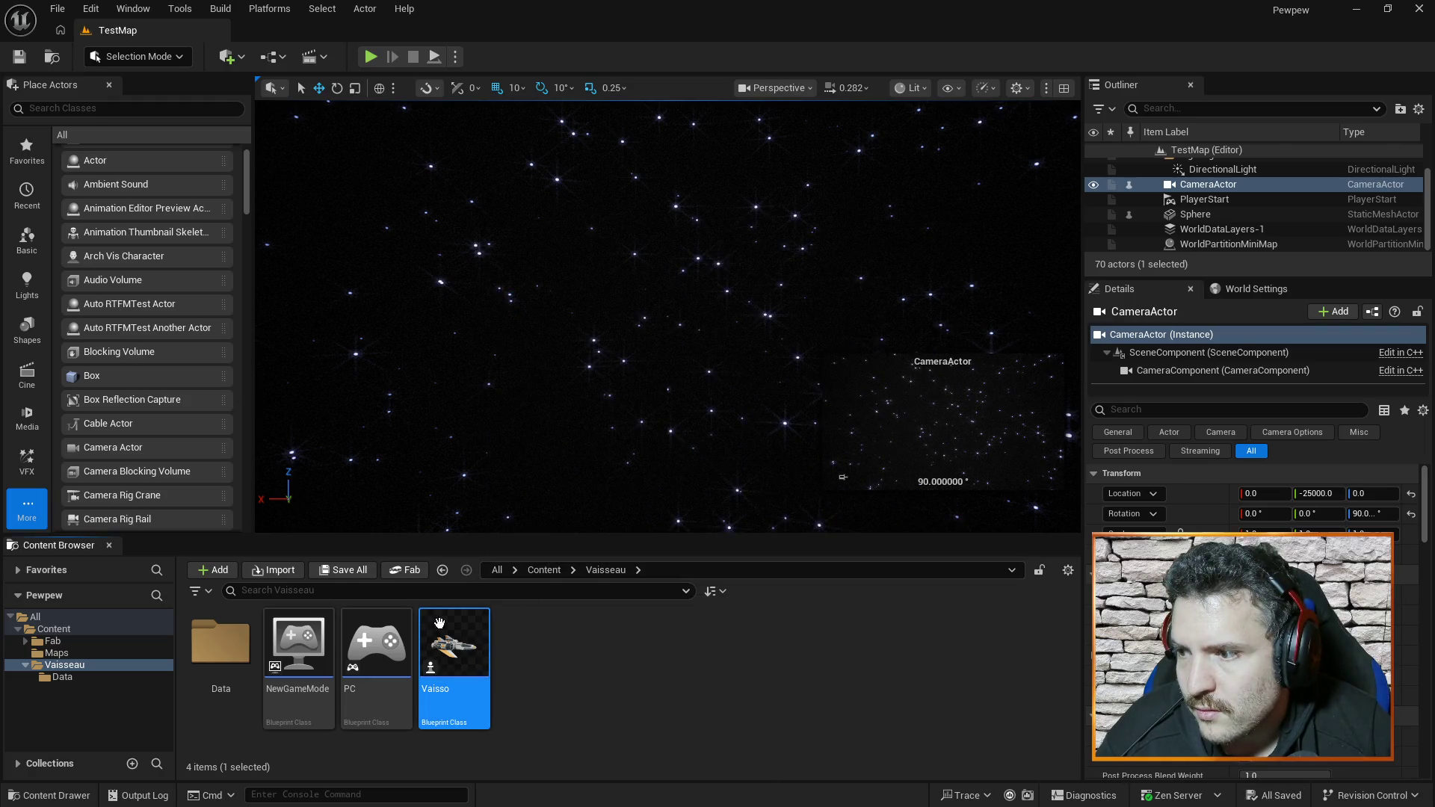
click(370, 58)
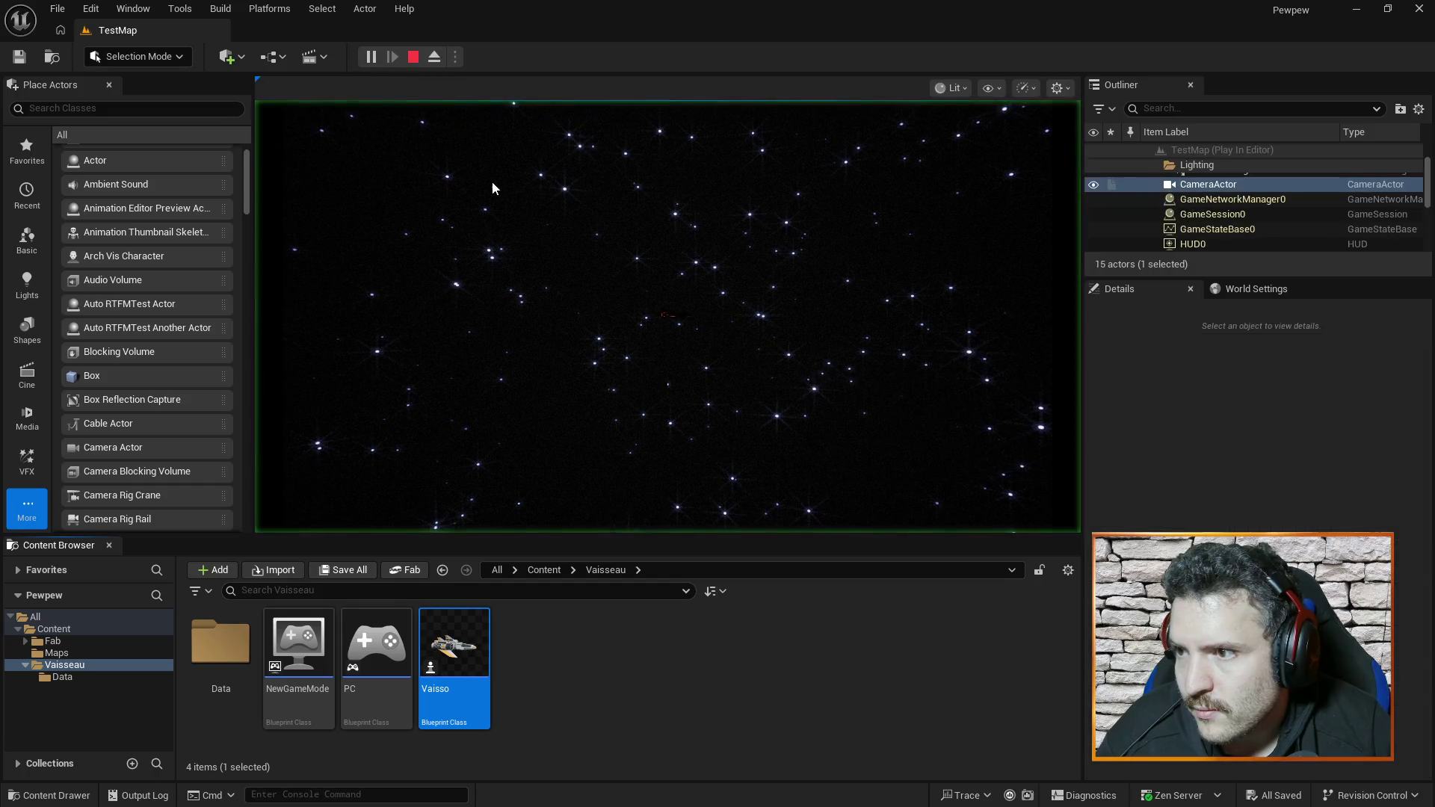
click(494, 186)
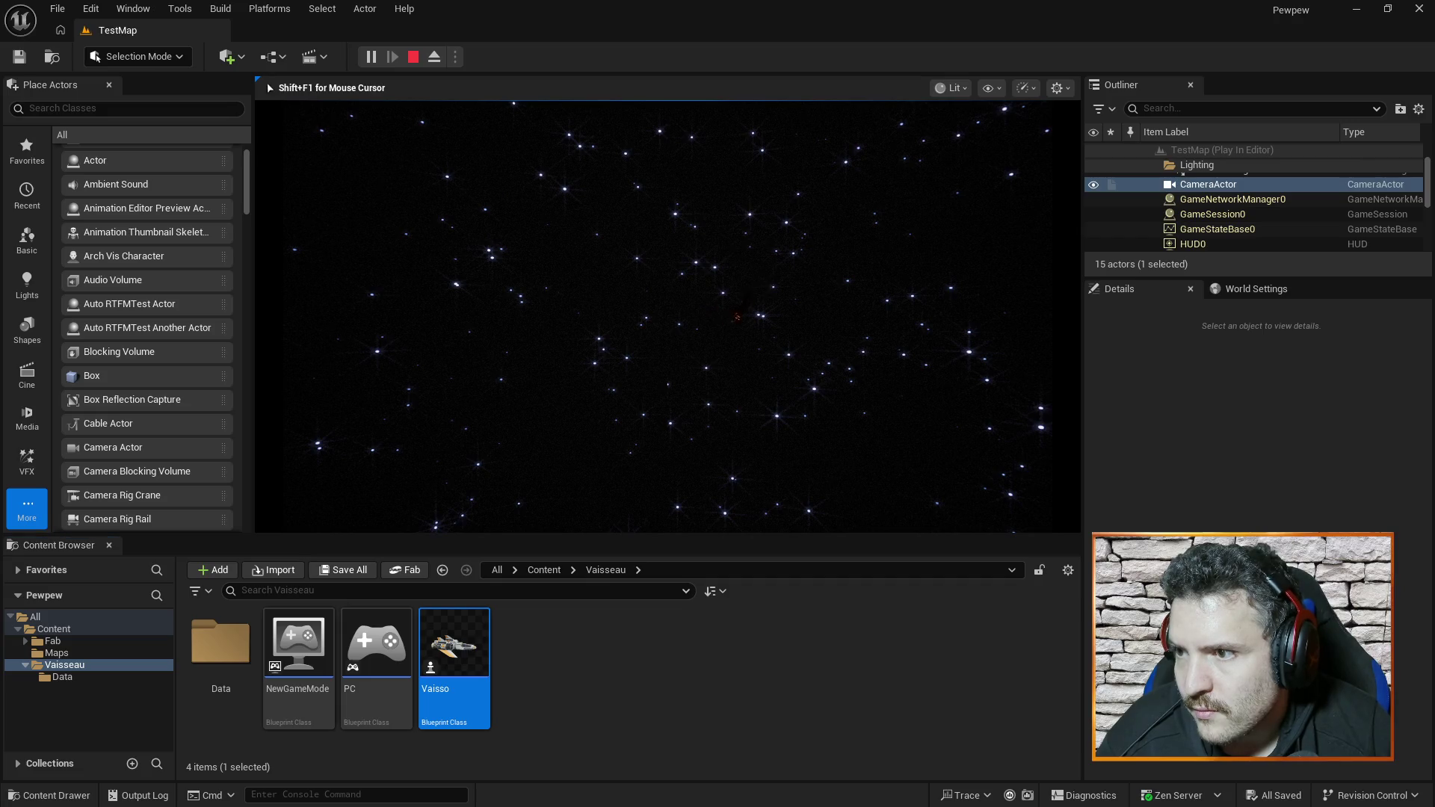
key(shift+F1)
- Redraw the upper Multiply to Delta Rotation X and lower Multiply to Delta Rotation Y, then compile
double_click(454, 650)
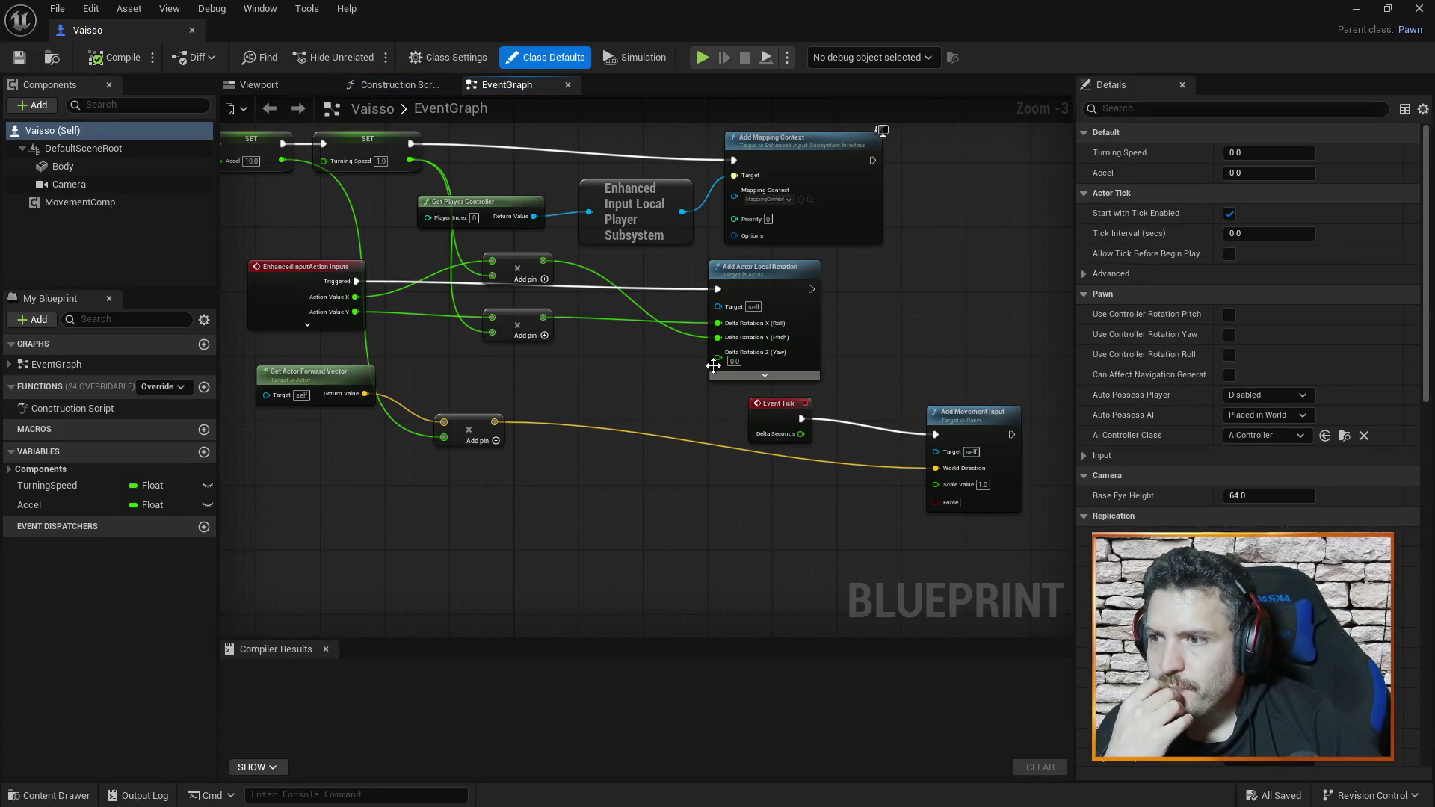
alt+click(542, 261)
alt+click(542, 317)
drag(543, 260, 716, 326)
drag(540, 321, 716, 343)
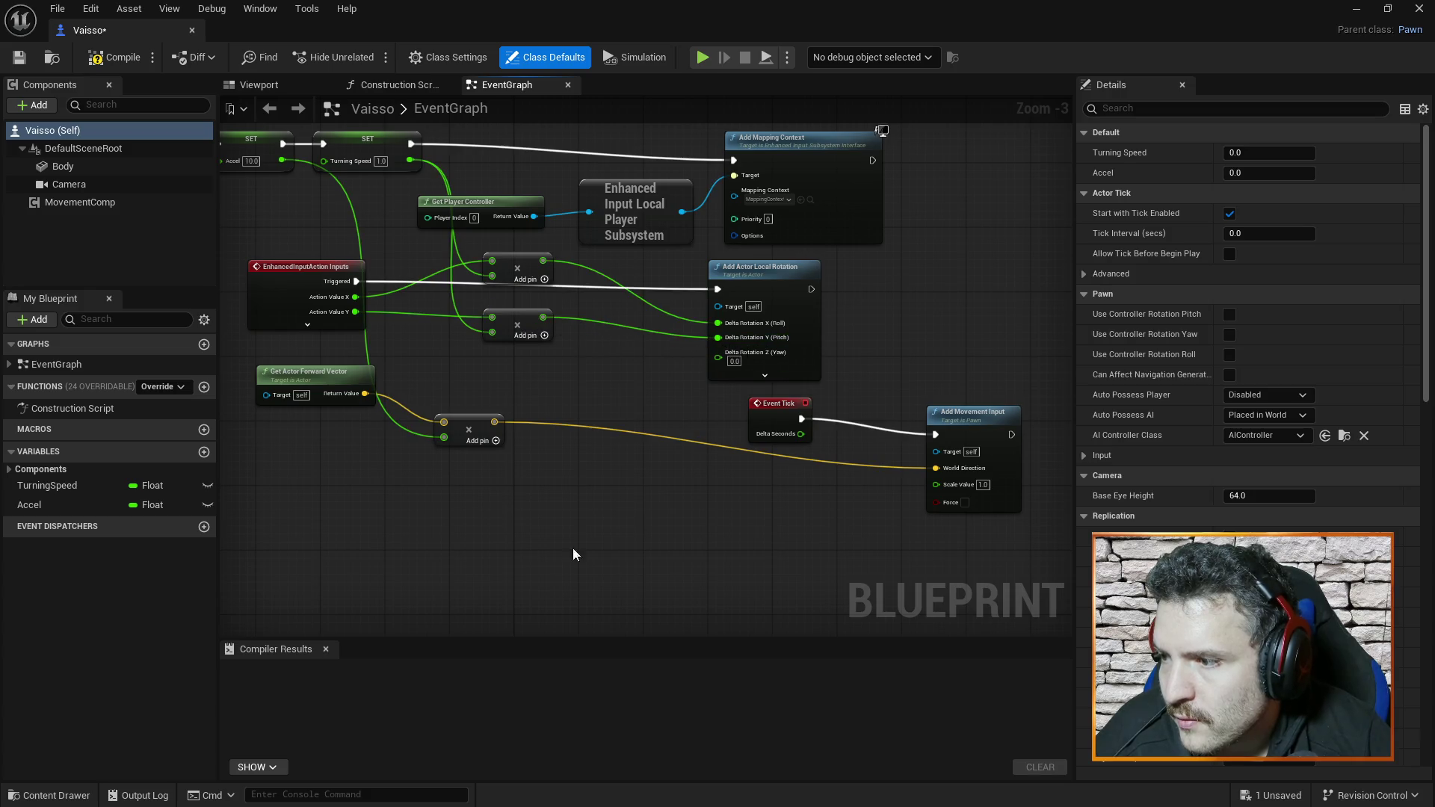
click(116, 57)
- Play-test the change on TestMap, then reopen the Vaisso Blueprint
click(192, 30)
click(370, 56)
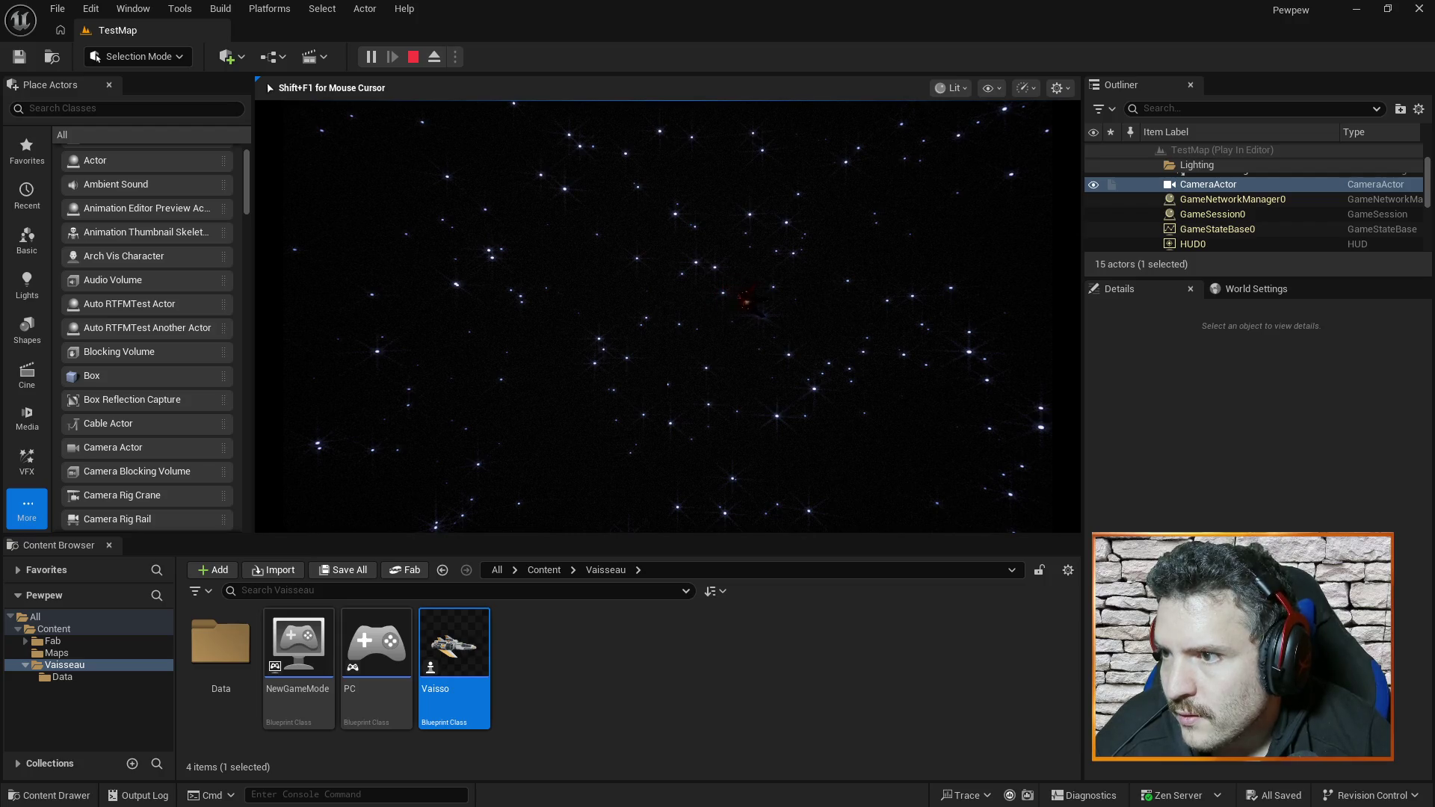
key(Escape)
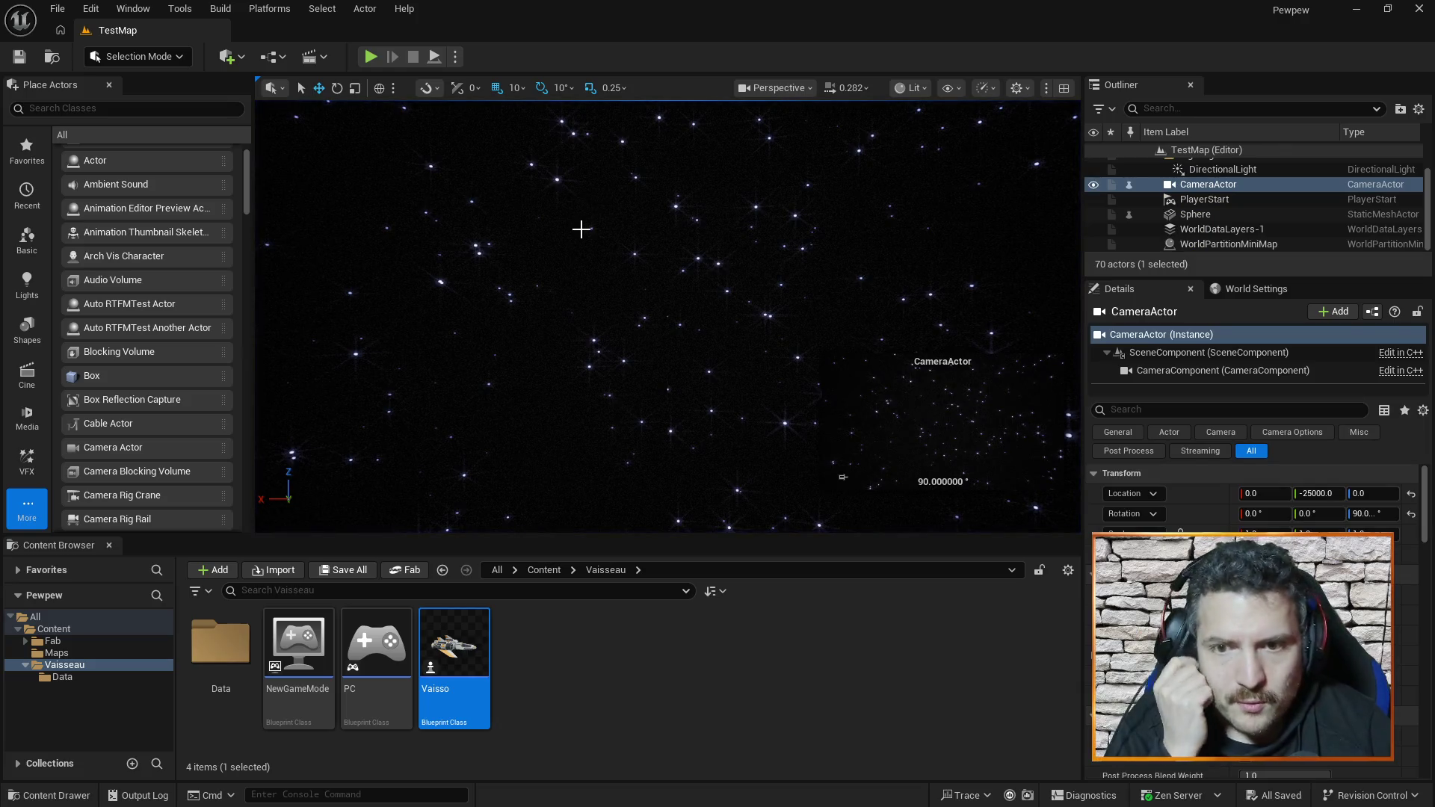
double_click(454, 644)
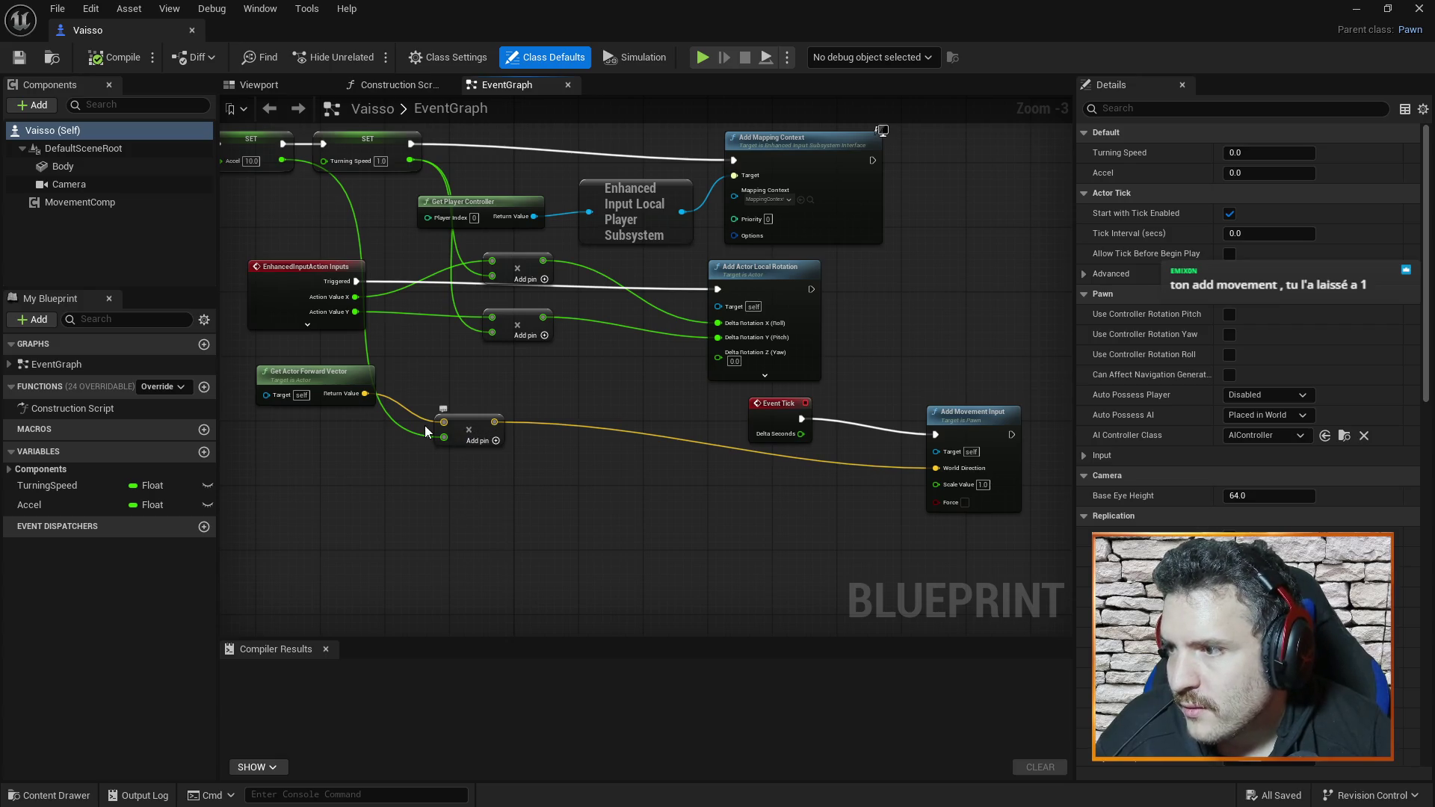
- Set Accel on the SET node to 1000, compile, and run a quick play test
click(251, 162)
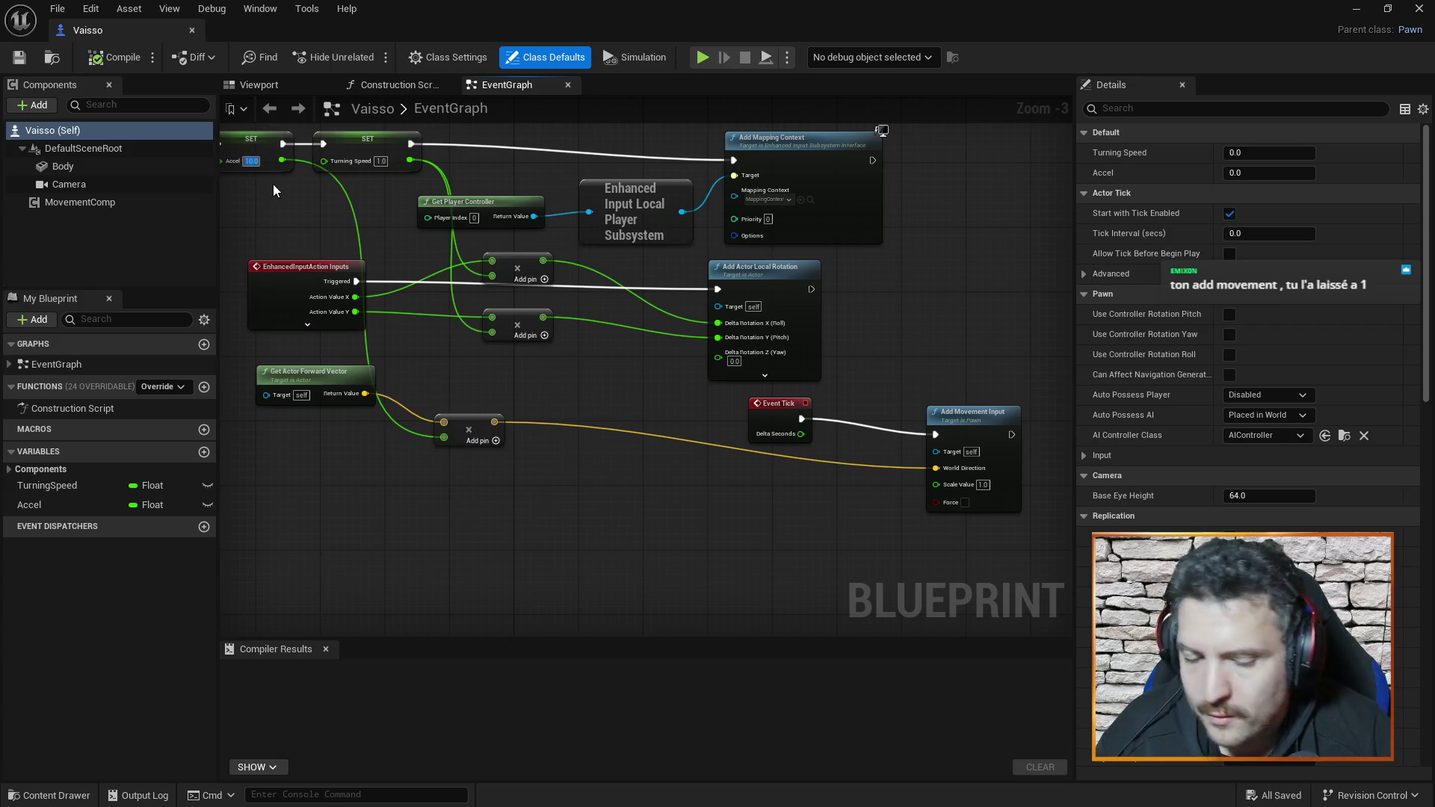
text(1000)
key(Return)
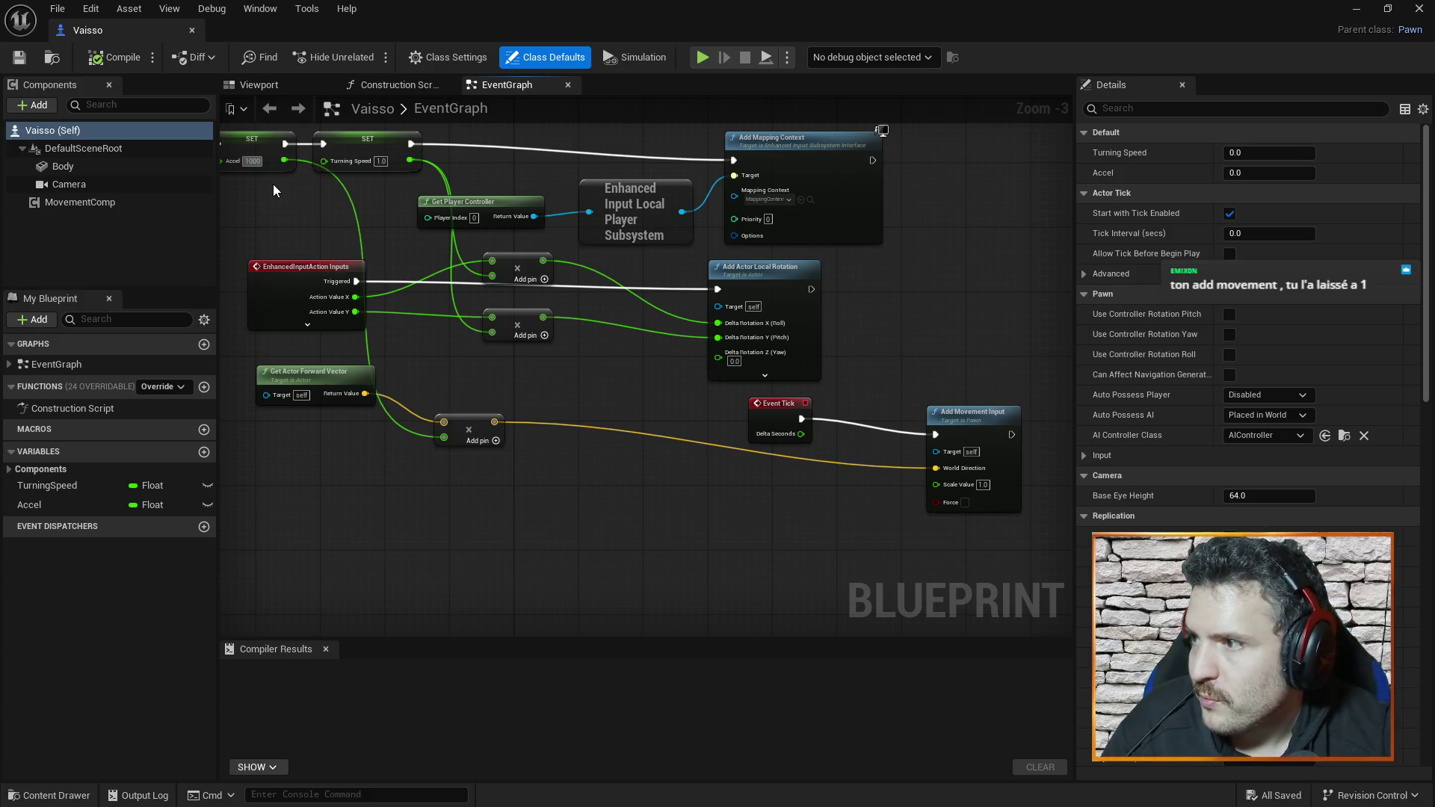
click(122, 58)
click(192, 29)
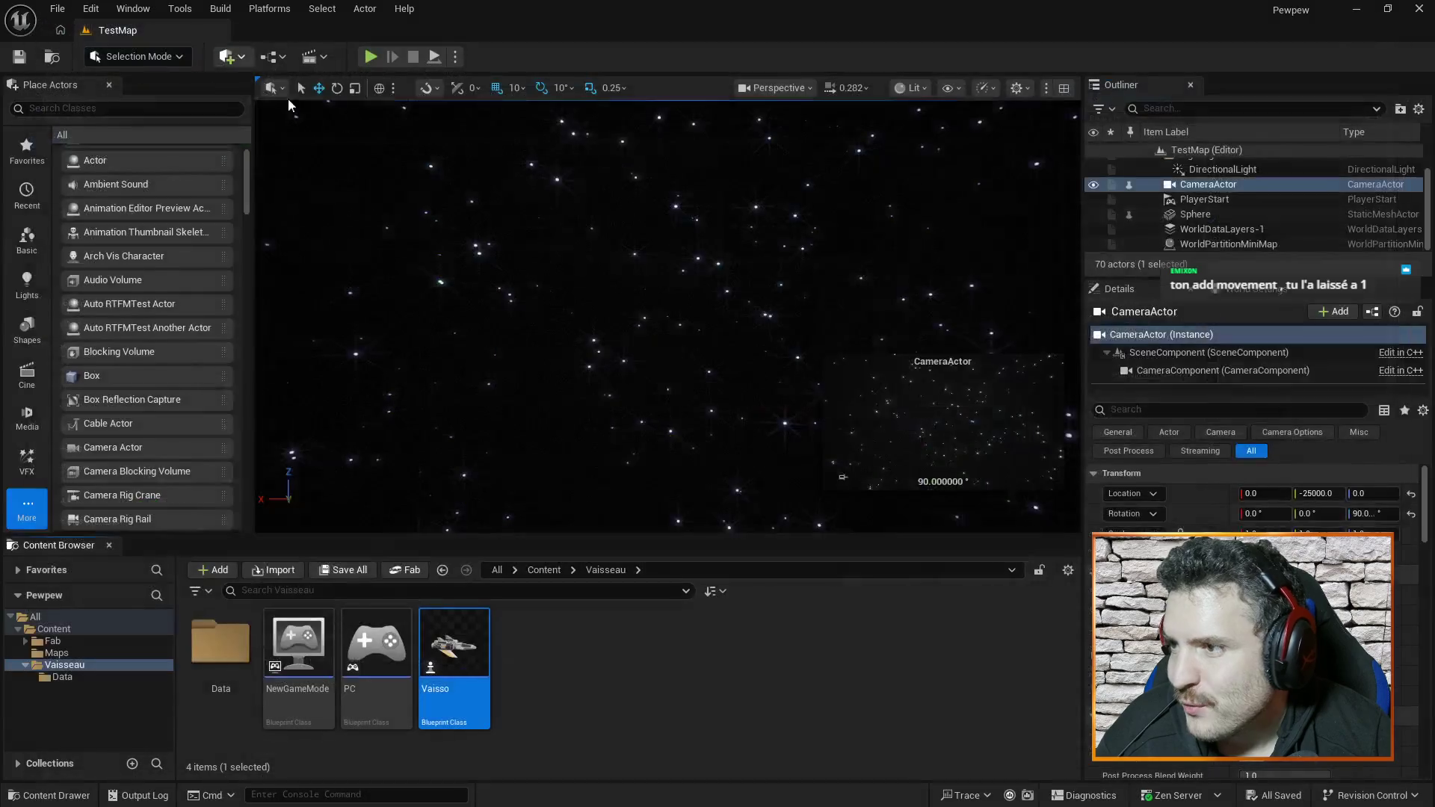
click(370, 57)
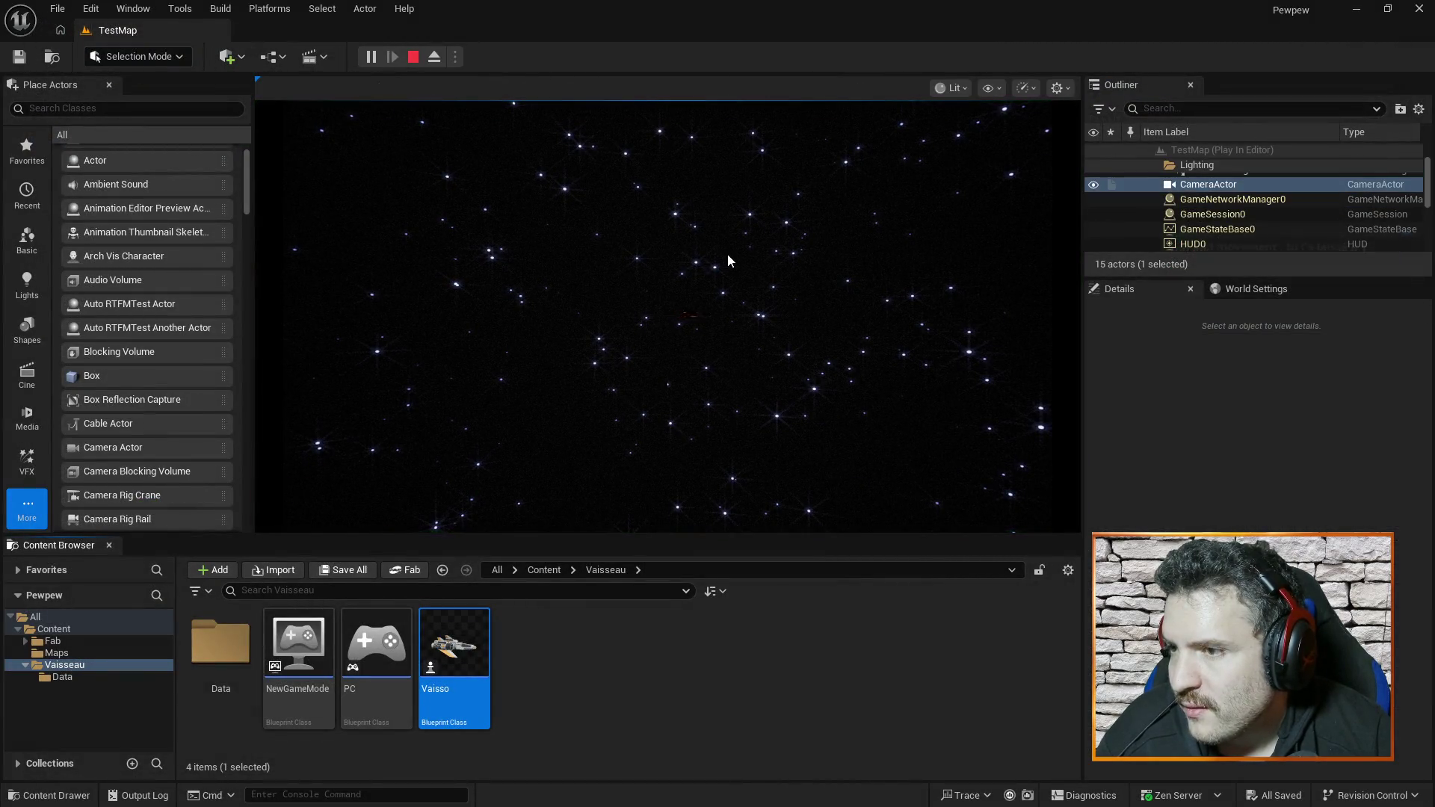
key(Escape)
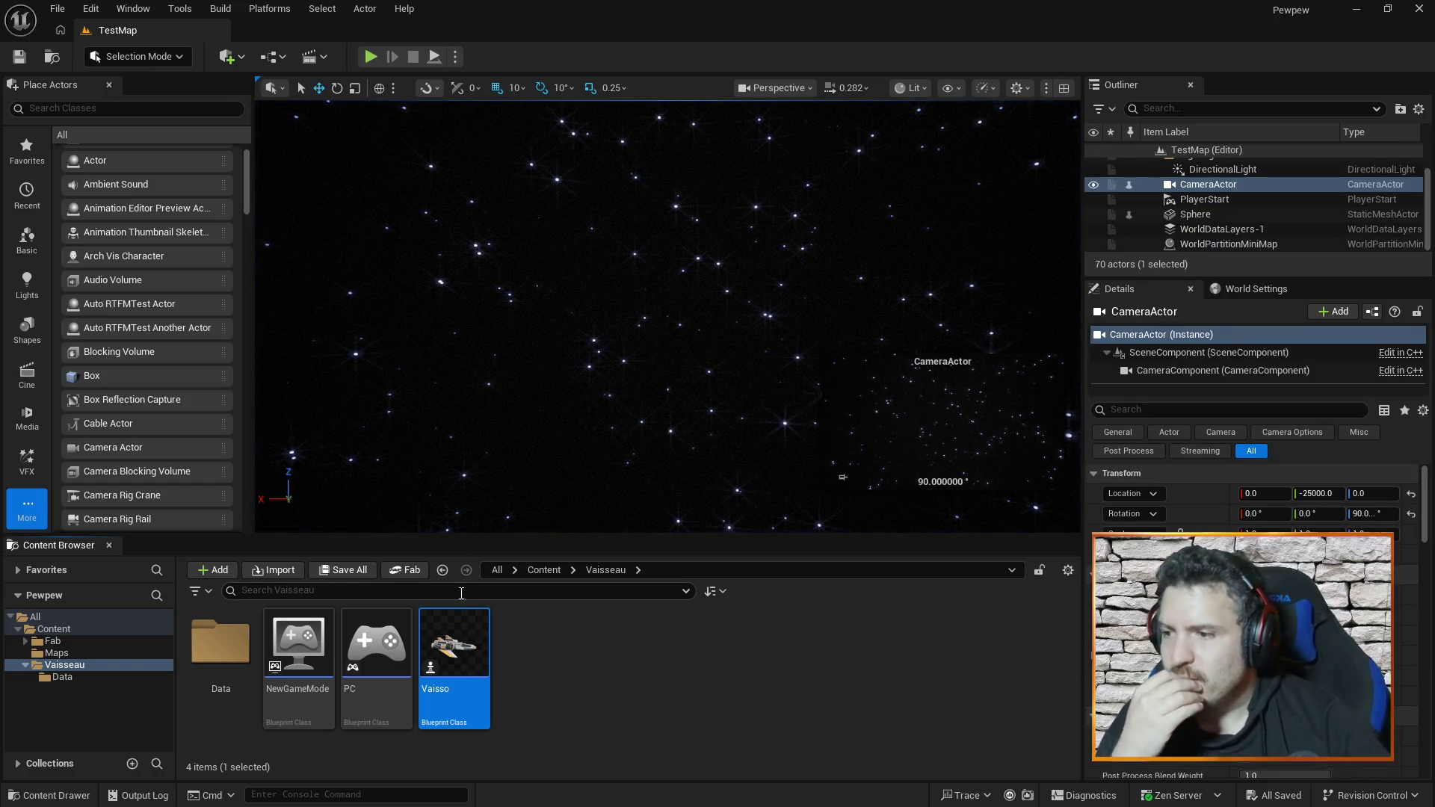
- Reopen the Vaisso Blueprint and set Accel back to 1
double_click(475, 634)
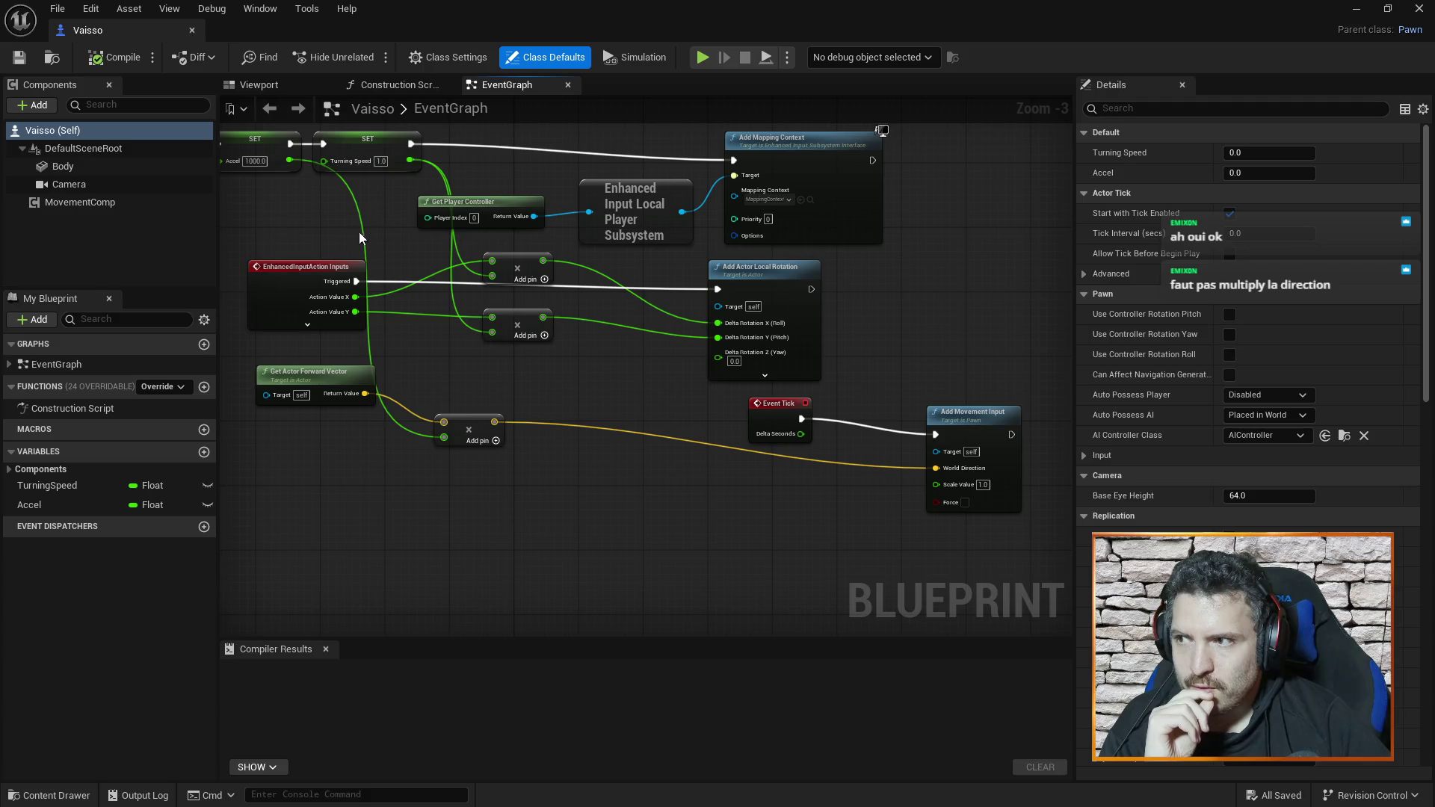
click(255, 161)
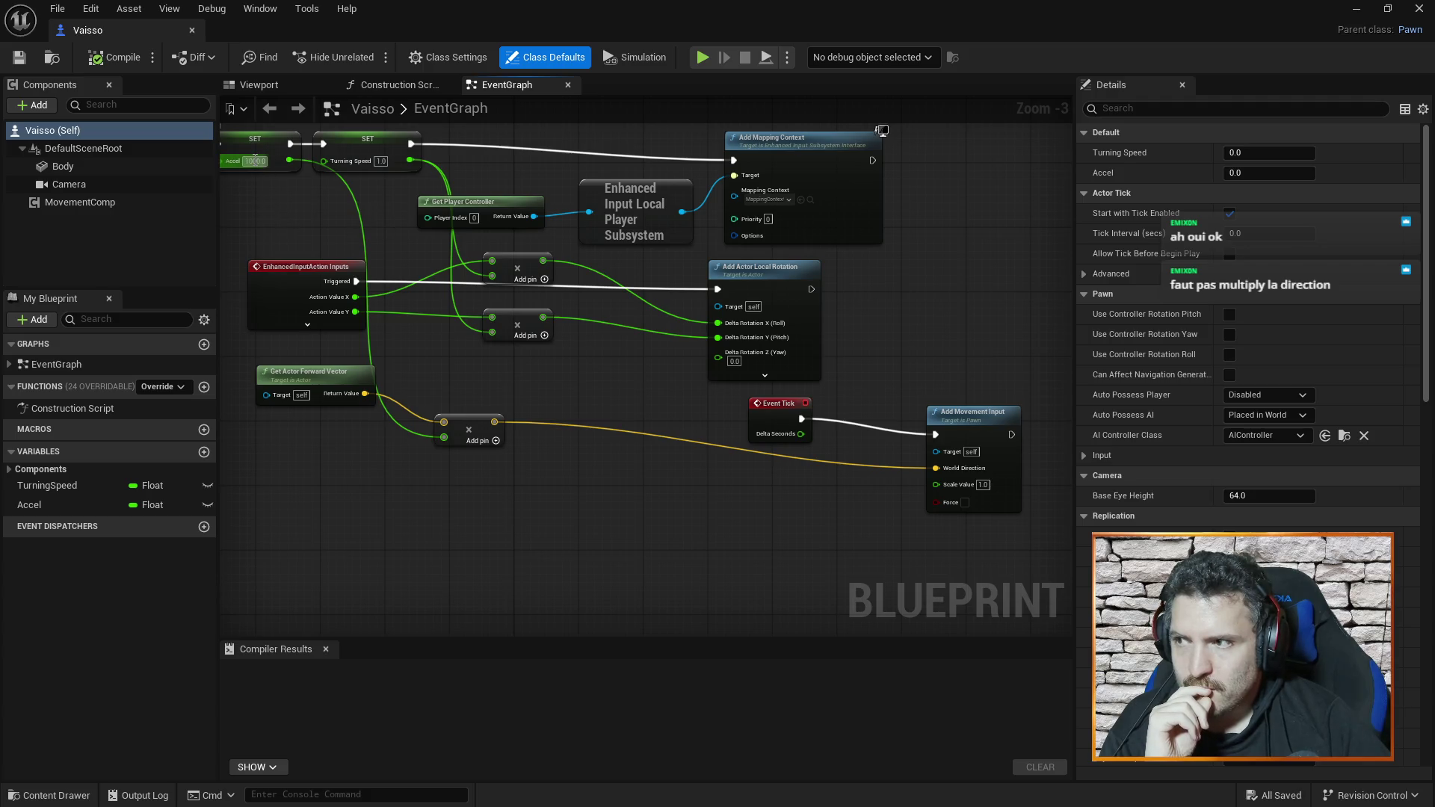
text(1)
key(Return)
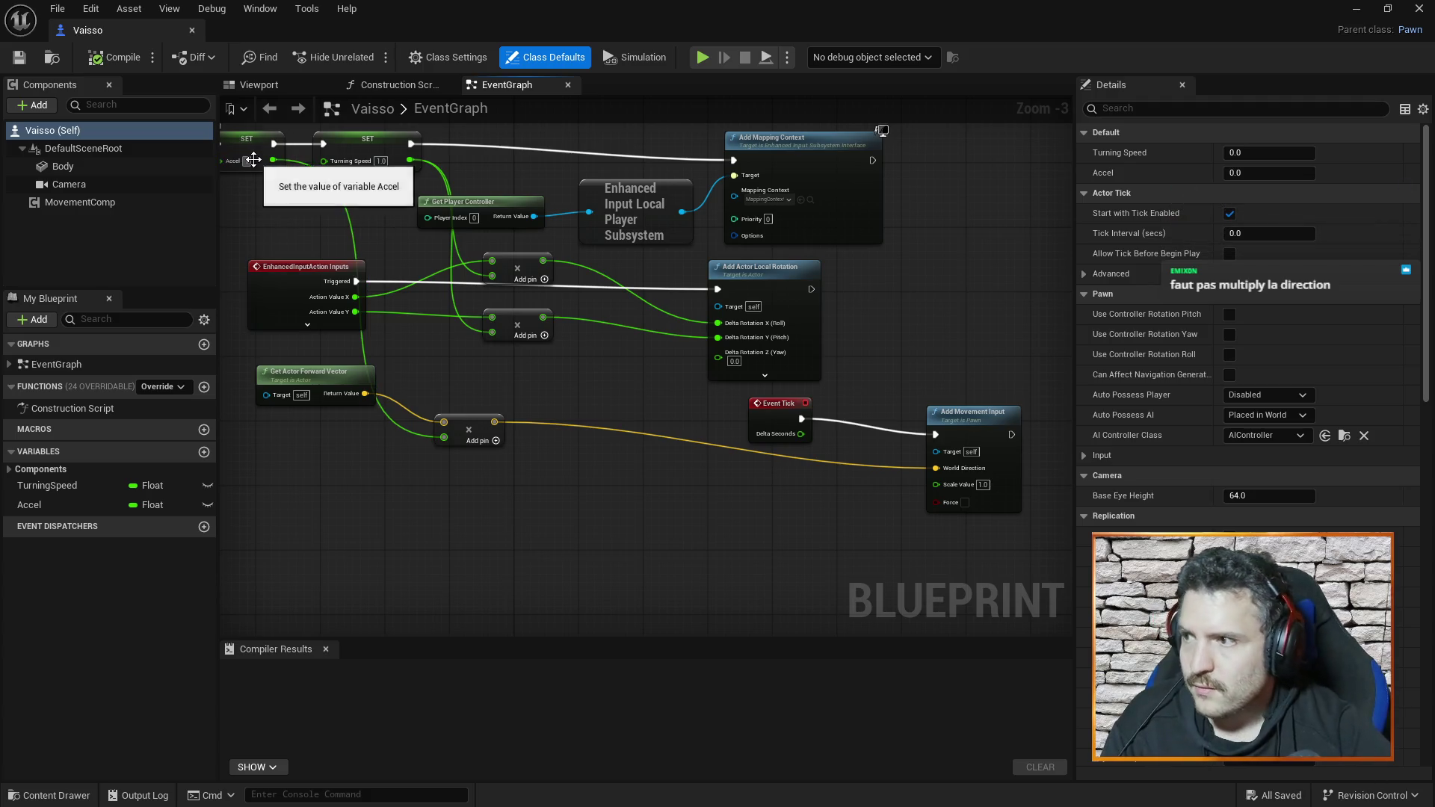
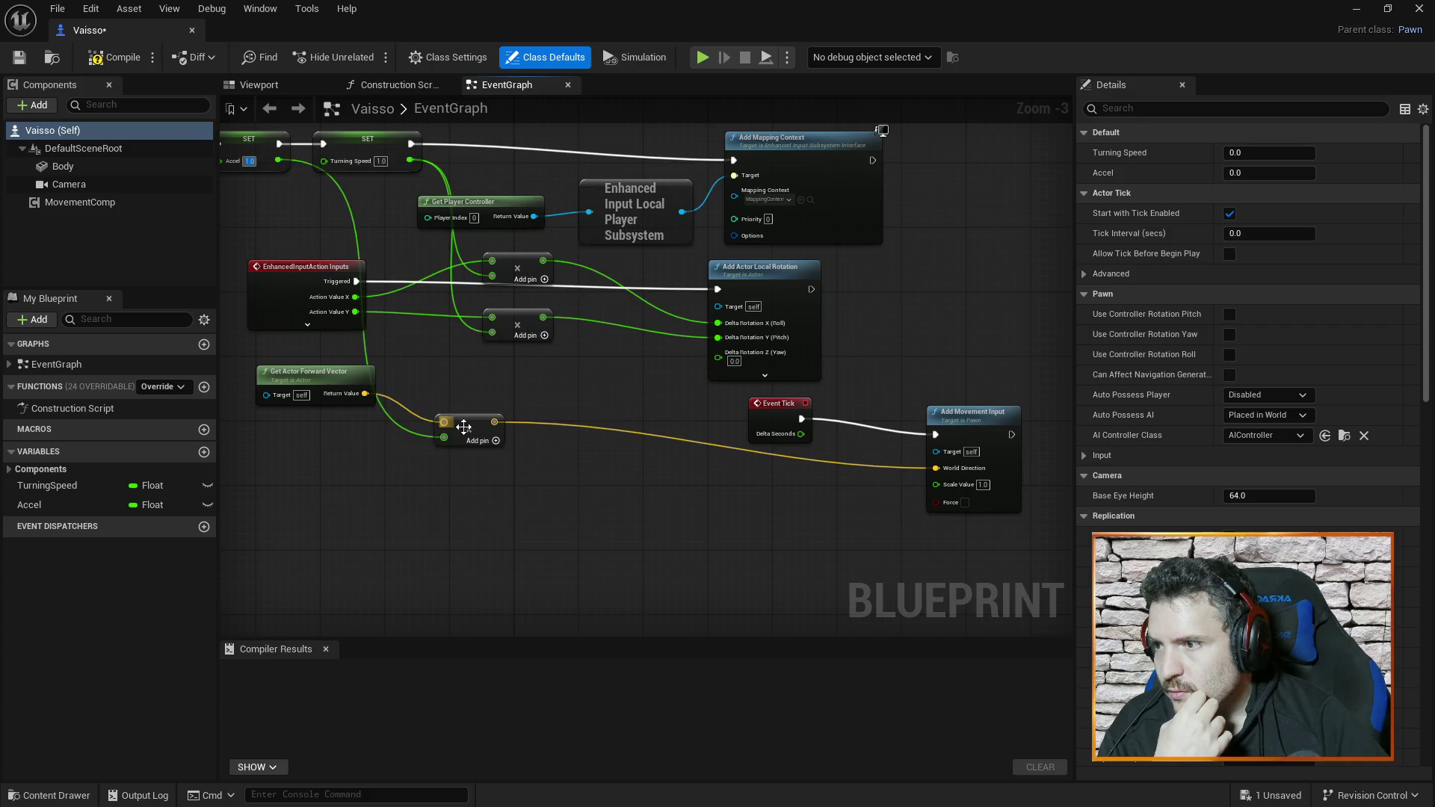
- Delete the Multiply node and wire the forward vector into World Direction and Accel into Scale Value
click(480, 430)
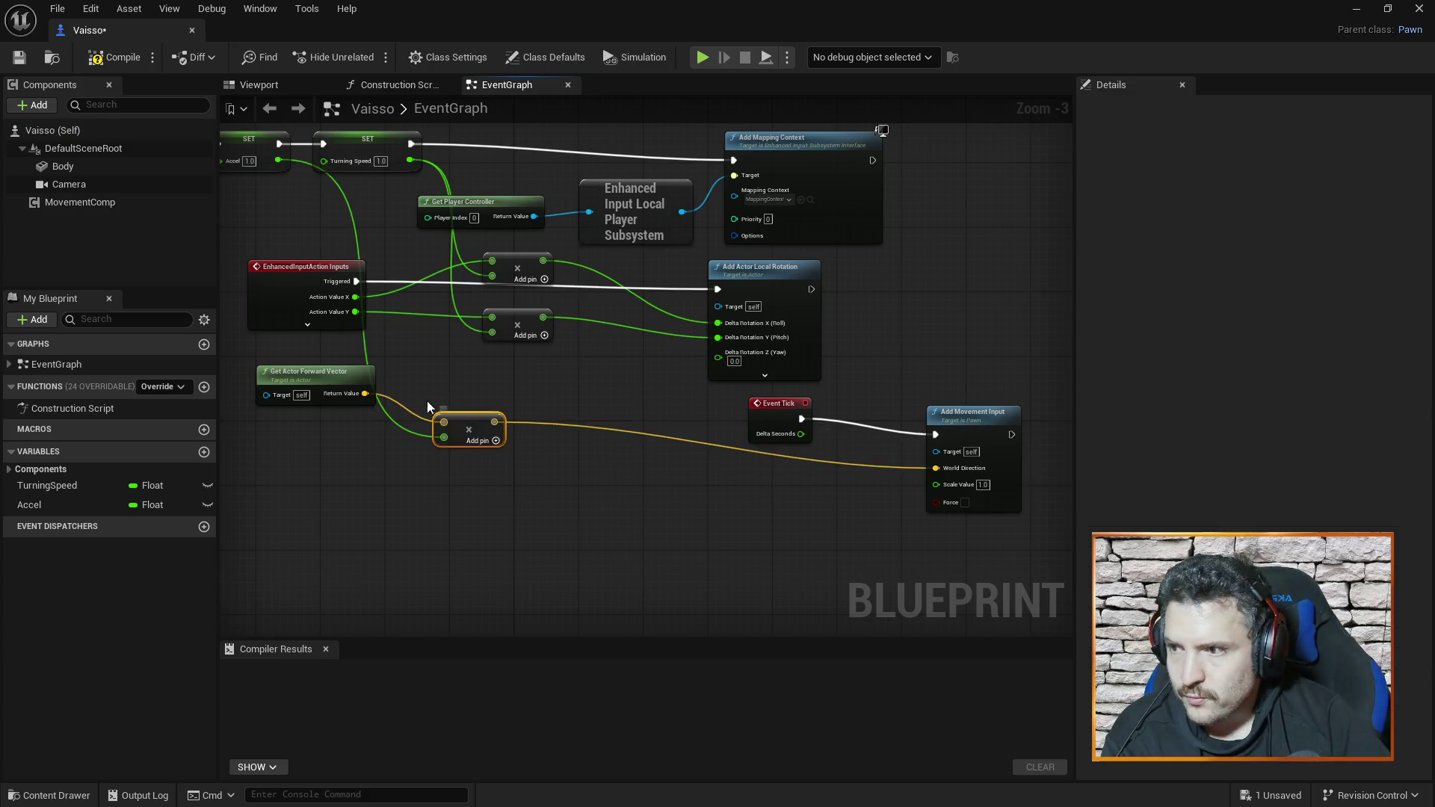
key(Delete)
mouse_move(366, 394)
mouse_down()
mouse_move(908, 495)
mouse_move(935, 472)
mouse_up()
mouse_move(278, 160)
mouse_down()
mouse_move(961, 503)
mouse_move(934, 490)
mouse_up()
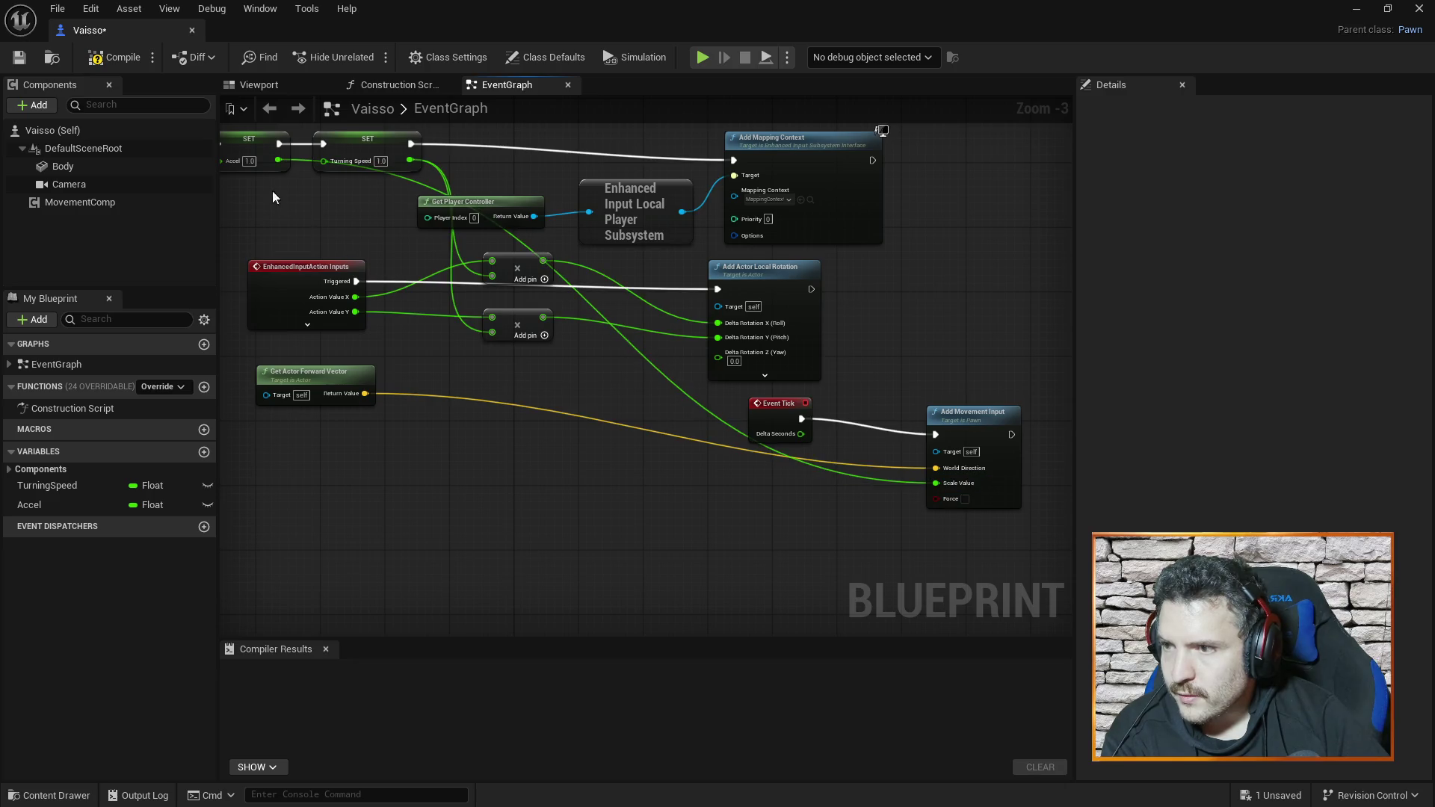
- Set Accel on the SET node to 10, save the Vaisso Blueprint and close it
text(1)
key(Return)
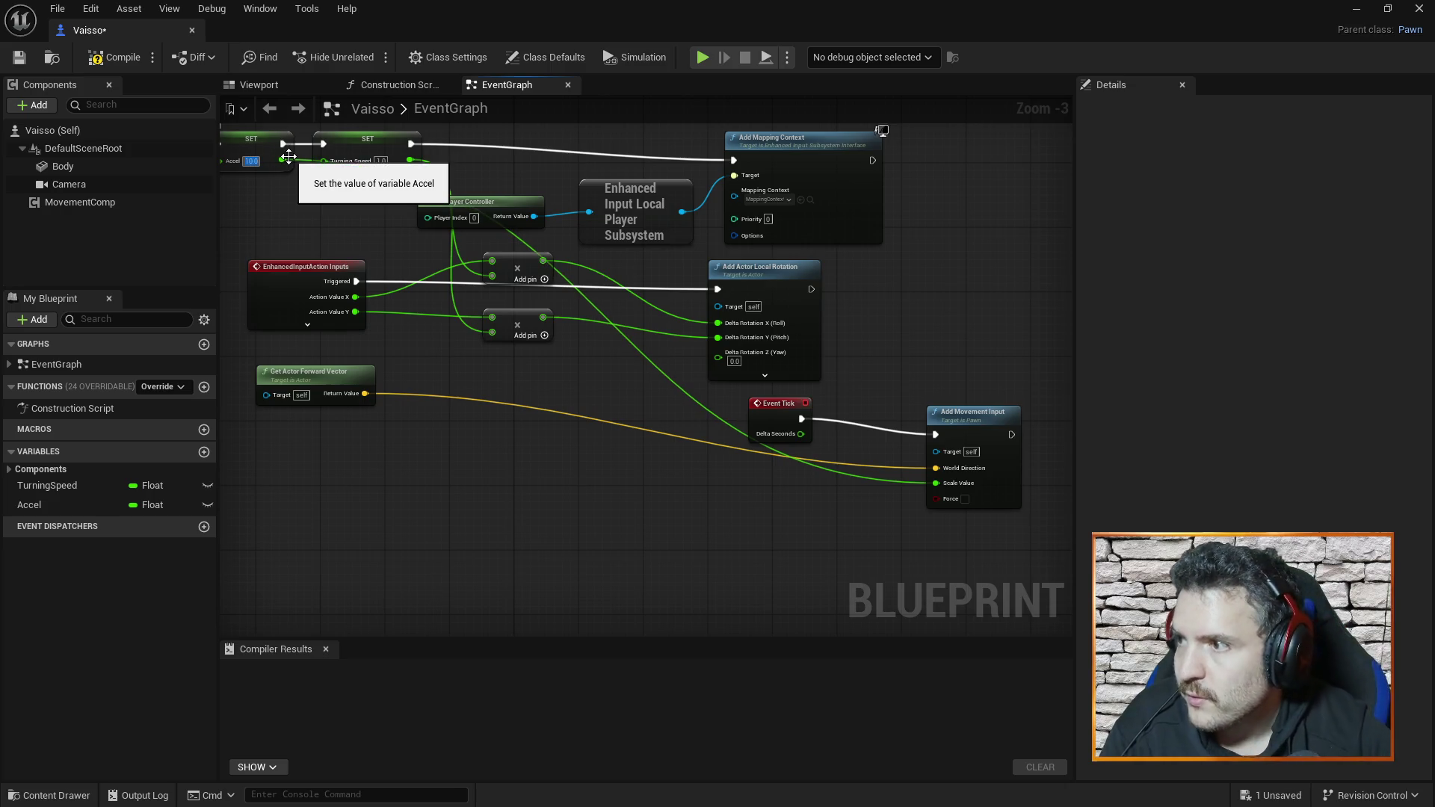
text(0)
key(ctrl+s)
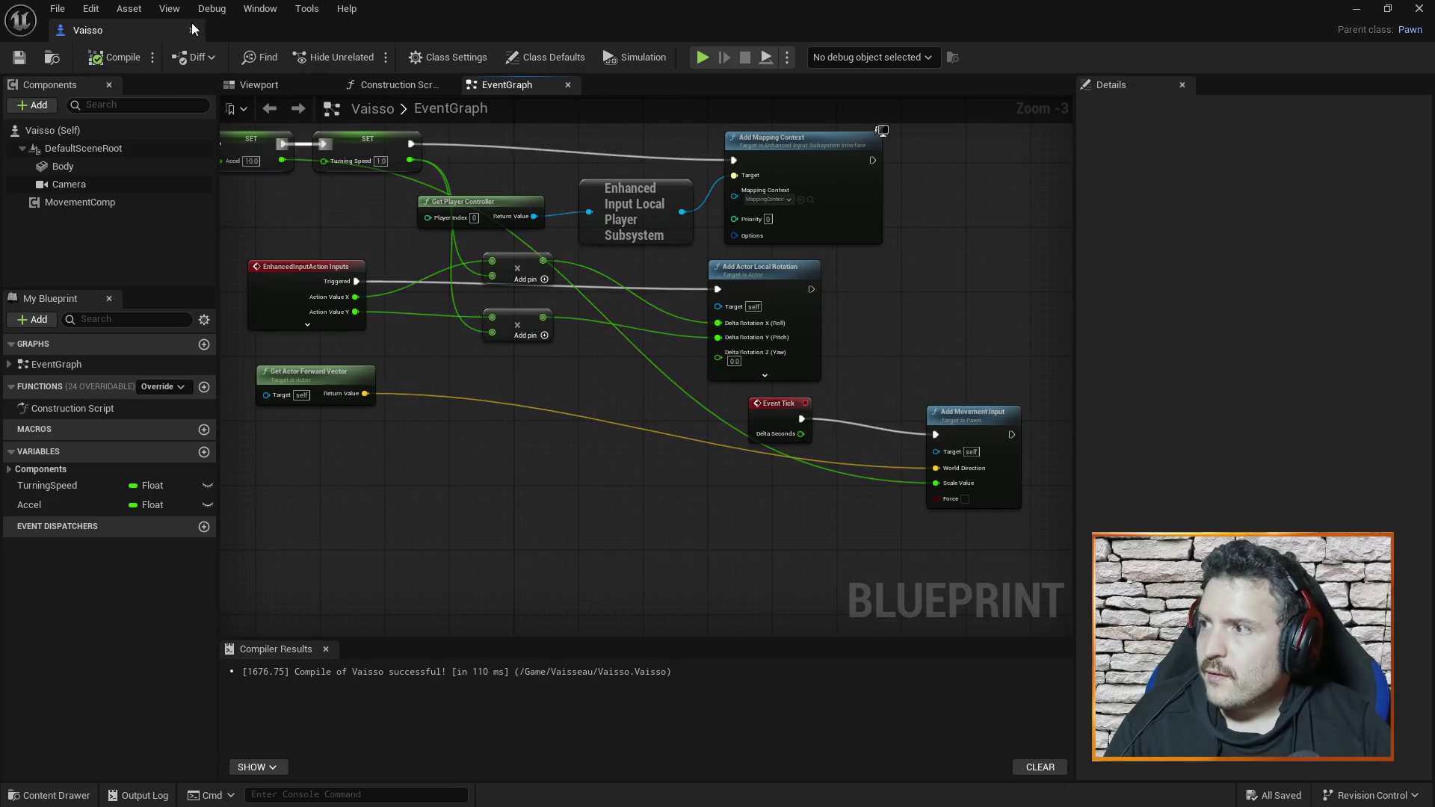
click(193, 30)
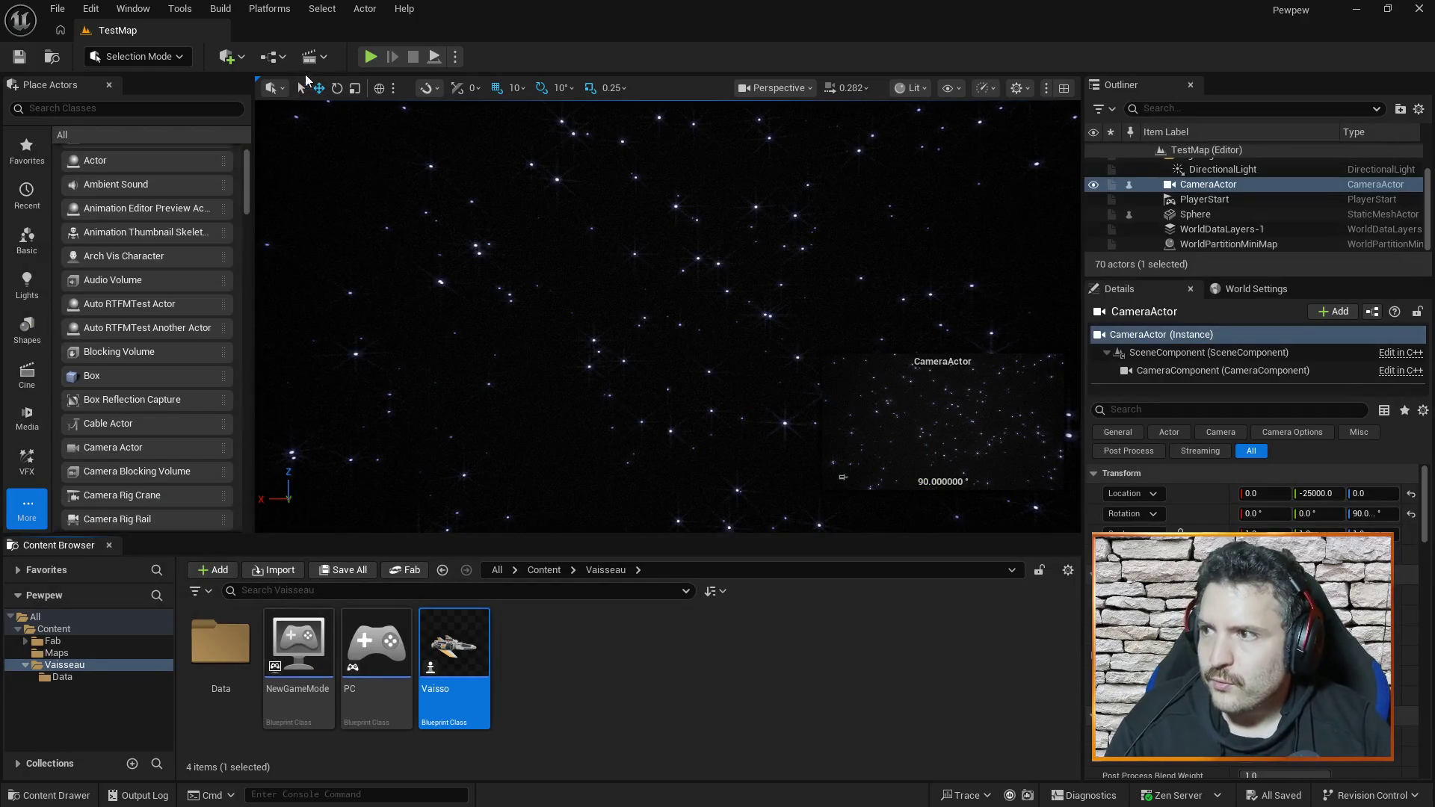
- Run a Play-In-Editor test of the ship on TestMap, then stop it
click(371, 56)
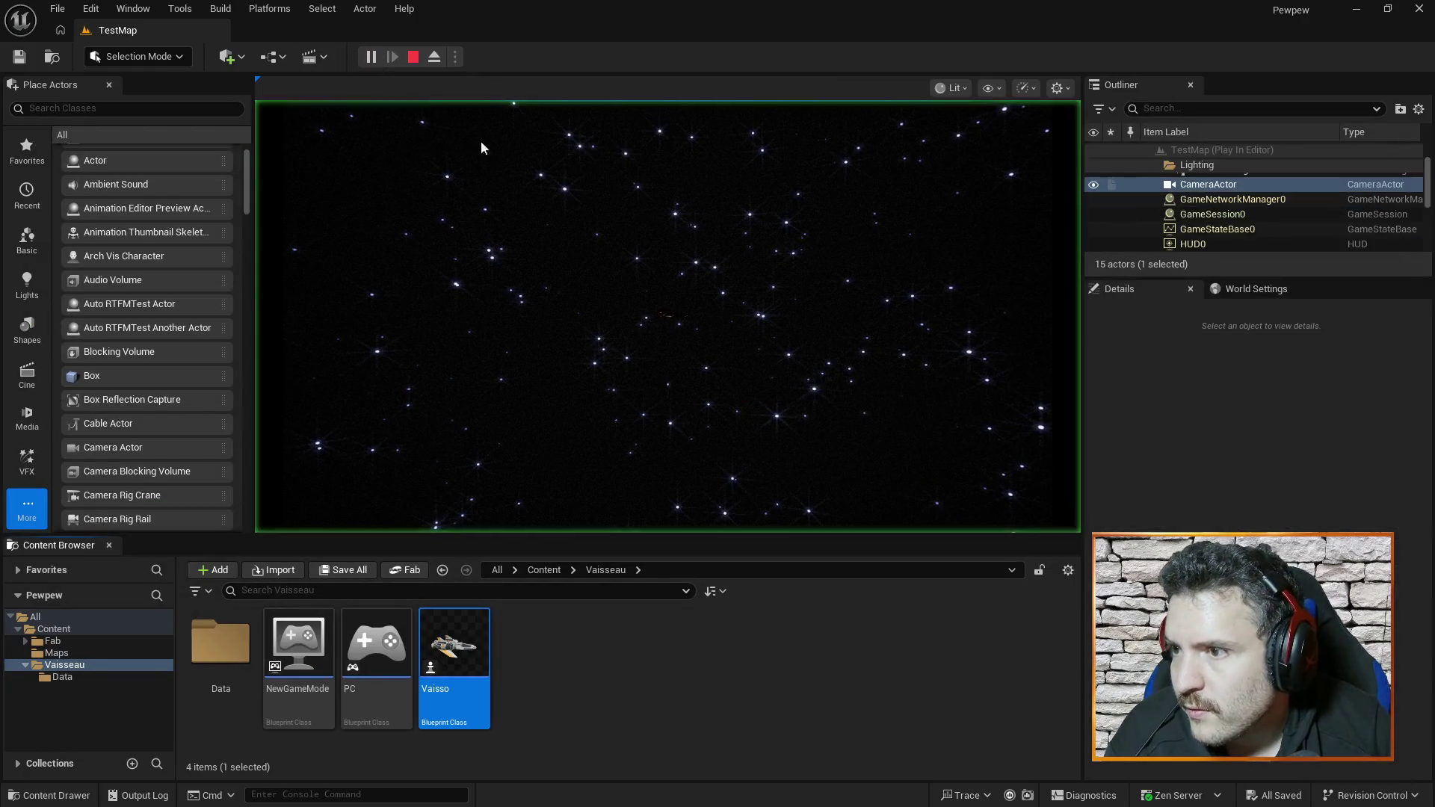
click(657, 215)
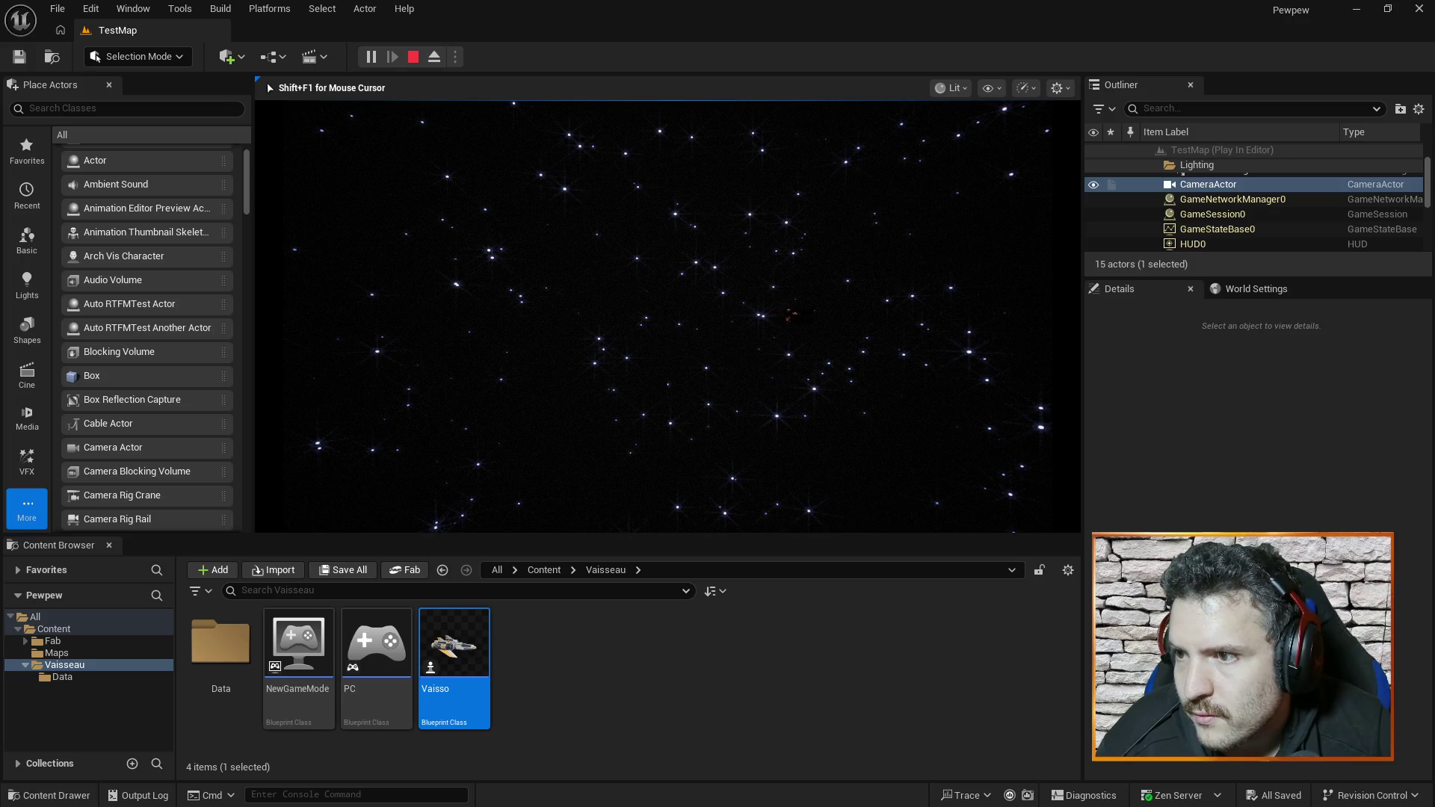
key(Escape)
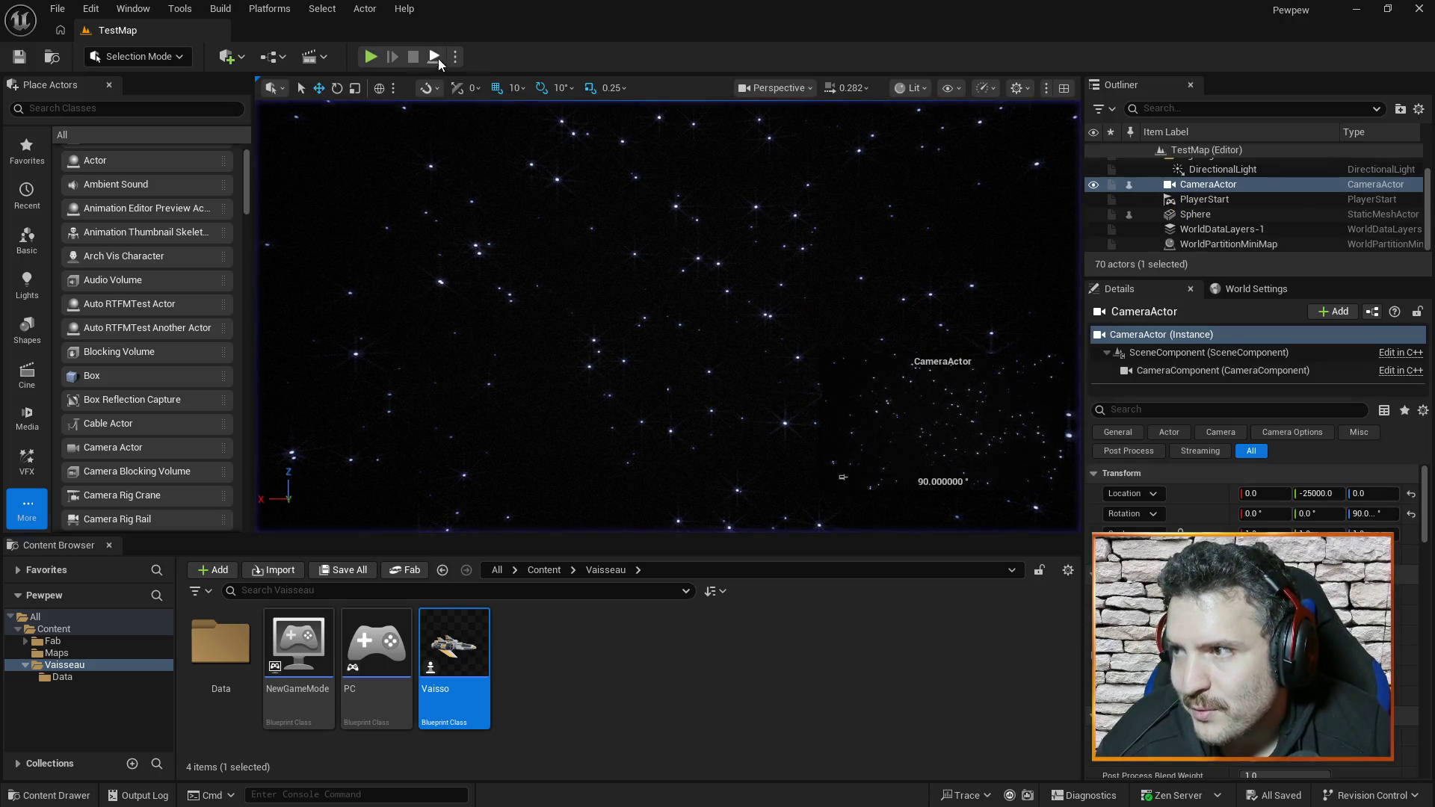
- Reopen the Vaisso Blueprint and change the SET node's Accel to 100
double_click(450, 641)
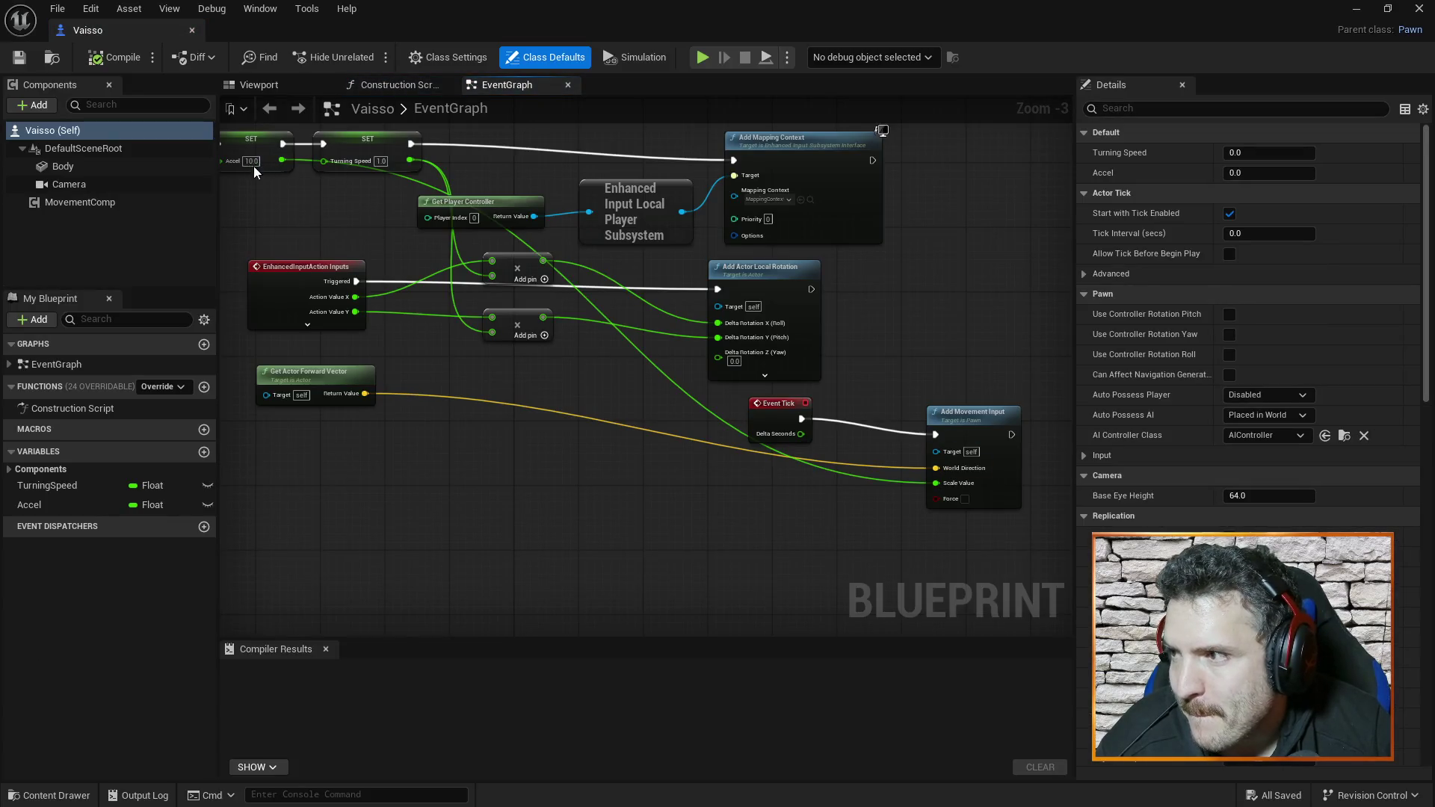
text(0)
key(Return)
- Compile Vaisso, run and stop a TestMap play session, then reopen the Vaisso event graph
click(113, 59)
click(192, 31)
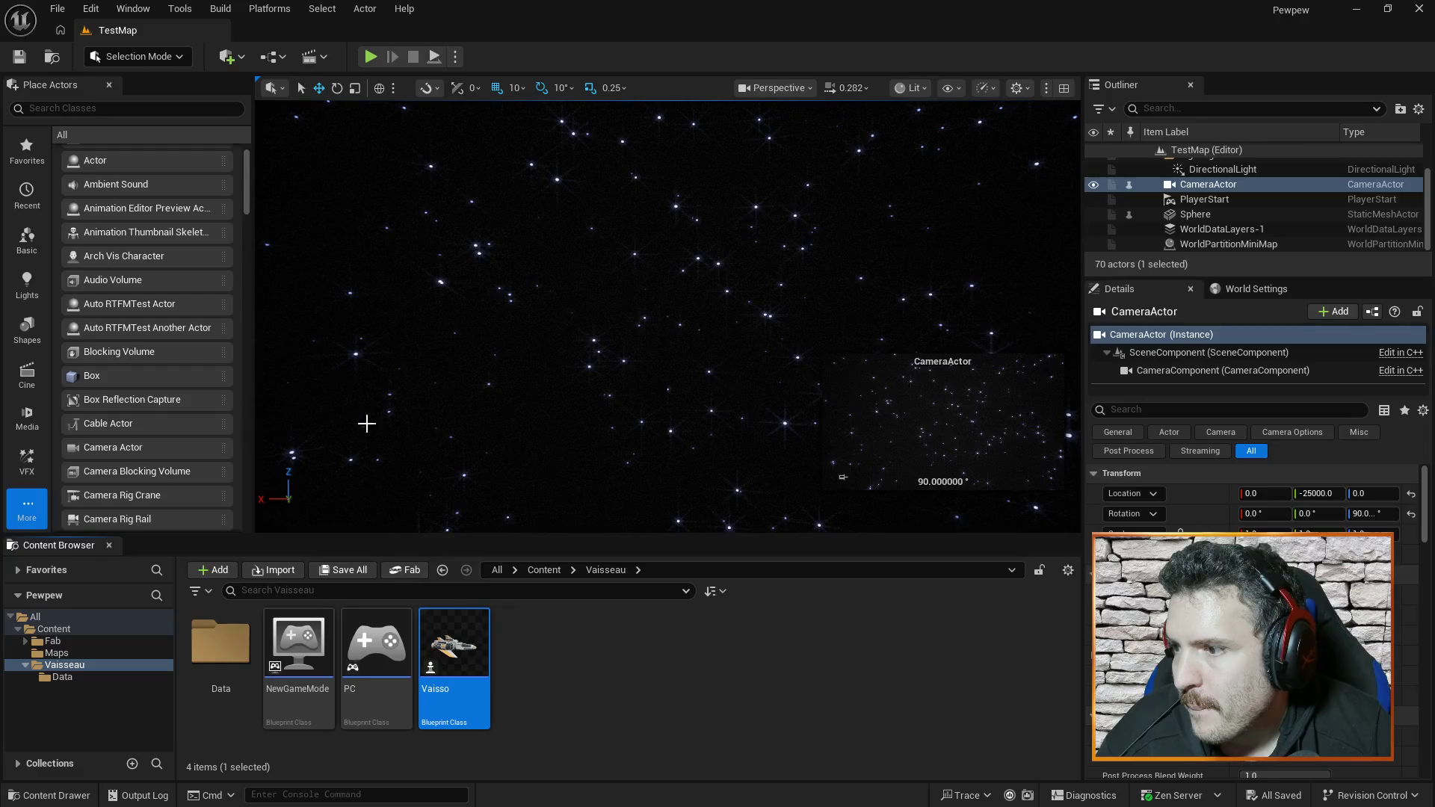
click(371, 57)
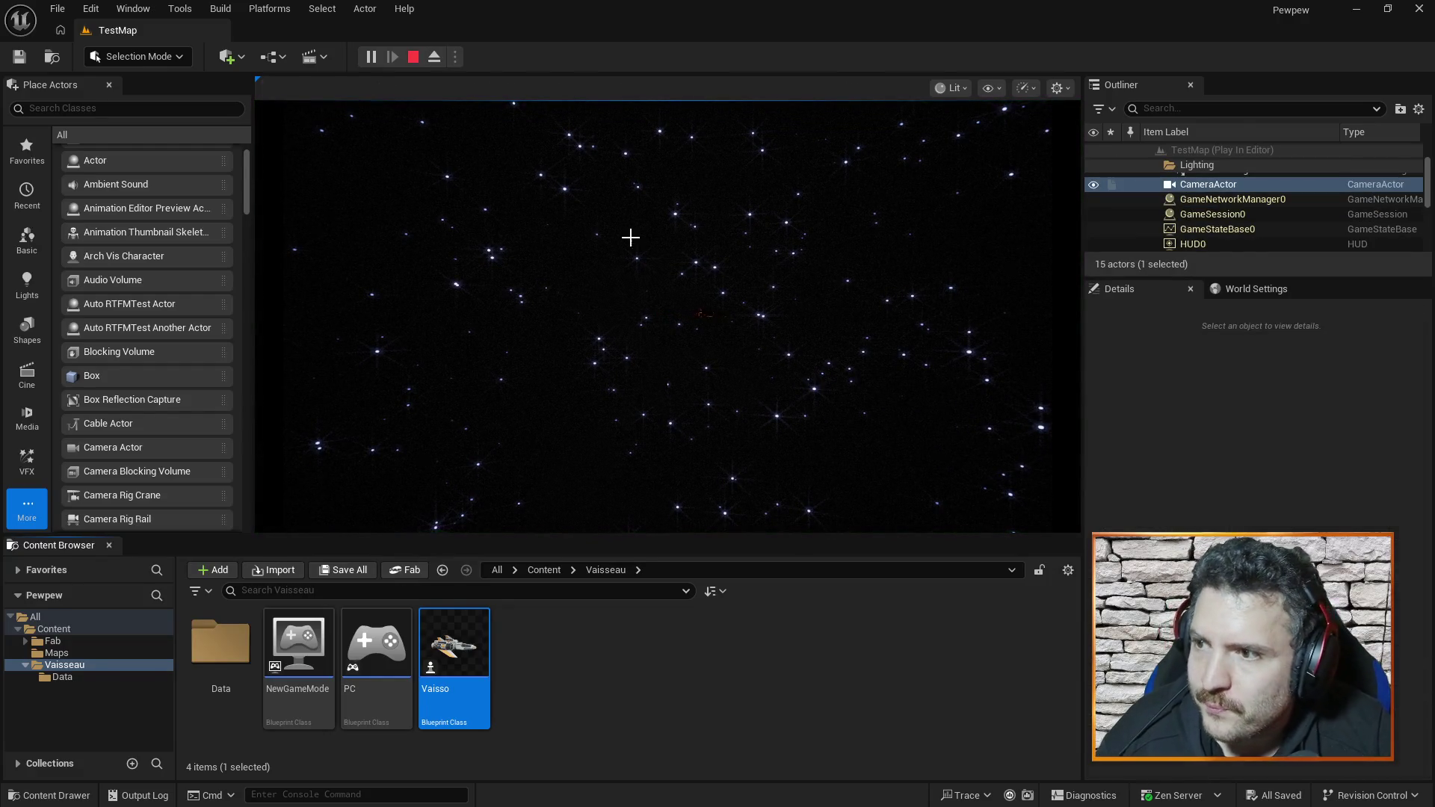
key(Escape)
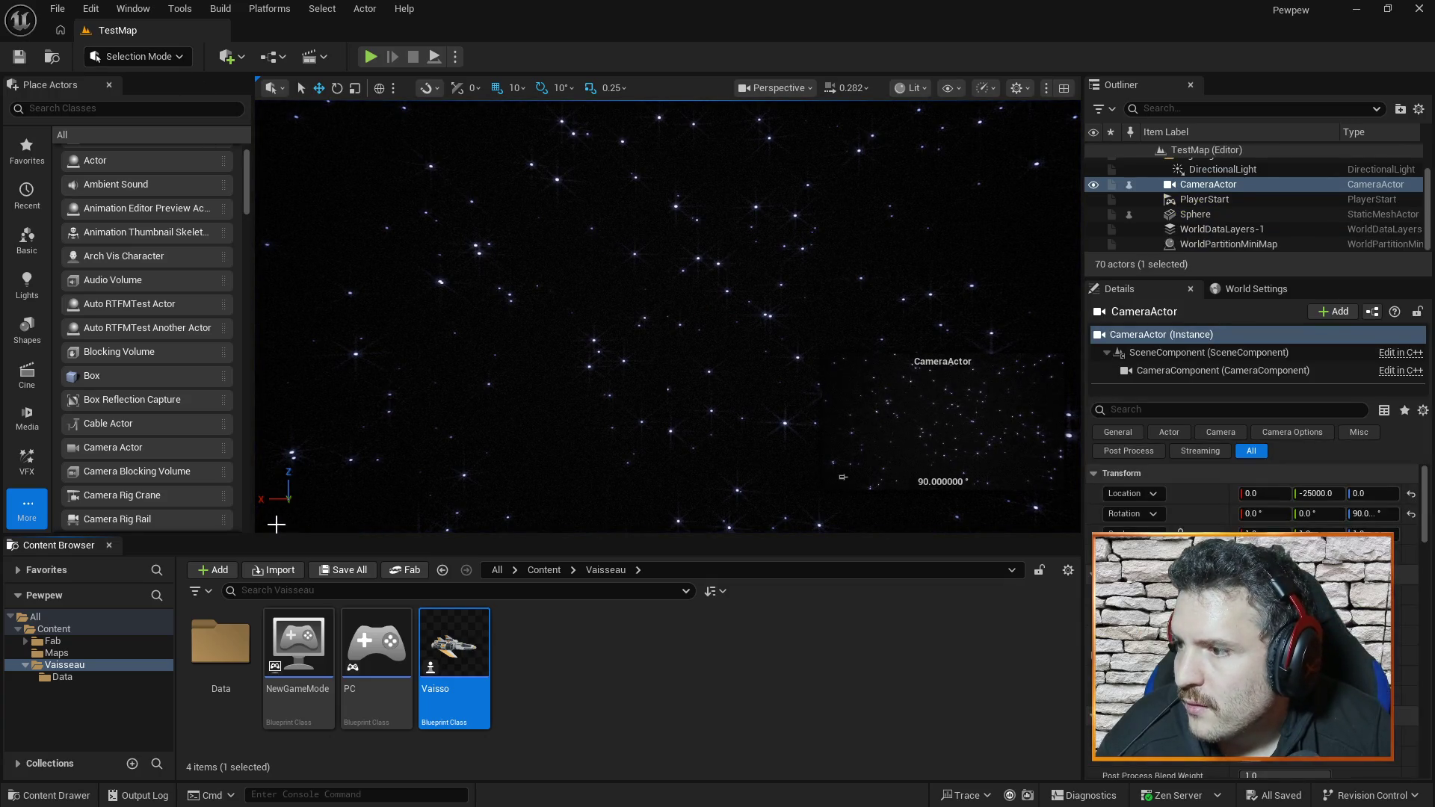
double_click(461, 641)
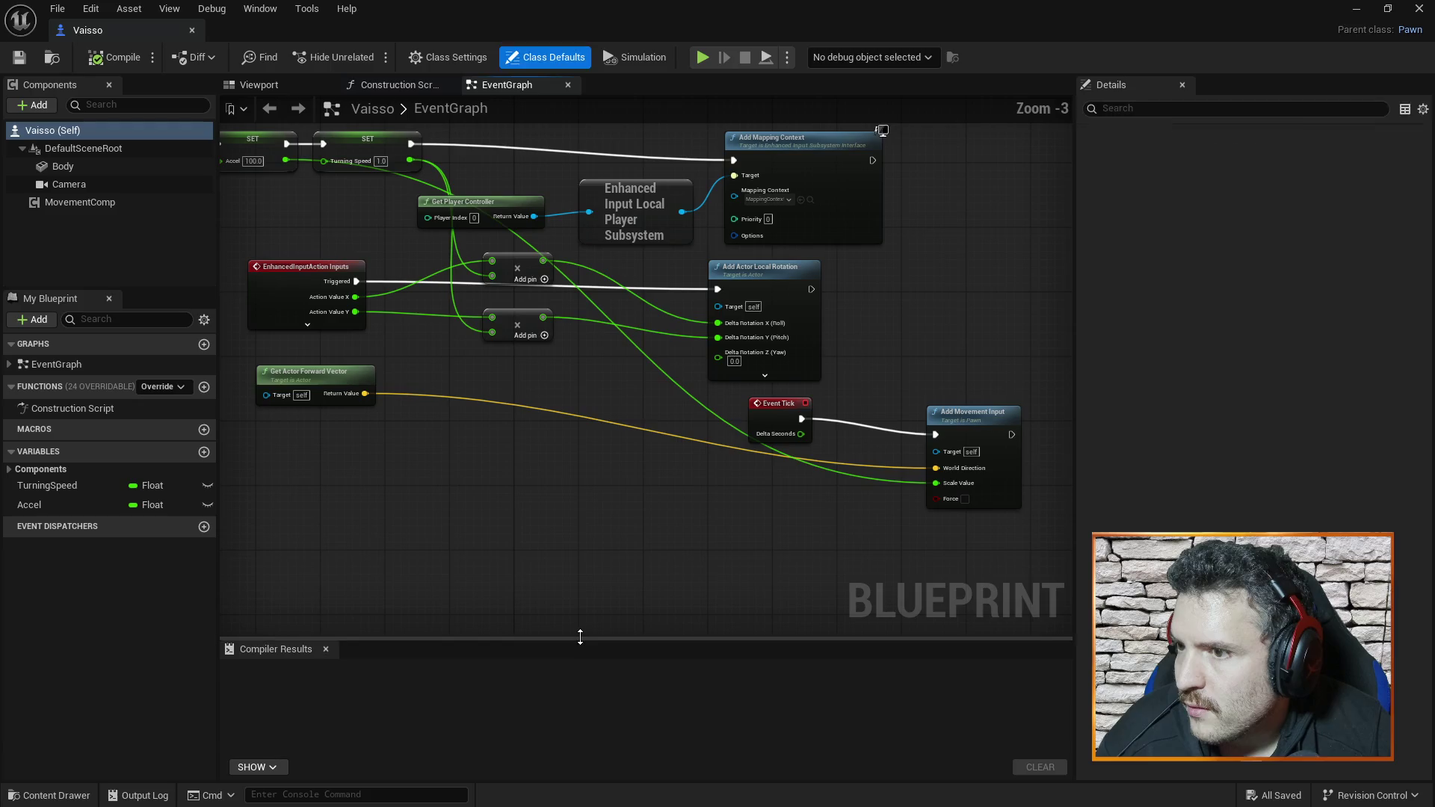